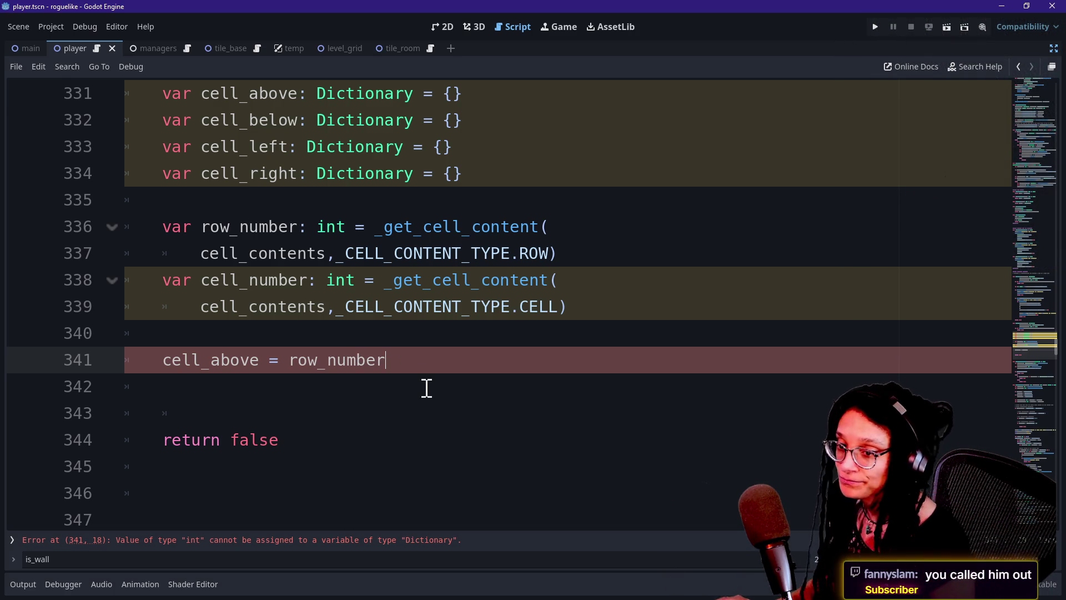
Delete the stray blank line 342 below the cell_above assignment.
key(Up)
key(Down)
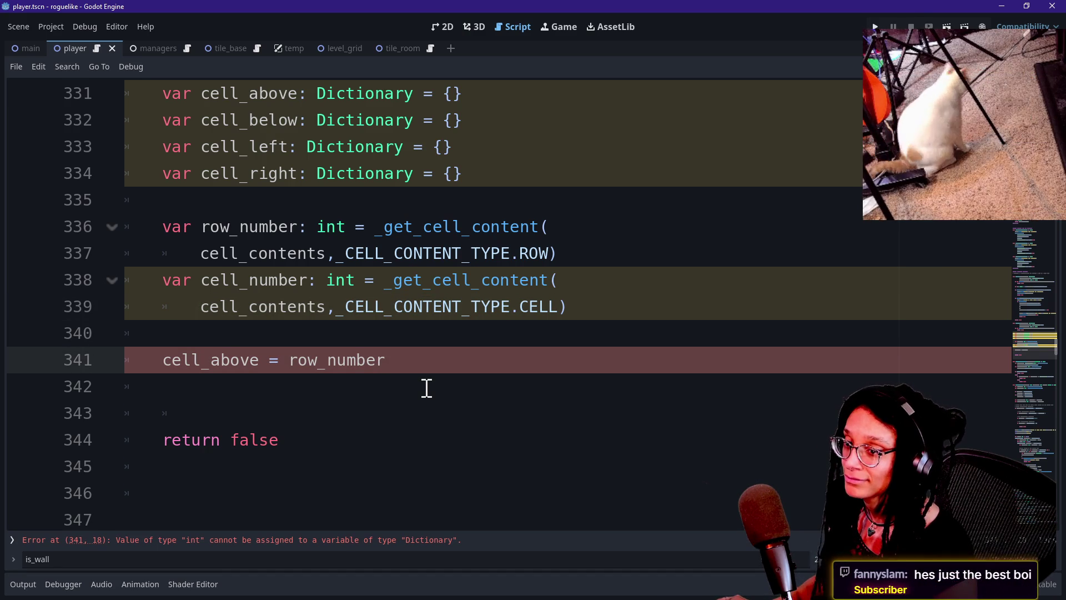
key(Up)
key(Down)
key(Down)
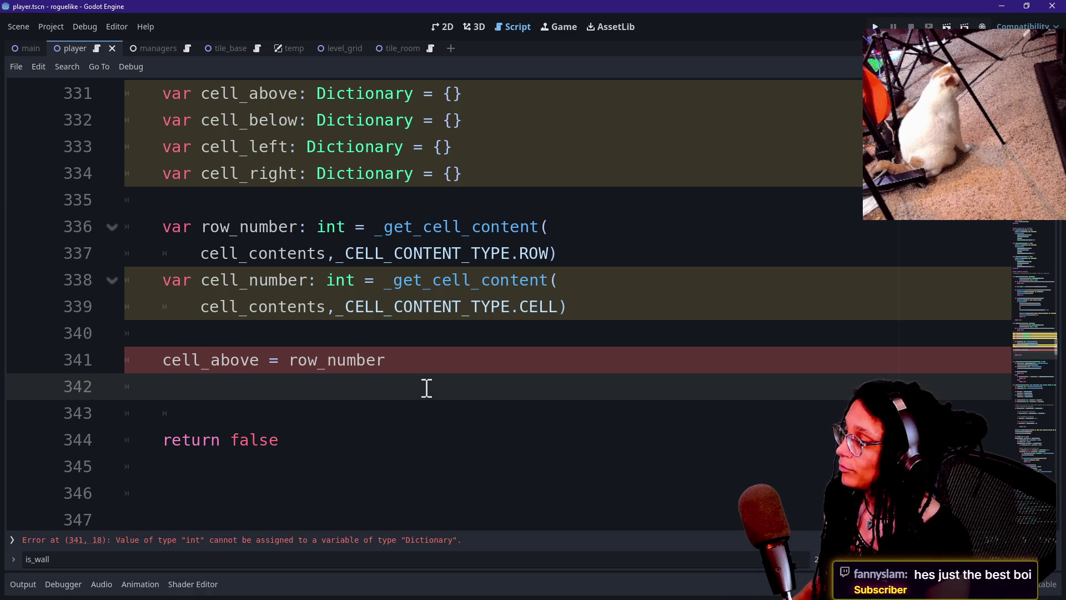
key(BackSpace)
key(BackSpace)
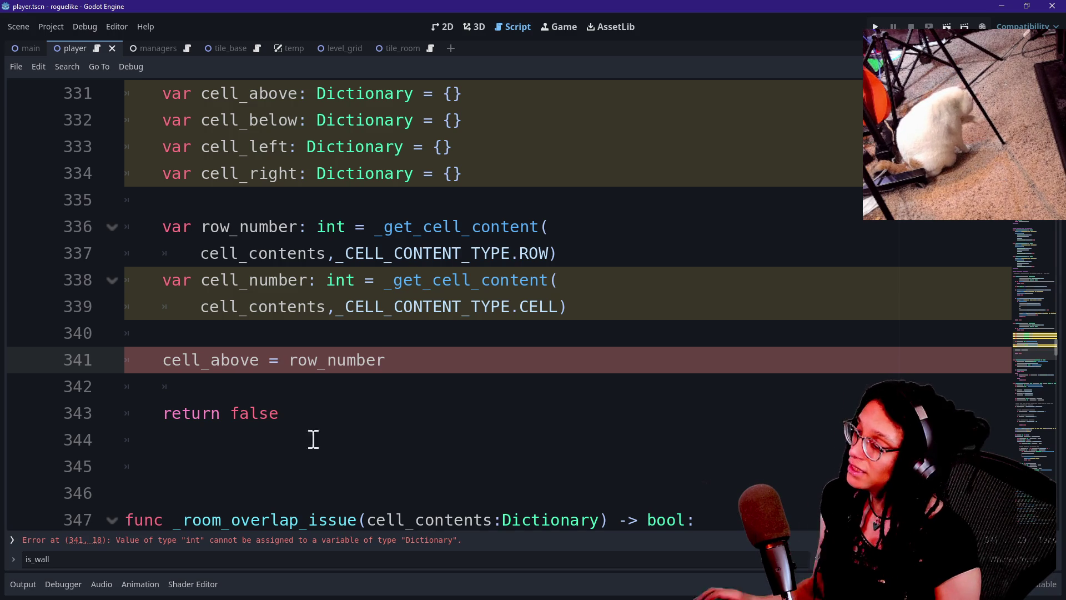
Check the declared type of cell_above and bring up the script search bar.
click(253, 361)
mouse_move(266, 364)
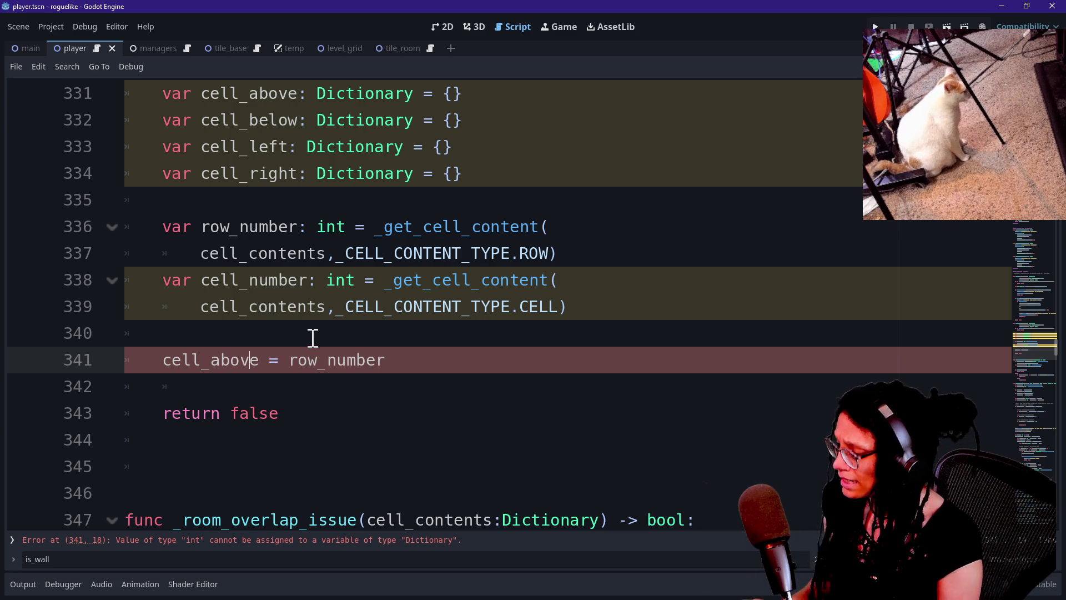
key(ctrl+f)
Search for _get_cell_content and review the _get_cell_contents parameters and return type.
text(_get_c)
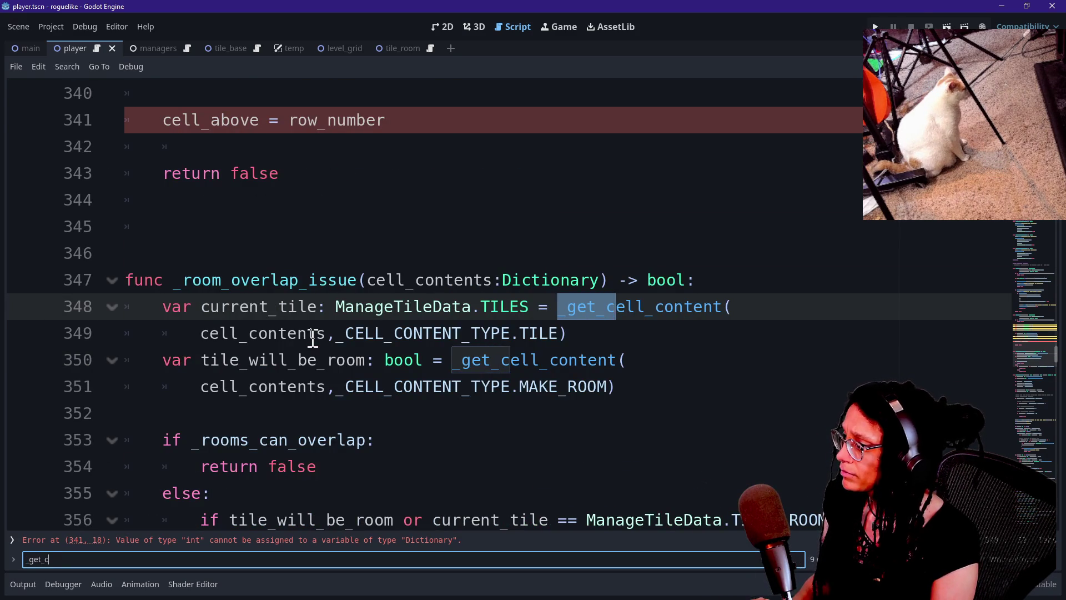
text(ell_content)
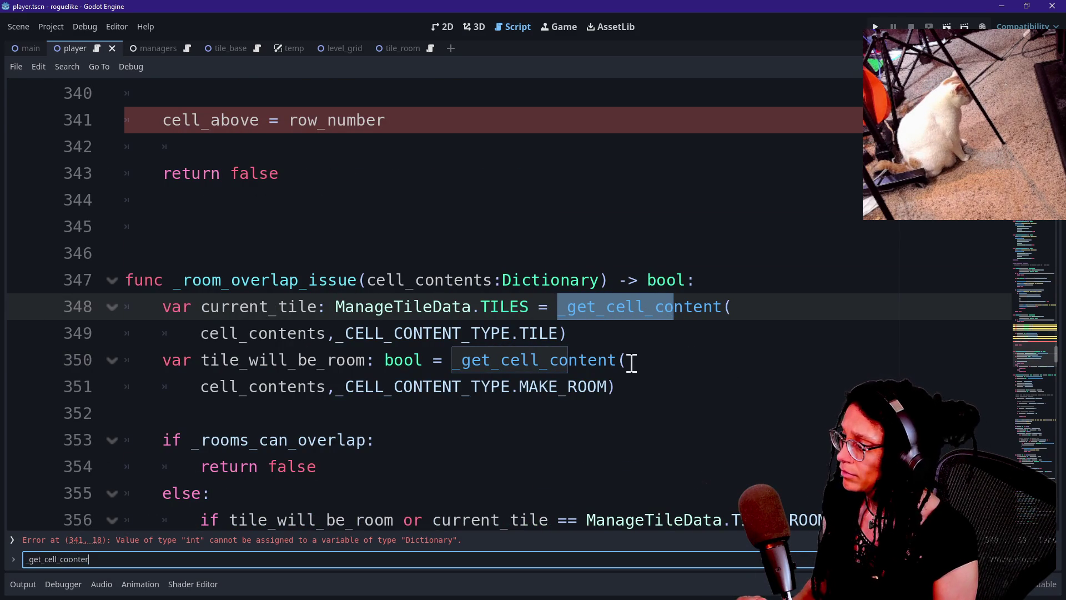
ctrl+click(603, 363)
click(426, 324)
drag(163, 199, 491, 230)
click(503, 233)
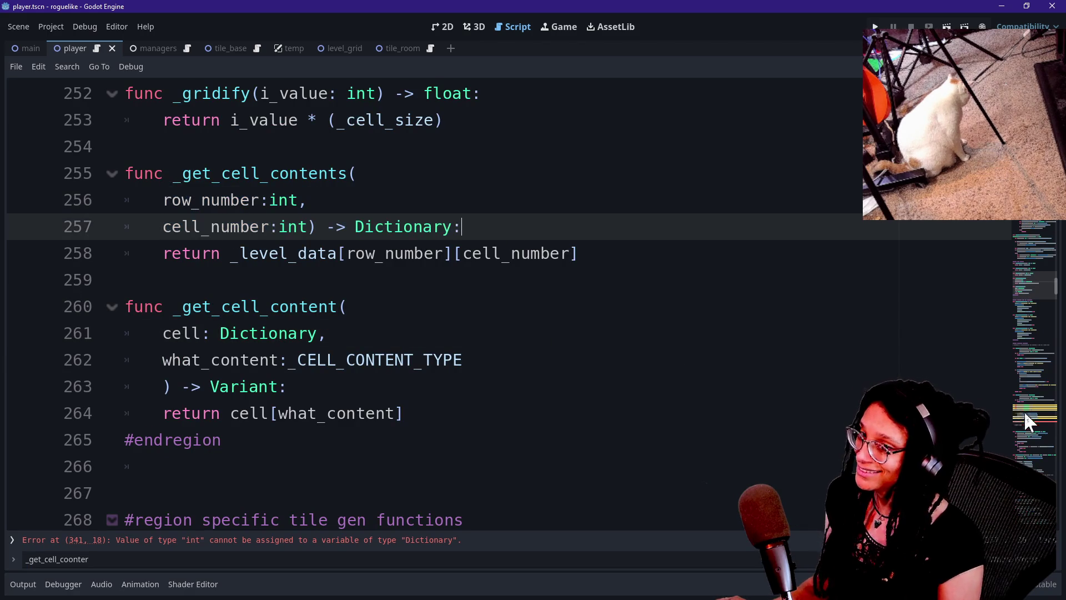
click(1027, 412)
Replace row_number in the cell_above assignment with an autocompleted _get_cell_contents call.
click(635, 436)
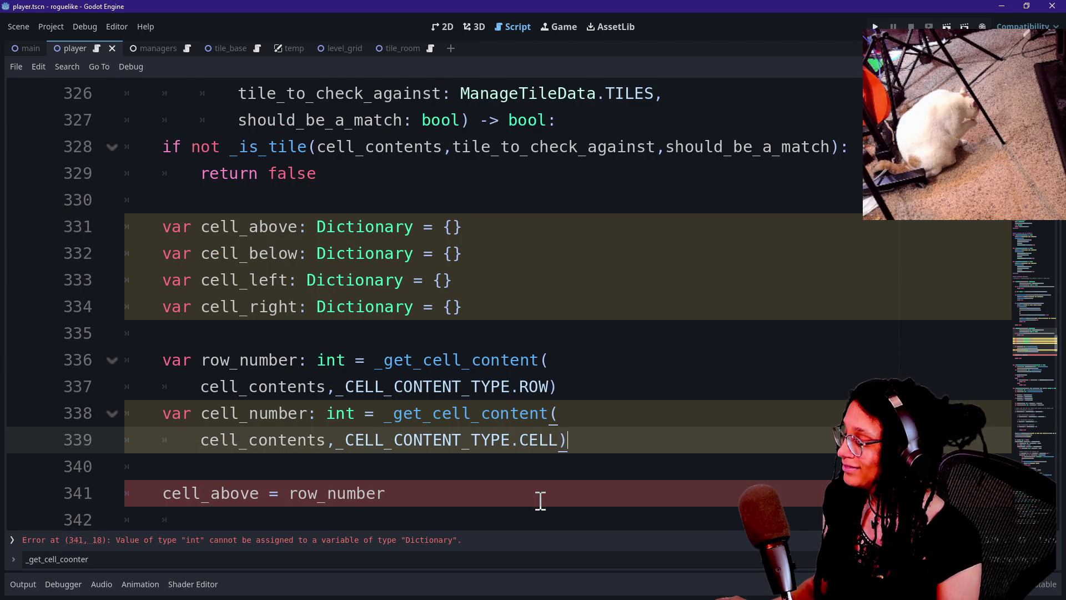
click(439, 481)
key(BackSpace)
key(BackSpace)
key(BackSpace)
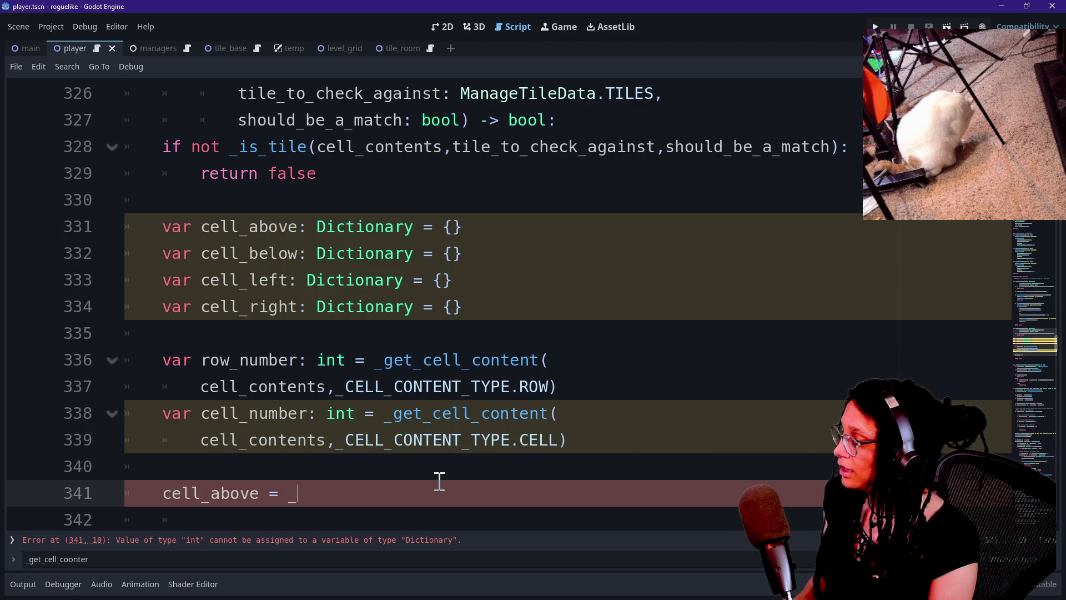
text(_get)
key(Down)
key(Return)
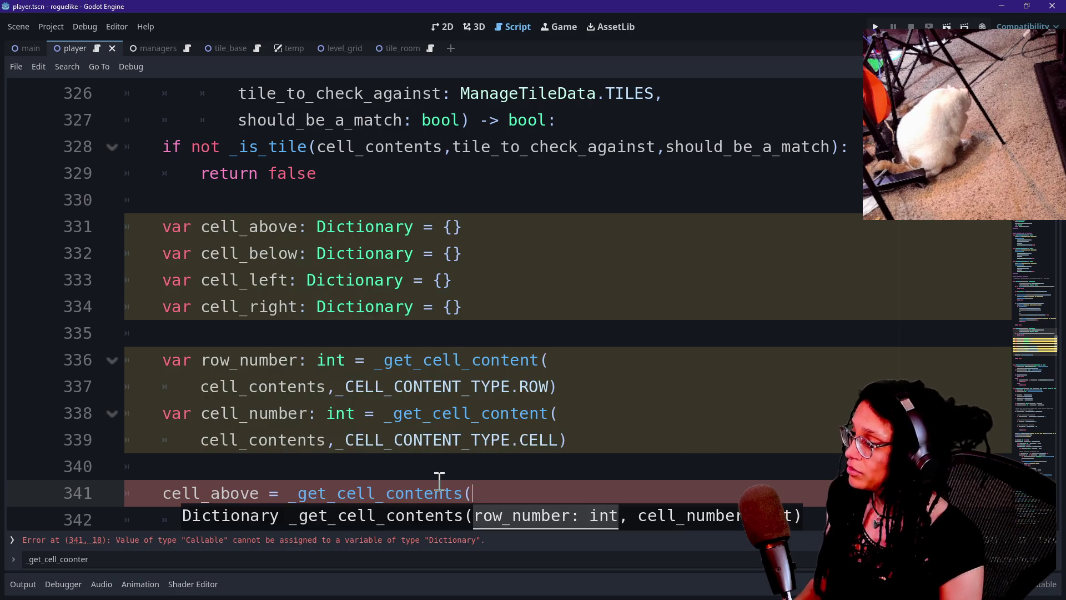
scroll(439, 481, down, 1)
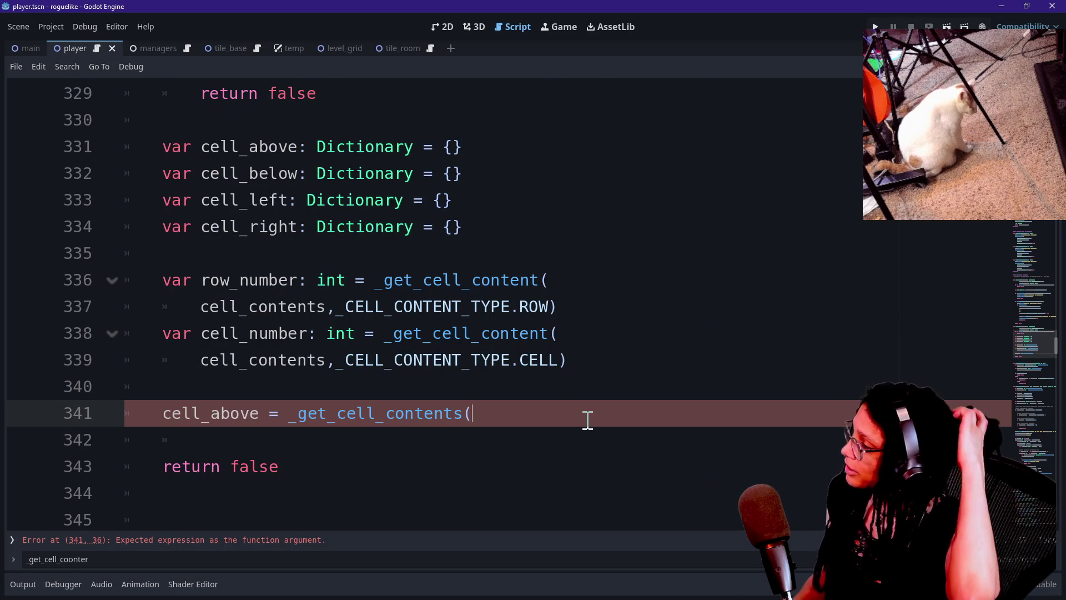
Fill in the call's arguments as row_number - 1, cell_number and close the call.
key(Return)
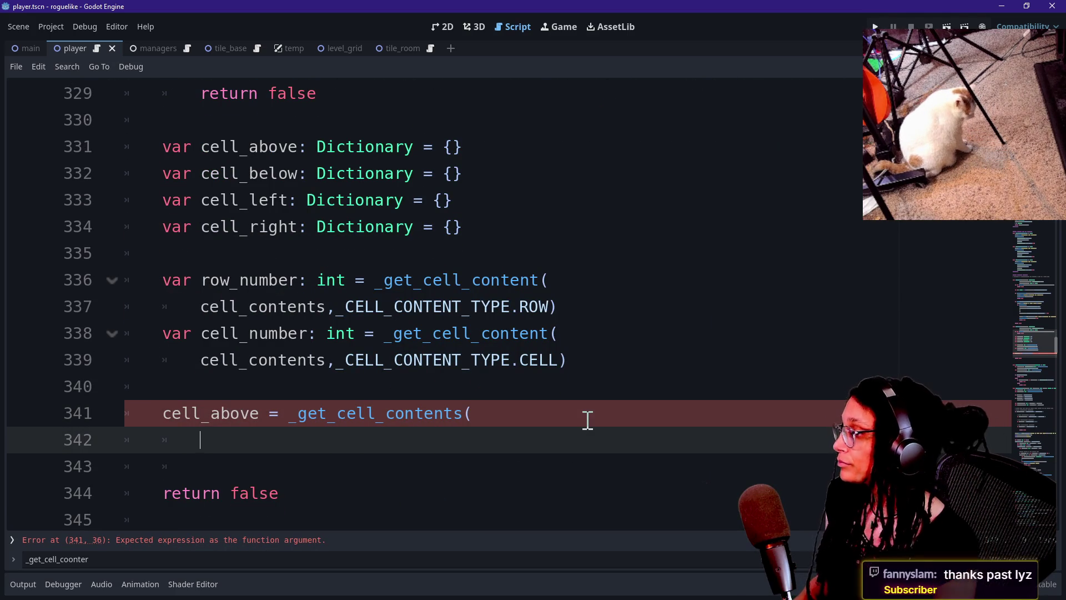
key(Tab)
text(_get)
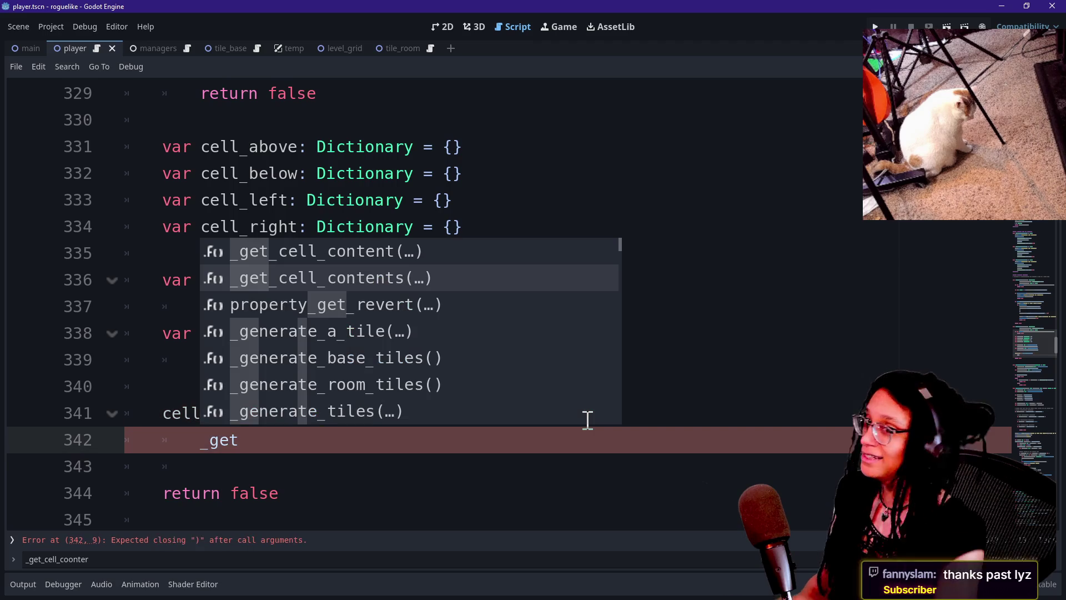
key(Up)
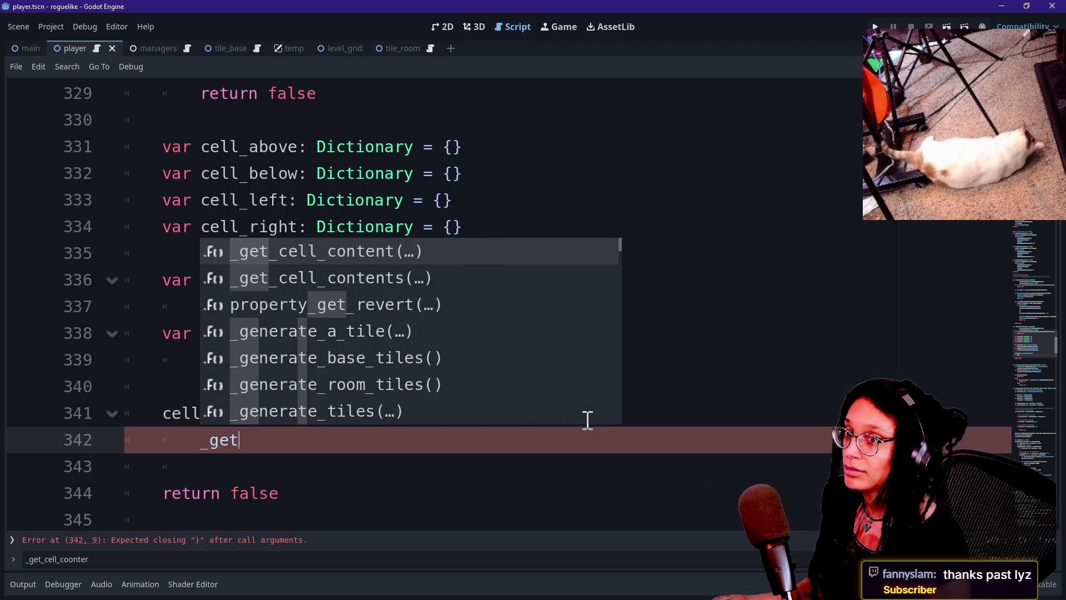
click(348, 135)
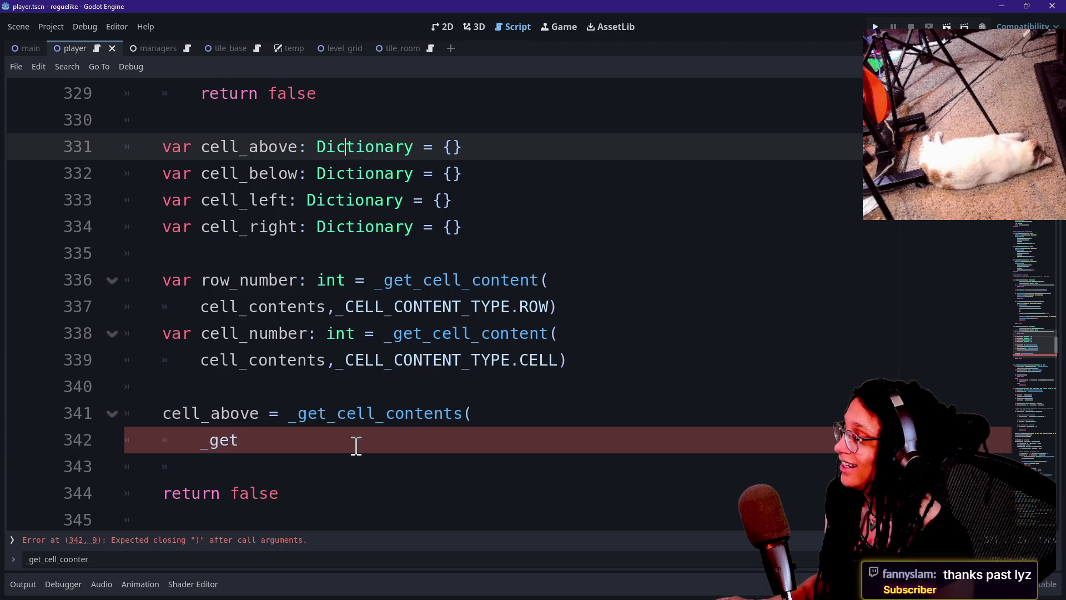
click(389, 447)
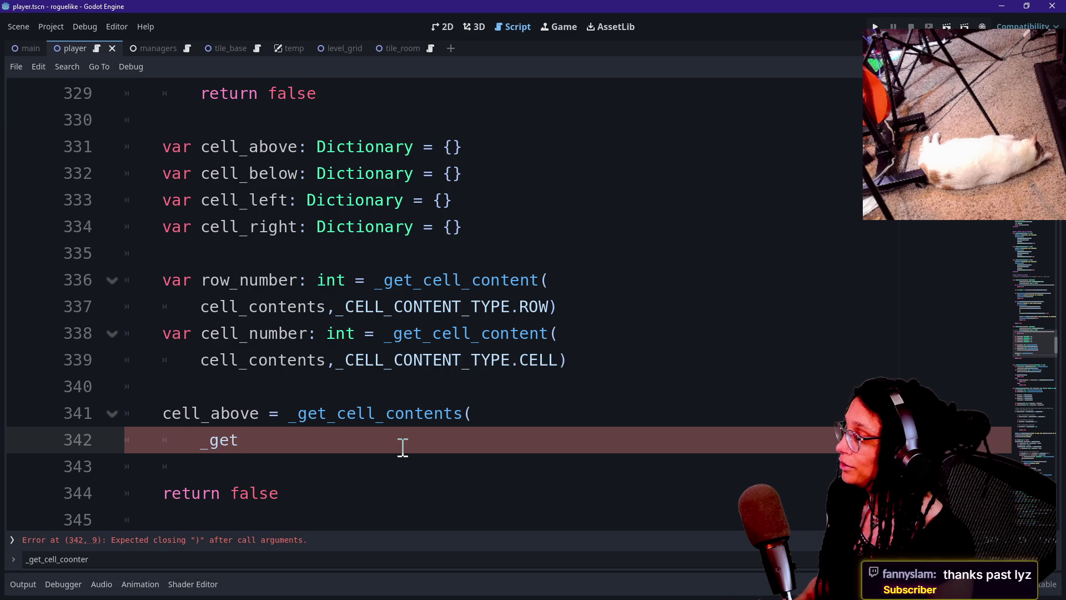
text(_cell)
key(BackSpace)
key(BackSpace)
key(BackSpace)
key(BackSpace)
key(BackSpace)
text(r)
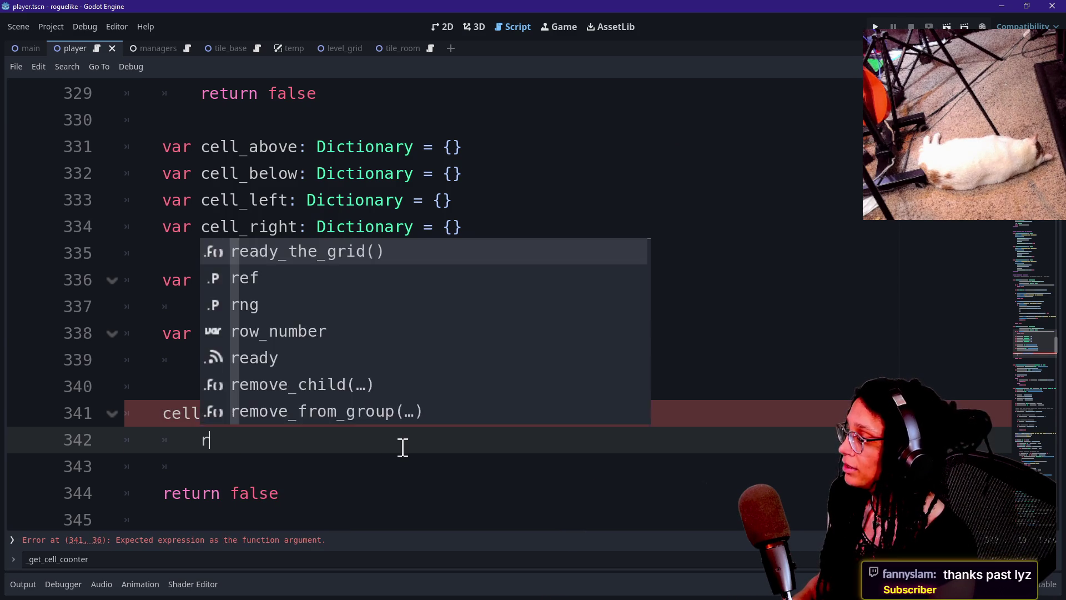
text(ow_number)
key(BackSpace)
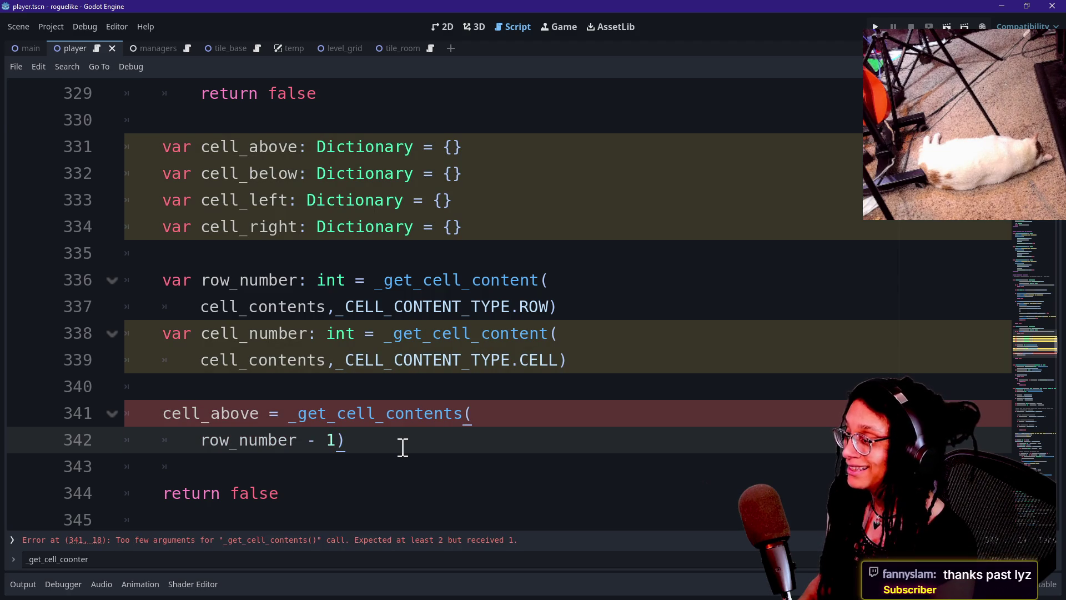
text(, )
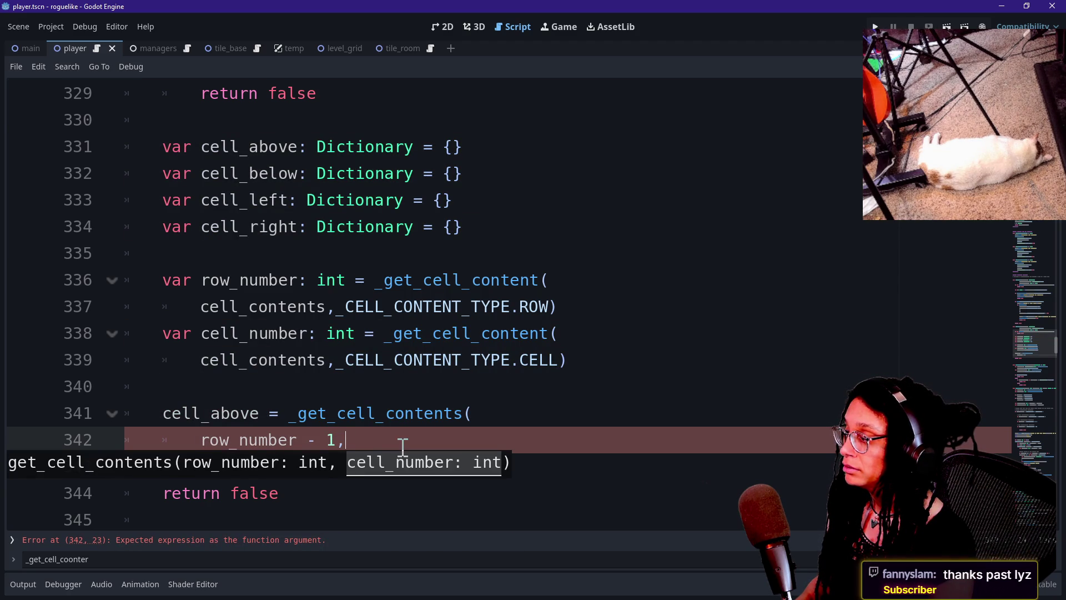
text(cell)
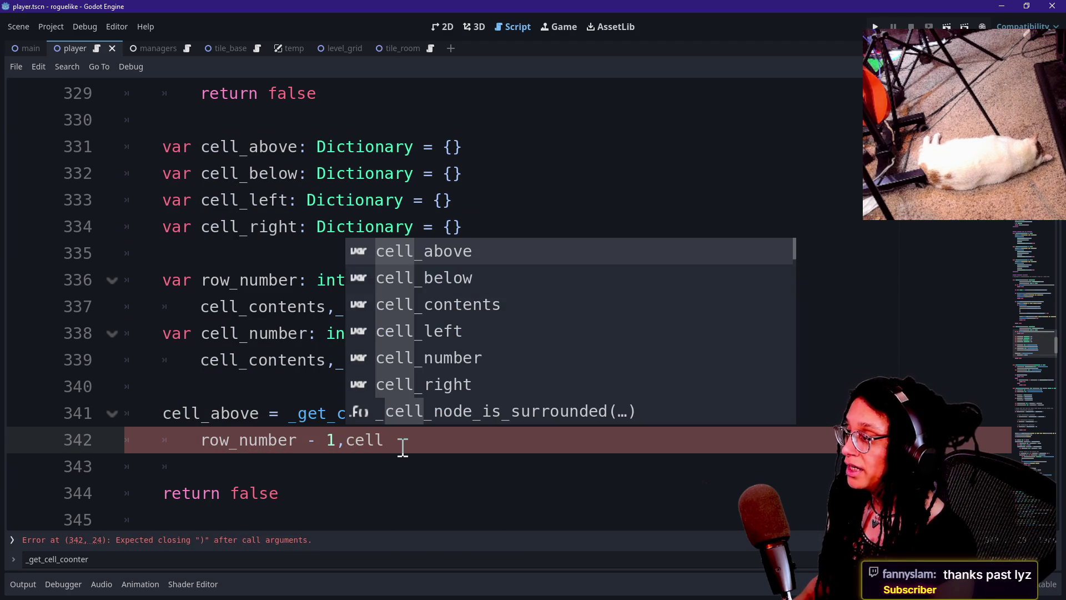
text(_nu)
key(Return)
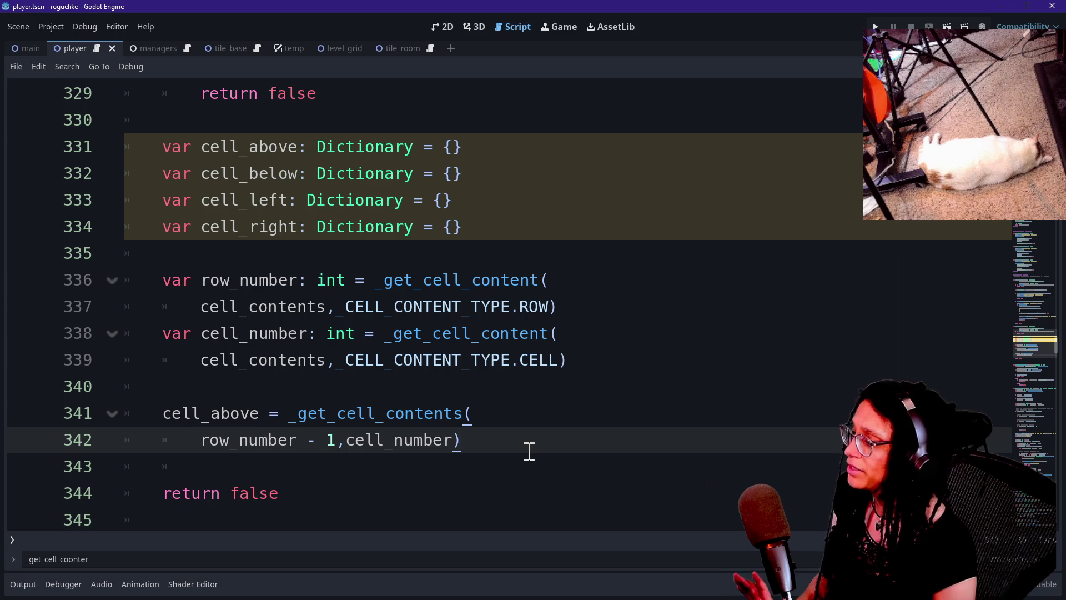
drag(342, 440, 384, 440)
Duplicate the two-line cell_above assignment directly below itself.
click(376, 440)
click(514, 461)
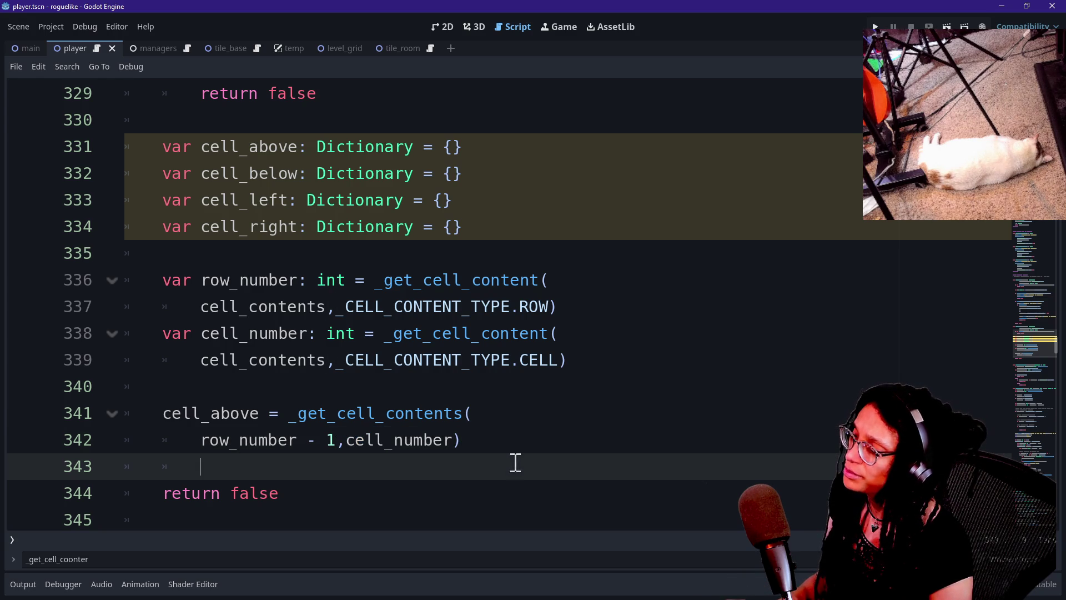
click(459, 413)
click(491, 432)
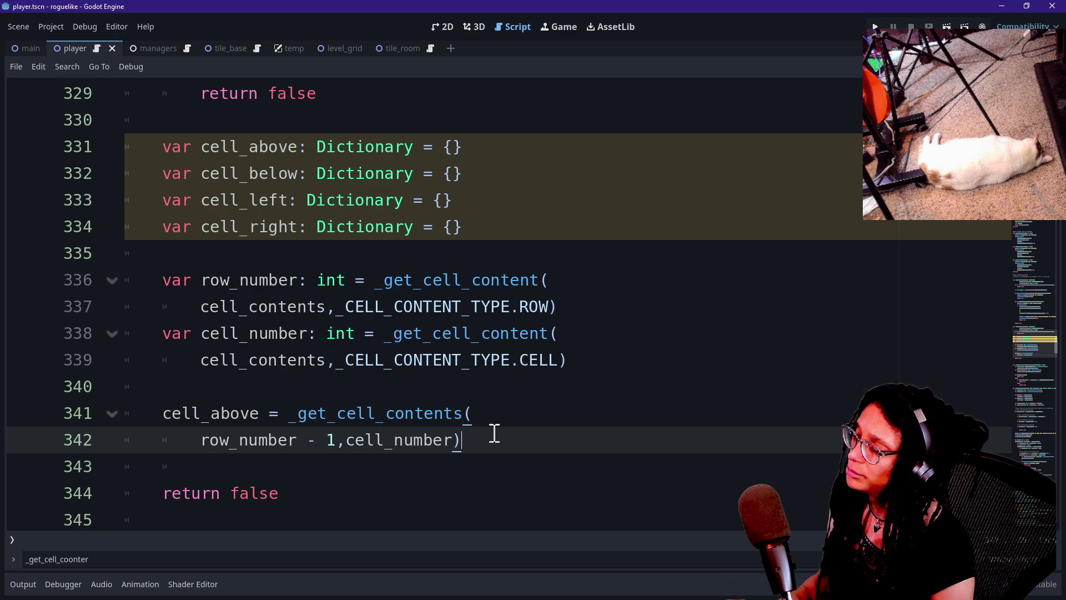
drag(494, 433, 485, 395)
key(ctrl+c)
click(494, 435)
key(ctrl+v)
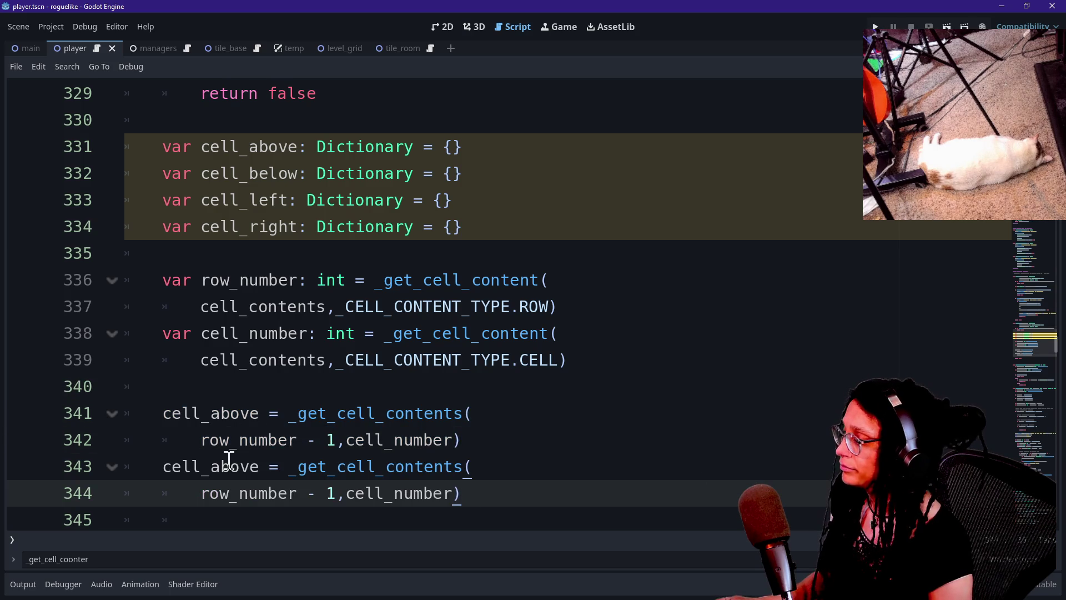
Rename the duplicated assignment's variable to cell_below.
scroll(284, 457, down, 15)
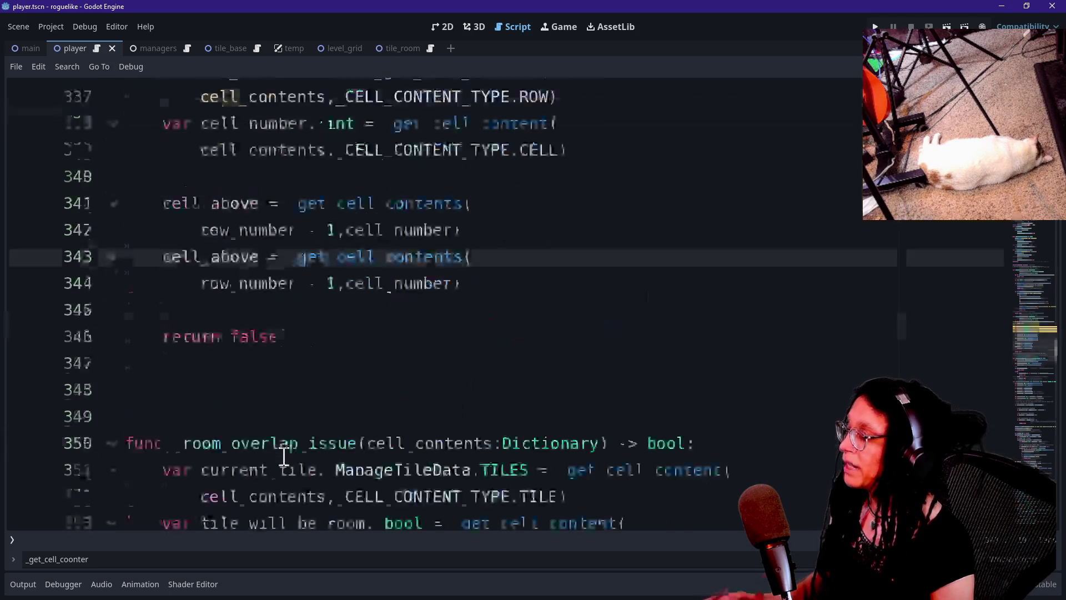
scroll(283, 456, up, 14)
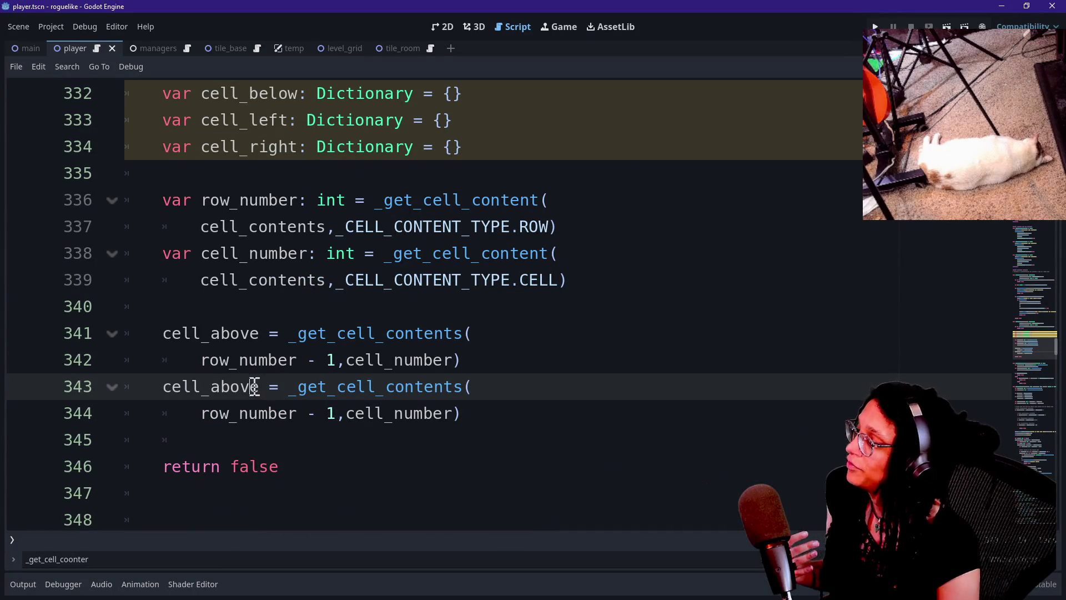
click(257, 388)
key(BackSpace)
key(BackSpace)
key(BackSpace)
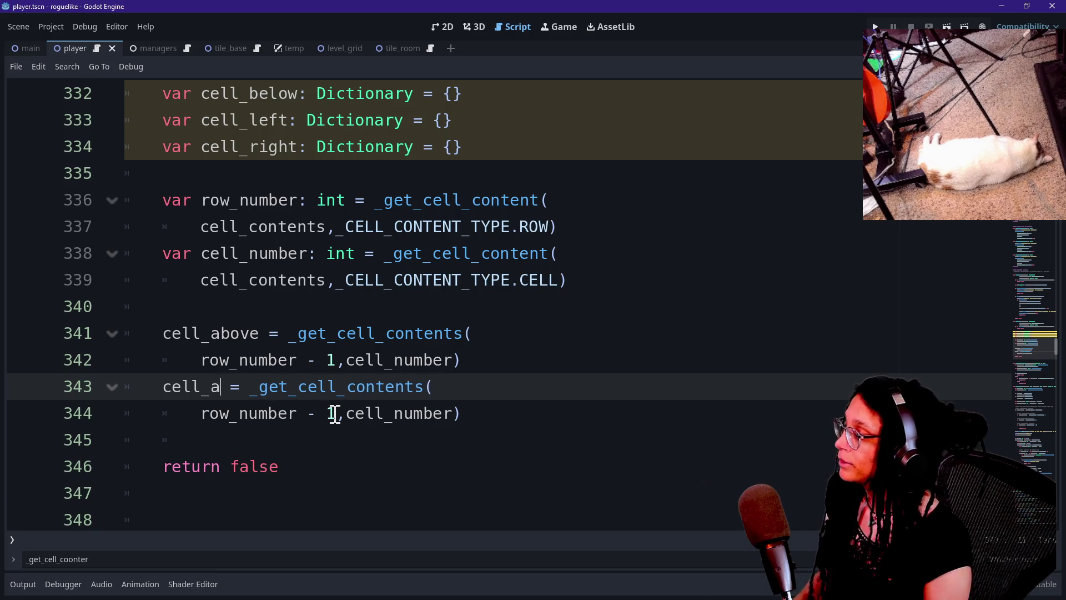
text(below)
Show the signature tooltip for the _get_cell_contents call on line 341.
click(289, 333)
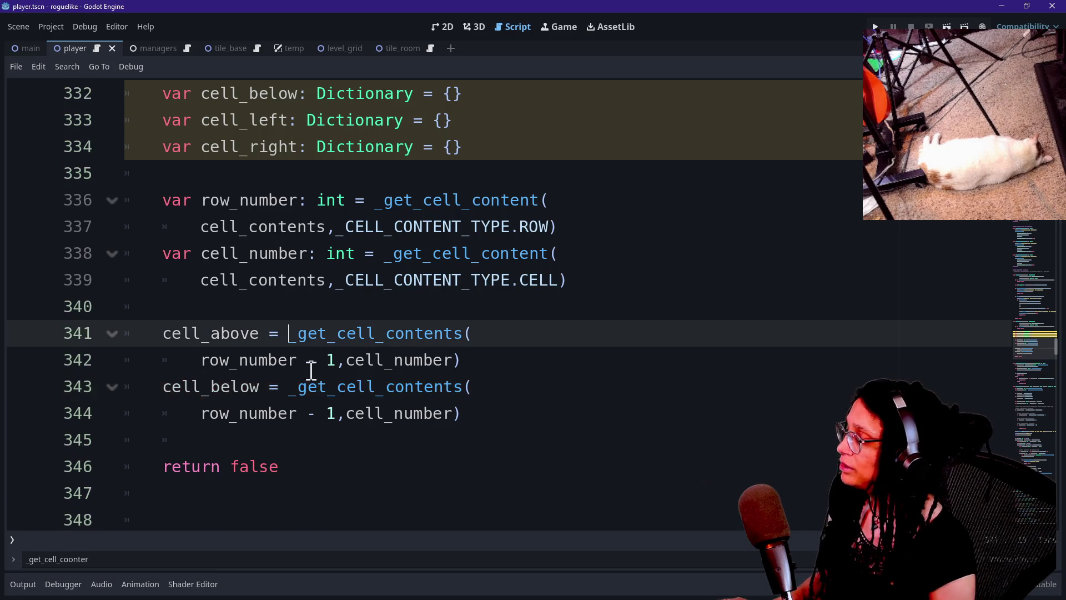
drag(300, 306, 381, 333)
click(381, 333)
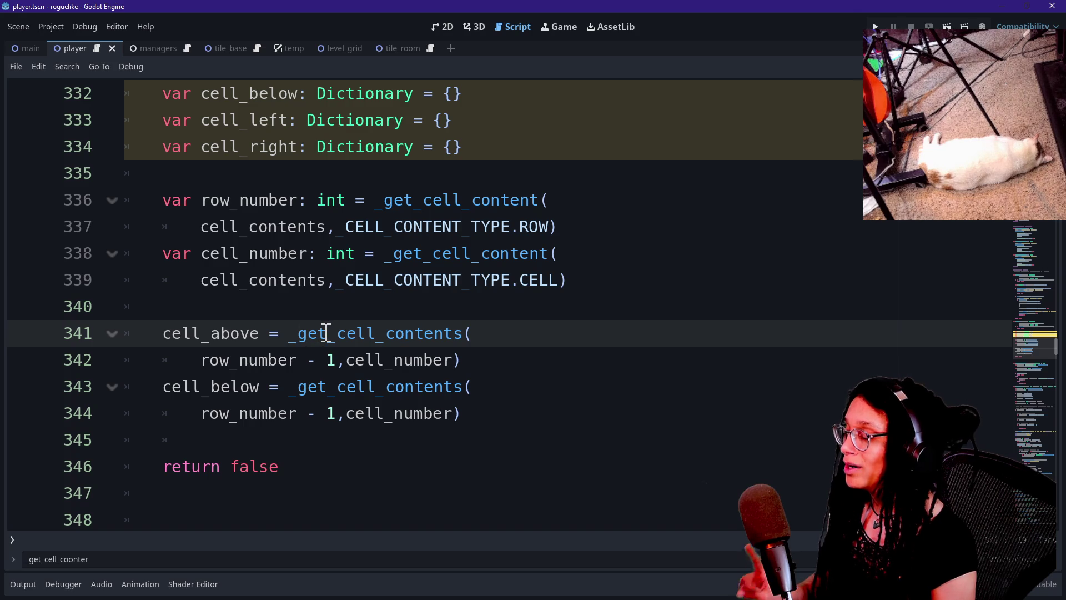
click(274, 333)
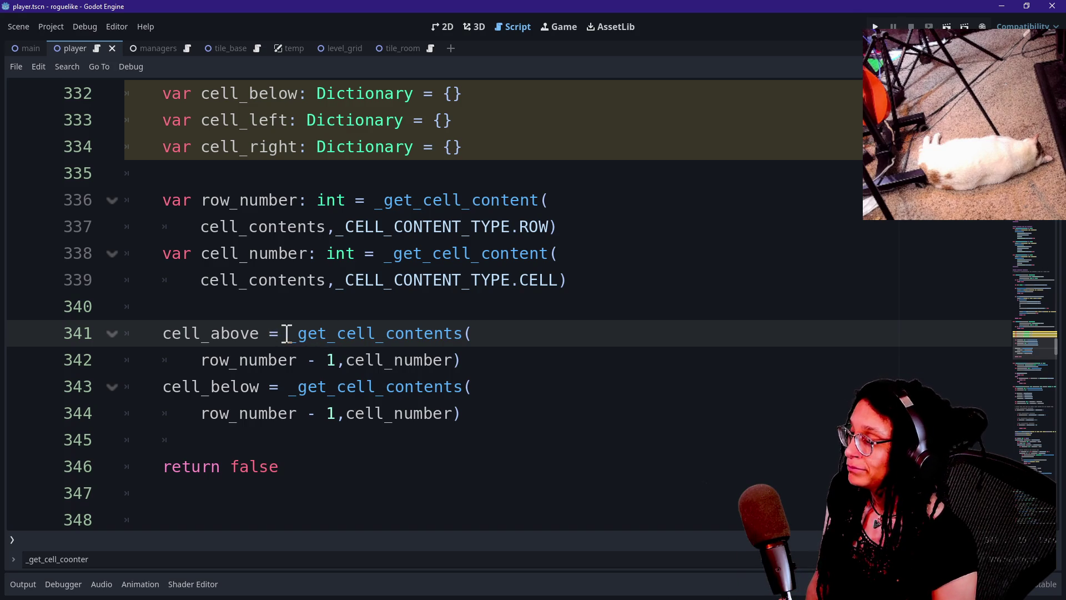
mouse_move(286, 333)
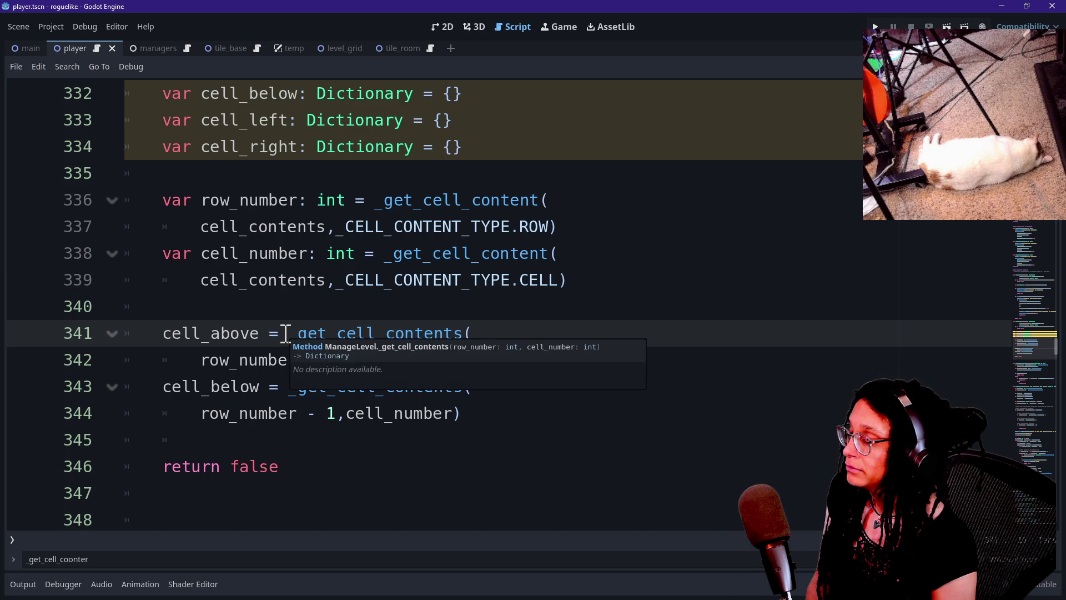
Jump to the _get_cell_contents definition and highlight its Dictionary return type and return line.
ctrl+click(316, 336)
mouse_move(289, 520)
mouse_down()
mouse_move(116, 373)
mouse_move(288, 389)
mouse_up()
click(176, 369)
click(399, 401)
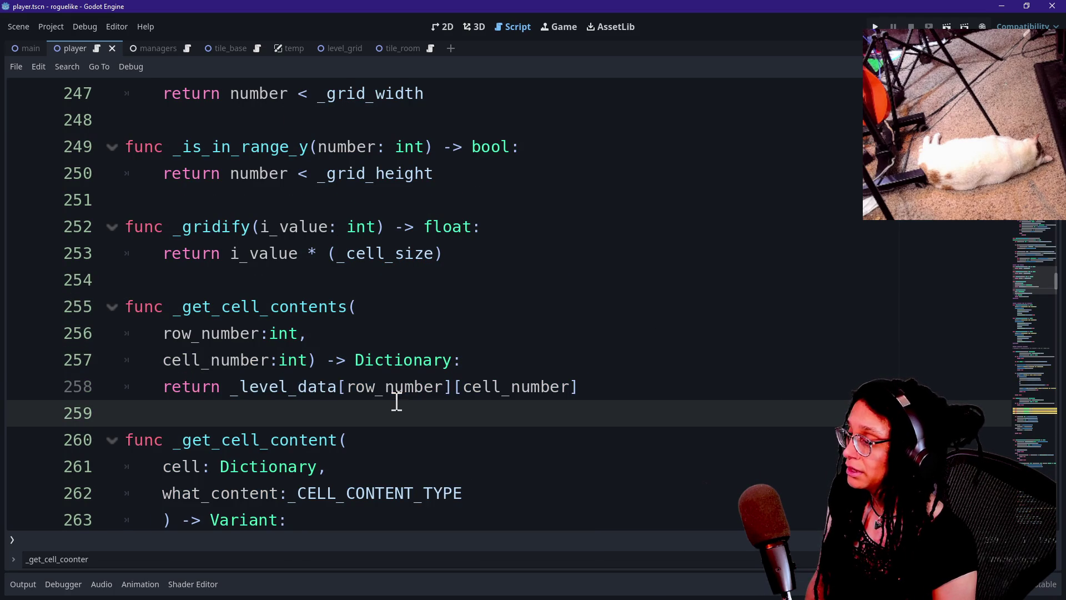
drag(243, 381, 561, 373)
click(582, 369)
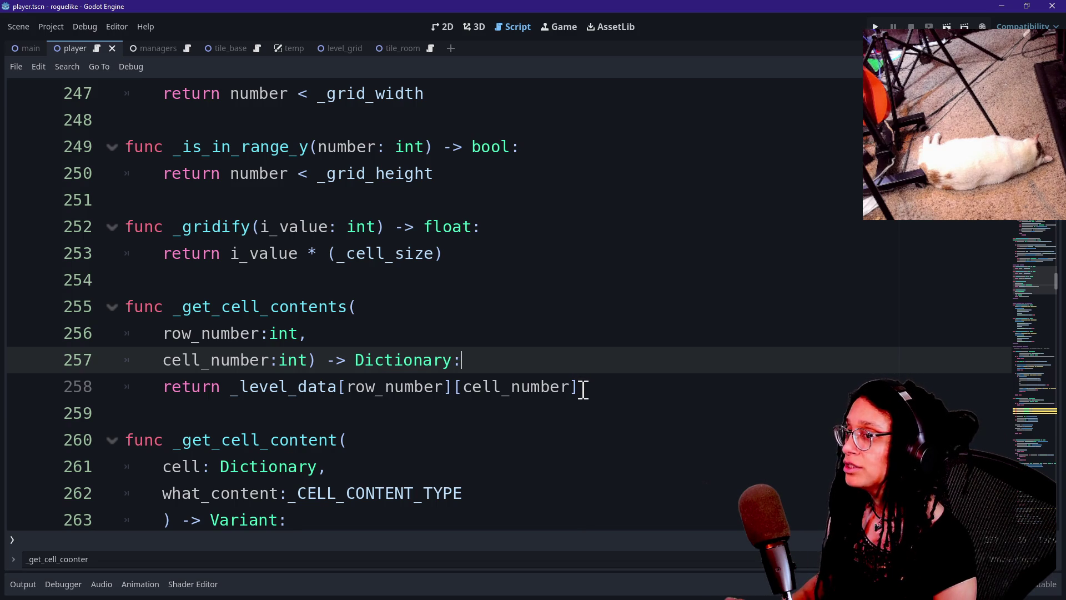
key(alt+Tab)
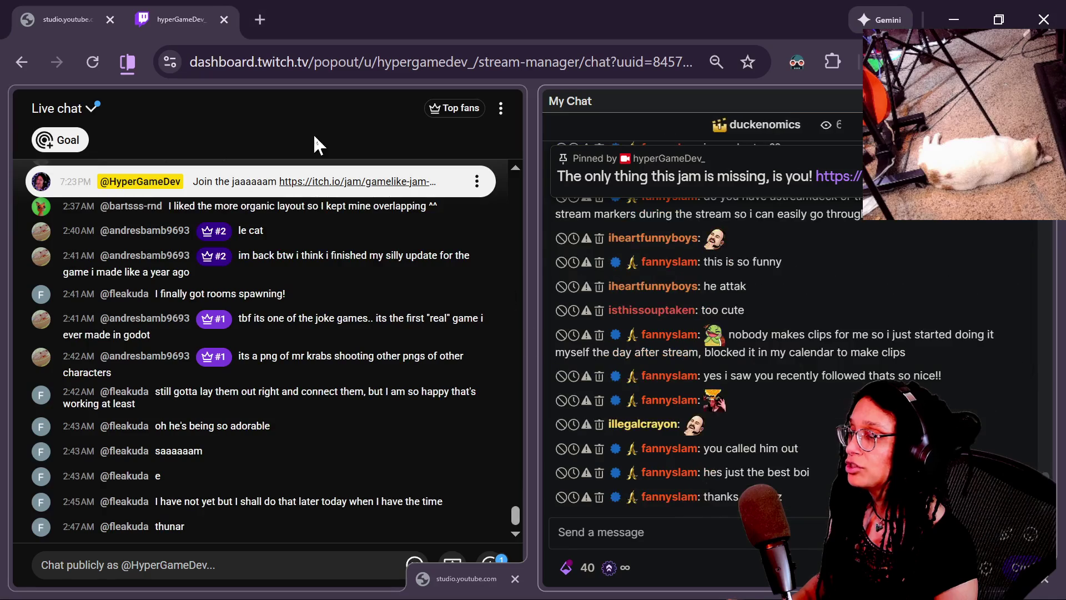
Open the GDScript.Live test page in Firefox, briefly checking the Godot editor's Dictionary popup.
key(alt+Tab)
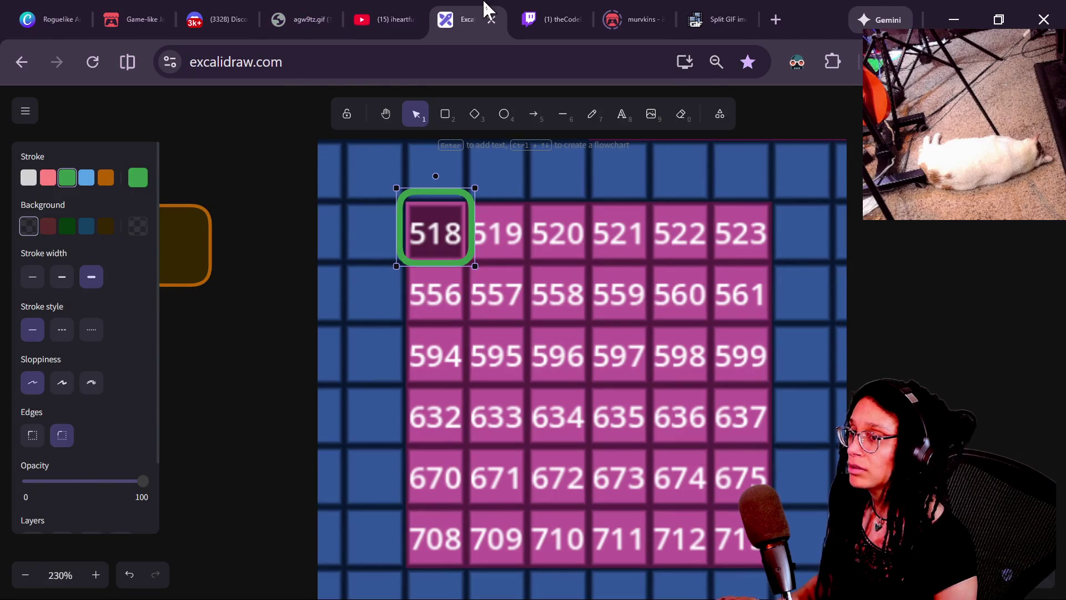
key(alt+Tab)
click(184, 49)
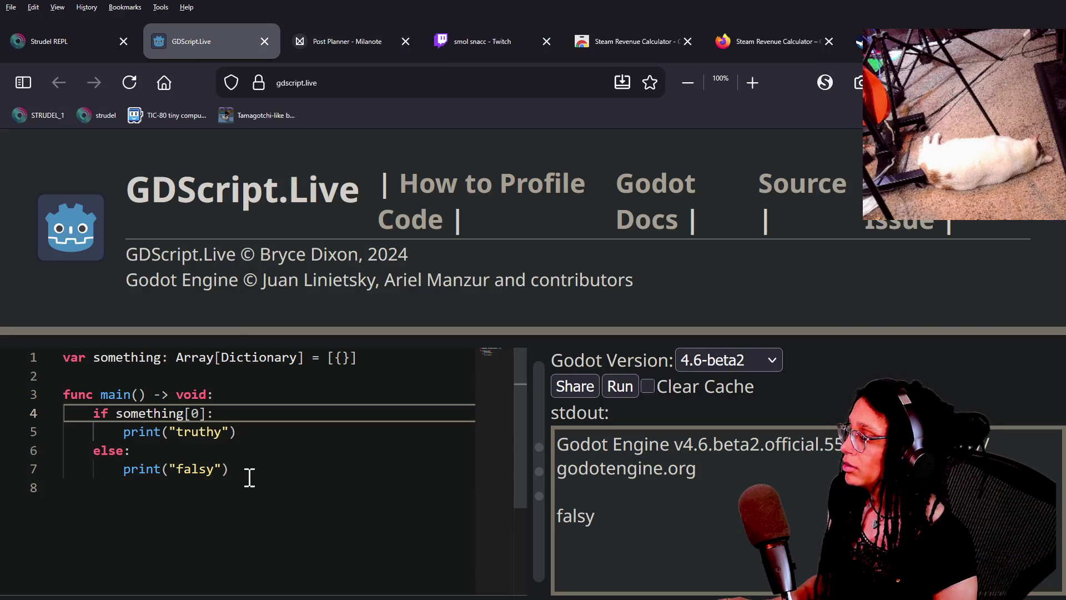
click(356, 358)
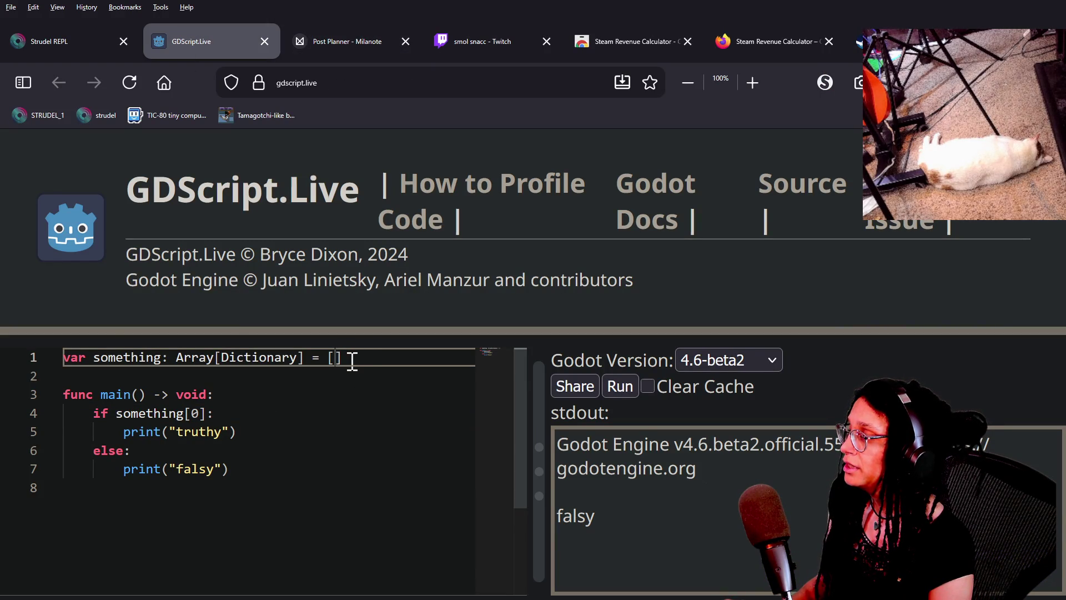
key(alt+Tab)
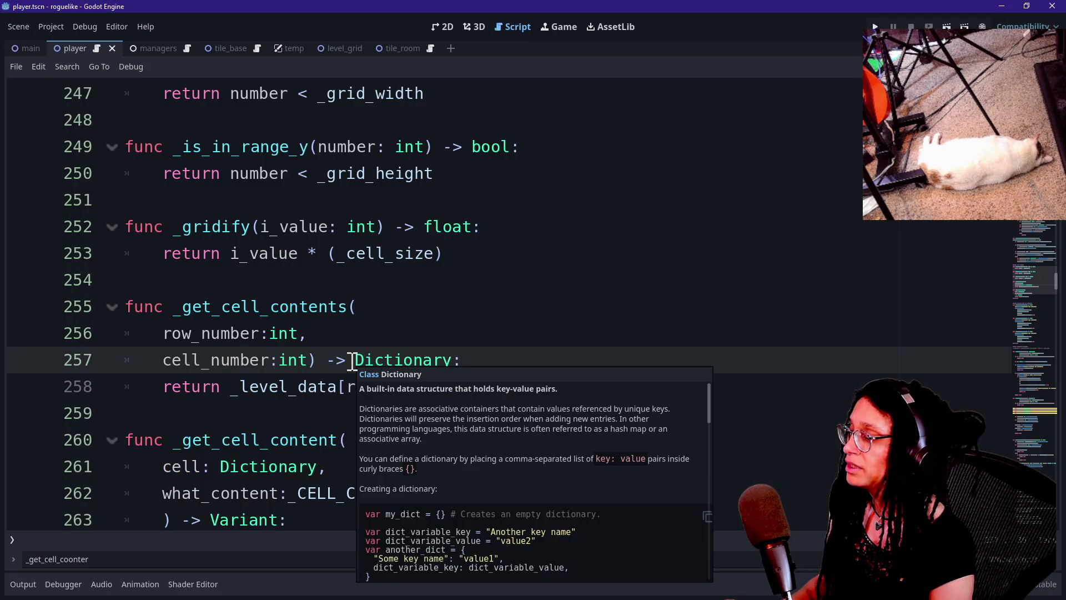
click(284, 290)
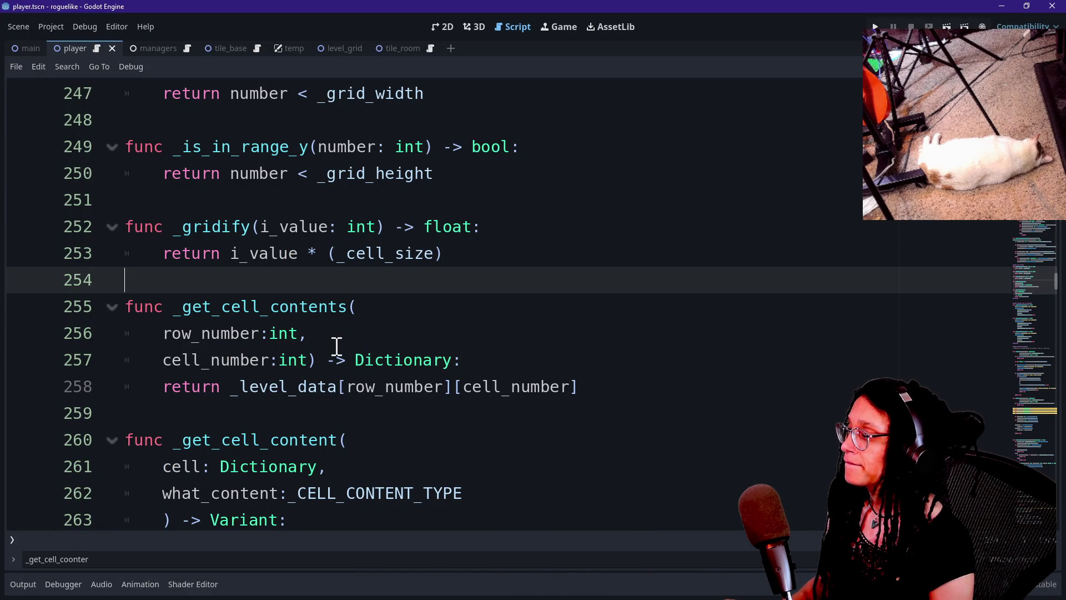
key(alt+Tab)
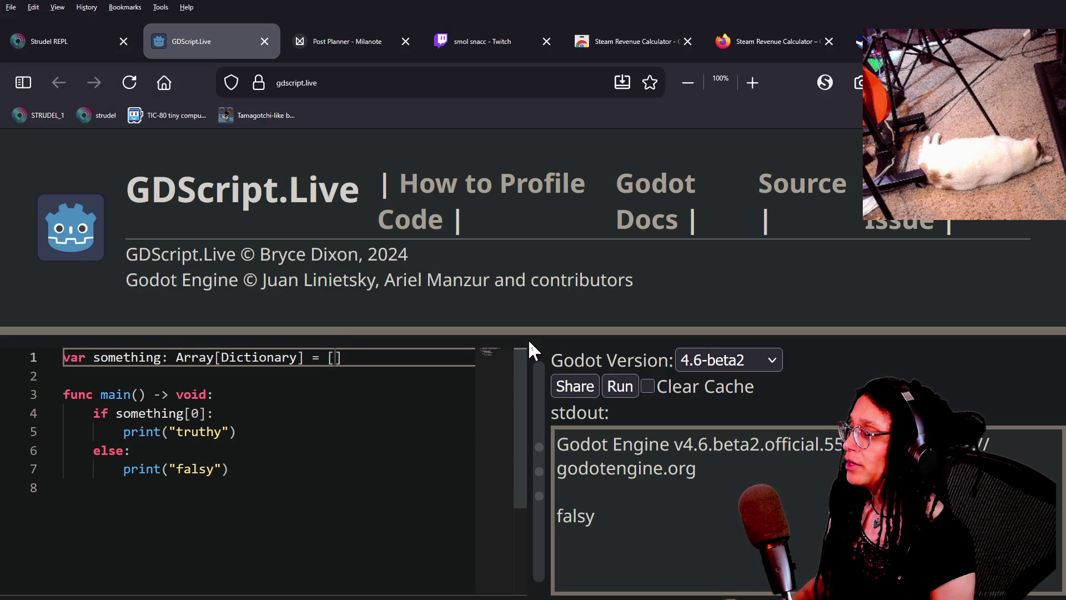
Replace the array values with thing1, thing2 and remove the Dictionary element type on line 1.
text(1,)
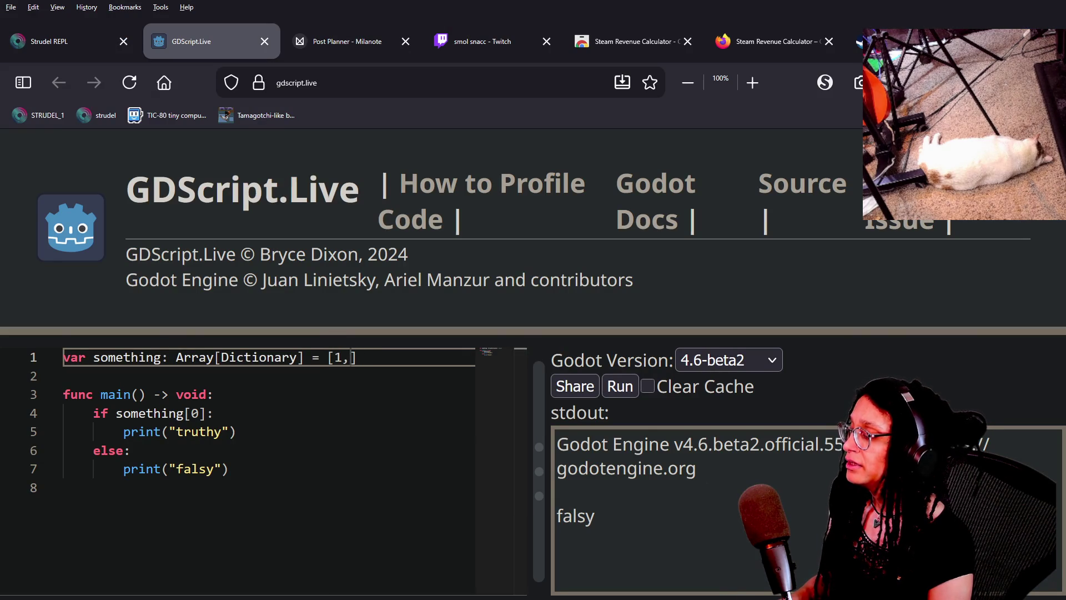
key(BackSpace)
key(BackSpace)
key(BackSpace)
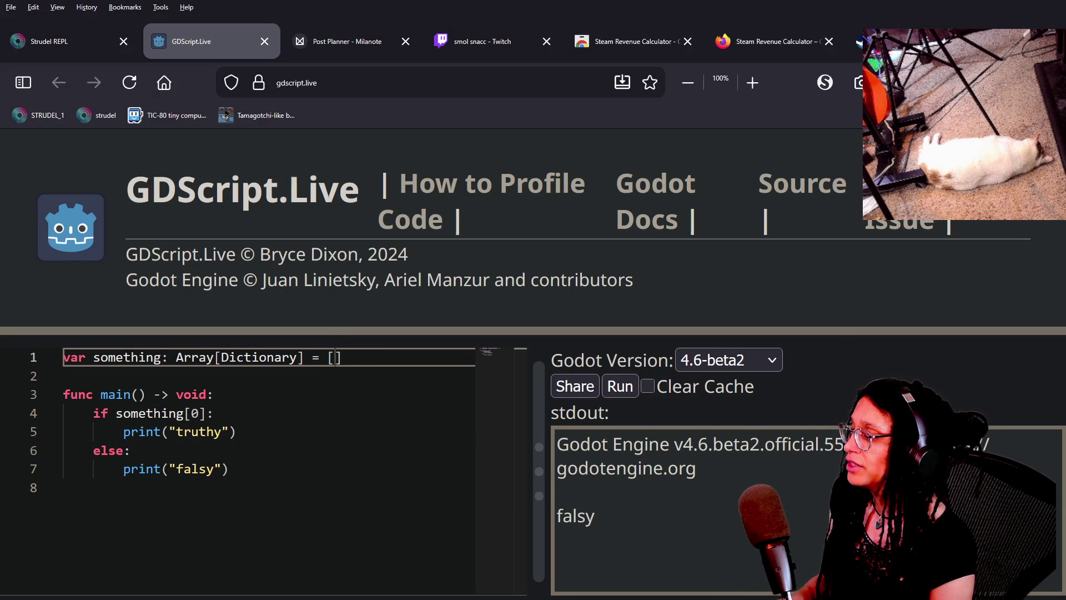
text(thing1,thing2)
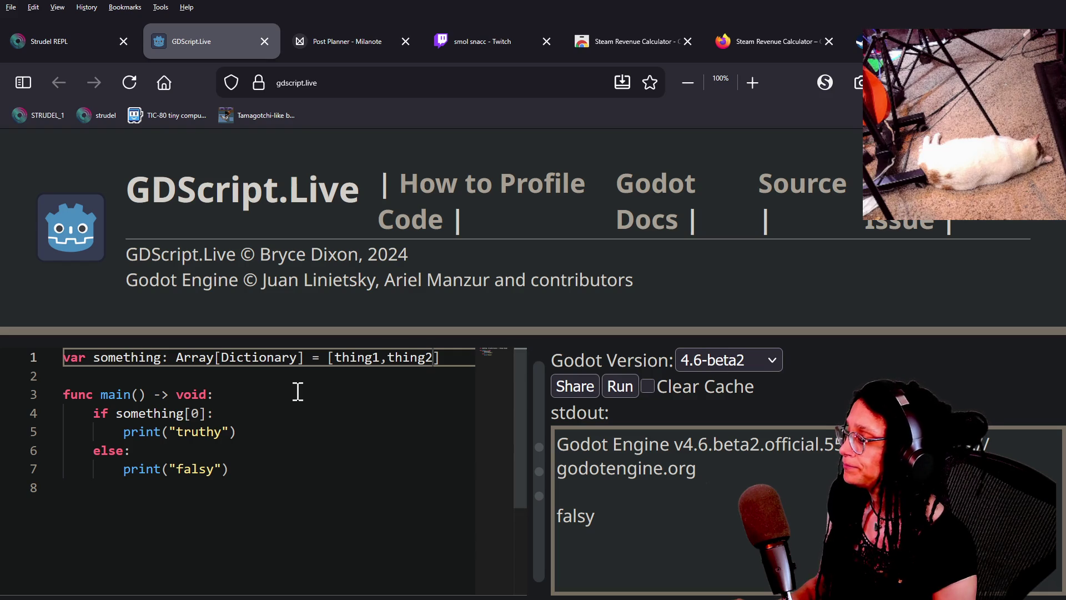
click(252, 420)
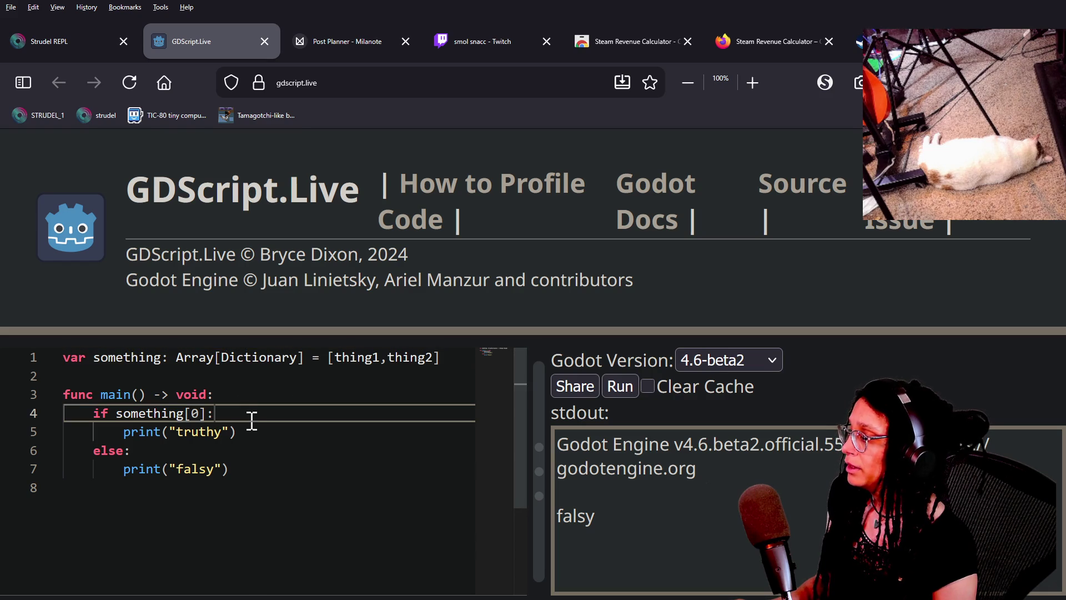
drag(221, 358, 287, 367)
key(BackSpace)
key(BackSpace)
key(Delete)
key(Delete)
Make line 1 read Array[String] = ["thing1","thing2"] by quoting the strings and adding the type.
text(p = [)
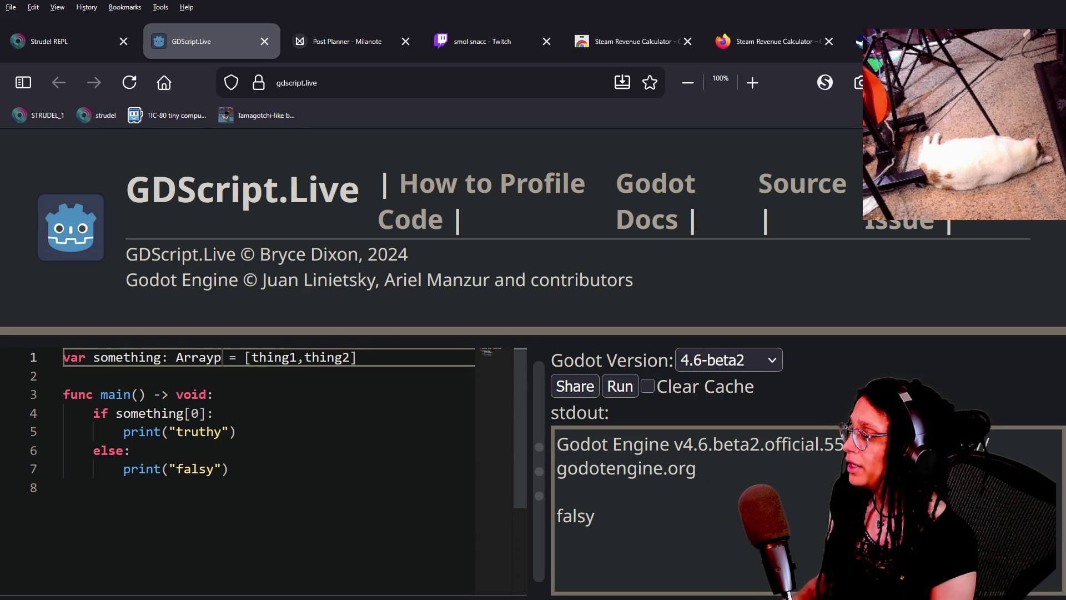
text(")
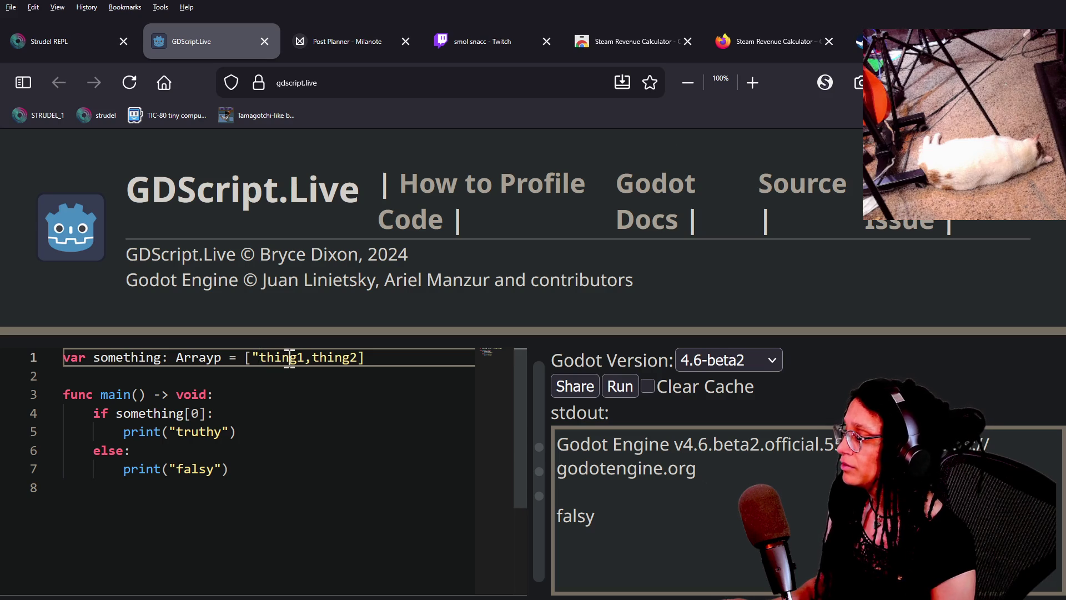
click(301, 357)
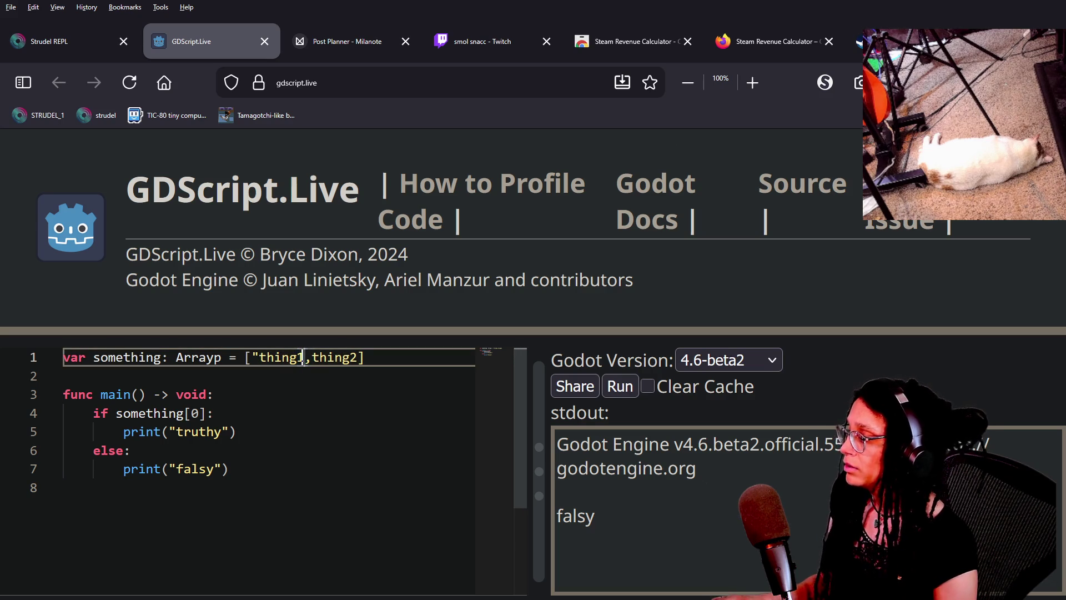
text(",")
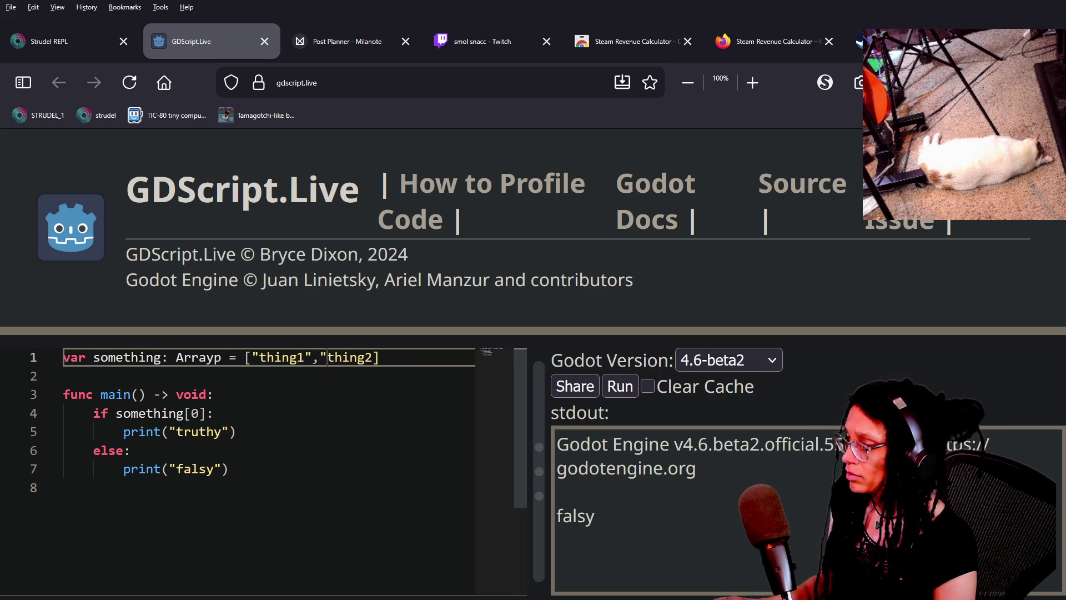
click(374, 357)
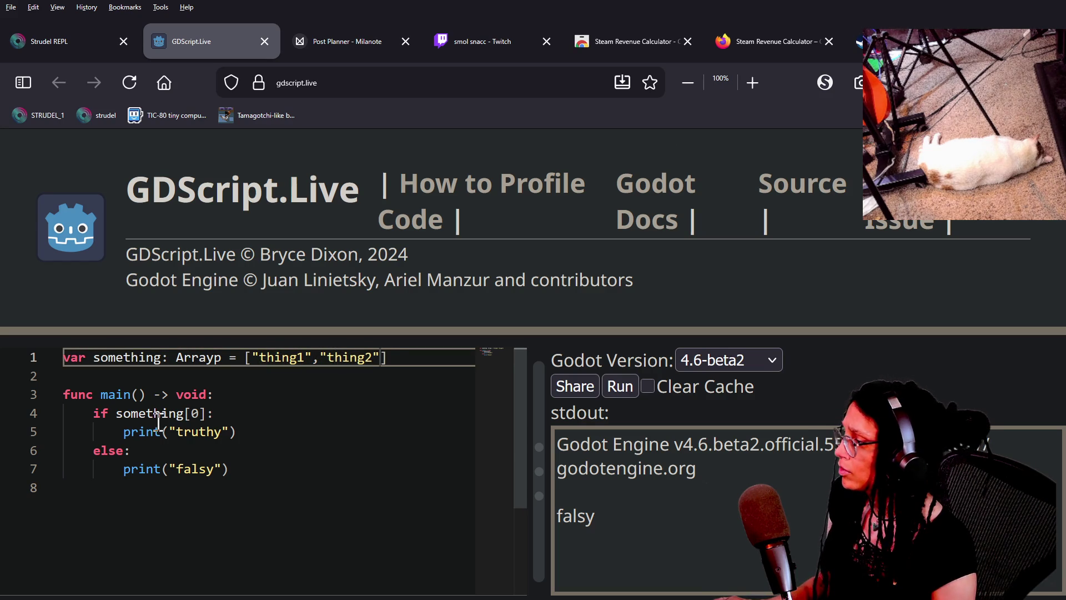
text(")
click(215, 371)
click(220, 360)
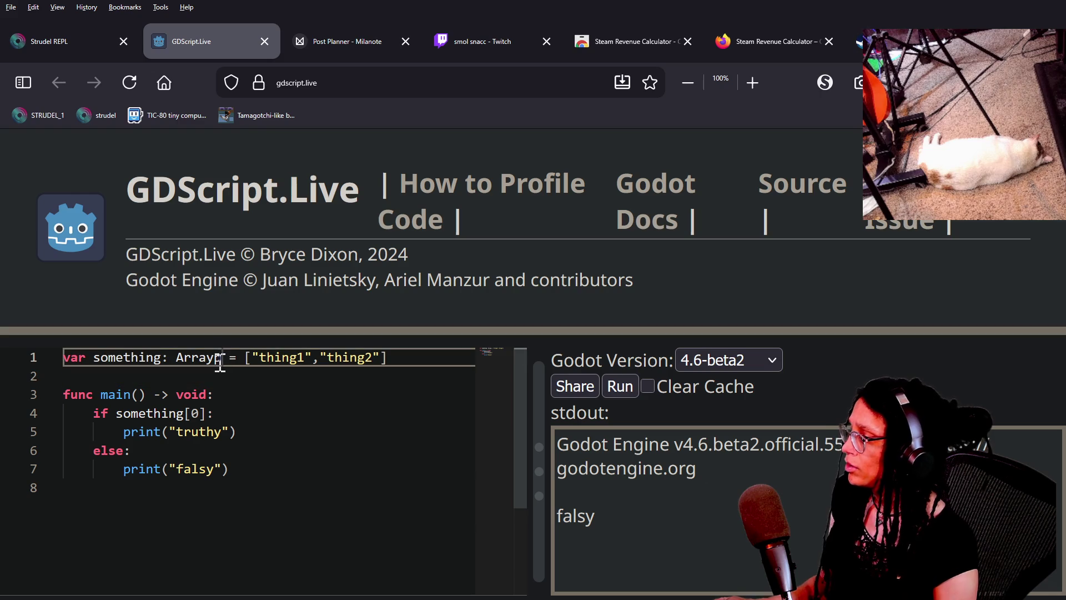
text([String])
Remove the print/else branches, check something[2], and print "How did this happen" under the if.
click(238, 470)
drag(252, 472, 250, 414)
key(BackSpace)
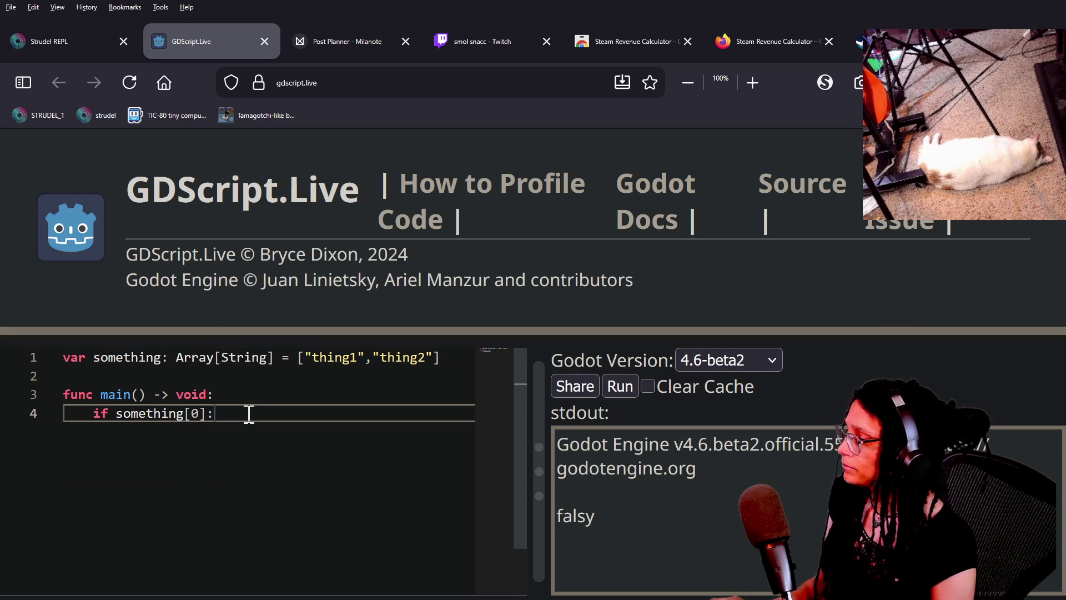
click(116, 420)
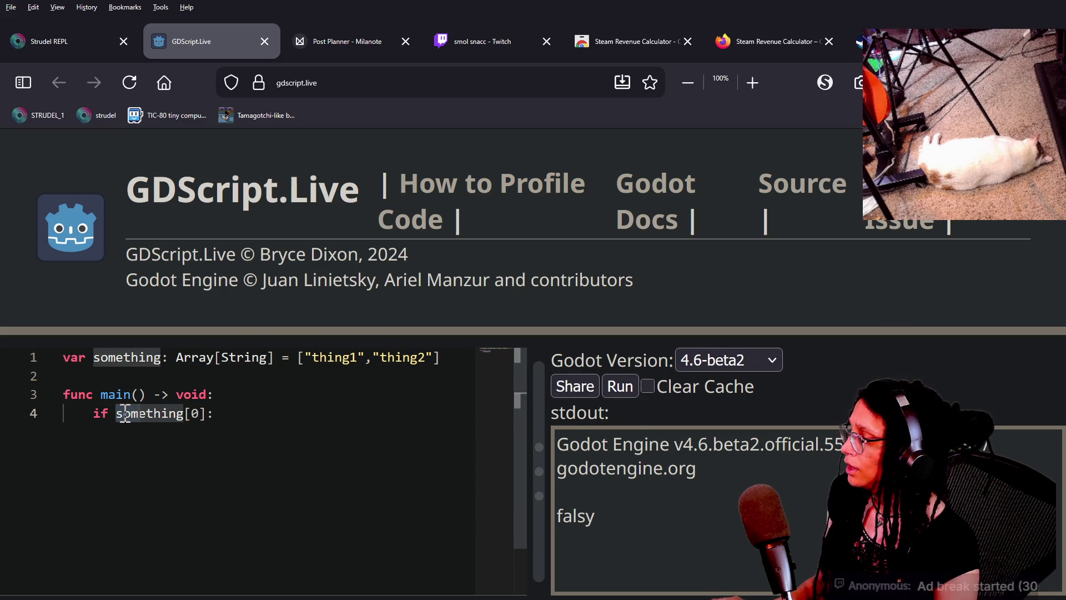
double_click(195, 413)
text(2)
key(End)
key(Return)
text(print(")
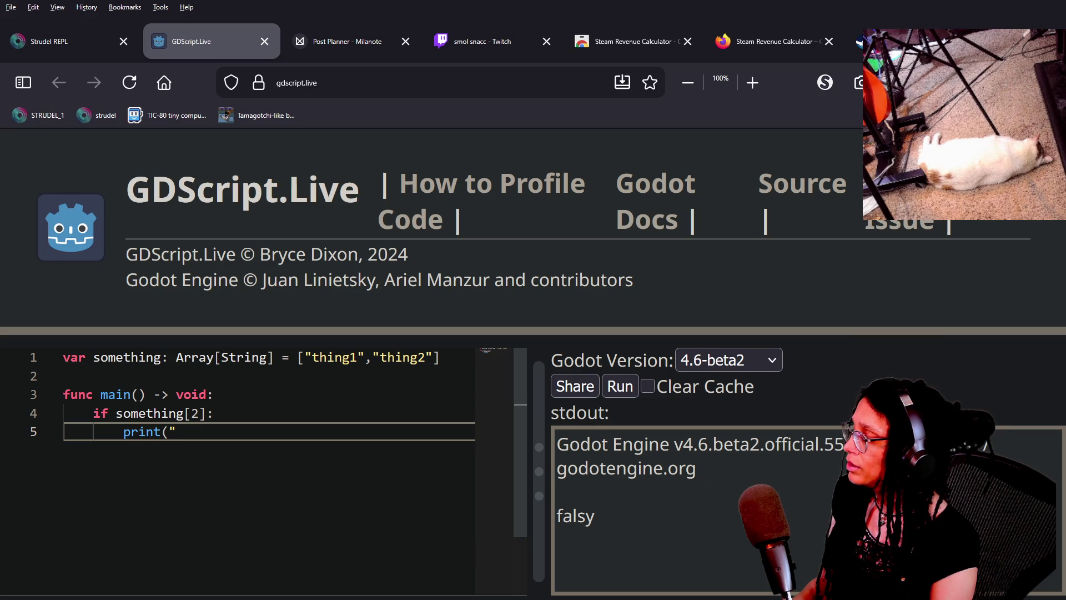
text(How did this happen"))
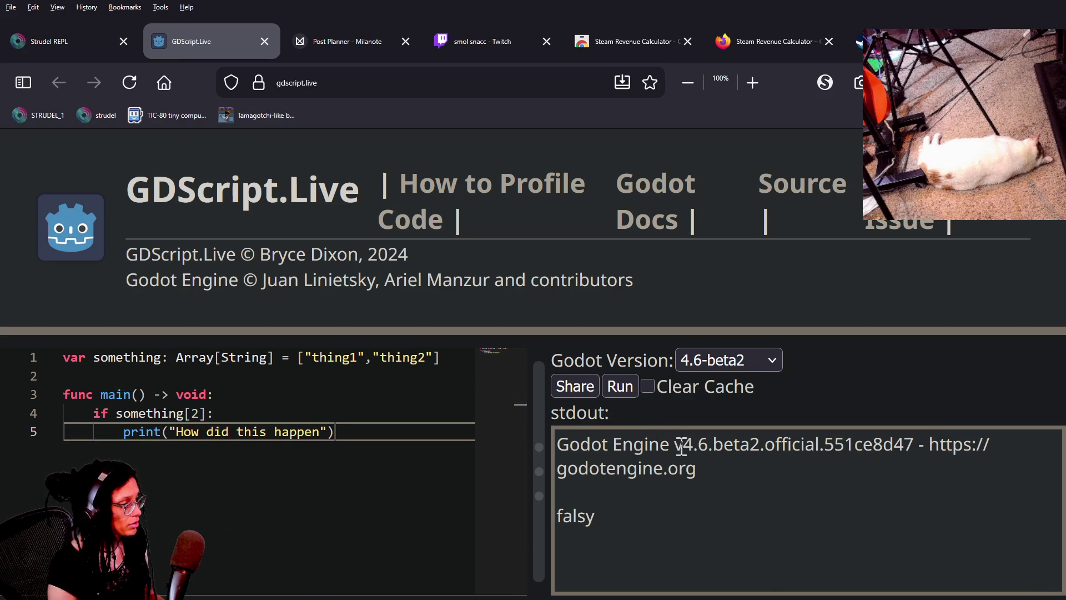
Run the test script and inspect the resulting out-of-bounds index error.
click(617, 387)
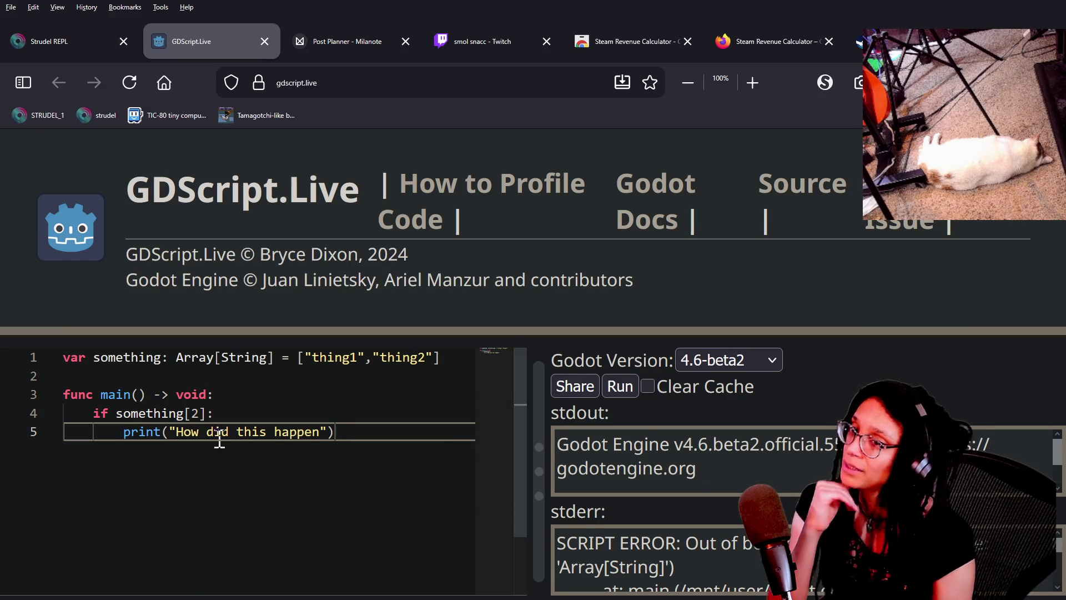
click(245, 413)
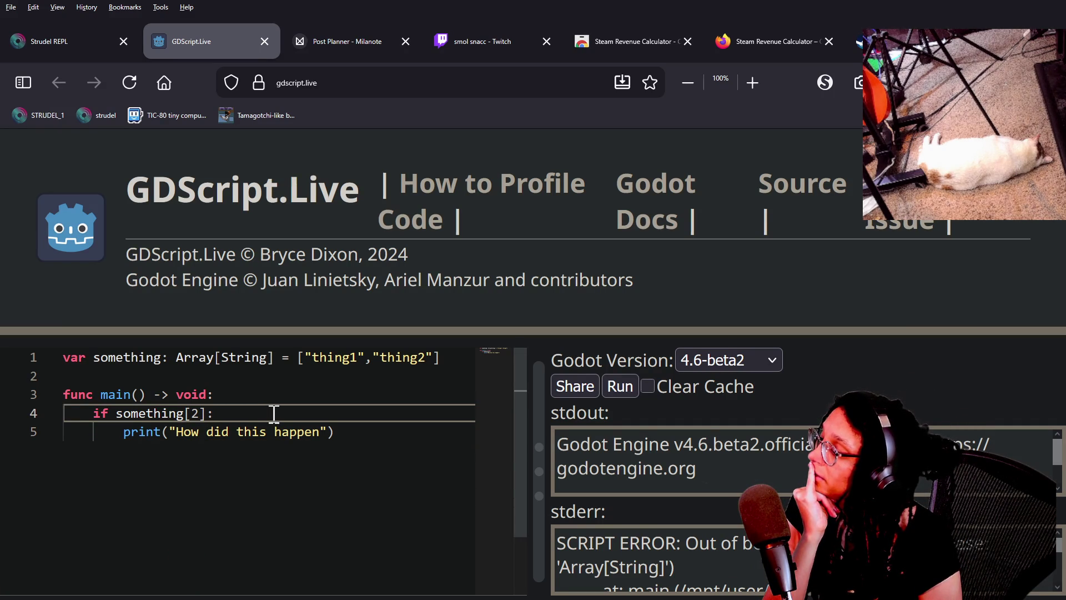
key(alt+Tab)
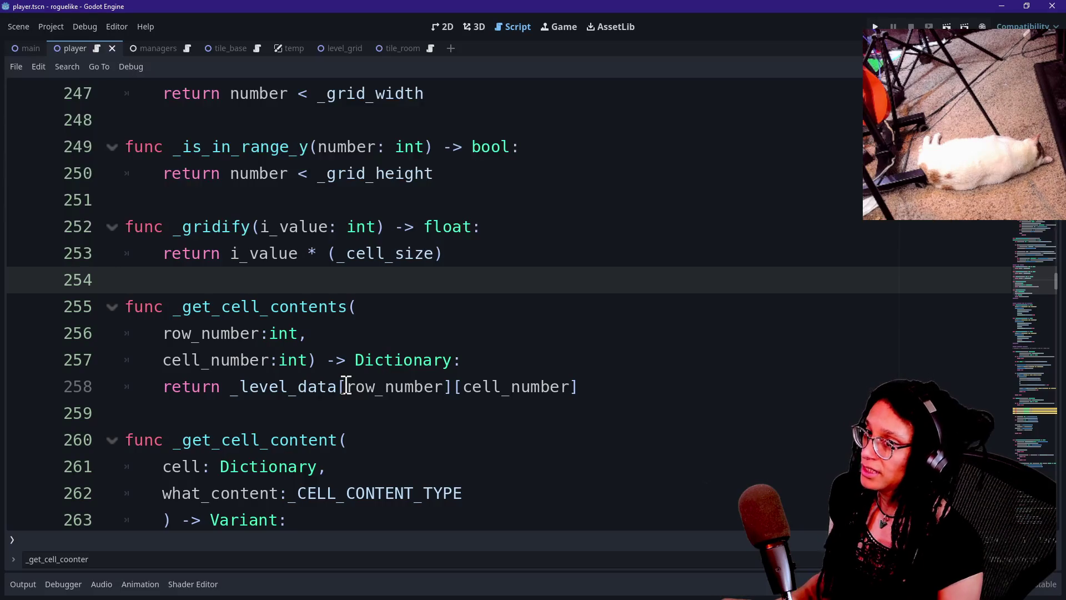
Insert a new first line in _get_cell_contents and begin the guard 'if row_number >'.
click(559, 366)
key(Return)
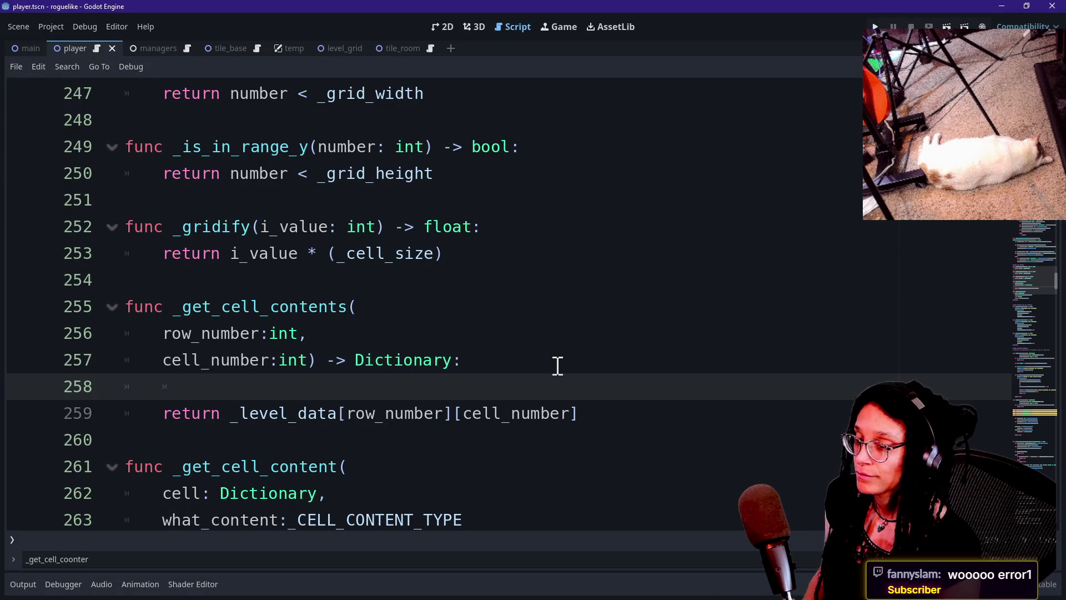
key(alt+Tab)
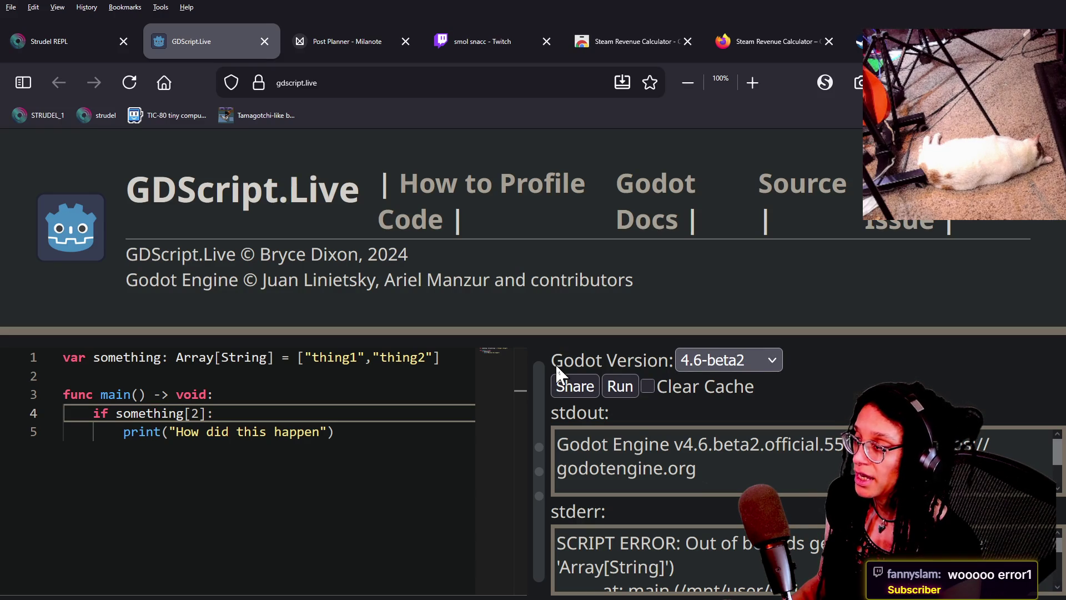
key(alt+Tab)
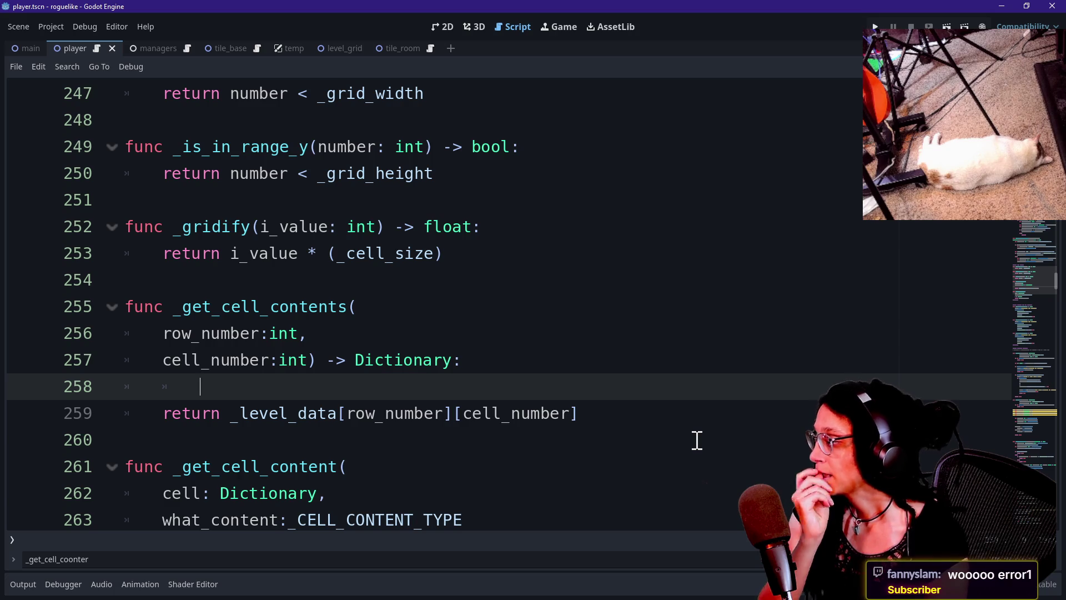
text(o)
key(BackSpace)
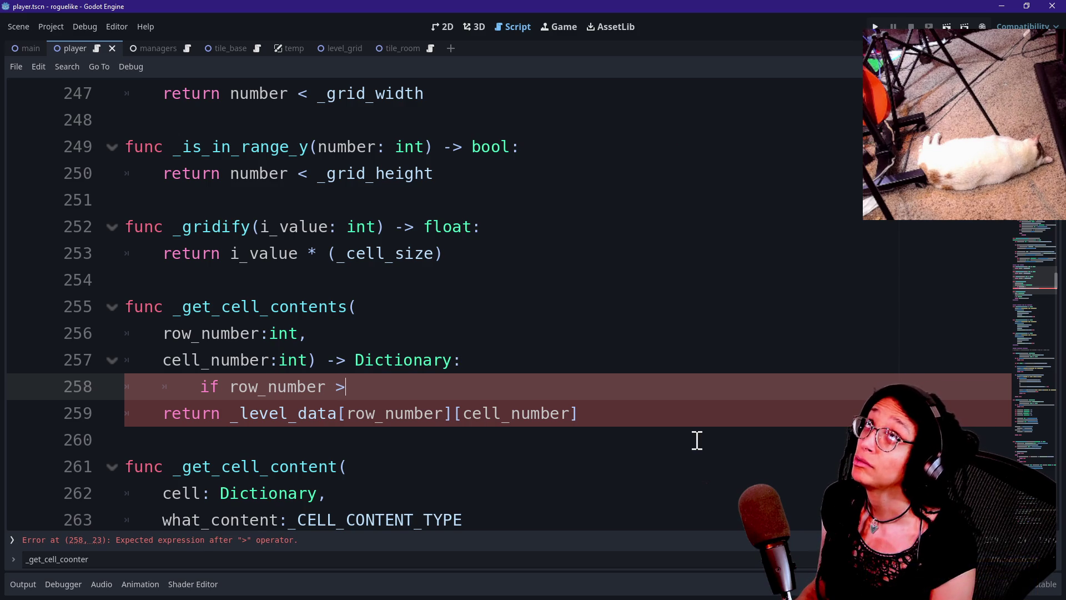
Change the guard condition to row_number < _level_data.size().
text(<)
key(Escape)
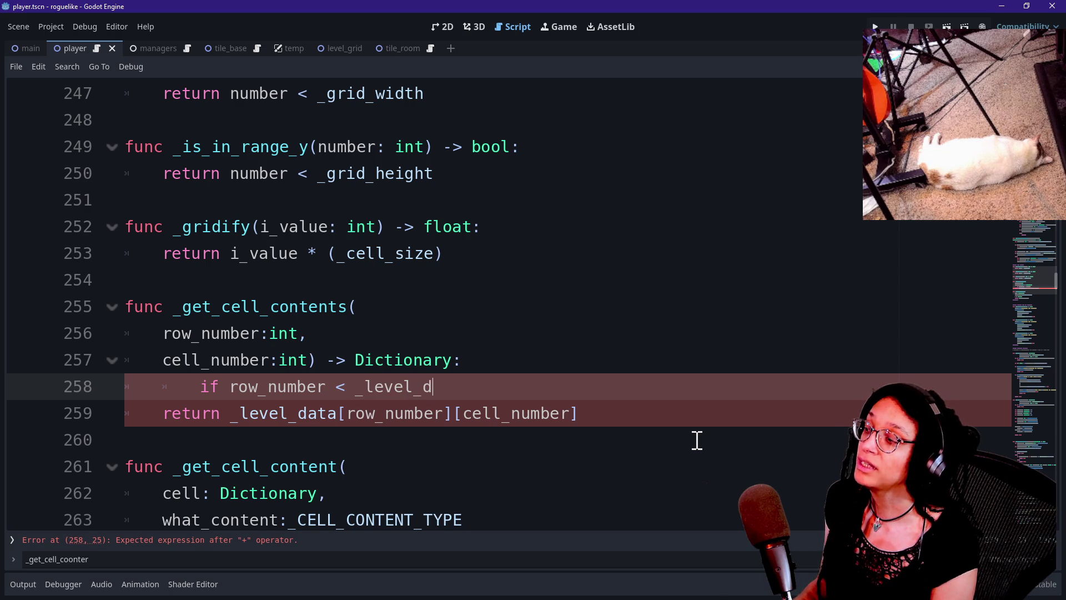
text([)
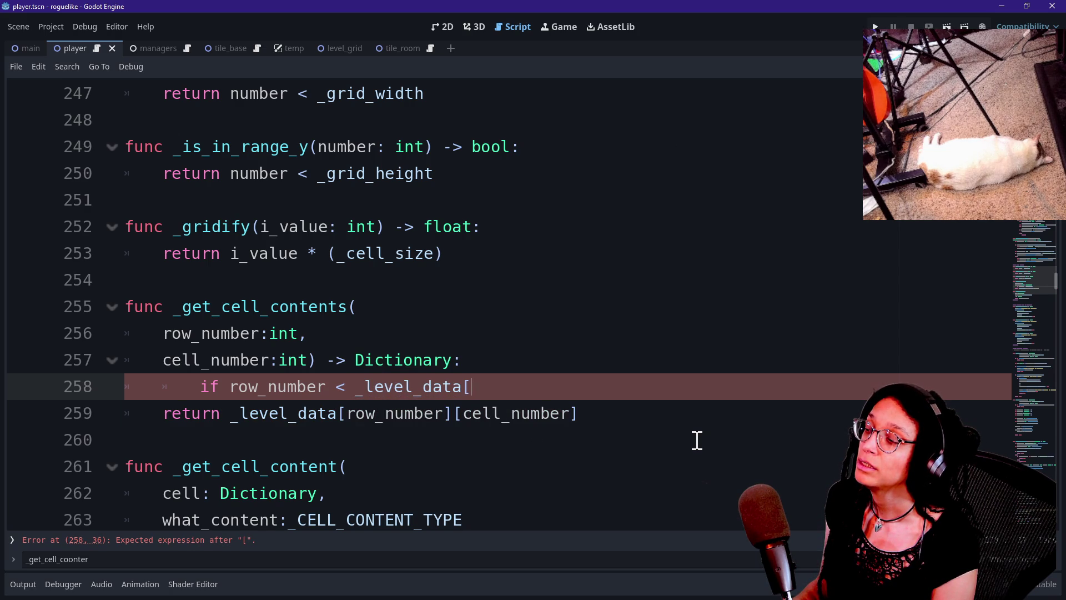
text(.size)
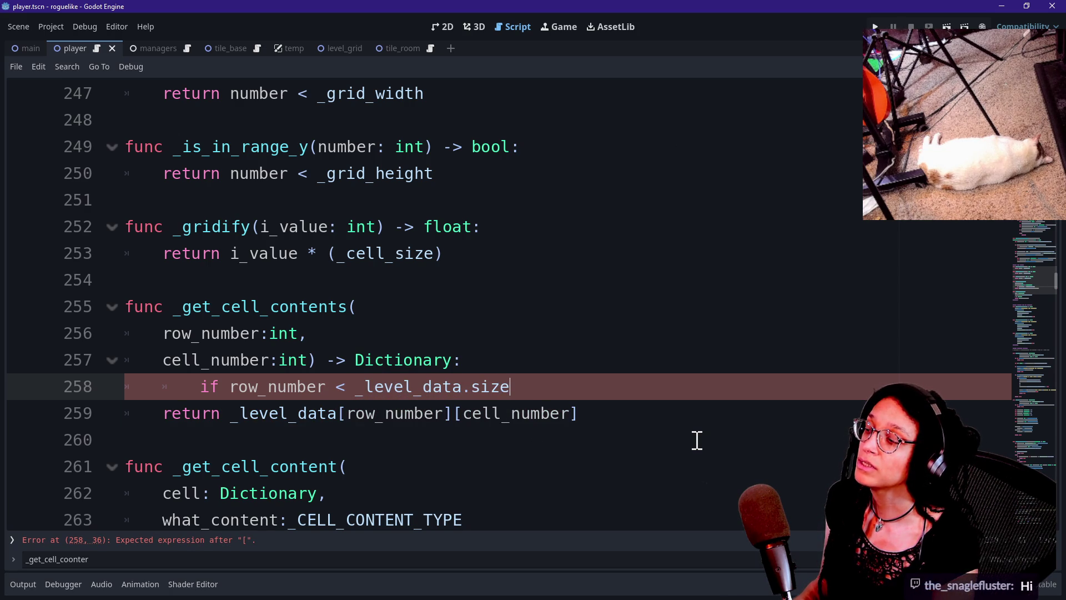
text(():)
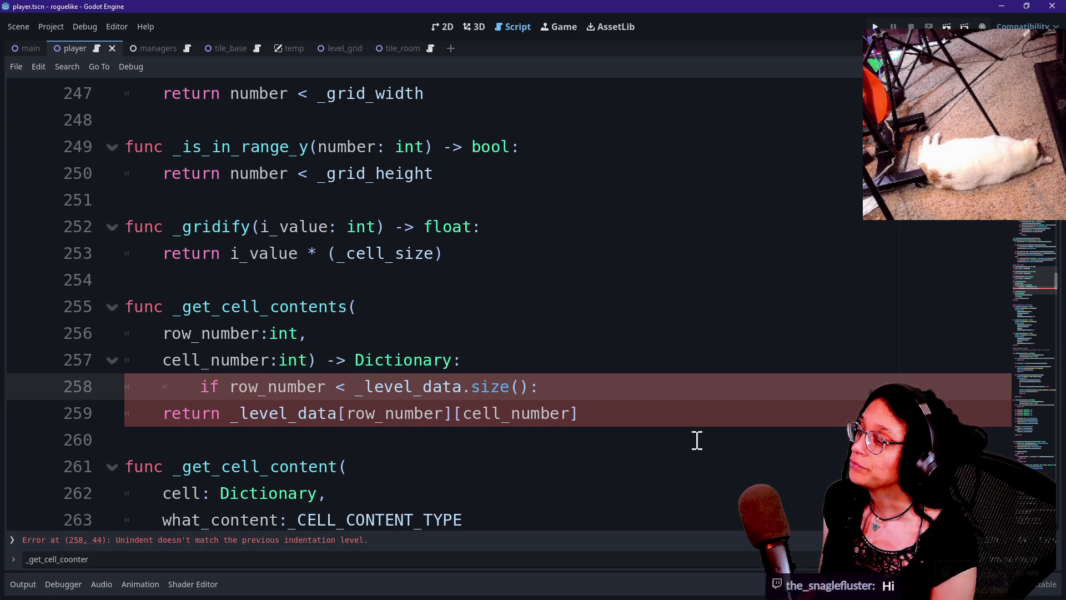
key(Return)
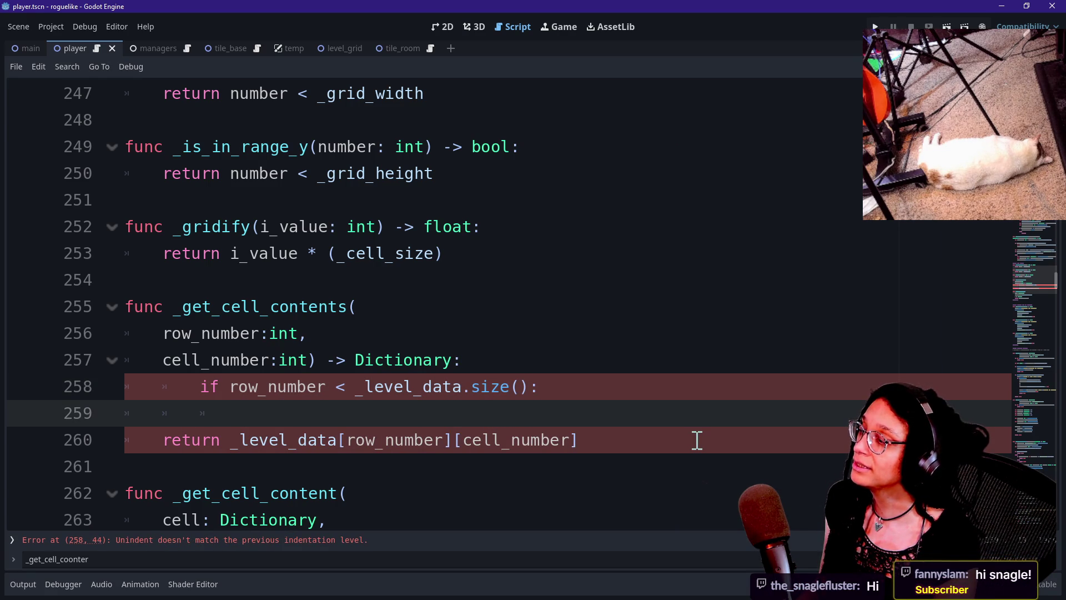
End the condition line with a backslash so the guard continues onto the next line.
click(559, 395)
key(Left)
key(Down)
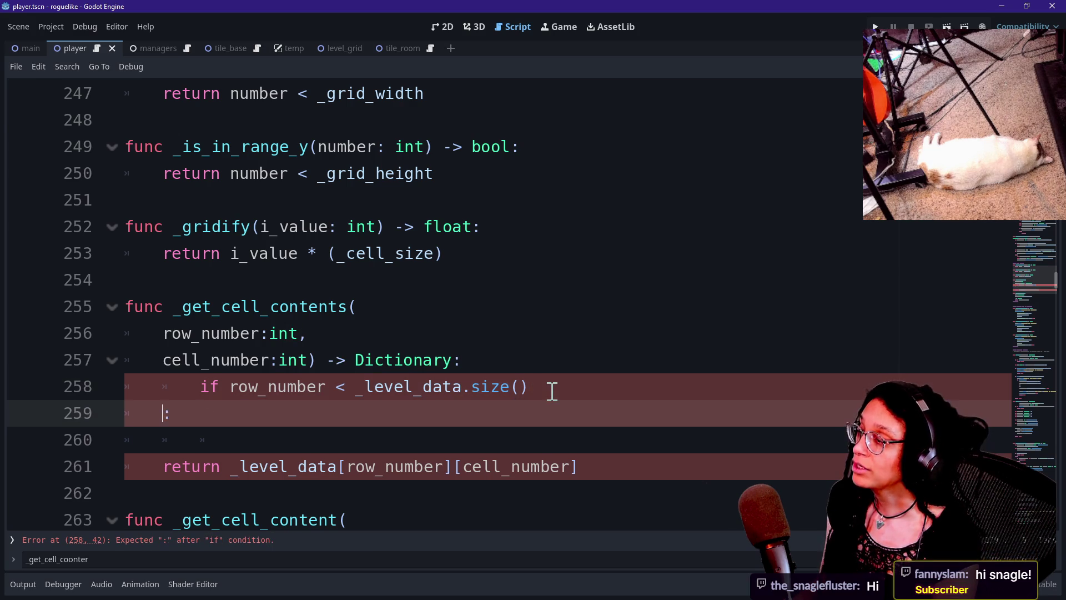
key(Up)
text(or \)
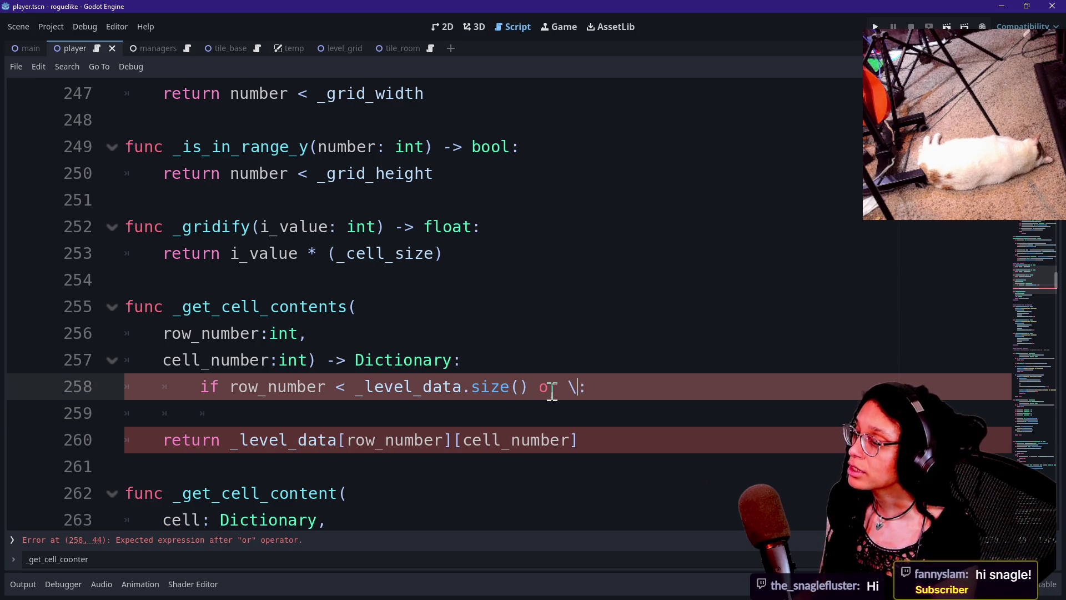
key(Return)
click(577, 387)
key(BackSpace)
key(BackSpace)
key(BackSpace)
text(\)
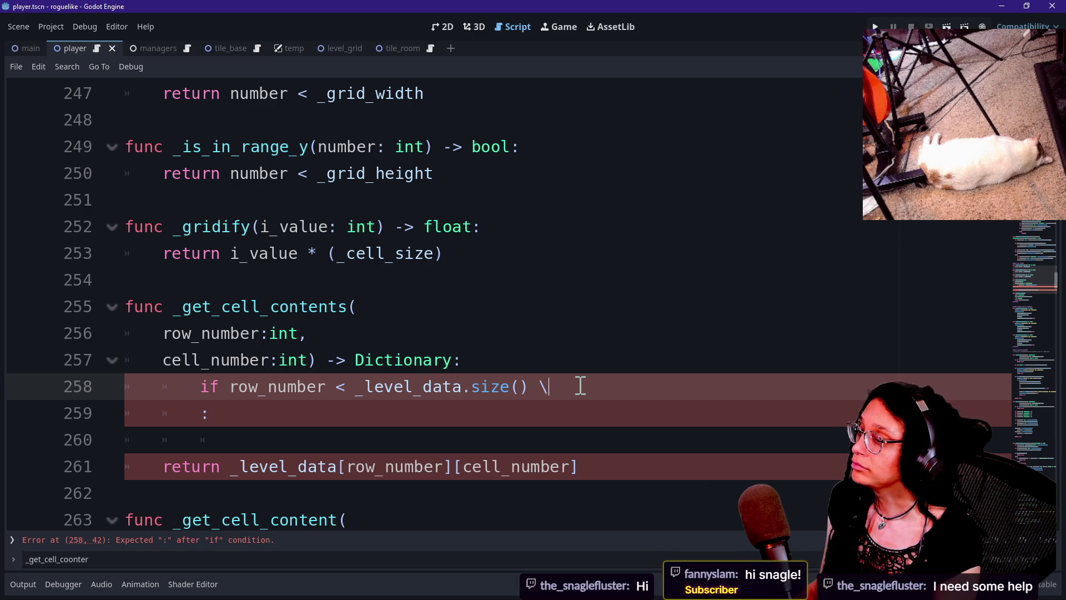
key(Return)
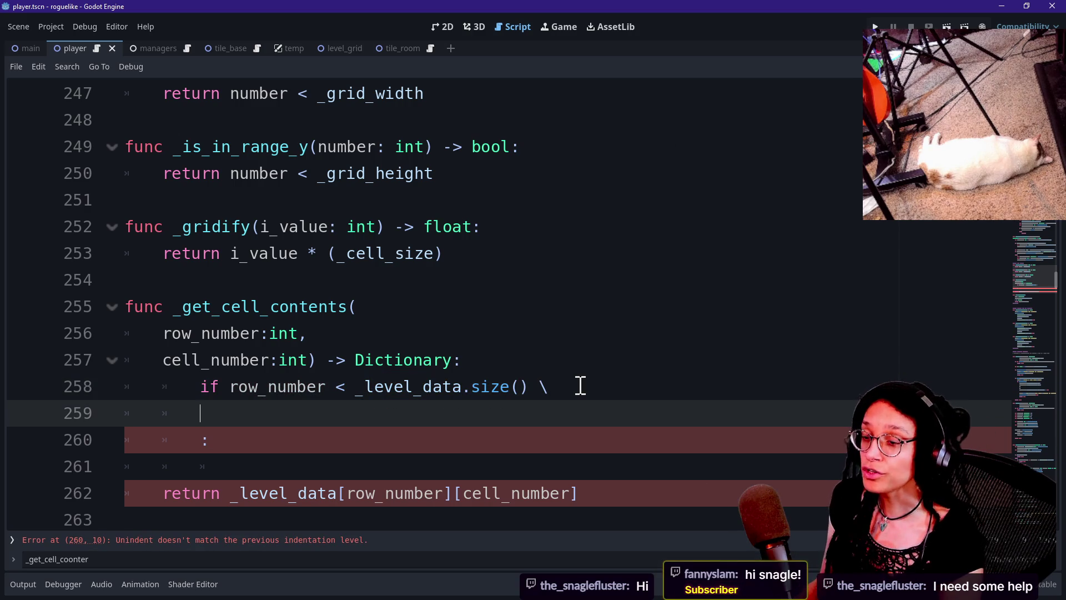
text(r)
key(BackSpace)
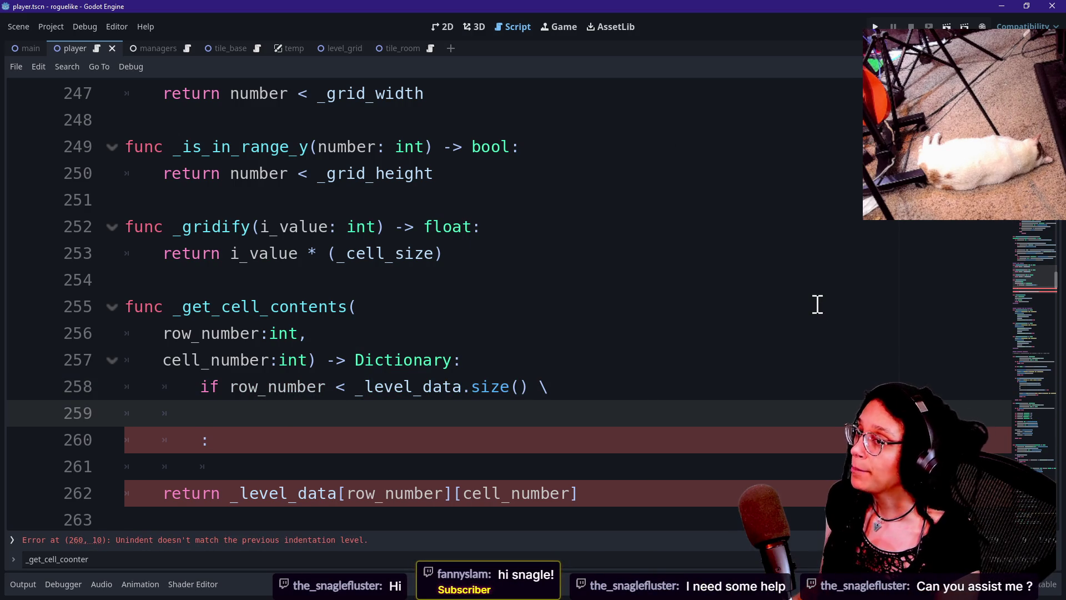
key(alt+Tab)
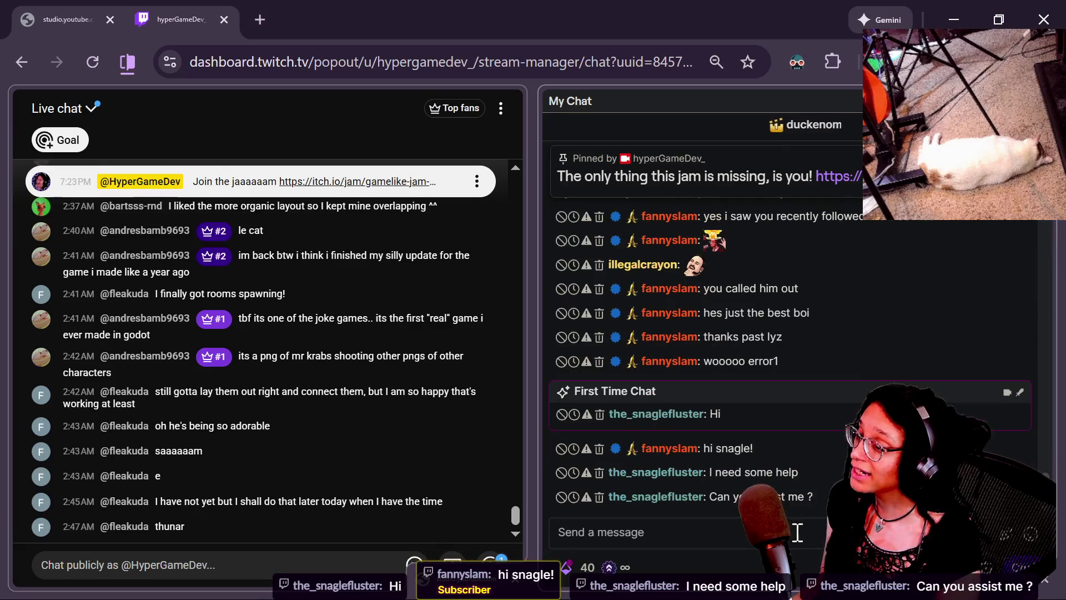
Post !discord in the stream manager chat so the bot replies with the invite link.
click(778, 525)
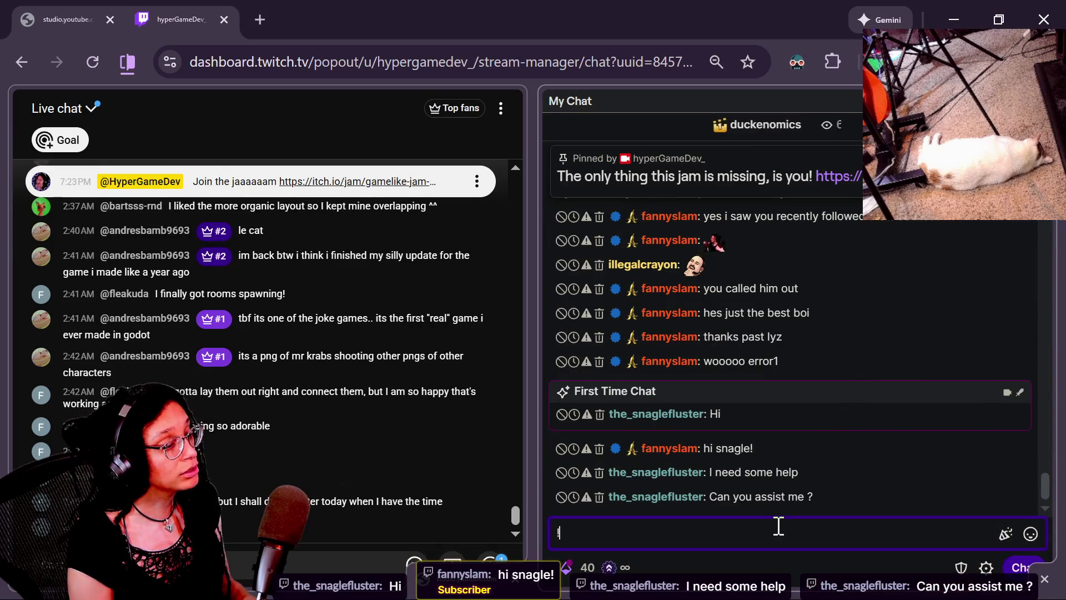
text(!discord)
key(Return)
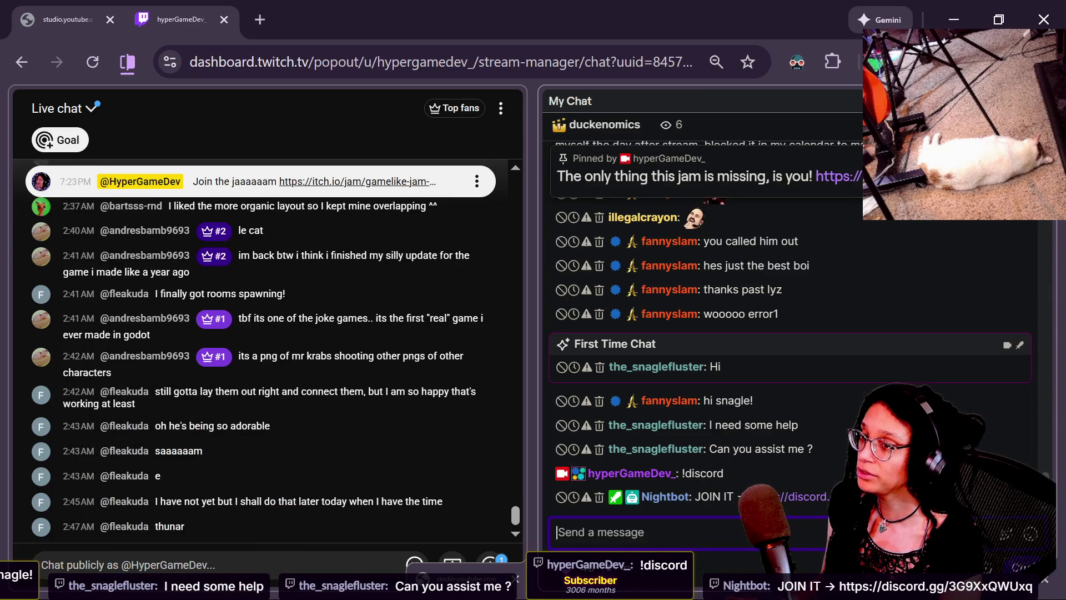
key(alt+Tab)
click(232, 17)
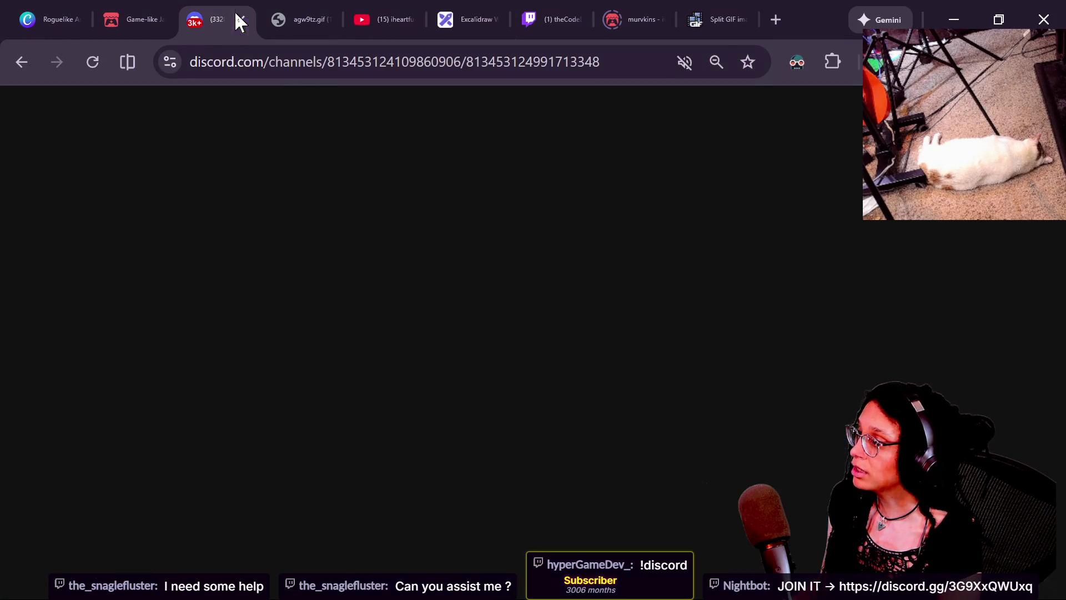
Scroll down to the Game Engines category and open the #godot forum channel.
scroll(86, 332, down, 10)
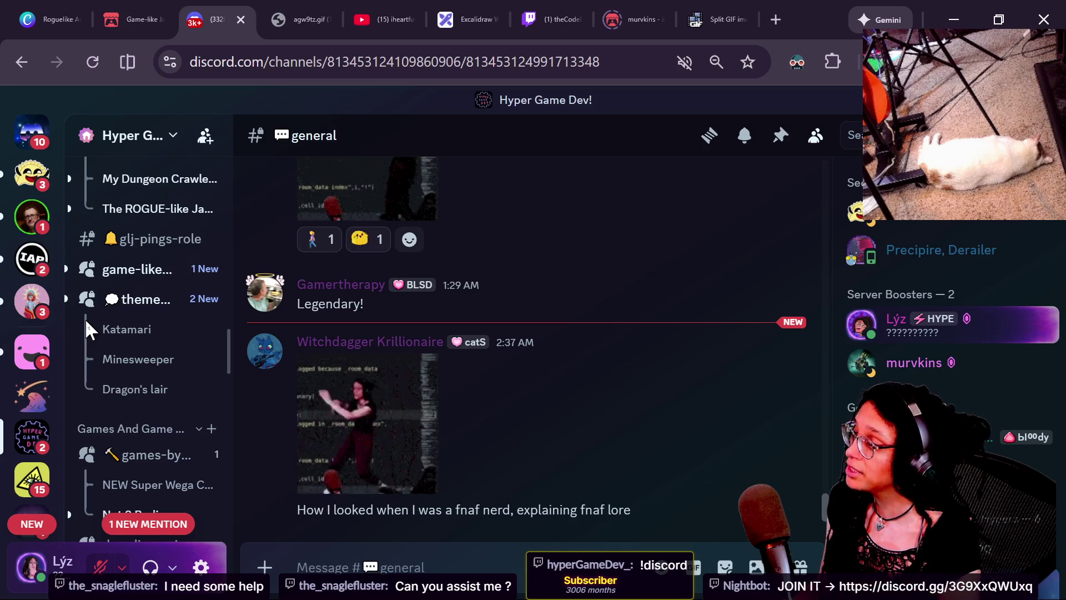
scroll(86, 322, down, 5)
mouse_move(86, 321)
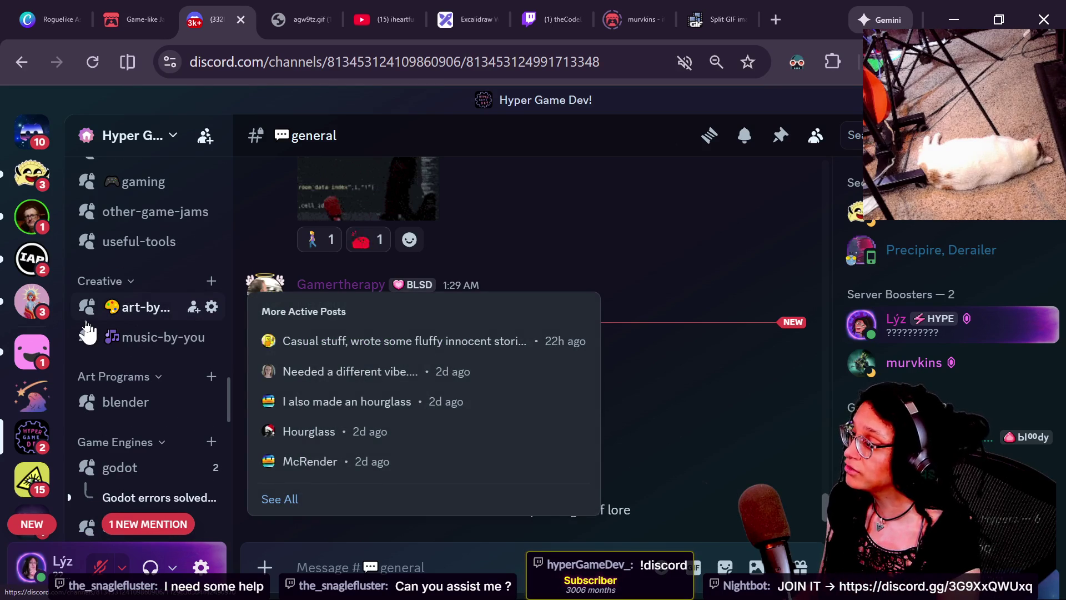
scroll(86, 332, down, 3)
mouse_move(139, 280)
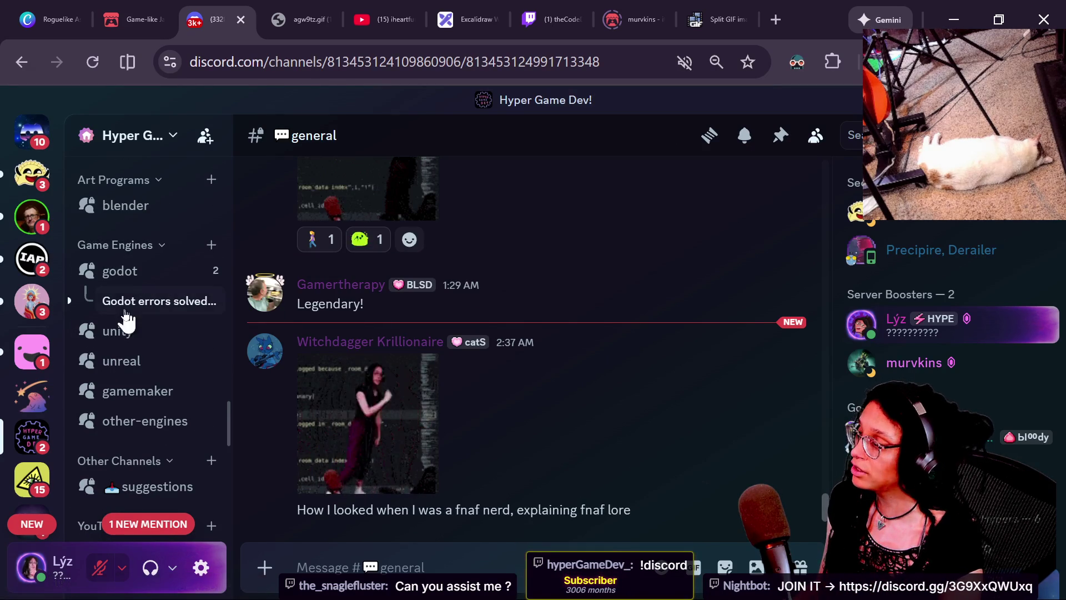
mouse_move(141, 373)
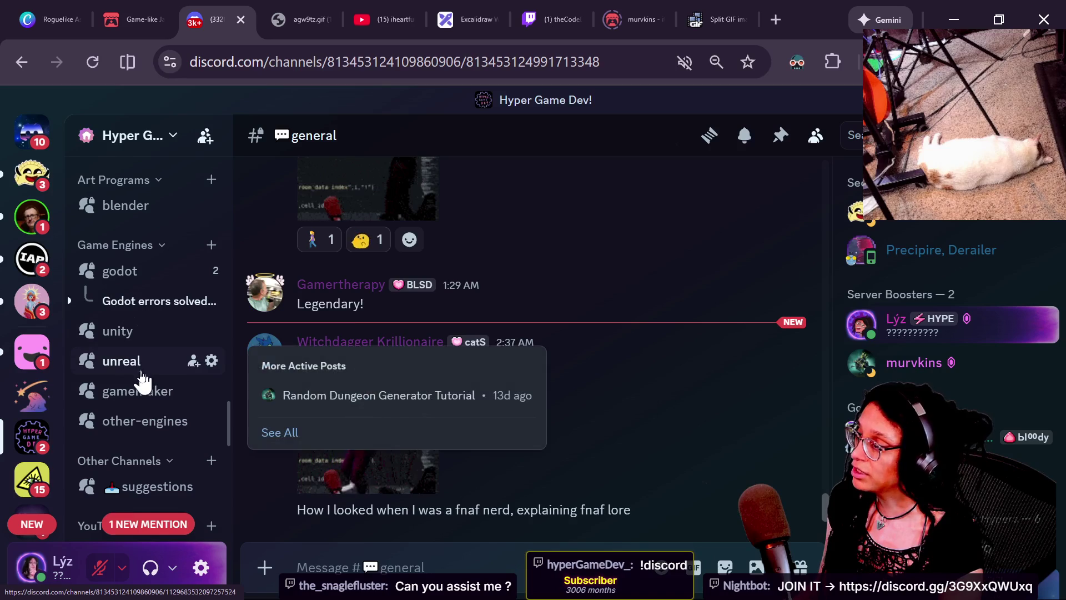
click(118, 278)
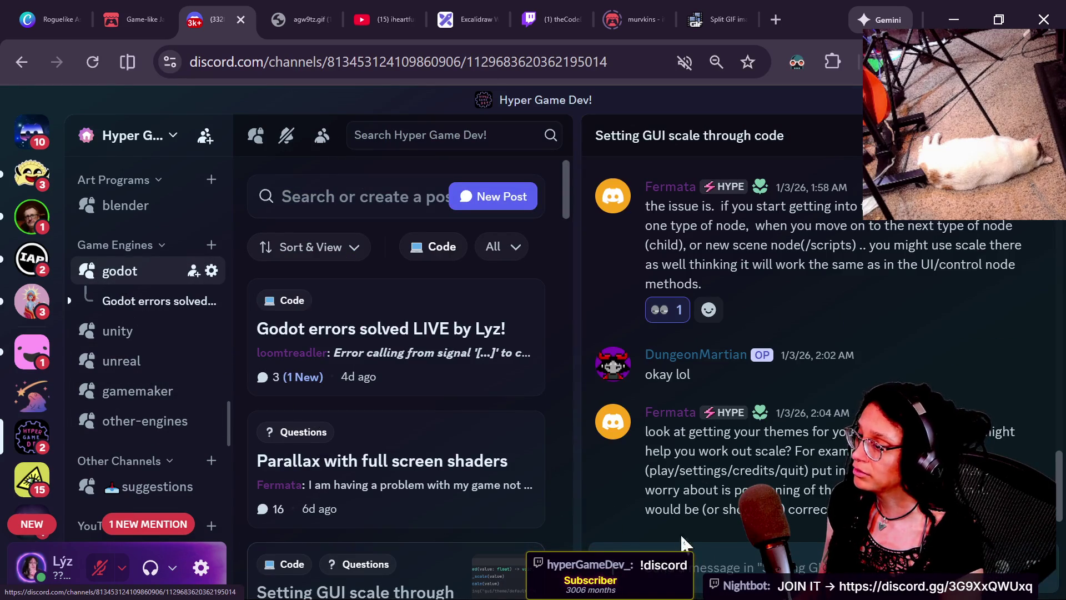
click(402, 209)
text(roignaroignwg)
click(470, 203)
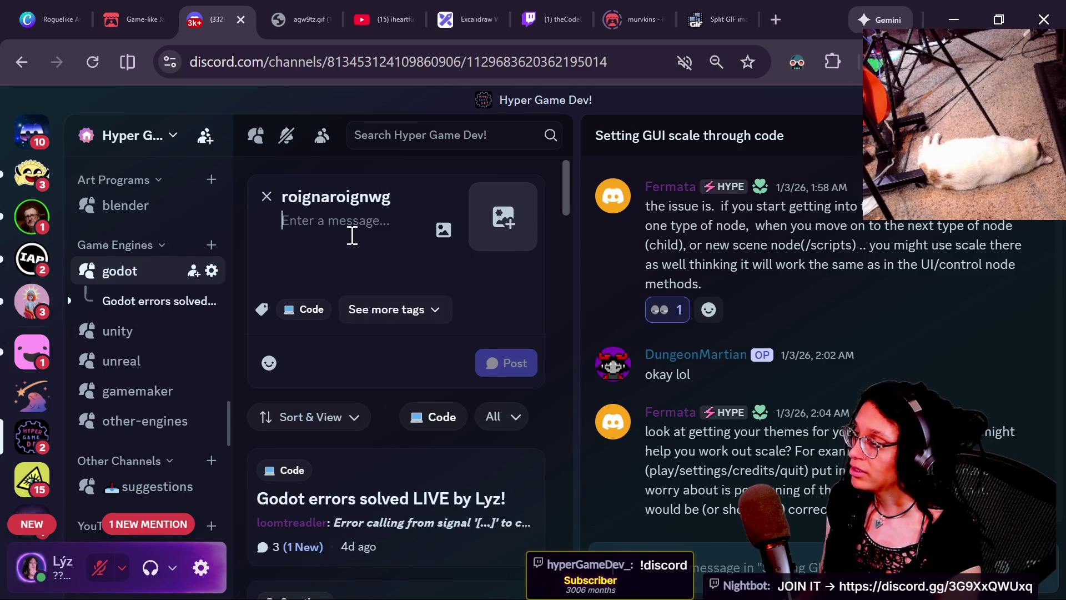
text(oefnwsoenfe)
text(godot)
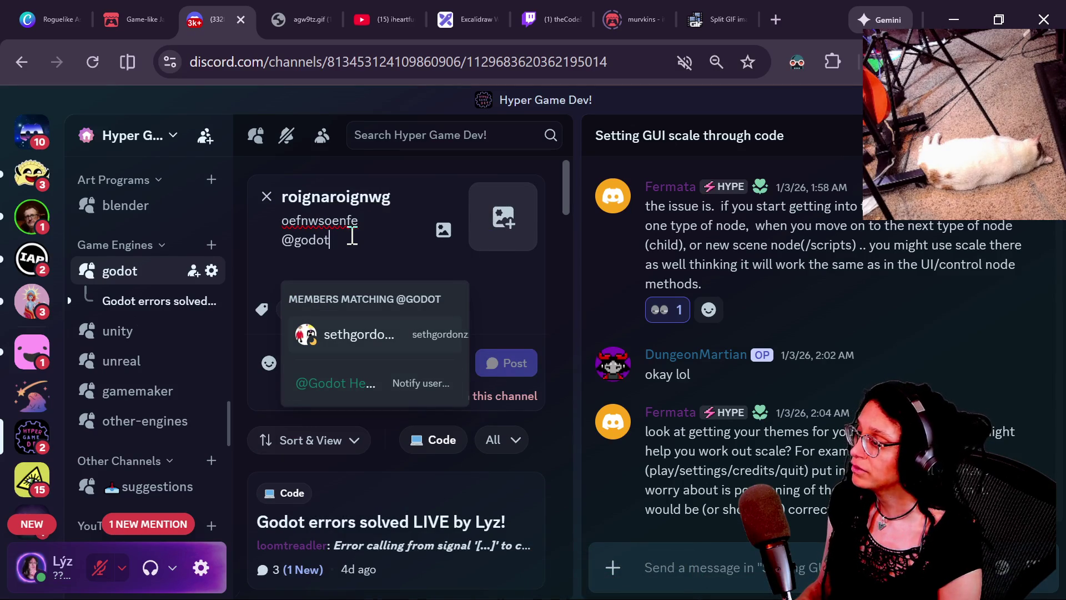
key(Return)
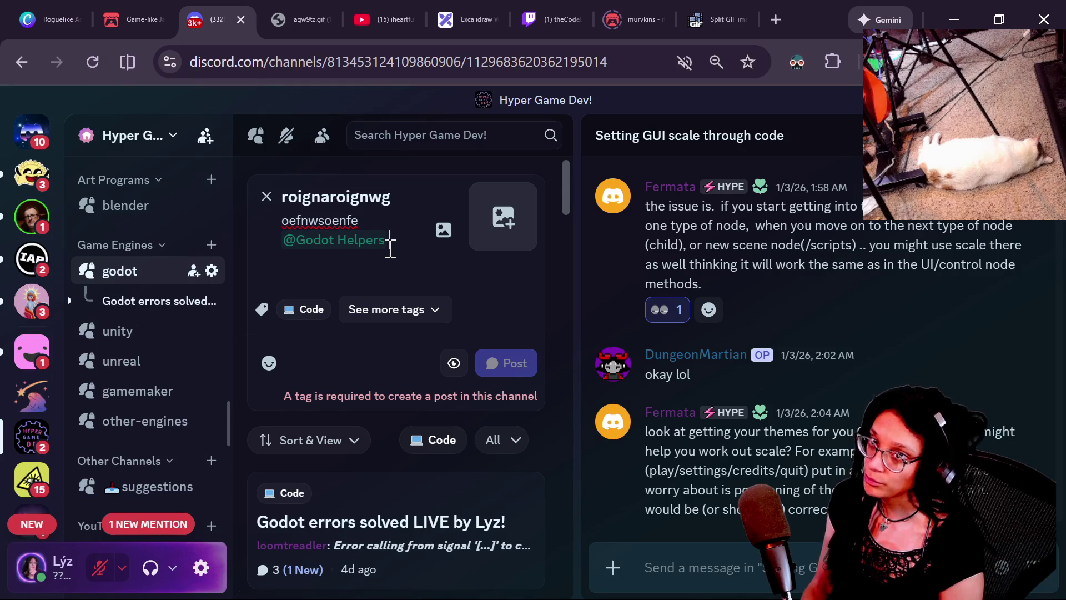
click(266, 197)
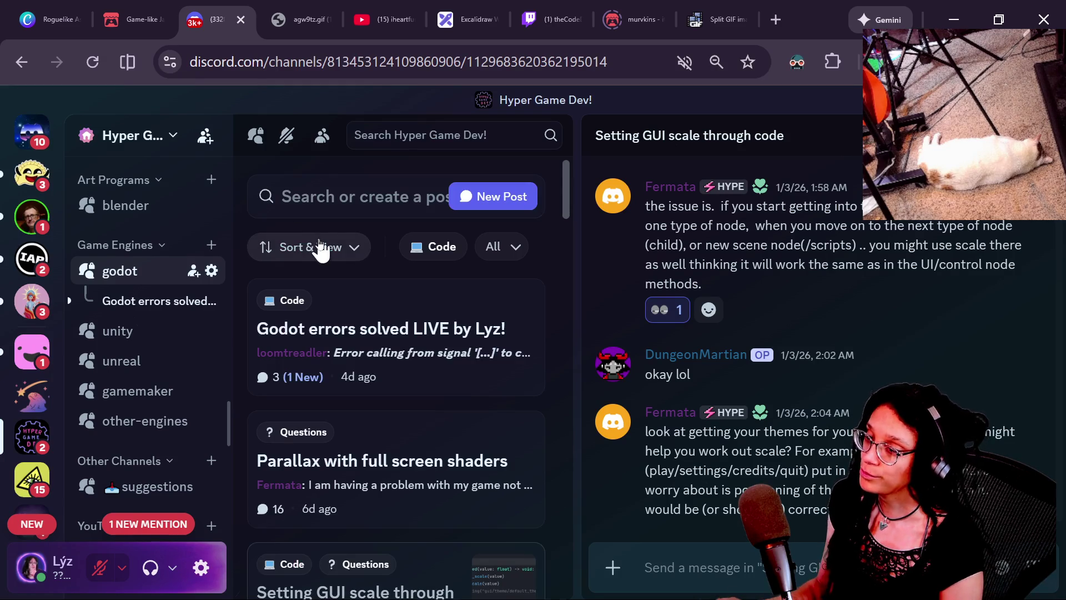
key(alt+Tab)
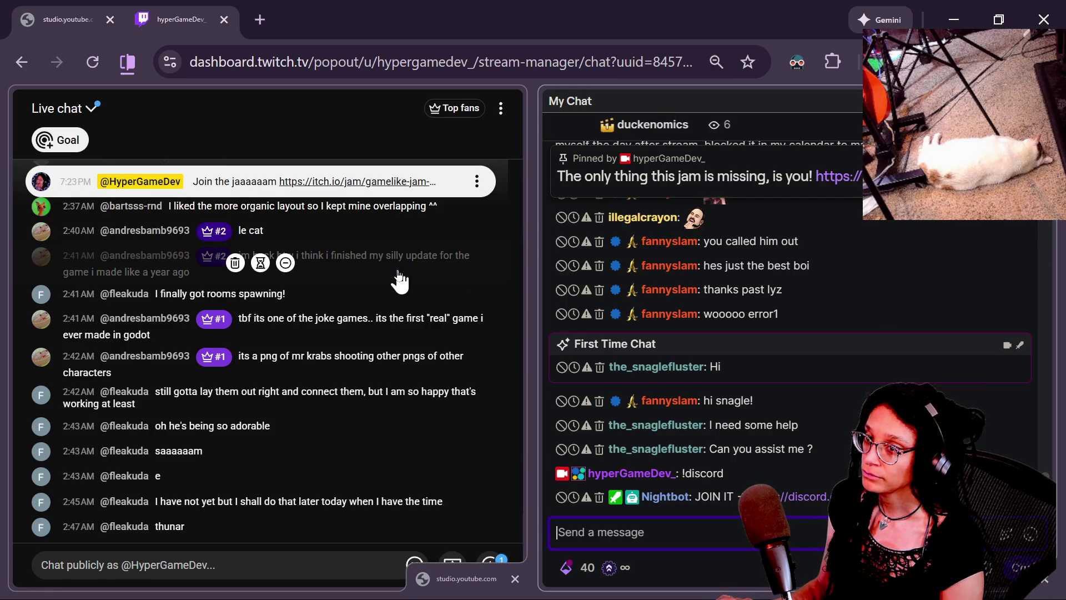
Start a continuation line reading 'or' beneath the if condition on line 258.
key(alt+Tab)
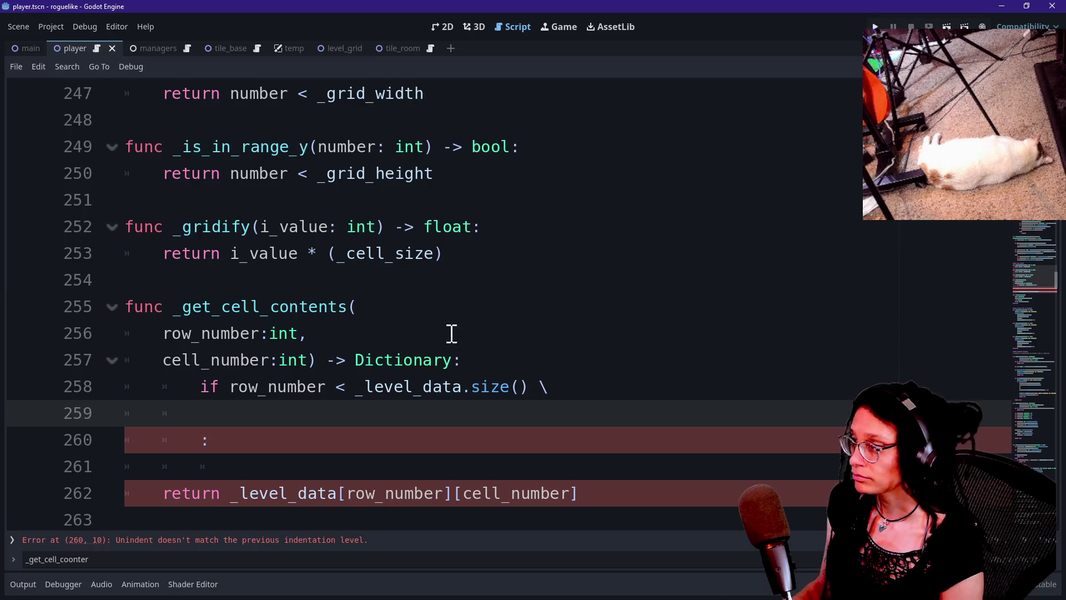
click(502, 385)
click(564, 443)
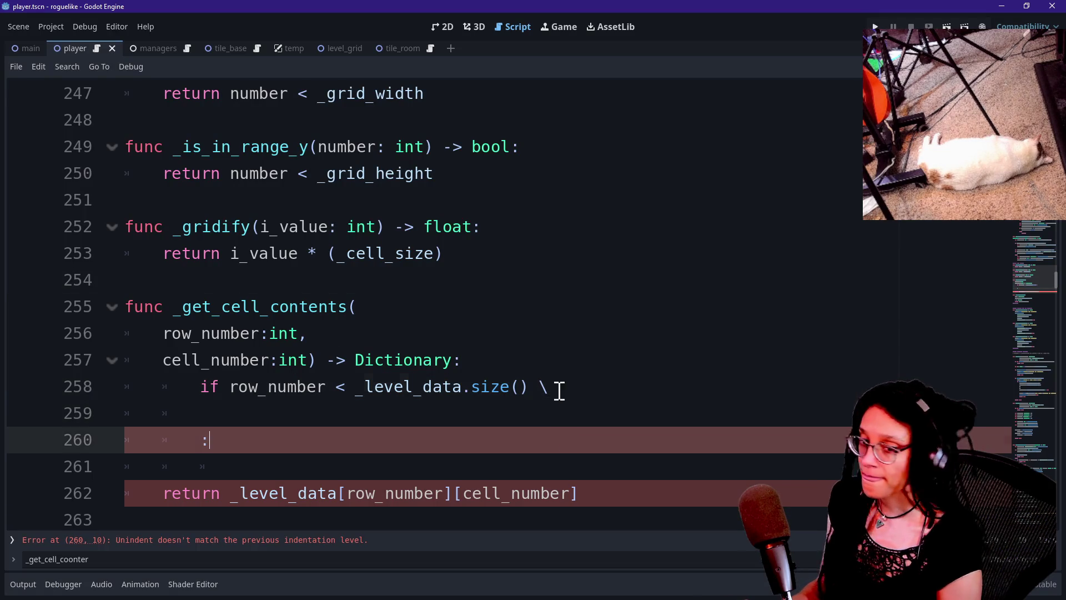
click(554, 390)
key(Down)
key(Down)
key(Up)
key(Up)
key(Up)
key(Down)
key(Down)
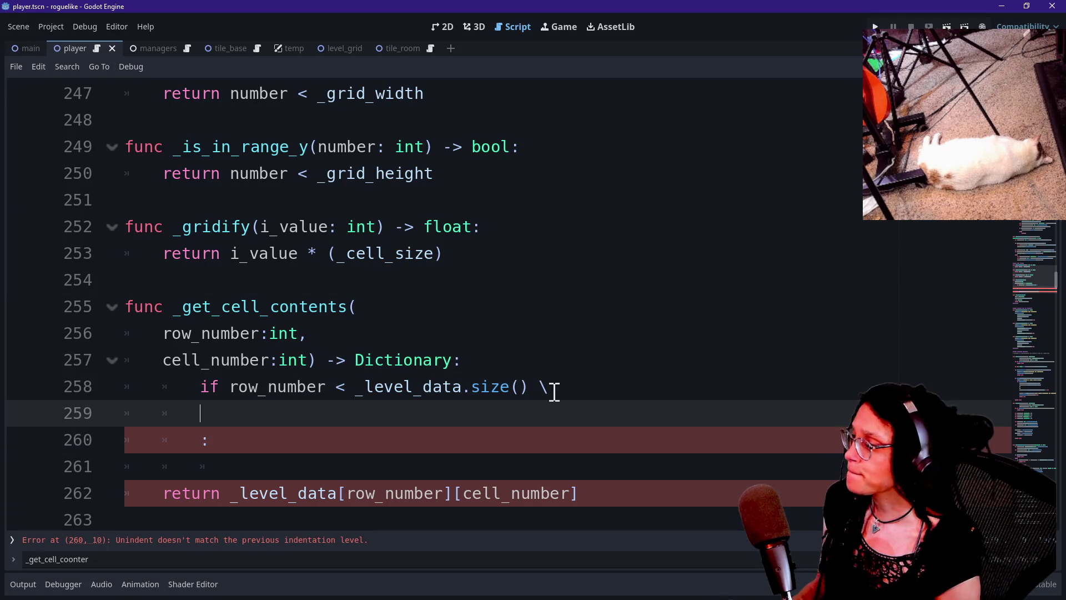
text(or)
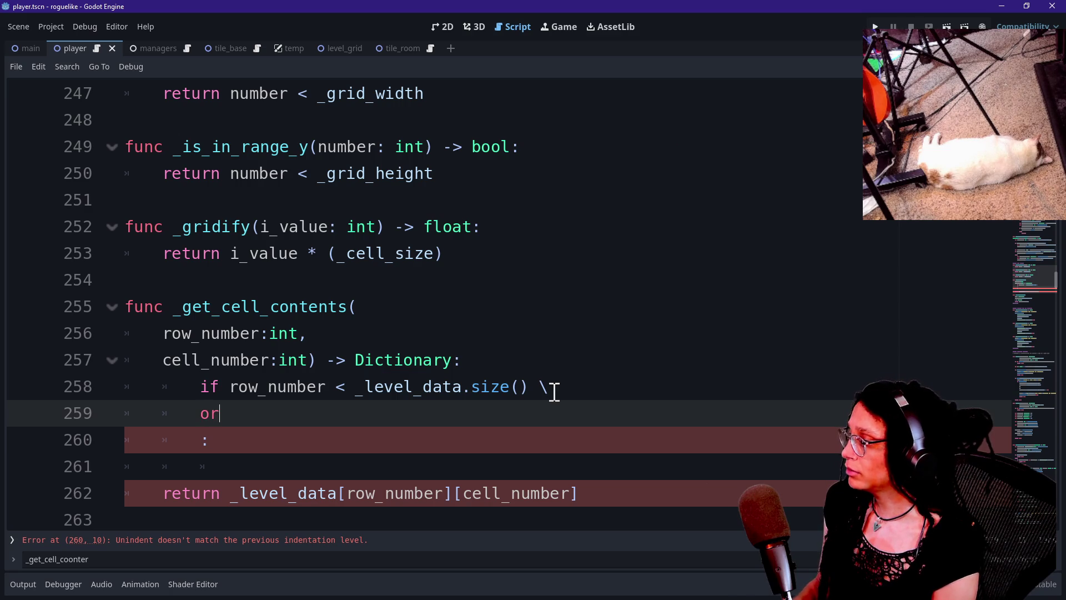
click(583, 208)
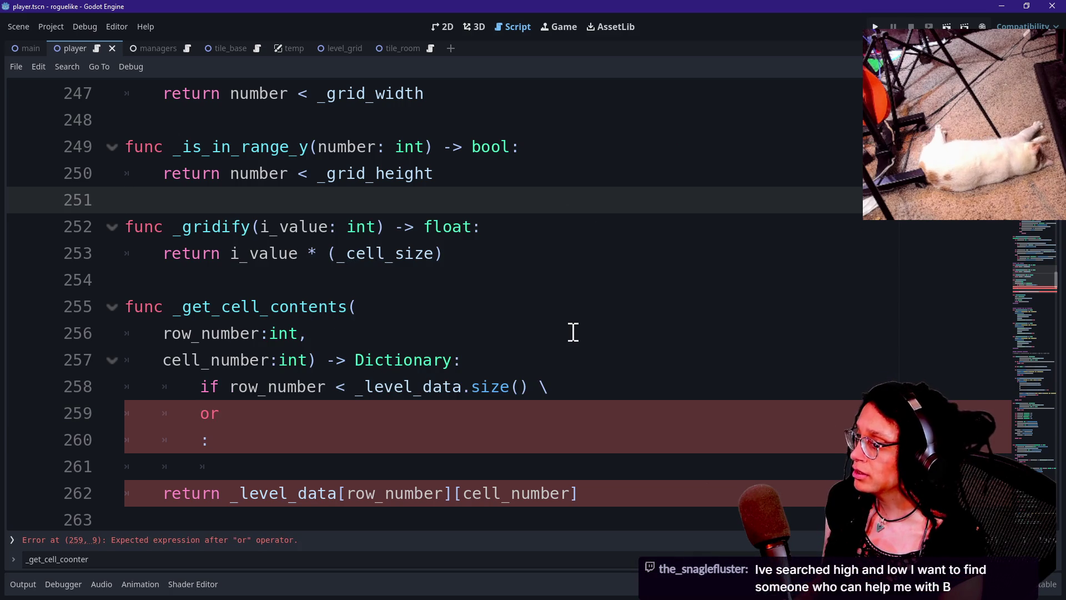
Pull the lone colon up so it ends the 'or' line 259.
key(Down)
key(Down)
key(Down)
key(Down)
key(Down)
key(Up)
key(Up)
key(Up)
key(Down)
key(Down)
key(Down)
key(Down)
key(Up)
key(Up)
key(Down)
key(Down)
key(Up)
key(Up)
key(Up)
key(Down)
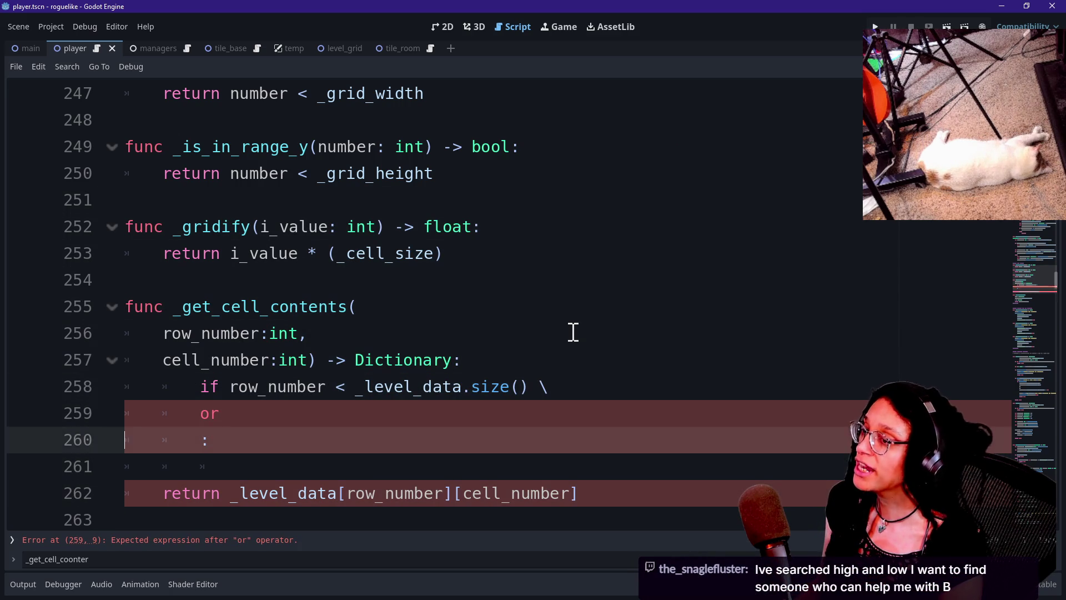
key(Down)
key(Up)
key(Down)
key(Up)
key(End)
key(Home)
key(Home)
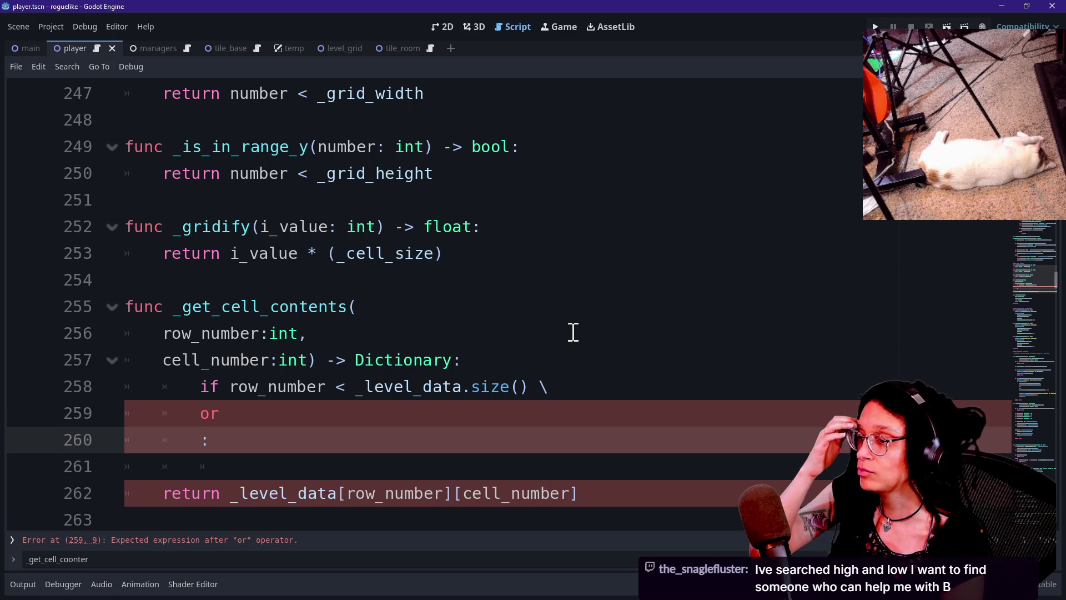
key(Up)
key(End)
key(Home)
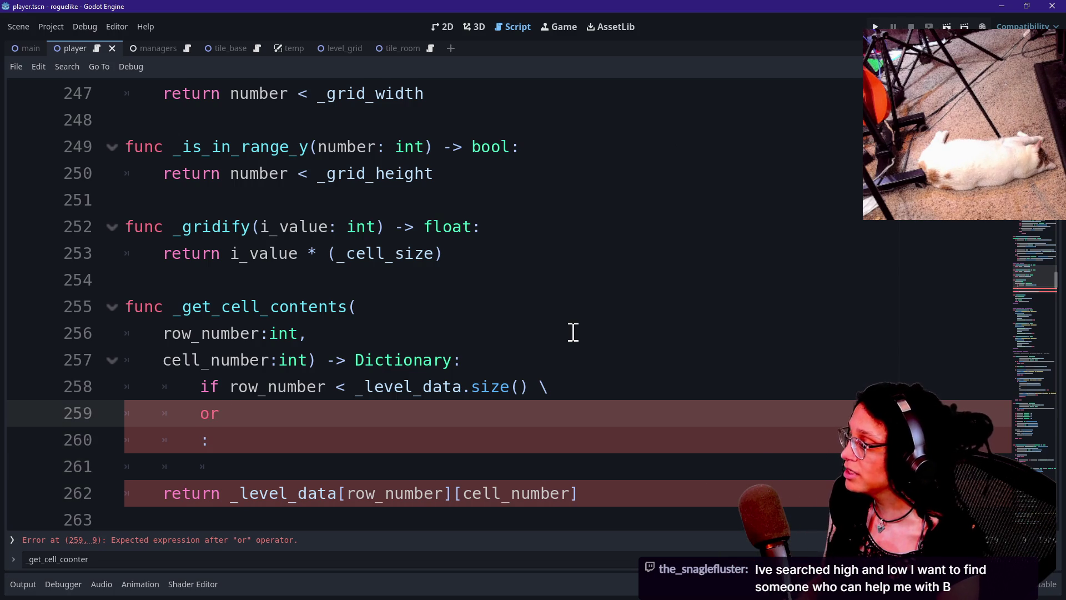
key(Down)
key(Down)
key(Up)
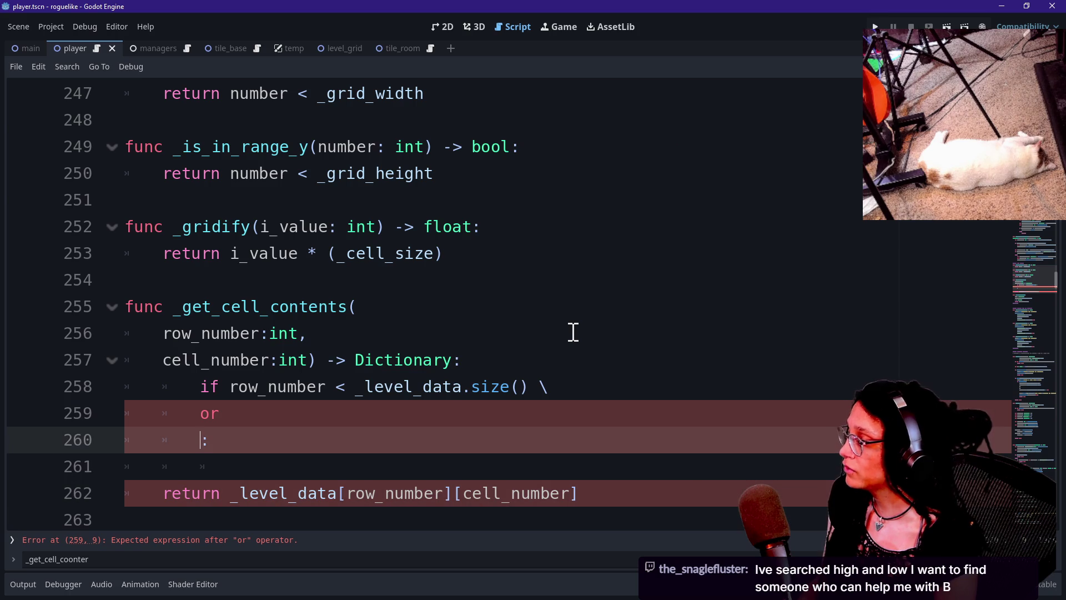
key(BackSpace)
key(BackSpace)
key(BackSpace)
key(Return)
key(Home)
key(ctrl+z)
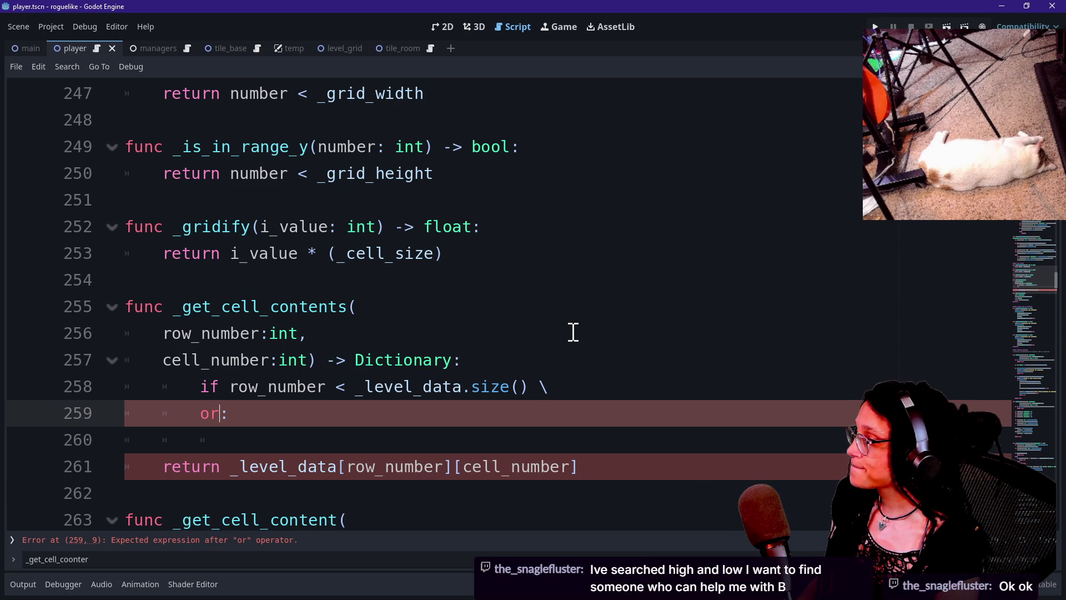
Insert 'row_number > _level_data.size()' before the colon on line 259.
drag(231, 389, 434, 397)
click(353, 395)
click(434, 395)
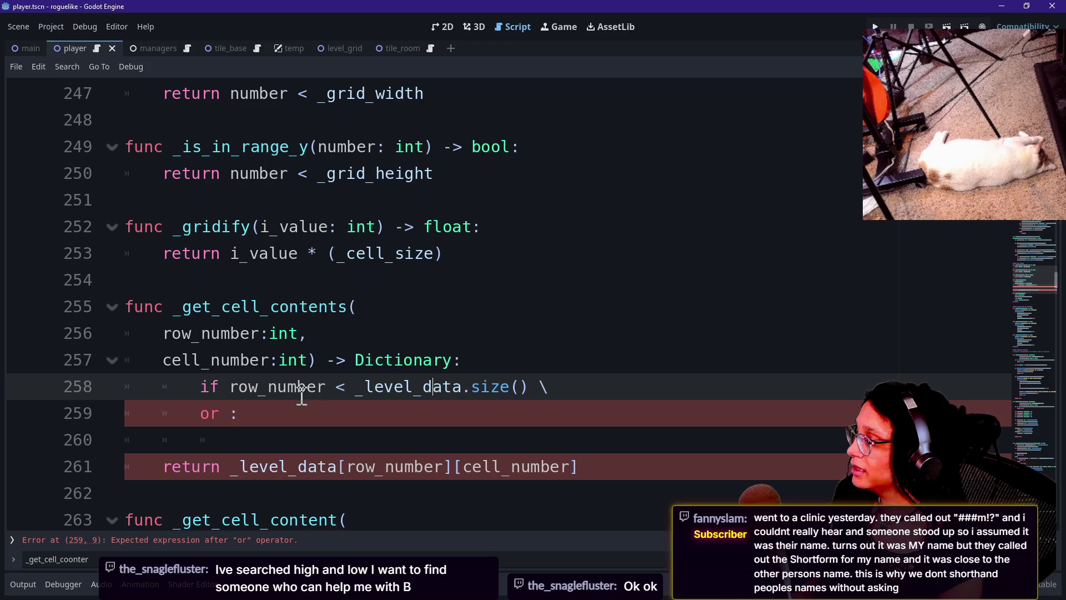
click(229, 412)
text(row_number )
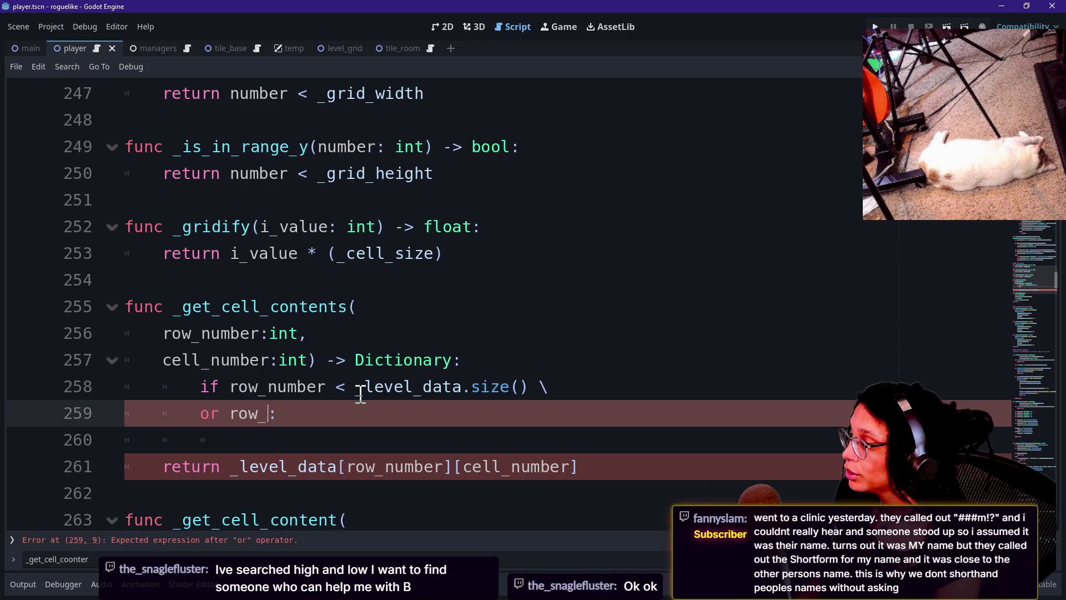
text(> _leve)
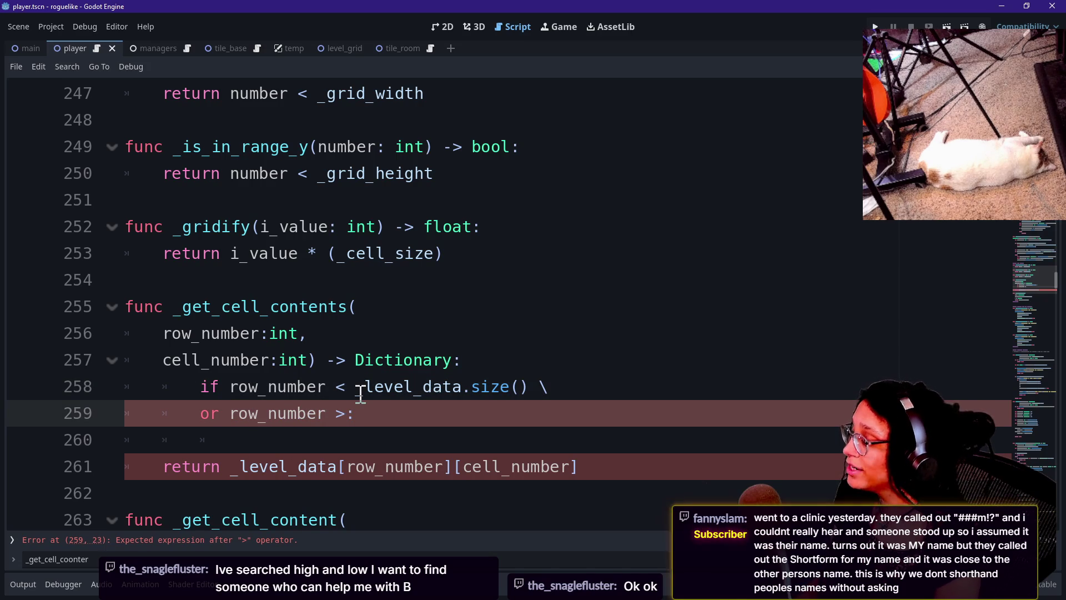
text(l_data.size)
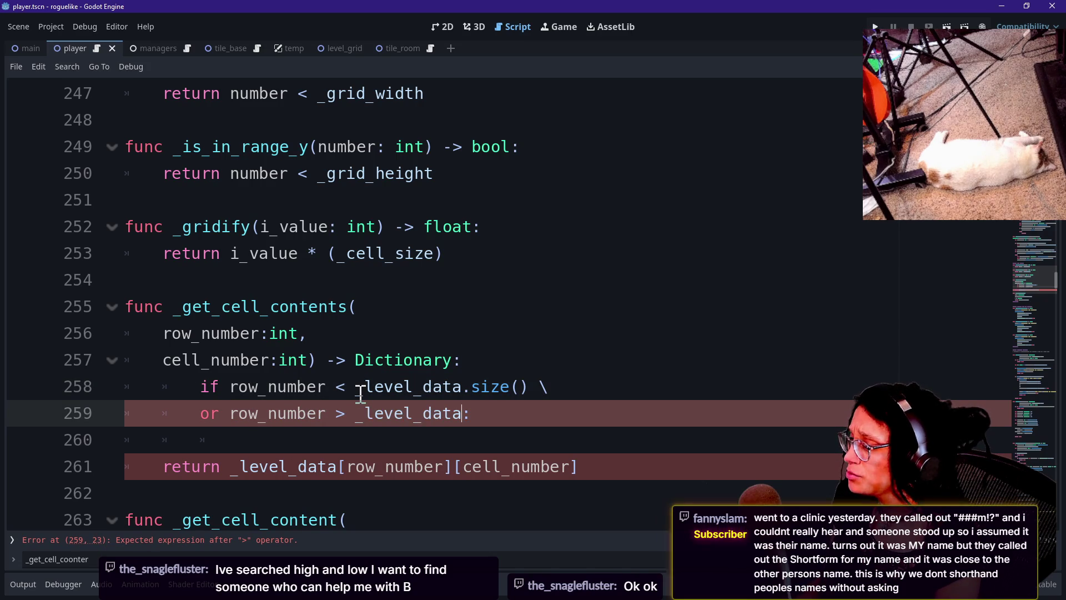
text(())
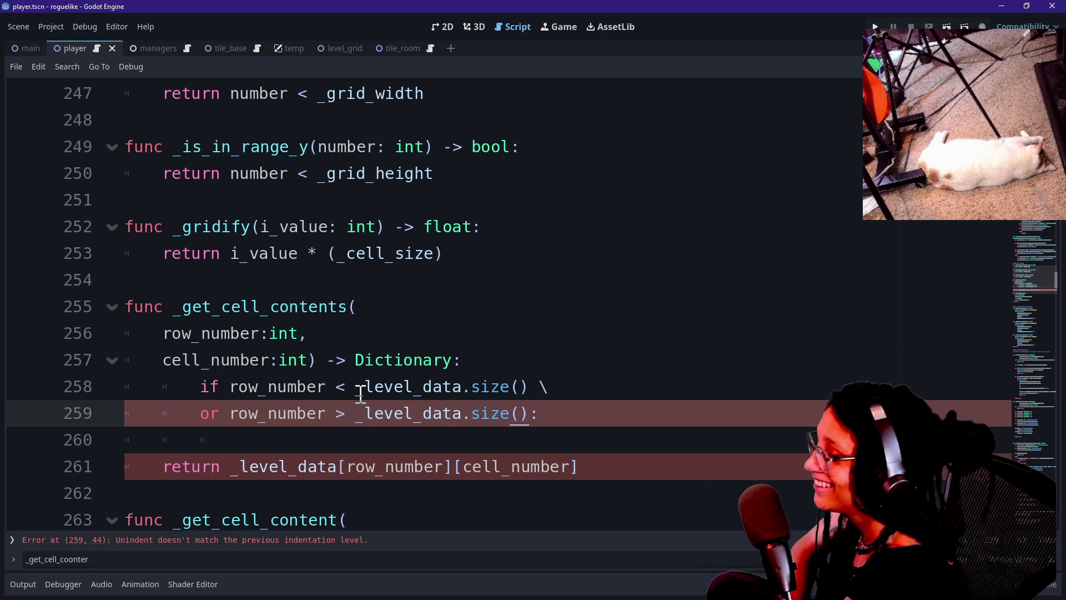
Add an indented 'pass' line after the colon on line 259 of the guard.
click(524, 467)
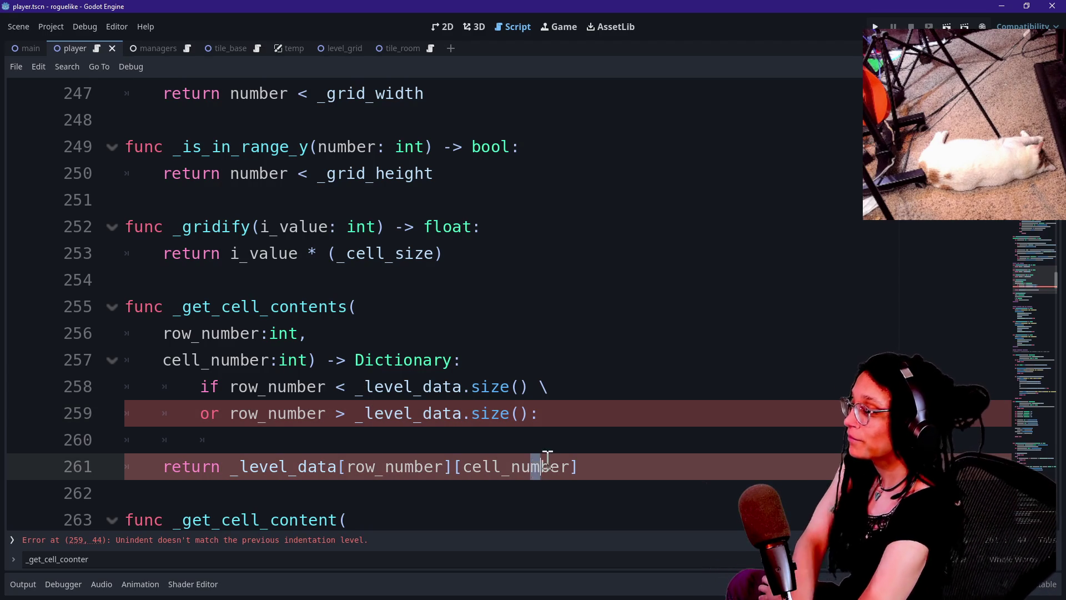
click(552, 448)
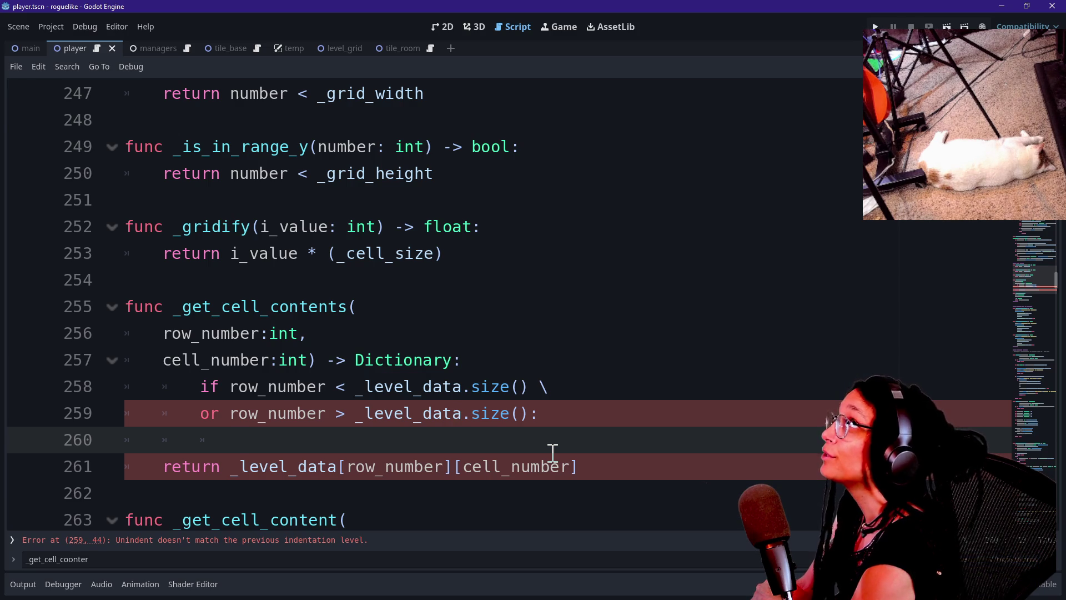
click(578, 413)
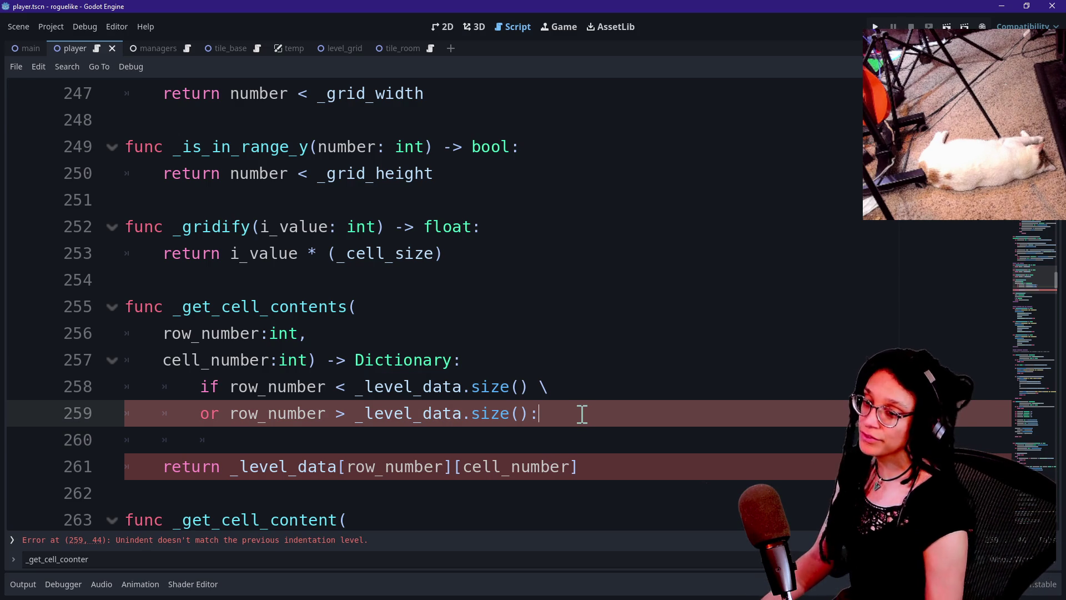
key(Return)
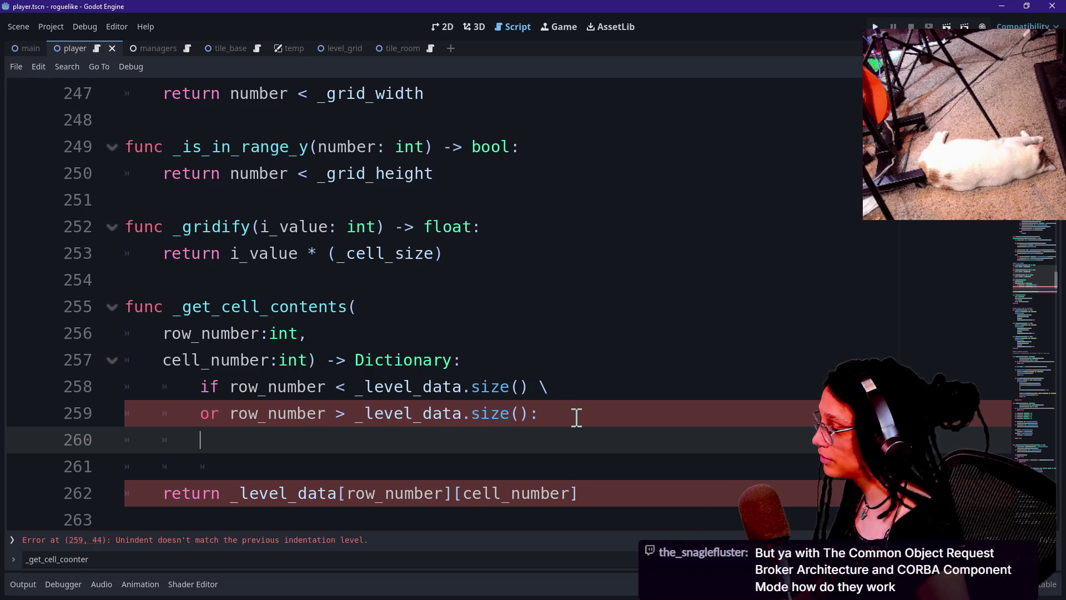
key(BackSpace)
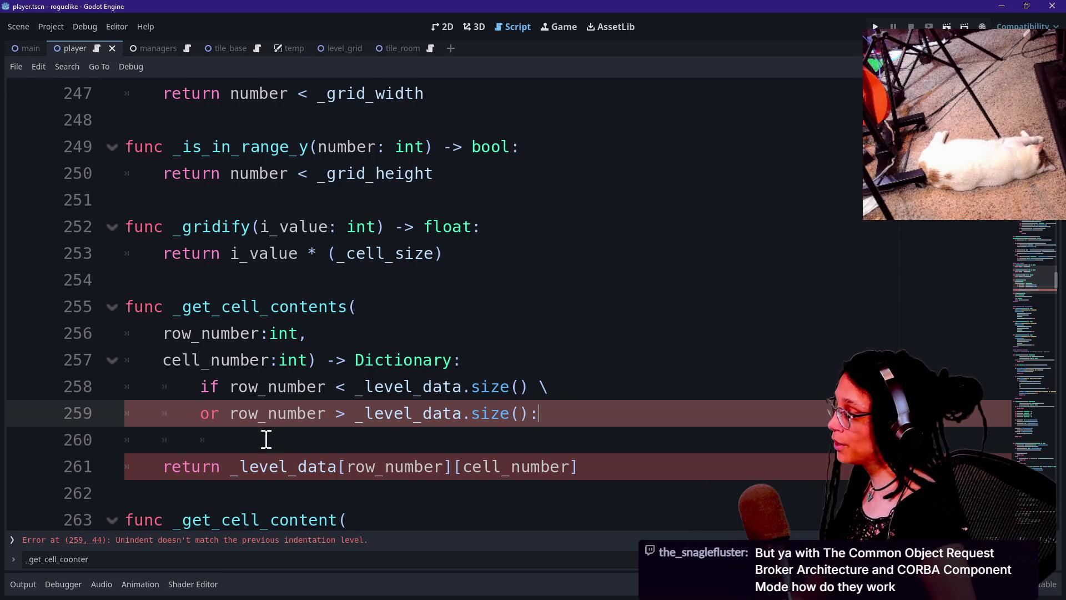
click(206, 412)
key(BackSpace)
key(BackSpace)
key(BackSpace)
key(ctrl+z)
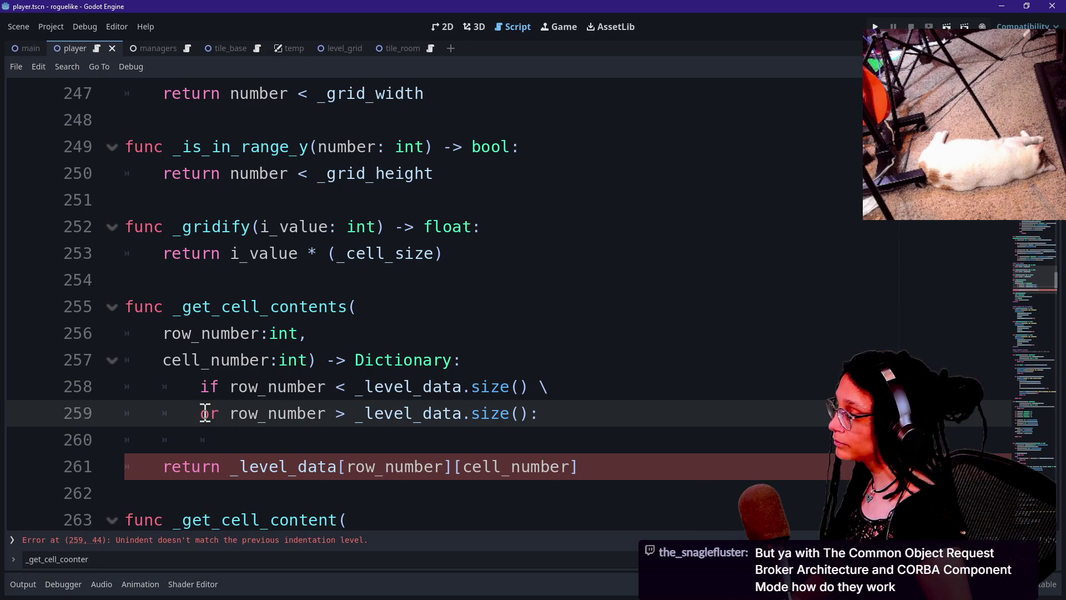
click(553, 413)
key(Return)
text(pass)
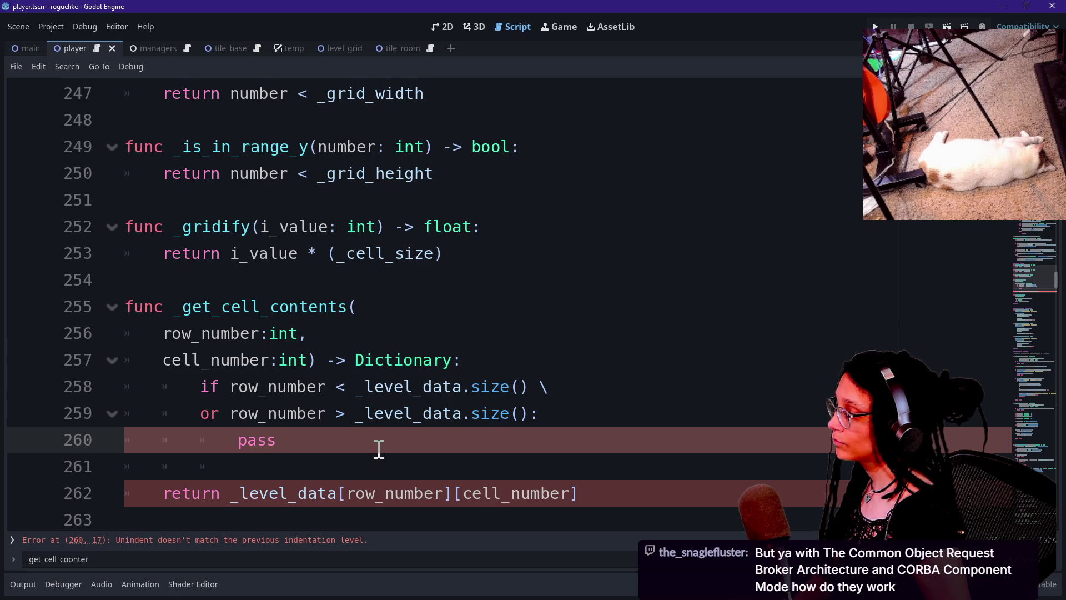
scroll(266, 471, down, 2)
Dedent lines 256–262 of _get_cell_contents by one level.
click(211, 412)
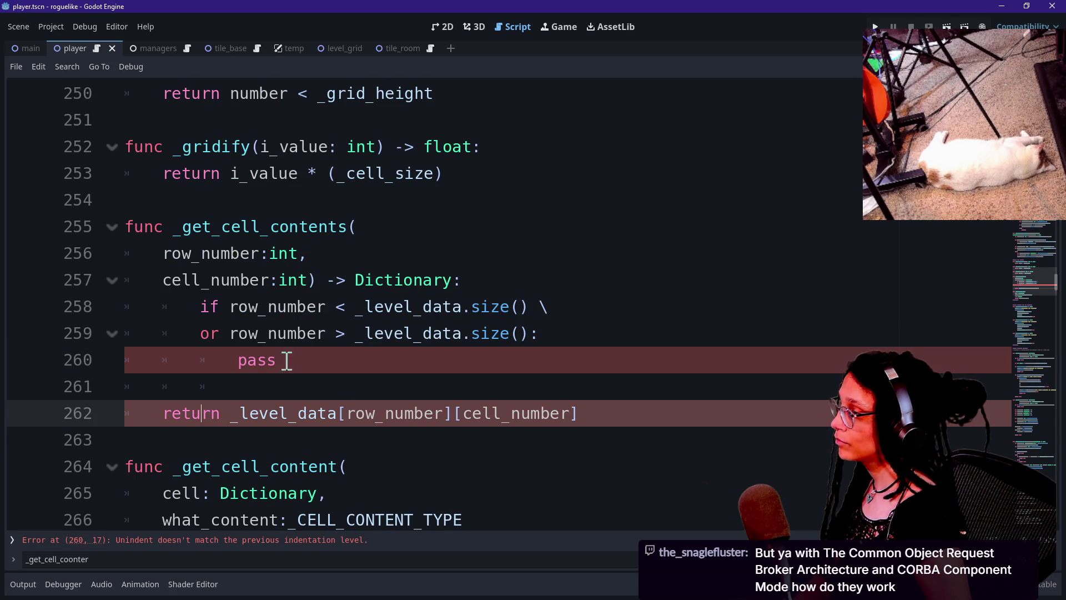
drag(259, 266, 295, 409)
key(shift+Tab)
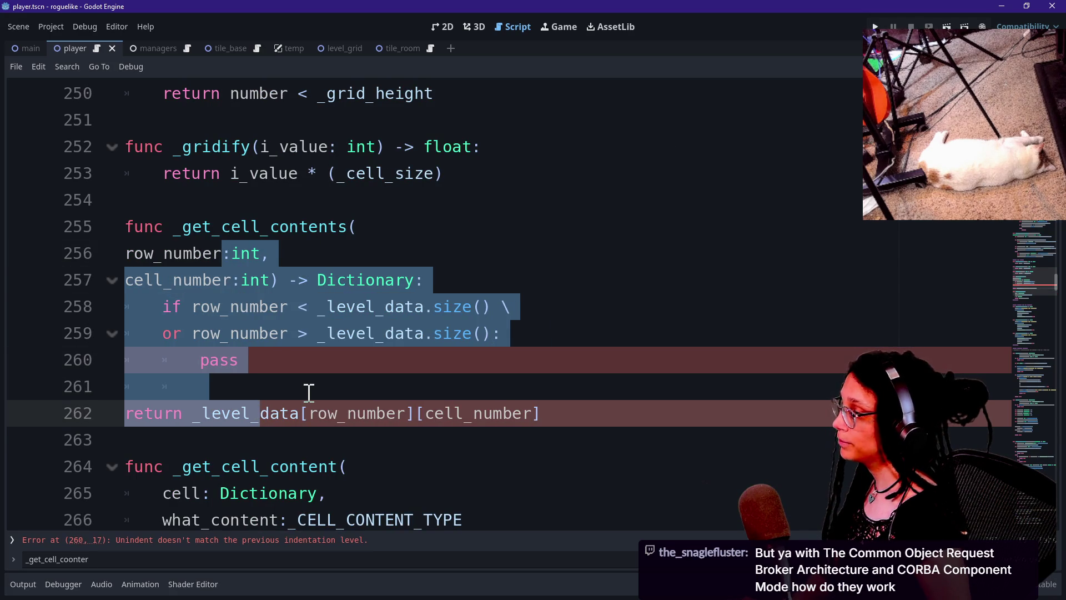
click(309, 391)
key(ctrl+z)
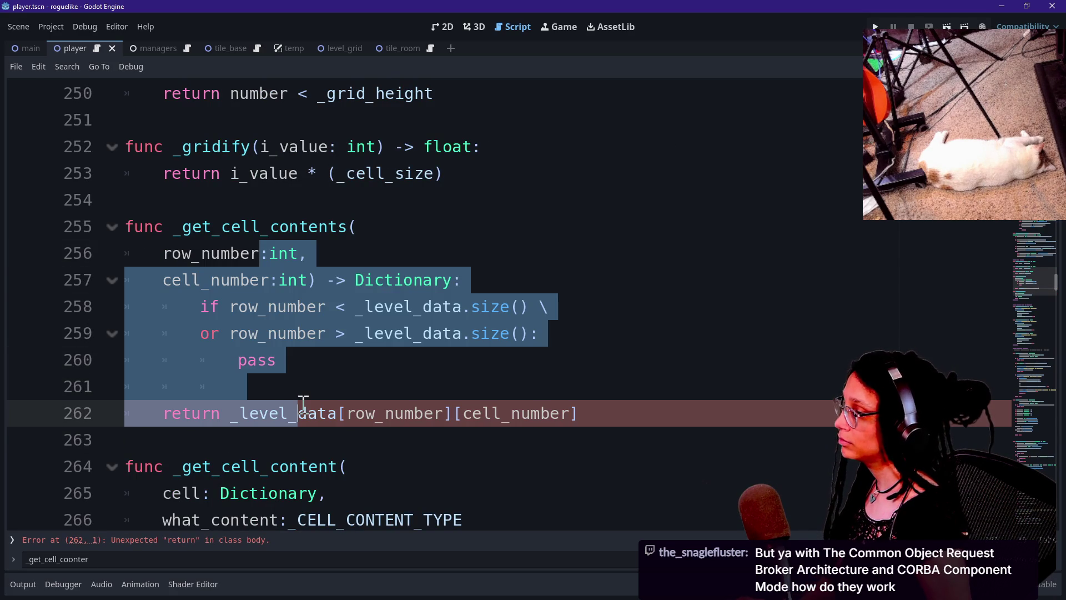
key(shift+Tab)
click(301, 413)
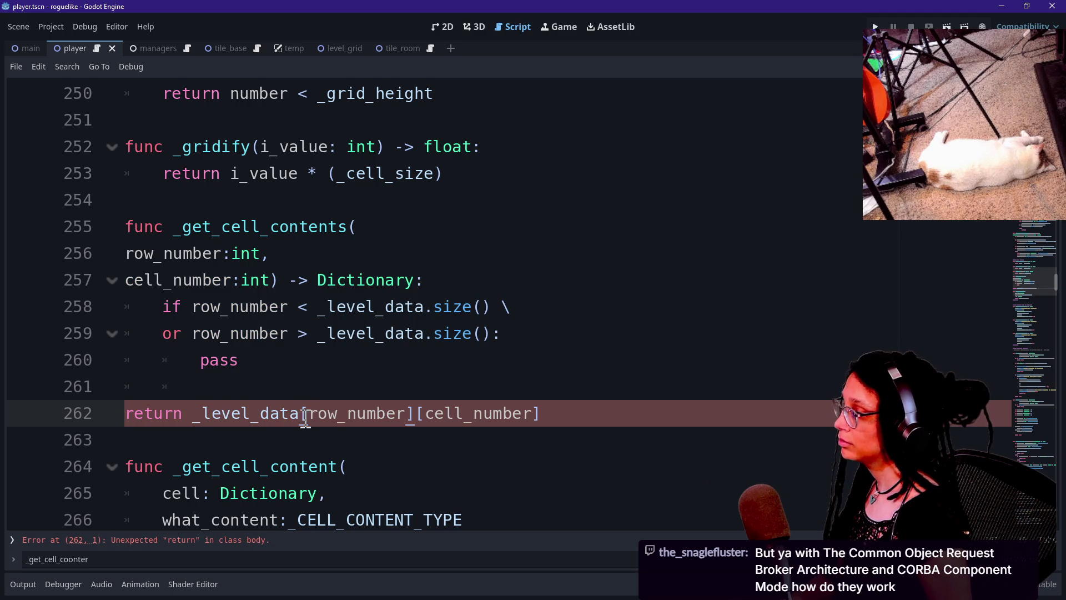
Re-indent the return statement one level and return to the end of pass.
click(127, 413)
key(Tab)
click(474, 380)
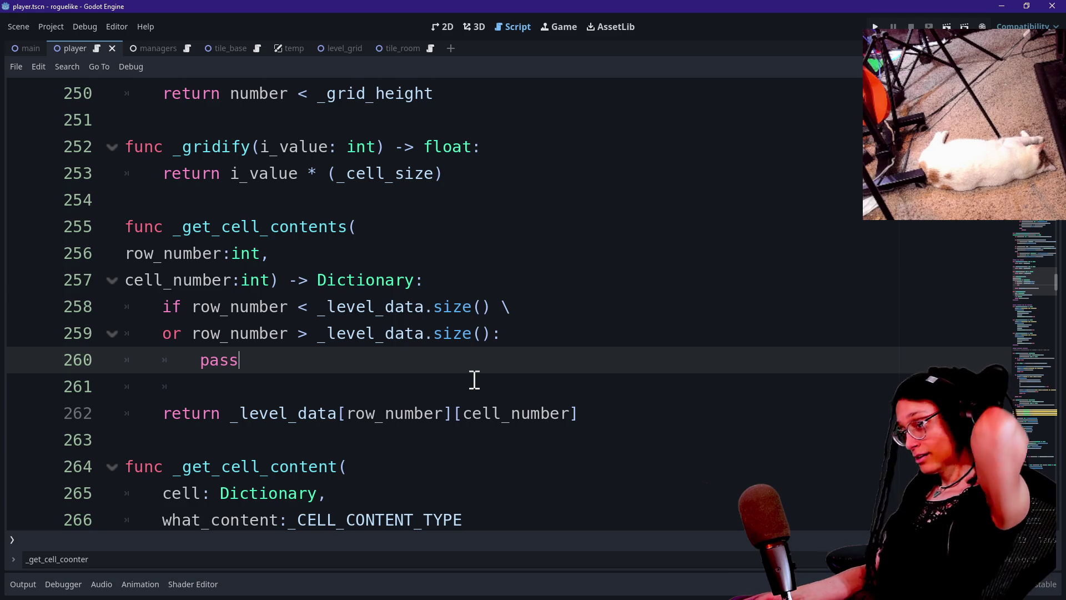
click(338, 410)
click(372, 348)
click(377, 438)
click(422, 384)
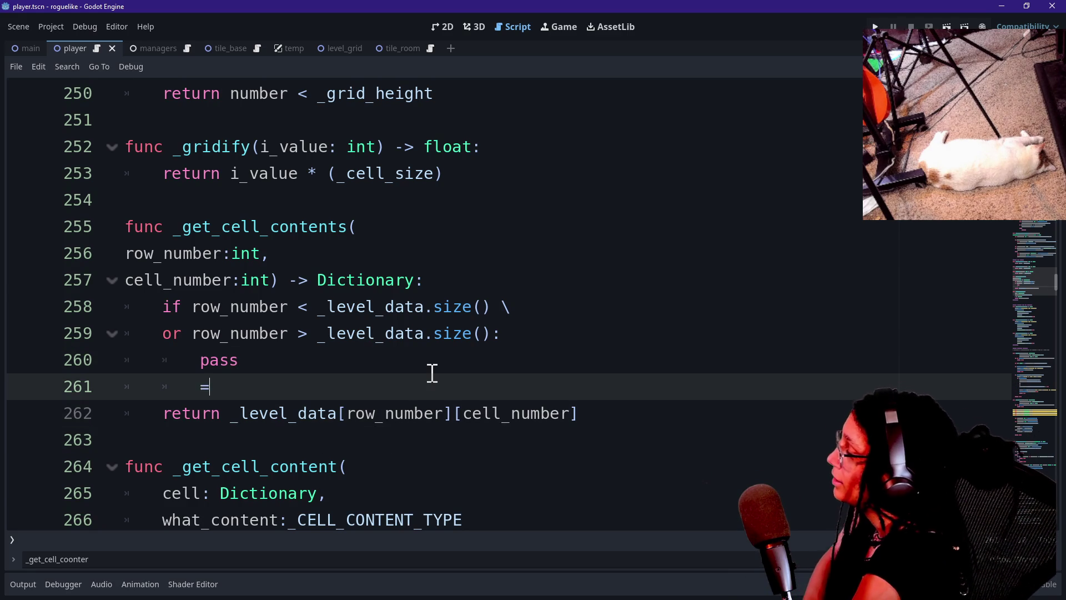
text(=)
key(BackSpace)
key(BackSpace)
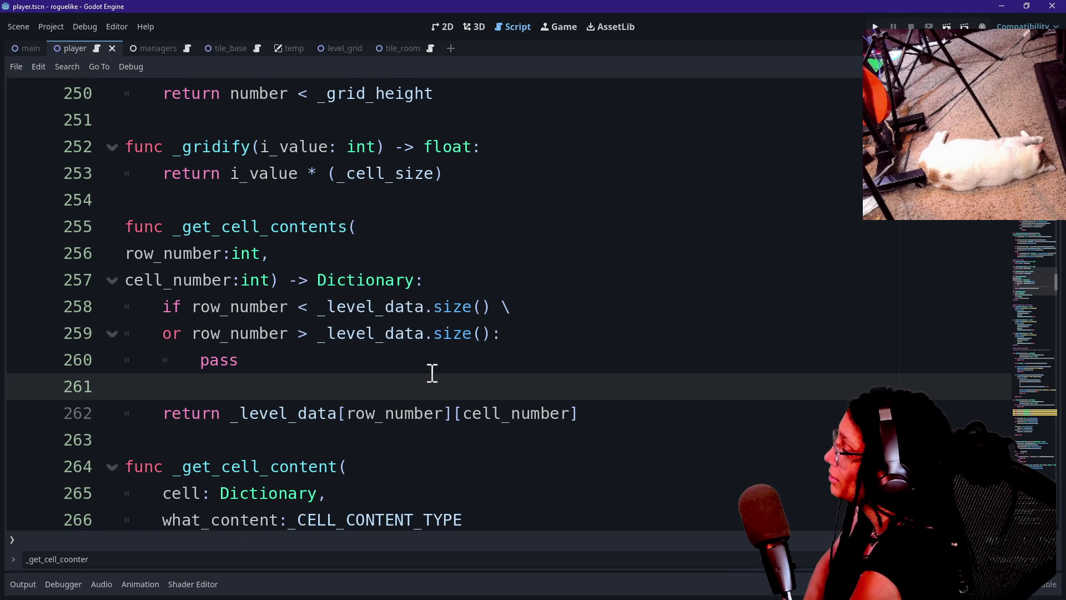
click(432, 372)
key(Down)
key(Up)
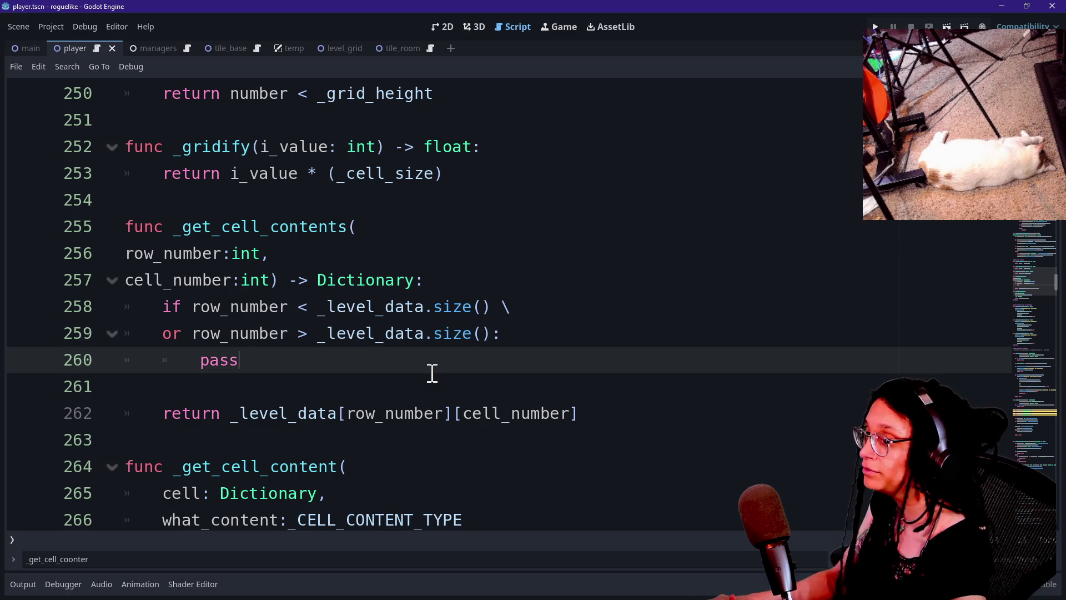
key(Down)
key(Up)
key(Down)
key(Up)
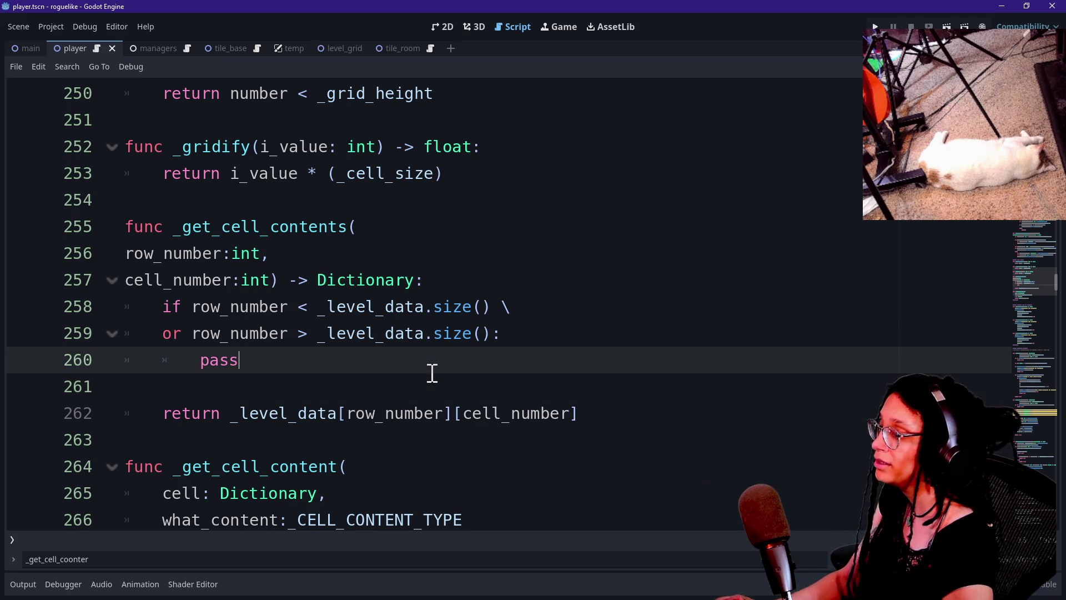
key(Down)
key(Up)
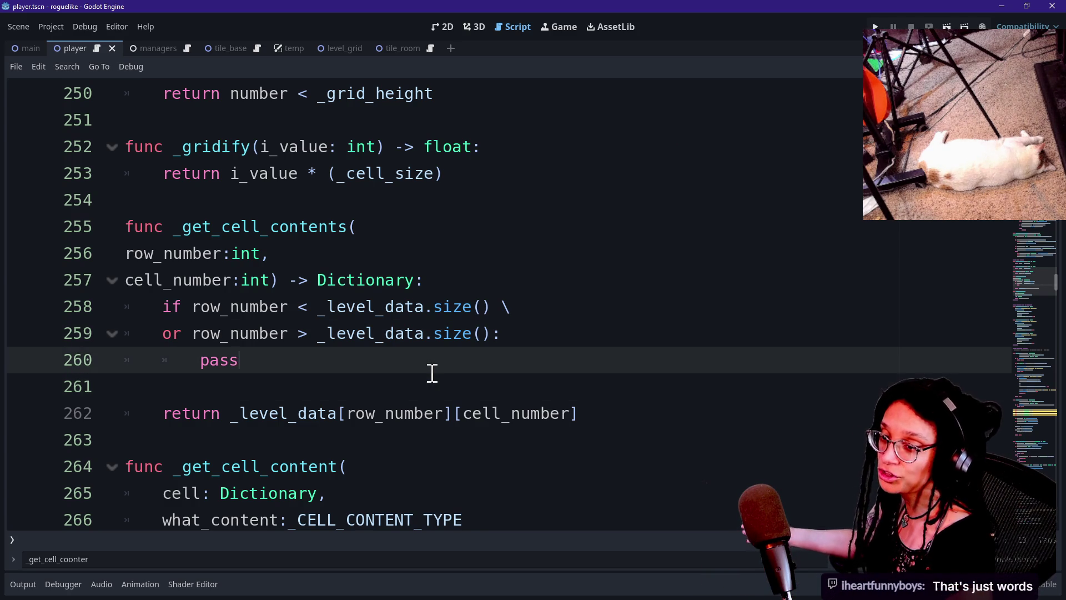
key(Down)
key(Down)
key(Down)
key(Down)
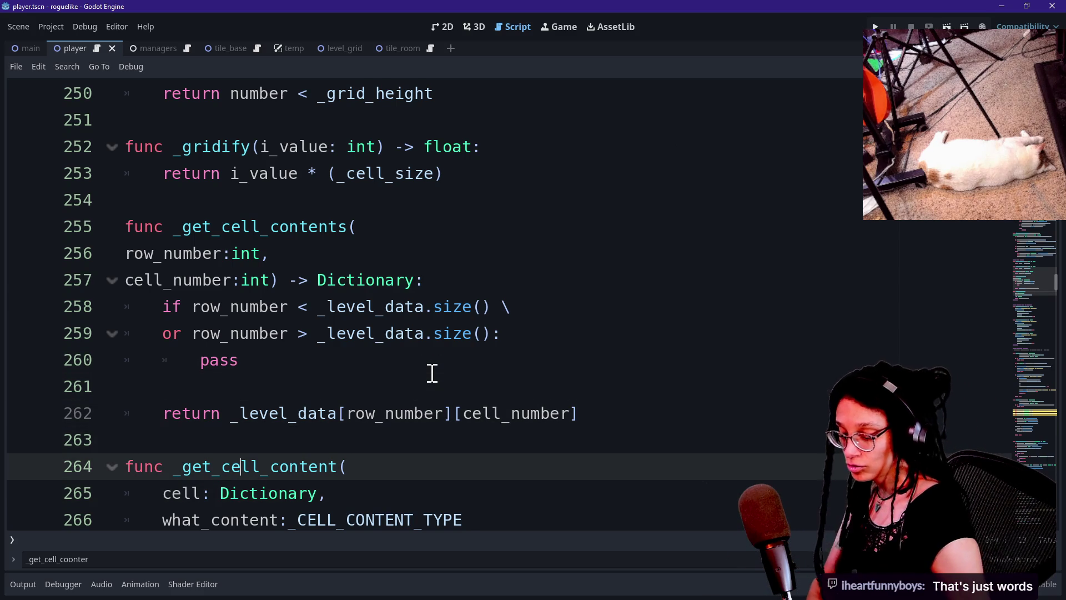
key(Down)
key(Up)
key(Up)
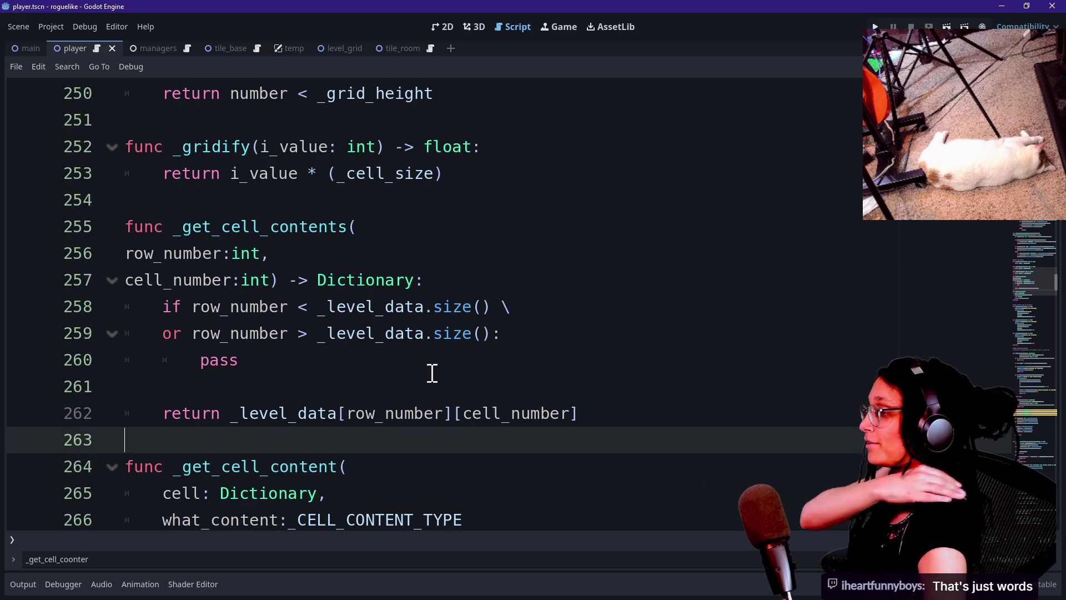
key(Up)
key(Up)
key(Down)
key(Up)
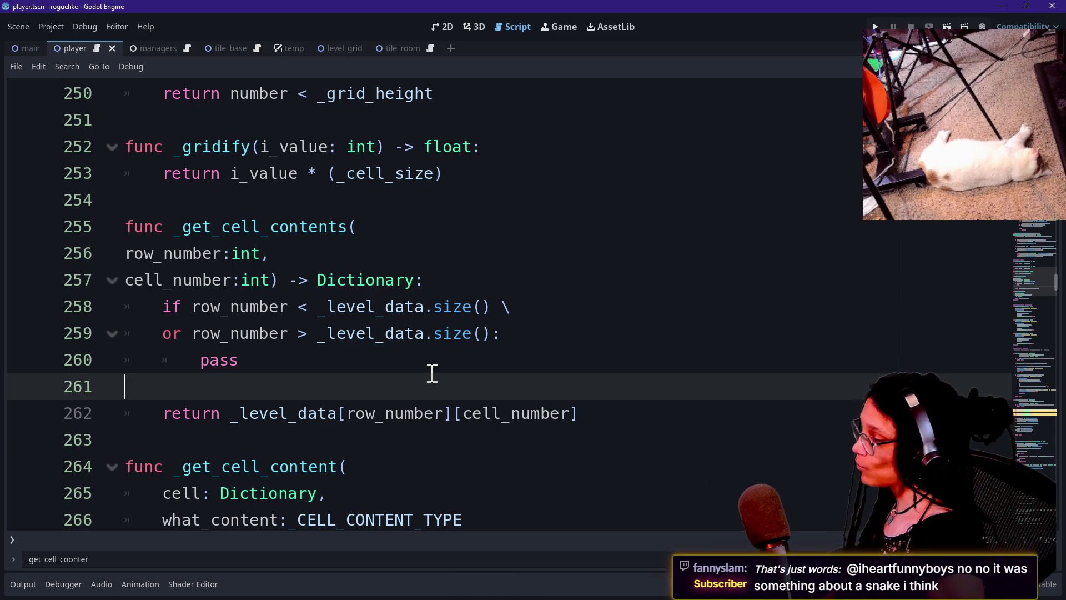
click(396, 333)
click(387, 356)
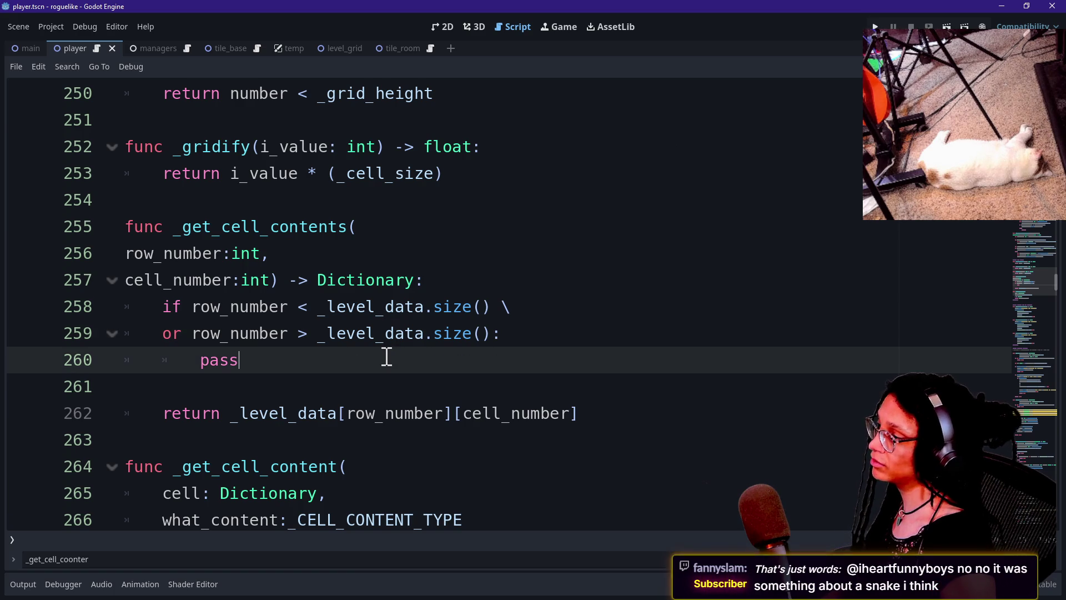
click(298, 306)
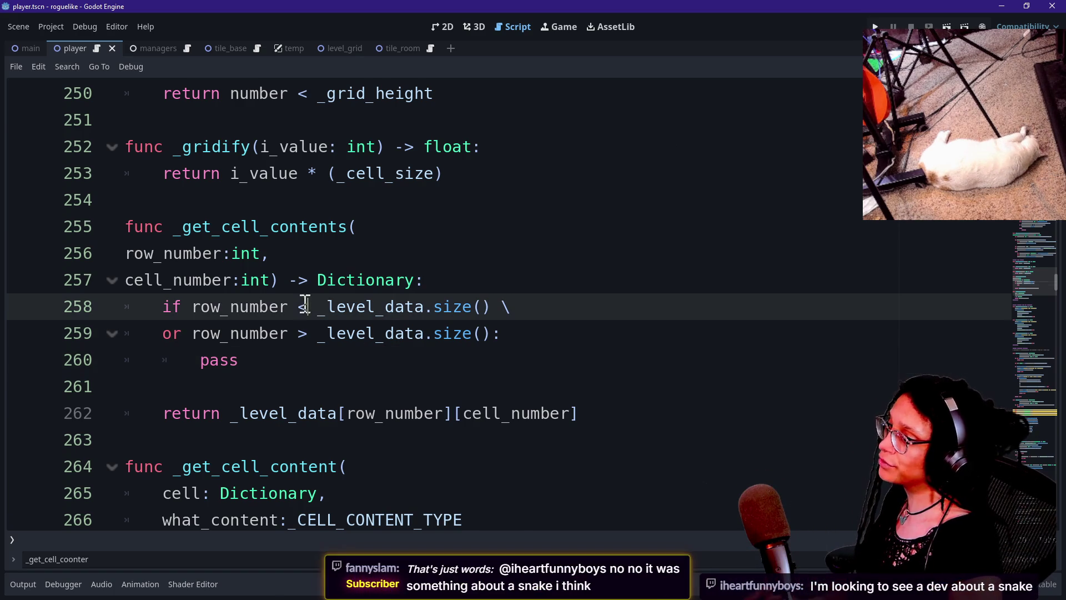
Change line 258's comparison operator to >=, then revert it to <.
key(Right)
key(Right)
key(Left)
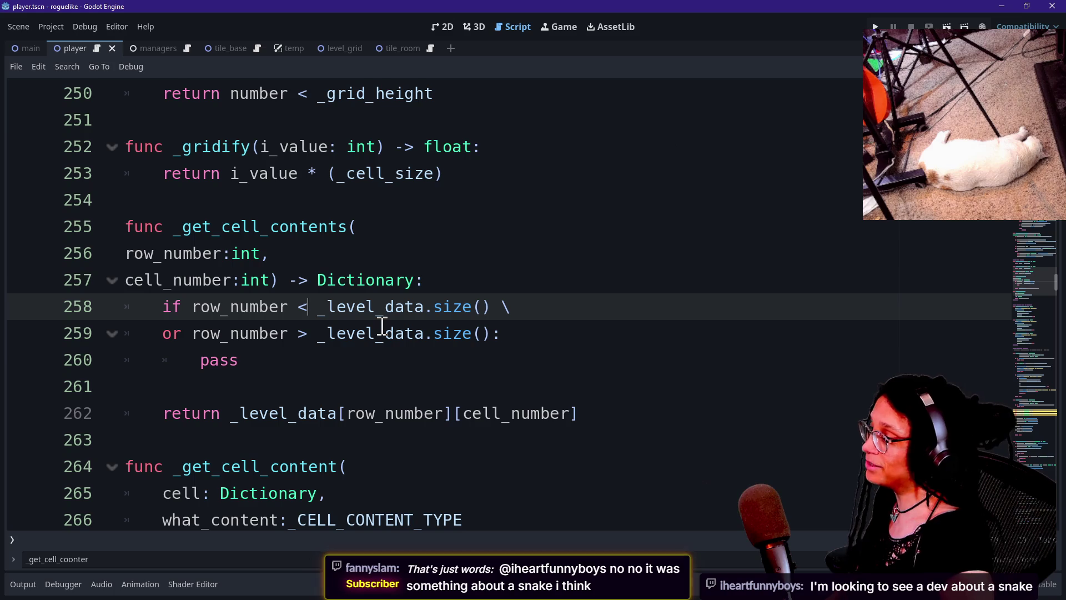
key(BackSpace)
text(>)
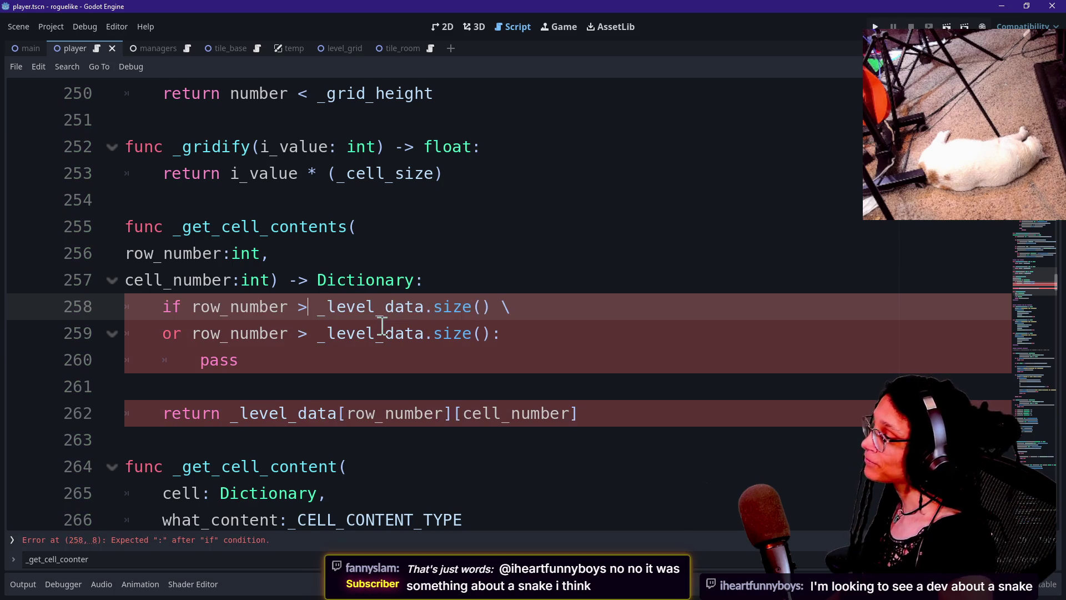
key(Left)
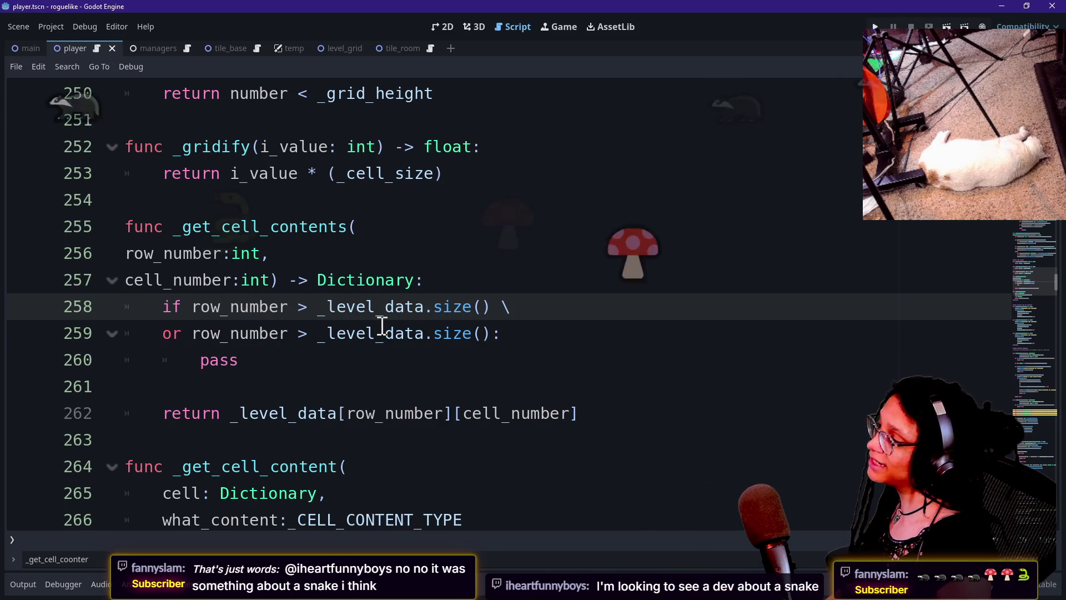
key(Right)
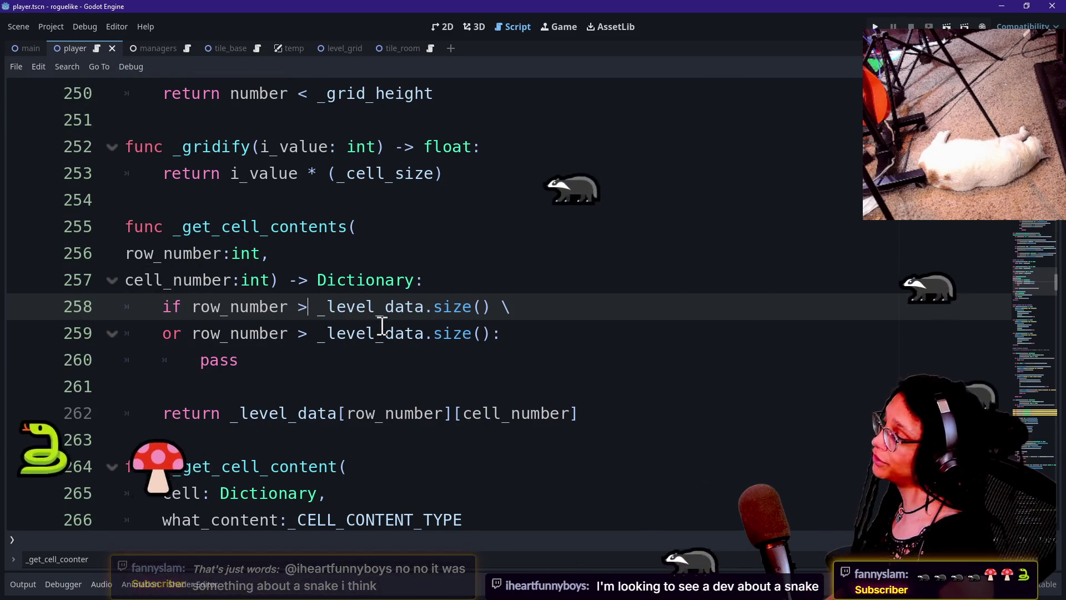
text(=)
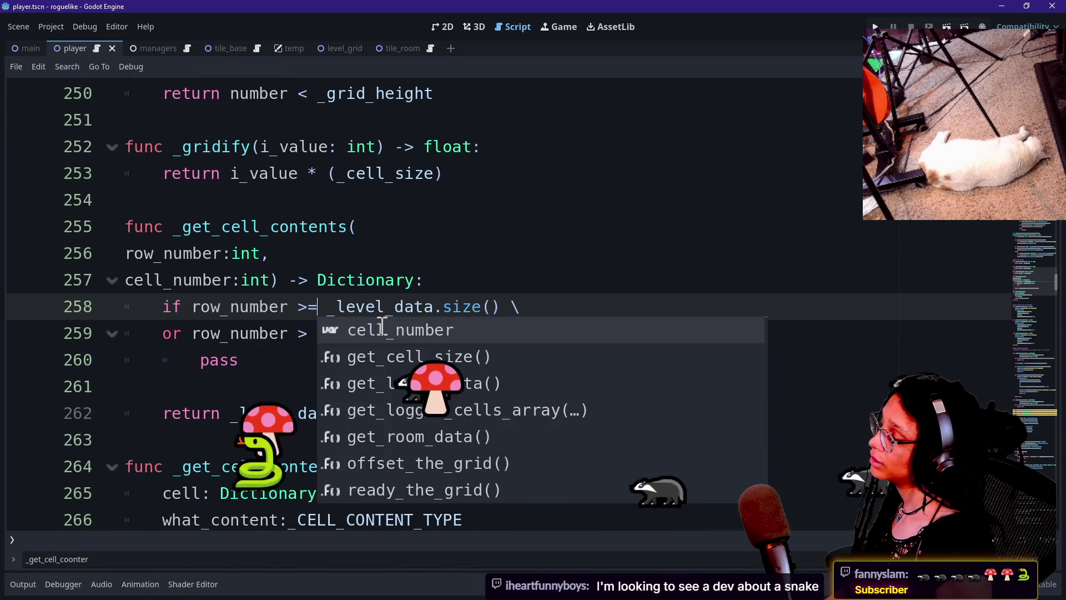
key(Escape)
drag(328, 311, 502, 307)
click(511, 304)
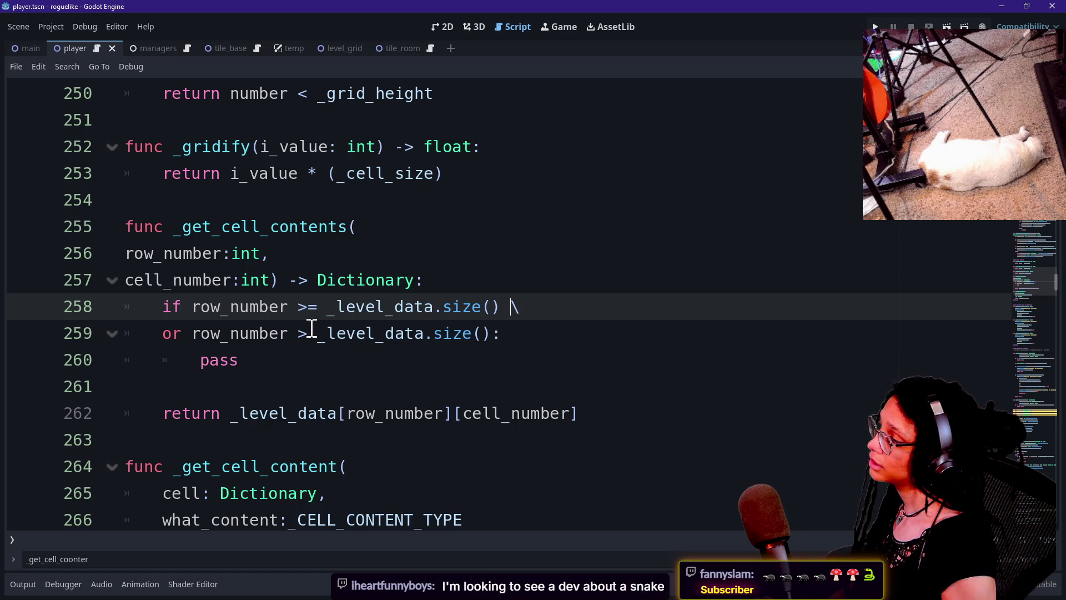
key(Left)
key(Left)
key(Left)
key(BackSpace)
key(BackSpace)
text(<)
Insert 'not' before the row_number comparisons on lines 258 and 259.
click(192, 306)
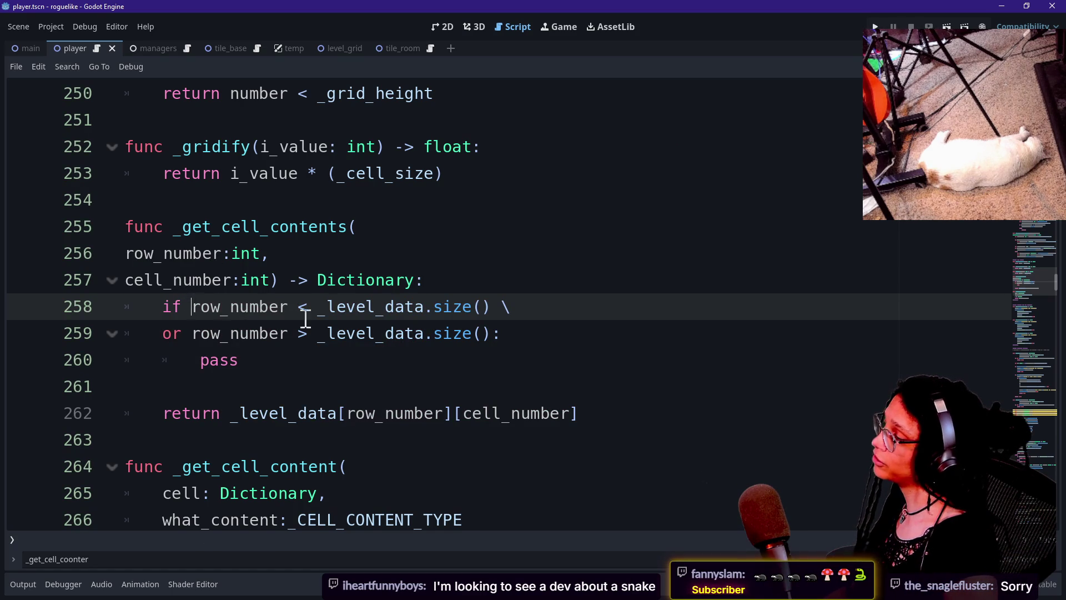
text(not)
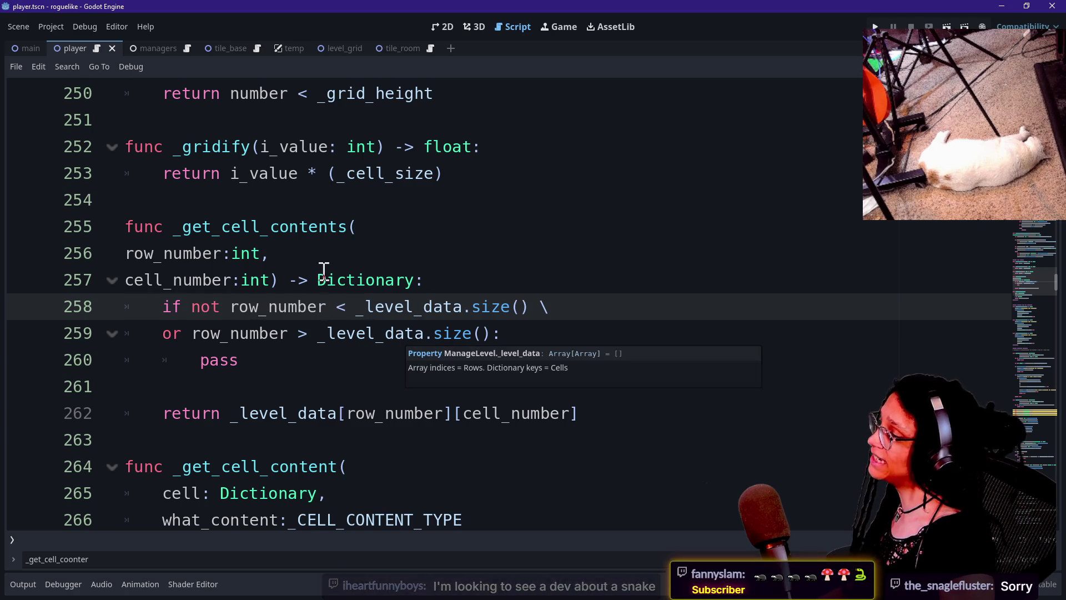
click(502, 333)
click(191, 336)
text(not)
Delete the pass placeholder on line 260 and begin typing in its place.
drag(443, 333, 492, 356)
click(492, 356)
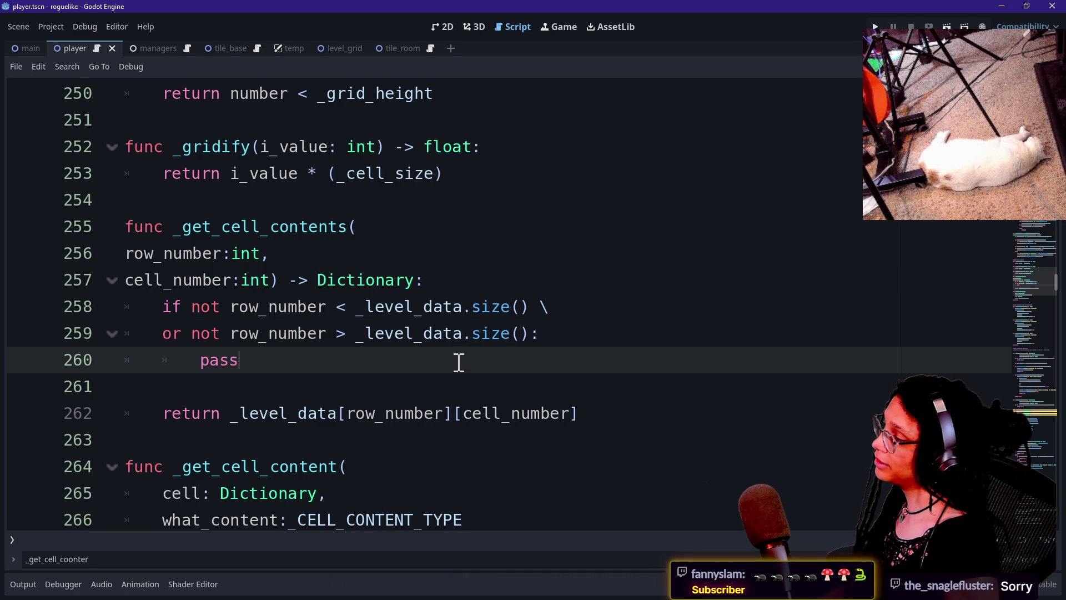
key(BackSpace)
key(BackSpace)
key(BackSpace)
text(i)
key(BackSpace)
key(BackSpace)
text(f)
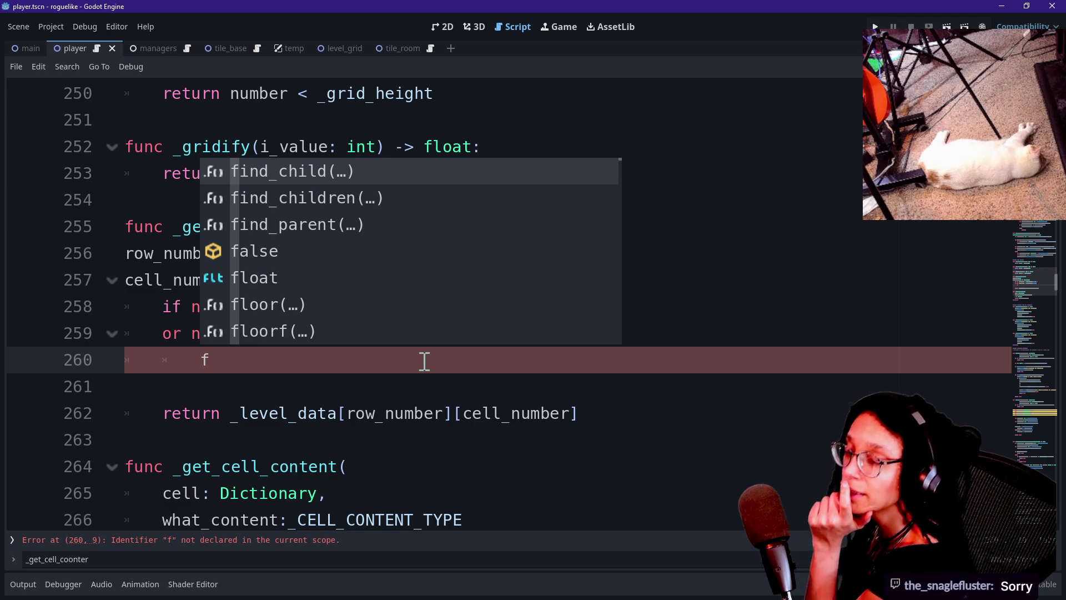
Clear the stray typing and remove 'not' from both row_number comparisons.
text(d)
key(BackSpace)
key(BackSpace)
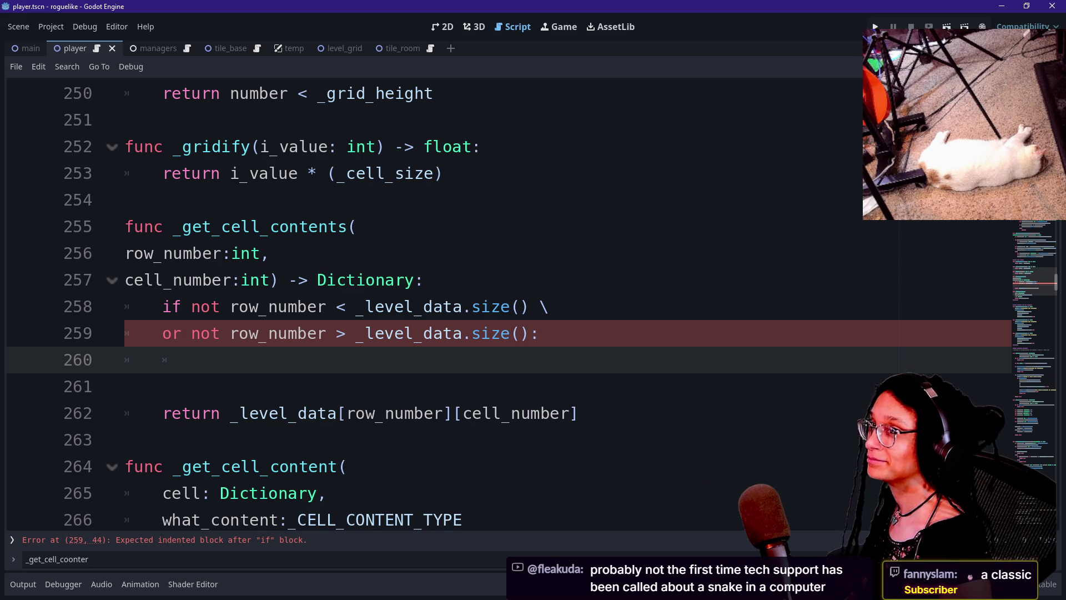
click(524, 366)
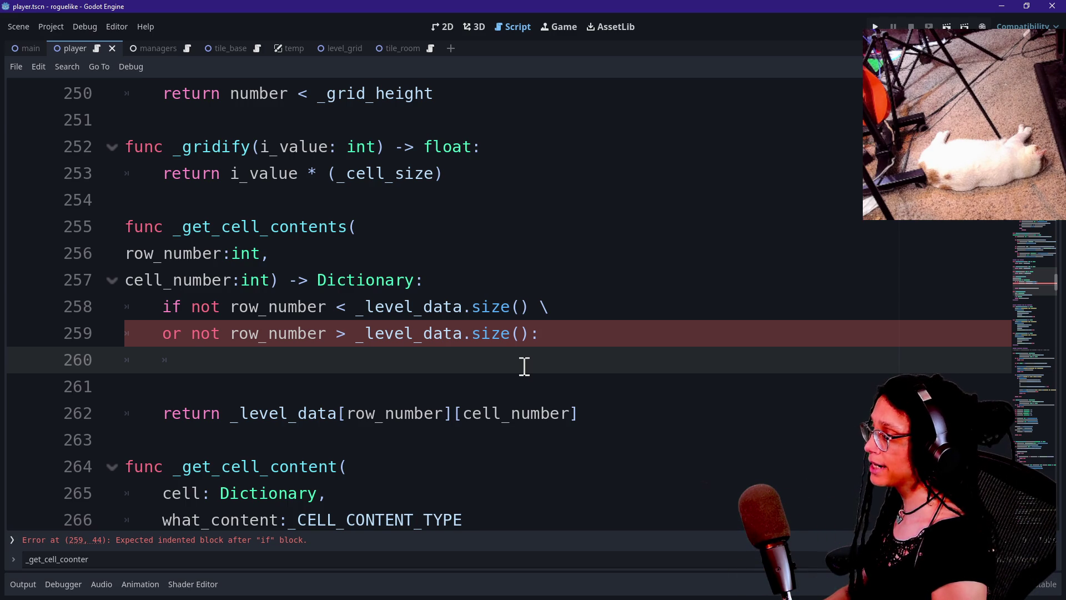
click(222, 308)
key(BackSpace)
key(BackSpace)
key(BackSpace)
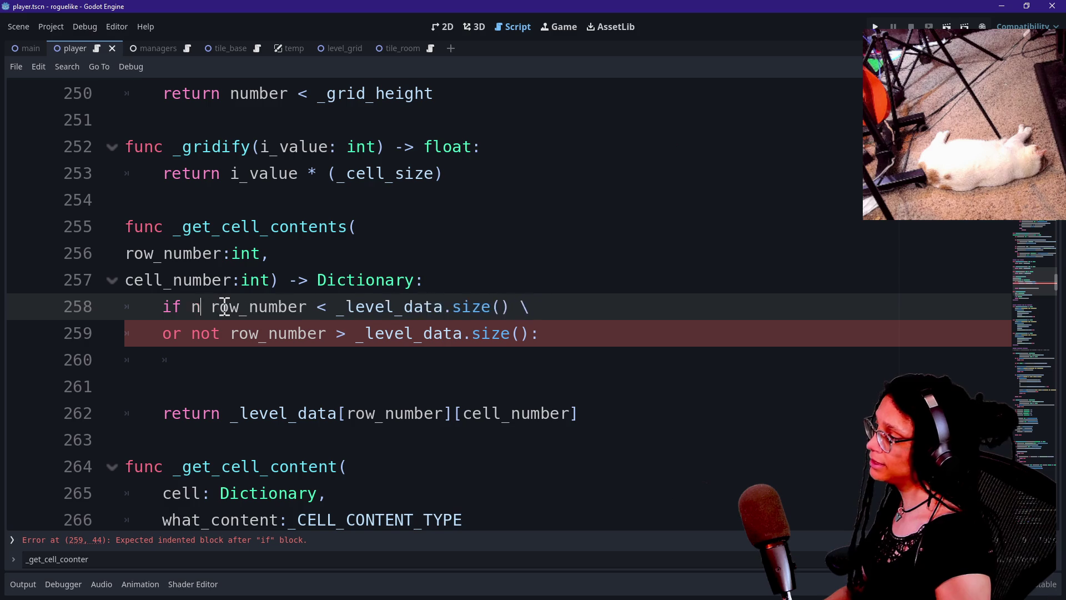
click(222, 334)
key(BackSpace)
key(BackSpace)
key(BackSpace)
key(BackSpace)
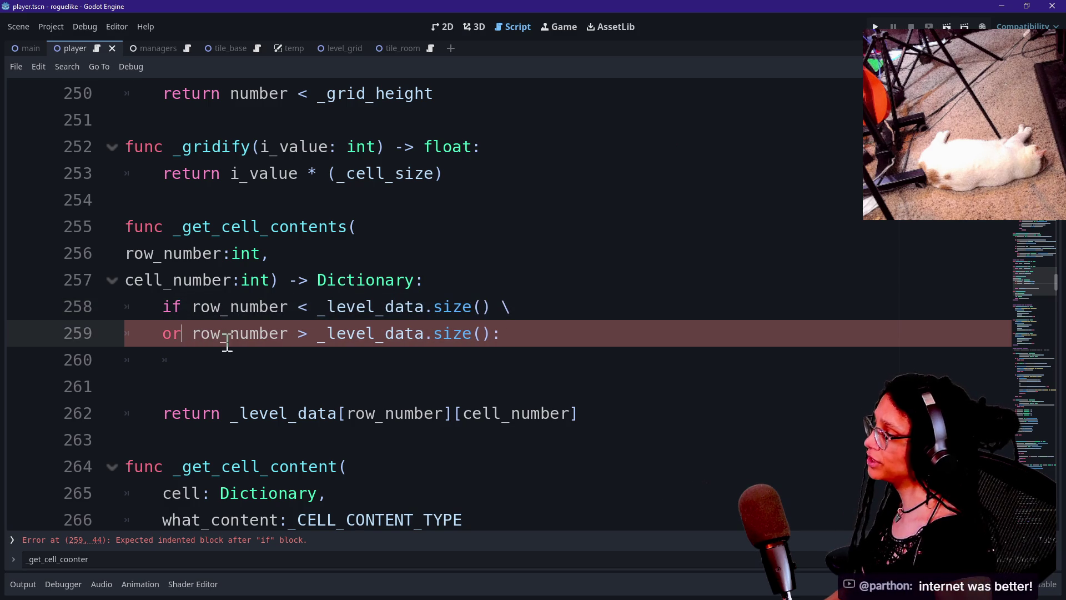
Complete line 260 as 'return {}' and move to the start of line 261.
click(238, 356)
text(urn [])
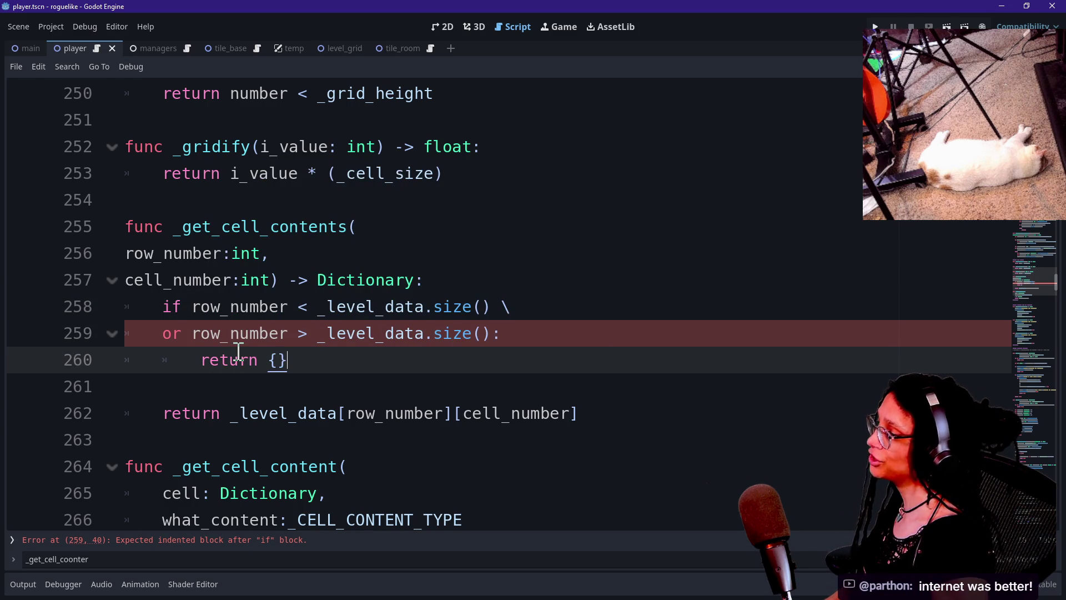
click(213, 381)
click(145, 383)
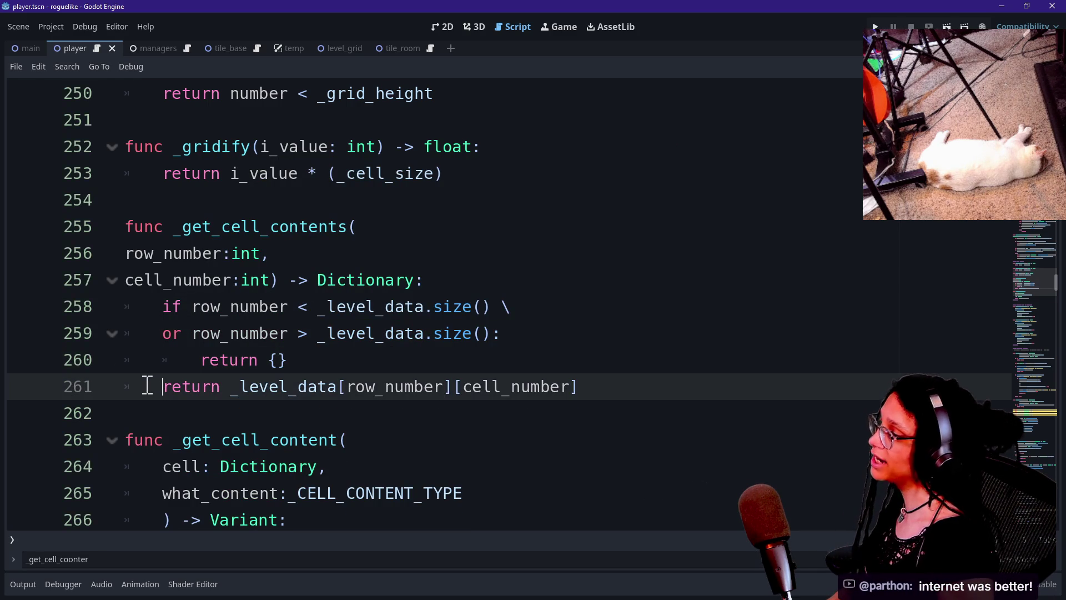
scroll(642, 341, down, 2)
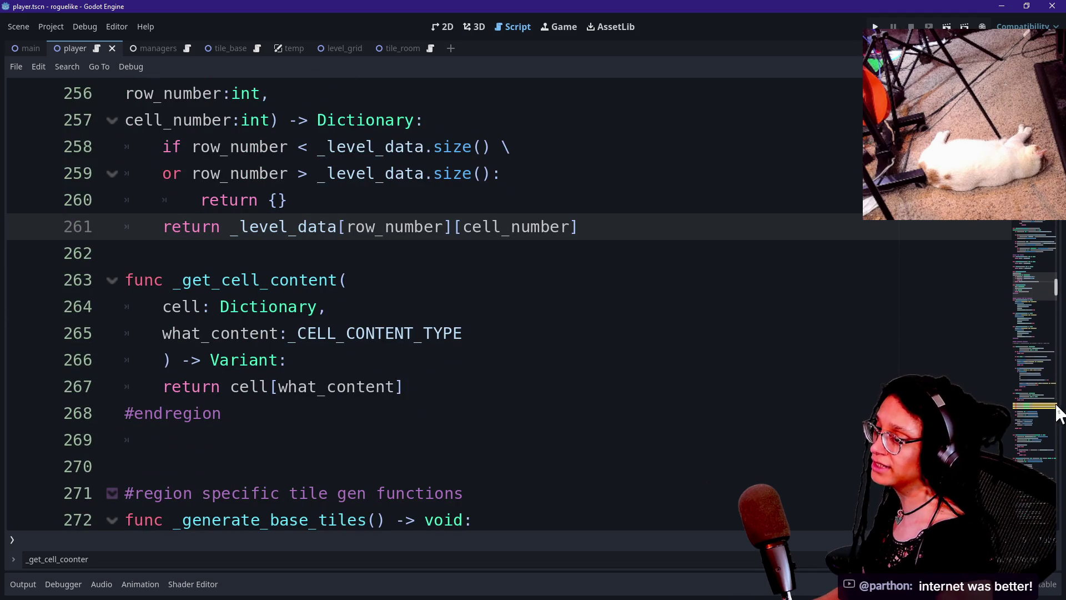
click(1028, 403)
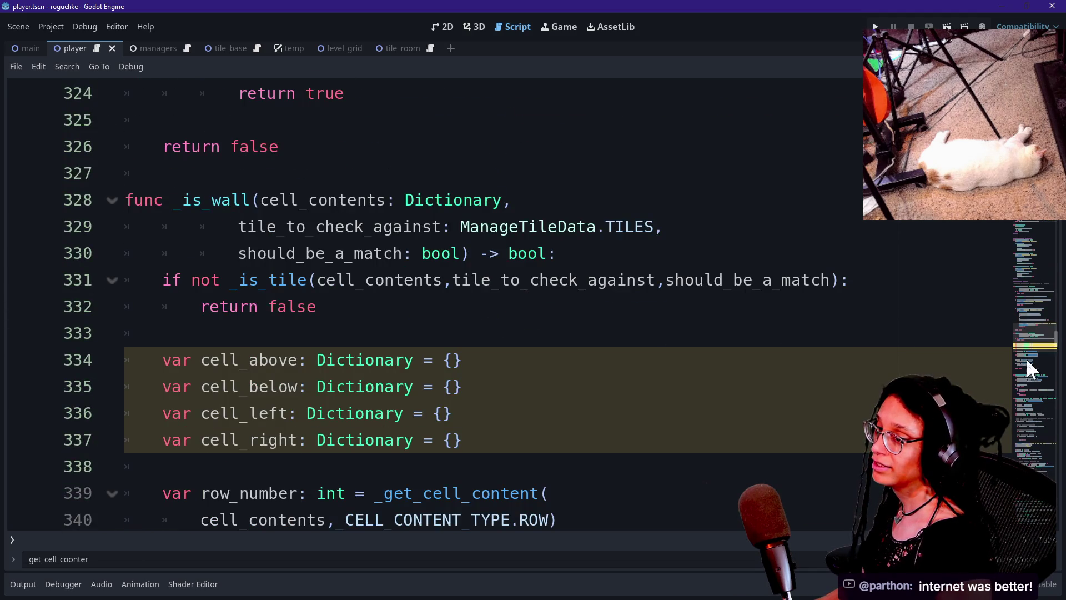
scroll(1026, 358, down, 2)
scroll(1027, 359, up, 2)
scroll(1027, 354, down, 1)
click(636, 213)
key(Down)
key(Down)
key(Down)
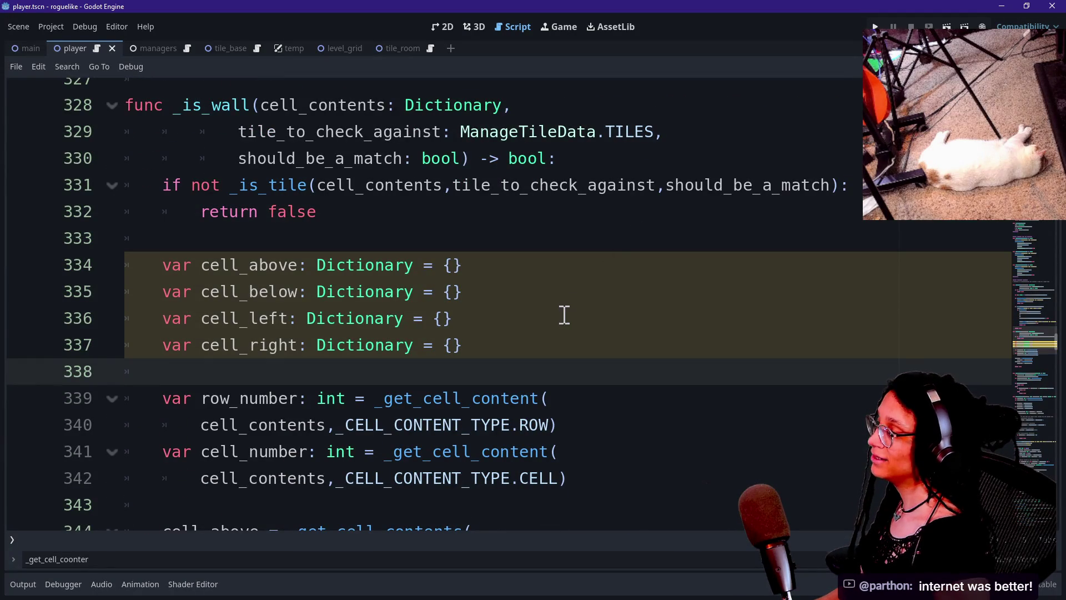
key(Up)
key(Up)
key(Up)
key(Down)
key(Down)
key(Up)
key(Down)
key(Up)
key(Up)
key(End)
key(Left)
key(Right)
key(Up)
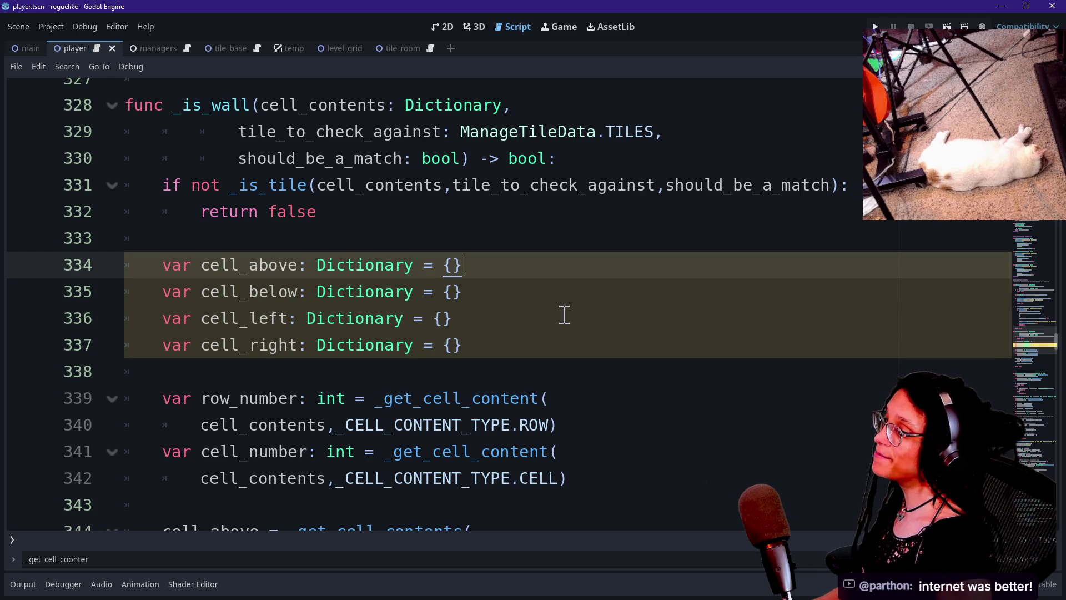
key(Down)
key(Down)
key(Down)
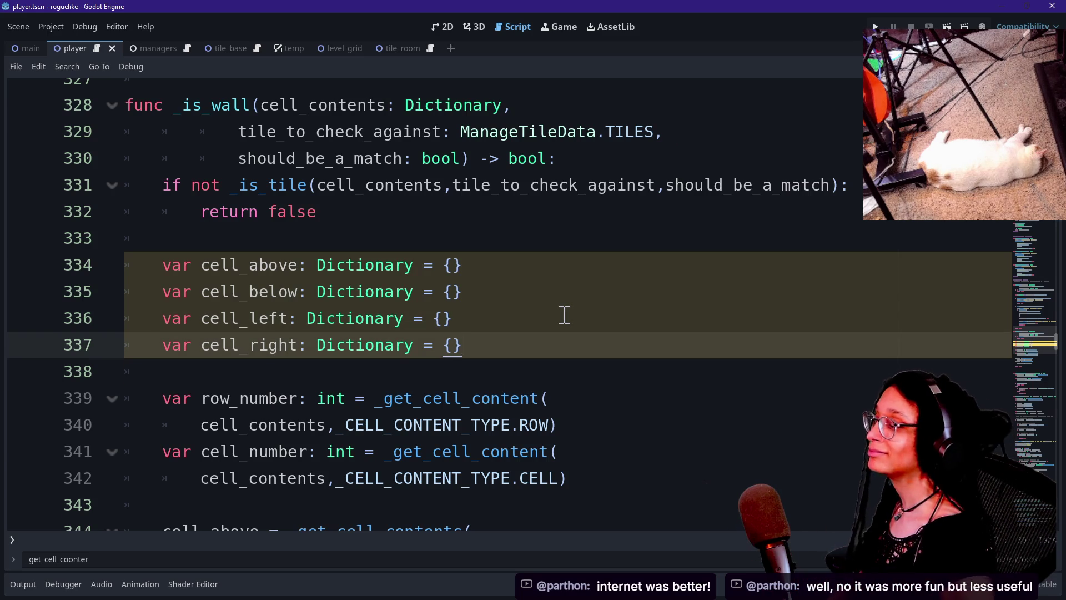
key(Down)
key(Down)
key(Up)
key(Up)
key(Down)
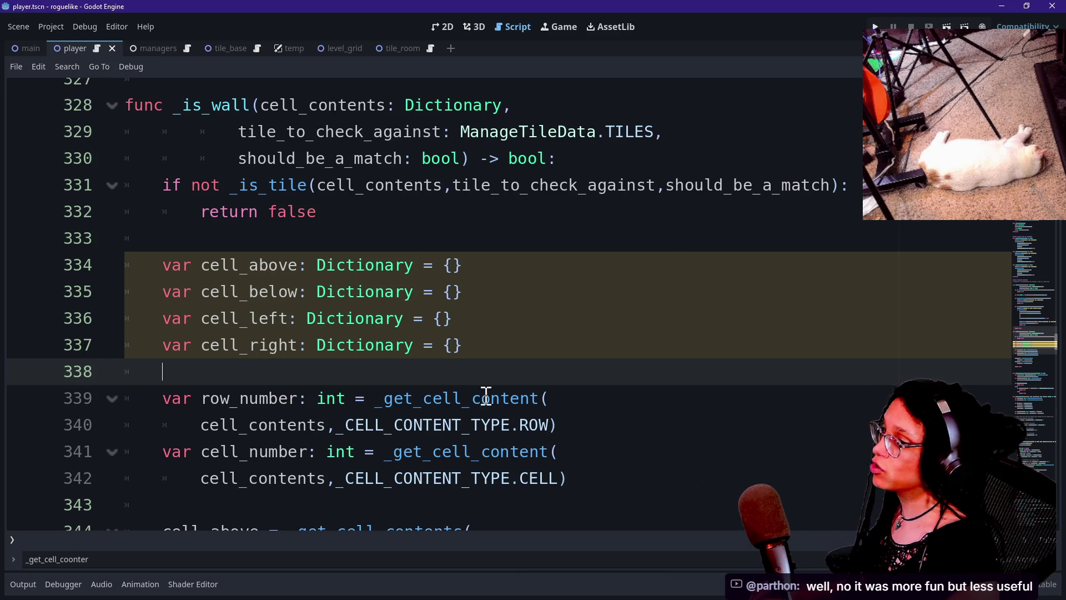
click(568, 321)
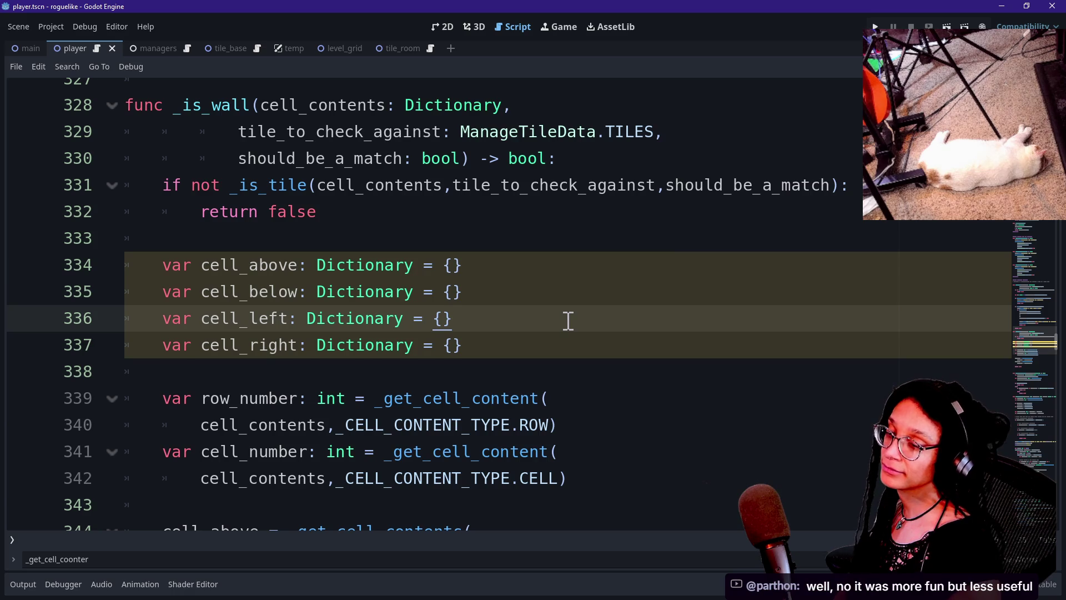
key(Down)
key(Down)
key(Down)
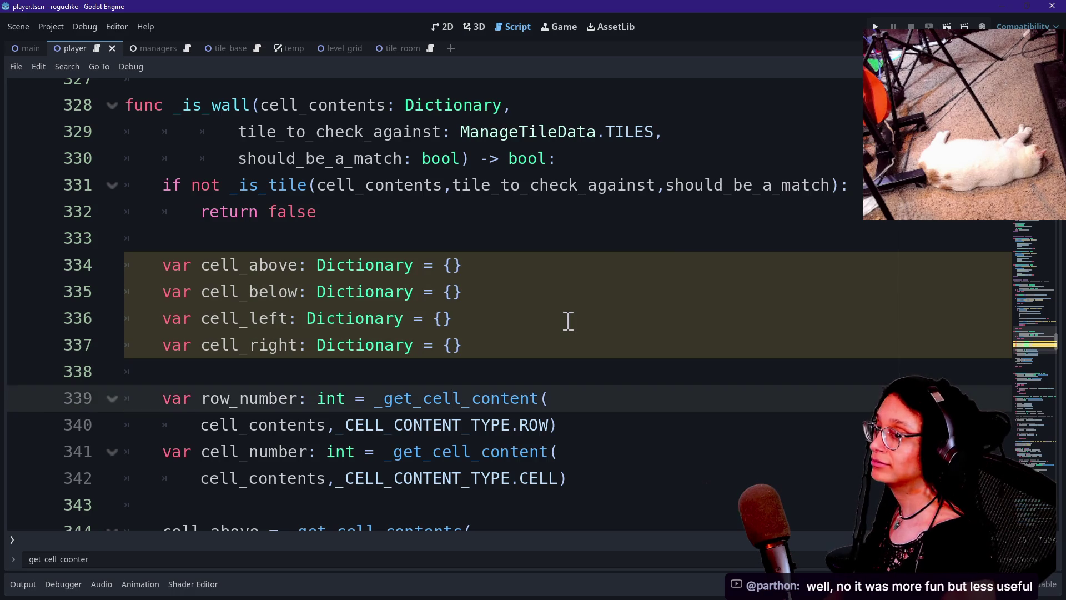
click(539, 303)
click(538, 373)
click(542, 388)
click(581, 369)
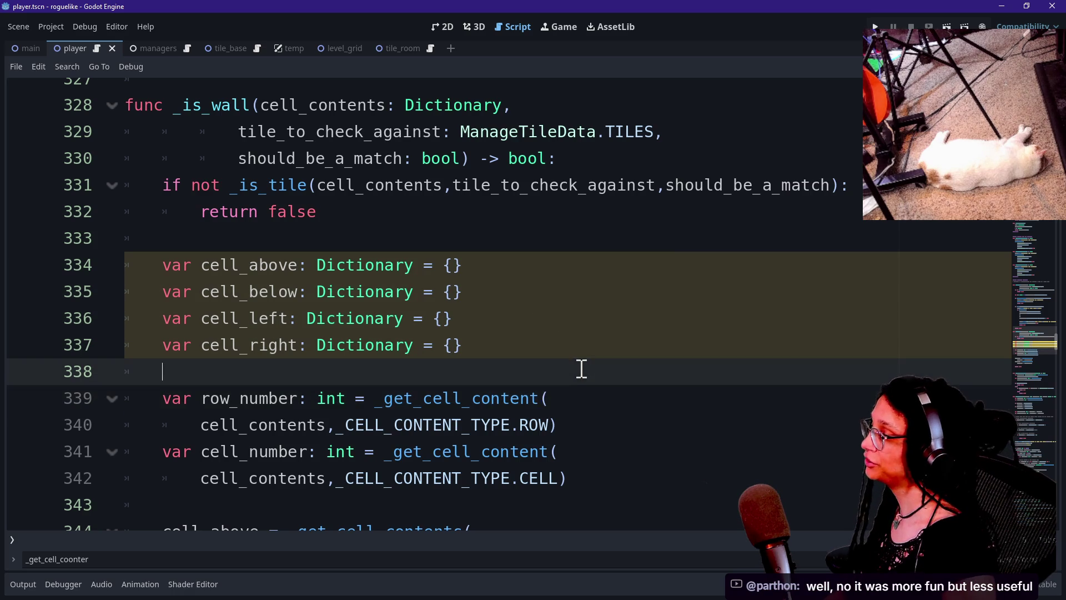
scroll(581, 368, down, 1)
click(589, 402)
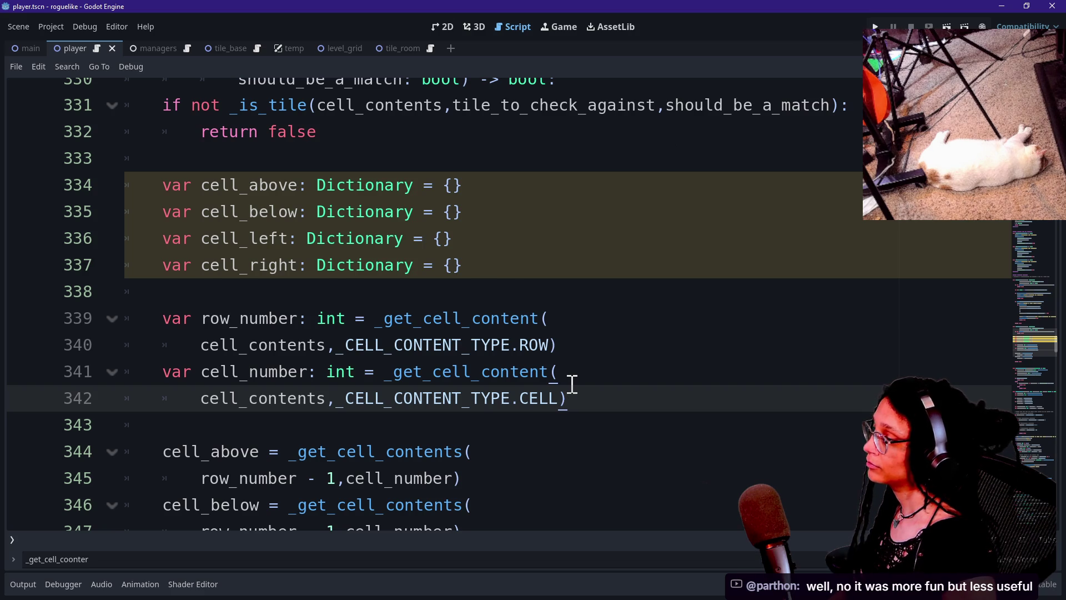
Select the cell_below lookup block beneath the cell_above lookup.
scroll(572, 383, down, 1)
click(456, 397)
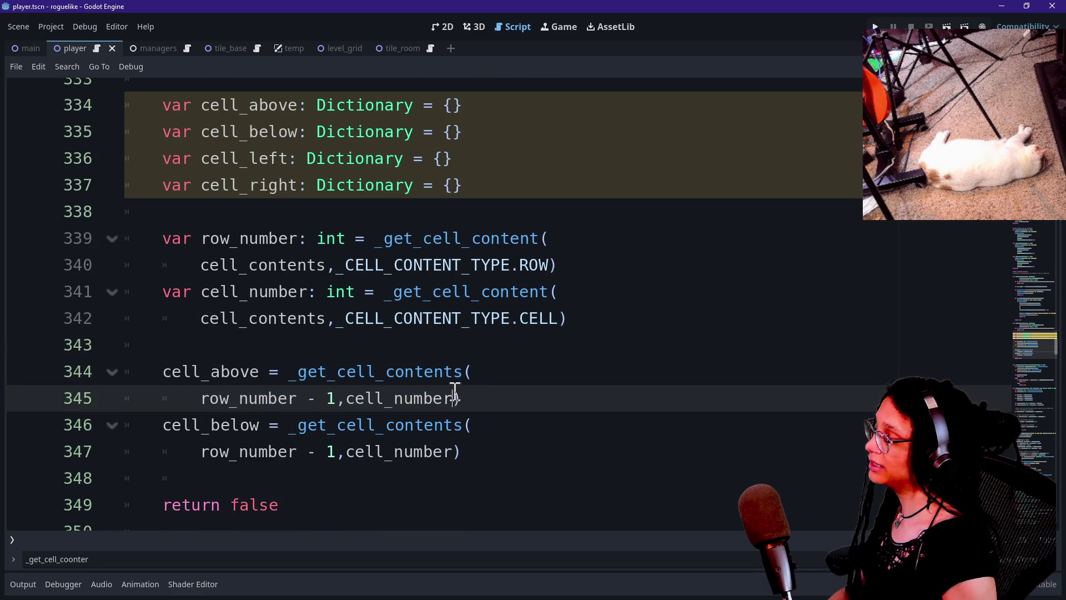
mouse_move(425, 398)
mouse_down()
mouse_move(385, 364)
mouse_move(425, 392)
mouse_up()
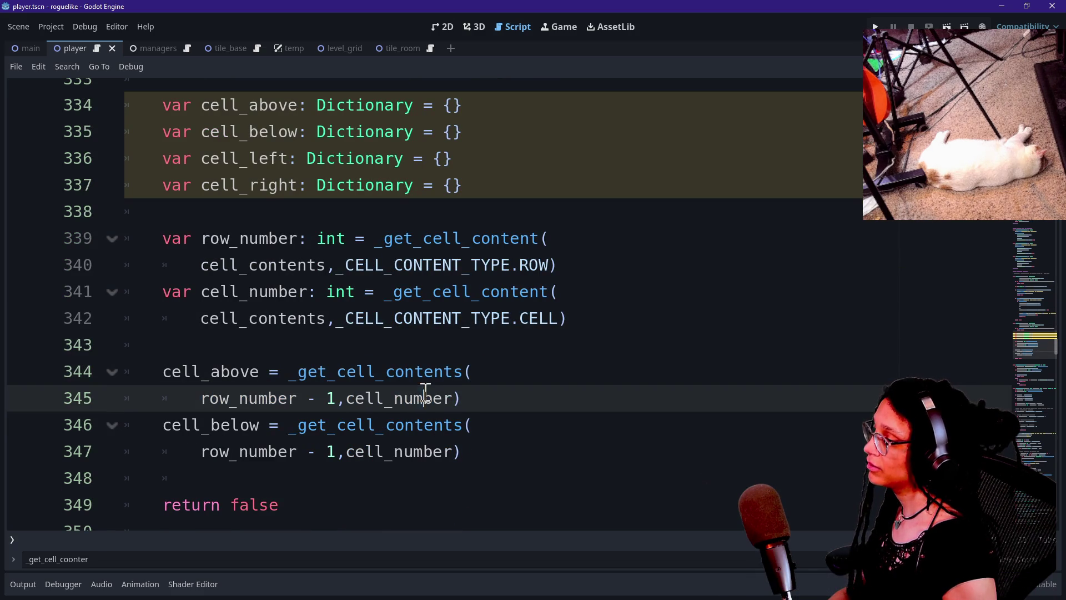
click(300, 371)
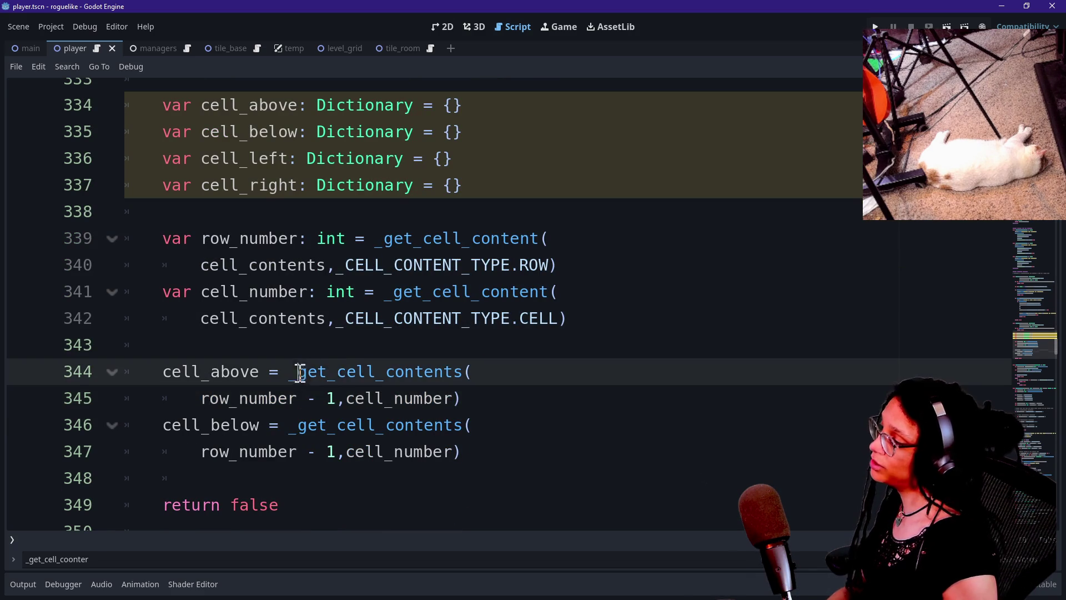
click(535, 430)
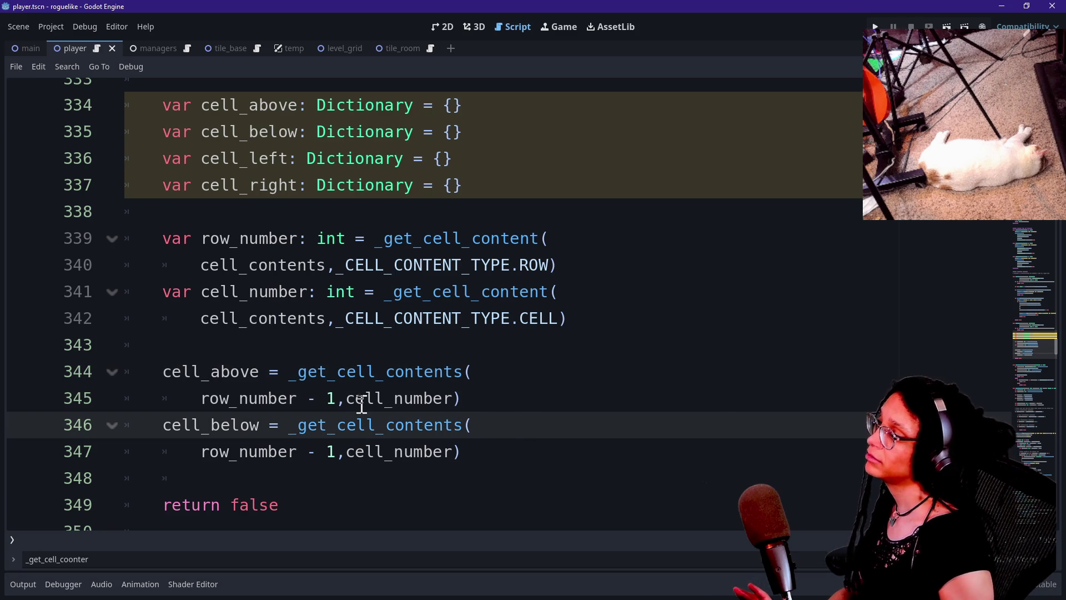
drag(163, 105, 362, 158)
click(479, 451)
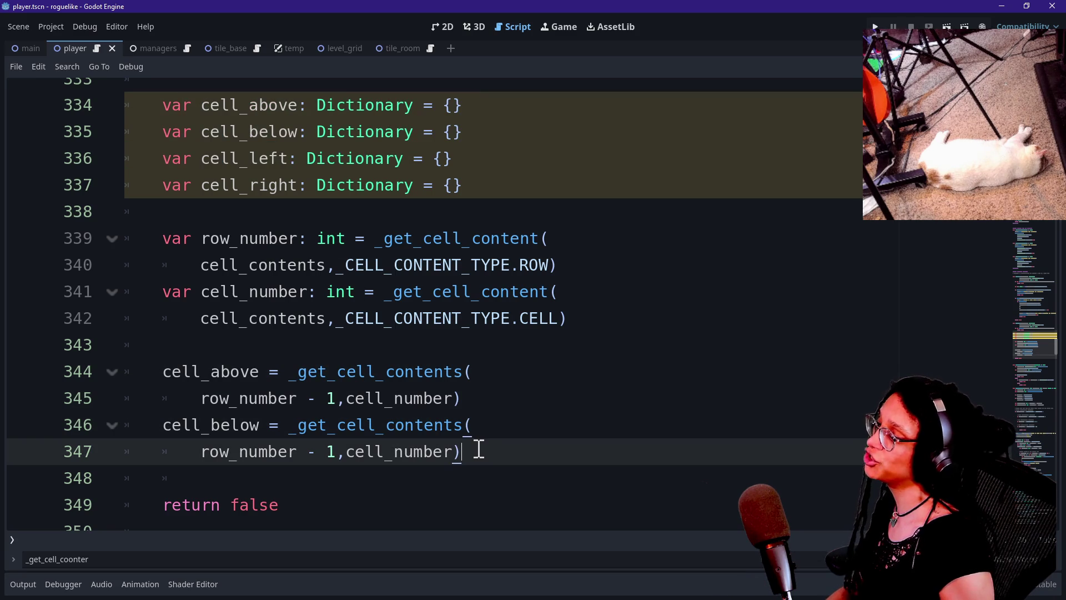
drag(483, 442, 493, 403)
key(ctrl+c)
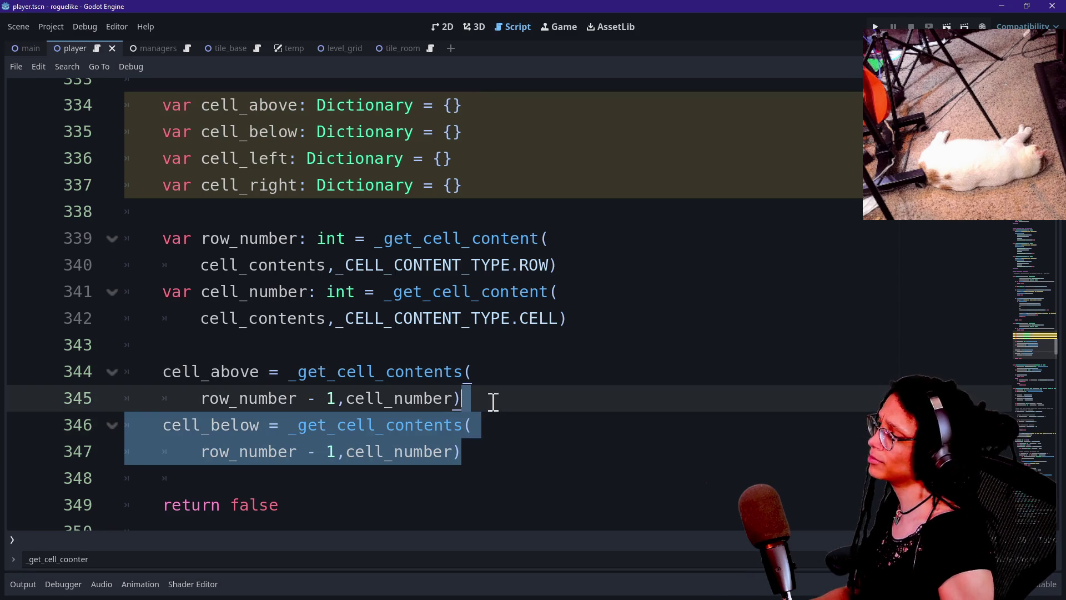
Change line 347's offset to row_number + 1 and paste a copy of the lookup below.
click(238, 449)
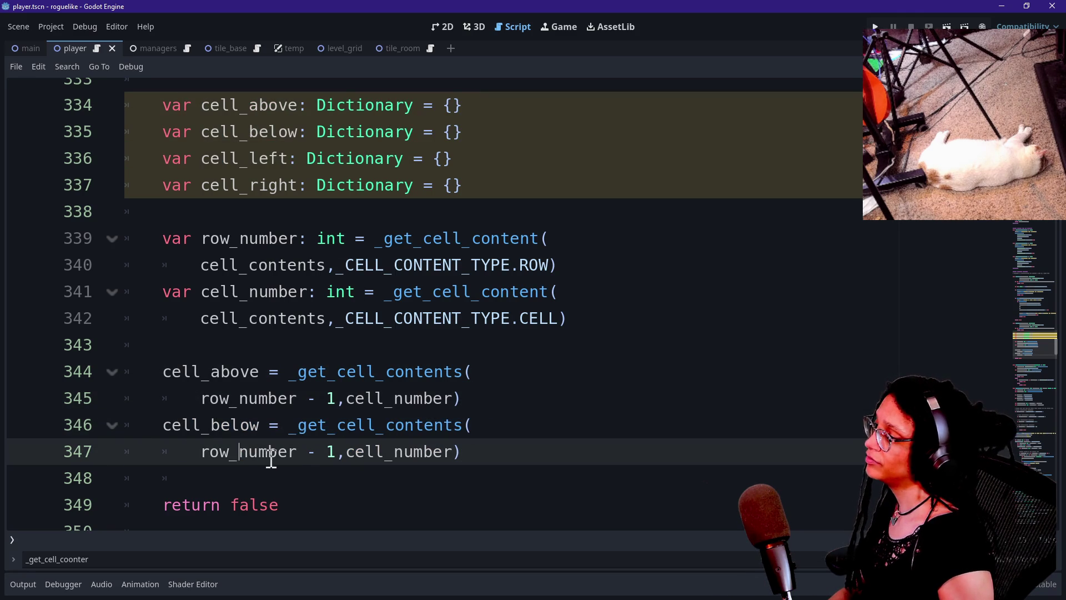
double_click(316, 450)
text(+)
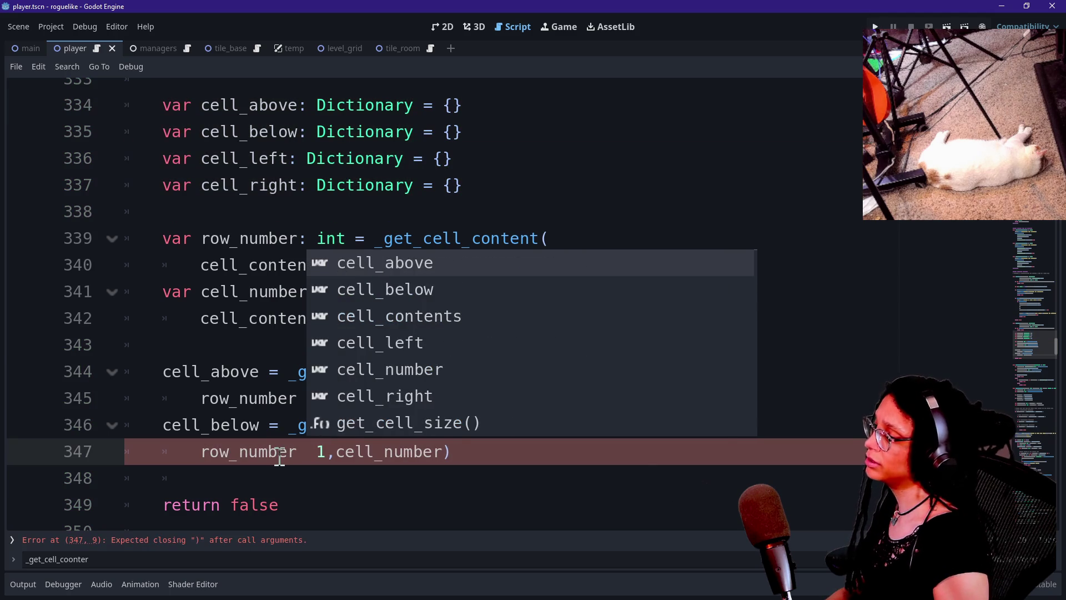
key(Escape)
click(514, 450)
key(ctrl+v)
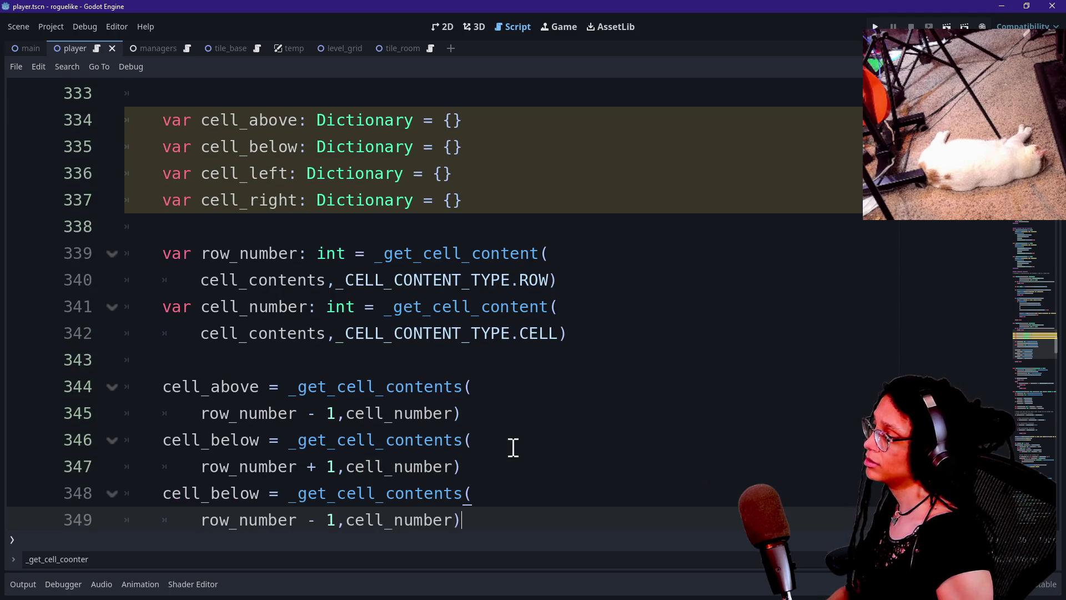
Rename the copied lookup to cell_left and rework its arguments on line 349.
scroll(403, 444, down, 8)
scroll(261, 266, up, 7)
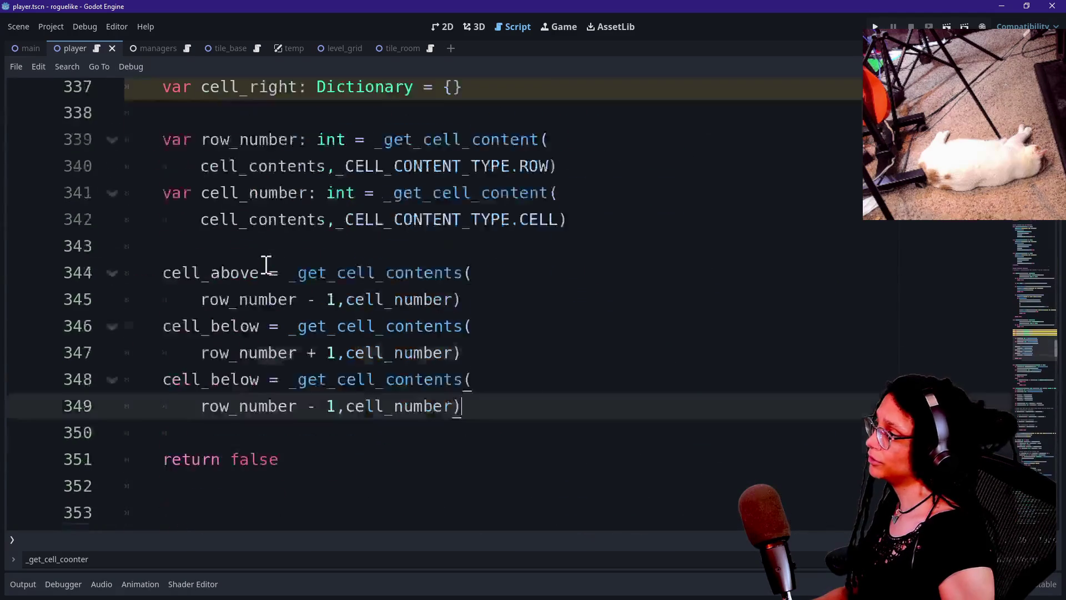
click(261, 406)
key(BackSpace)
key(BackSpace)
key(BackSpace)
text(left)
click(345, 441)
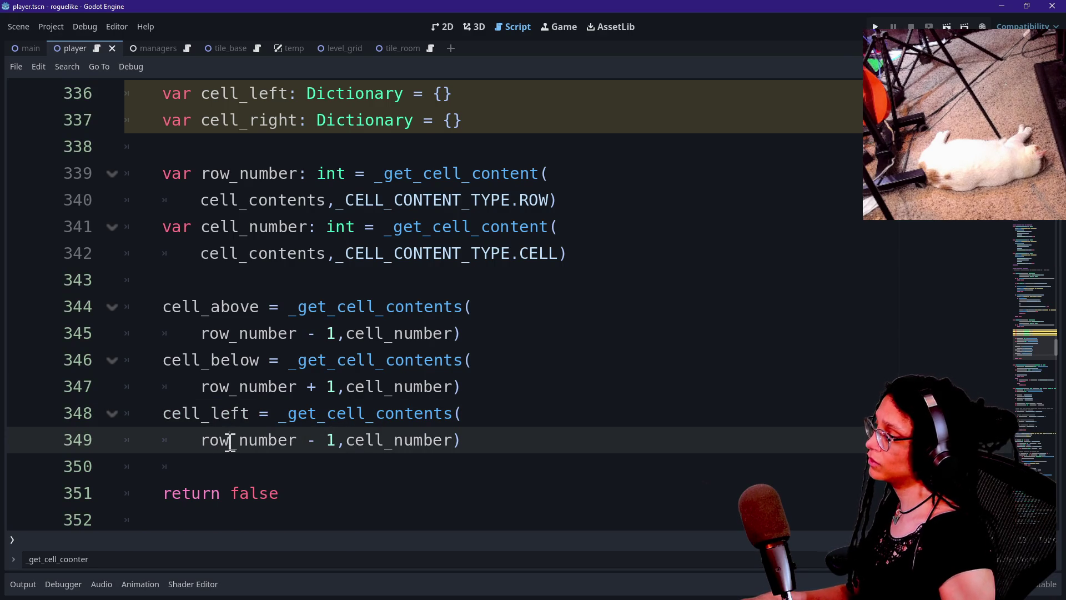
drag(292, 442, 332, 446)
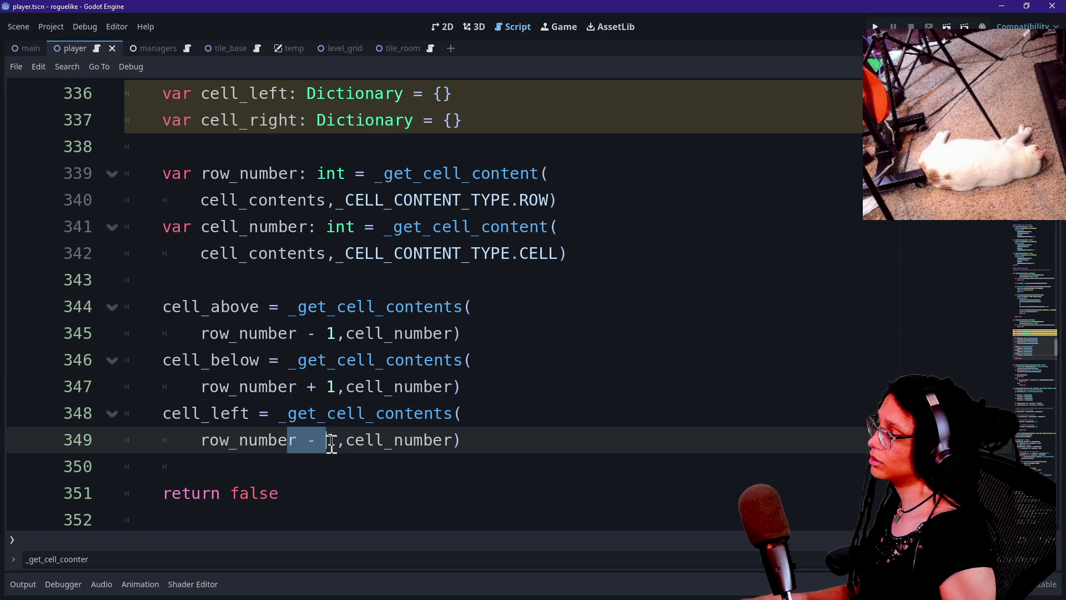
key(BackSpace)
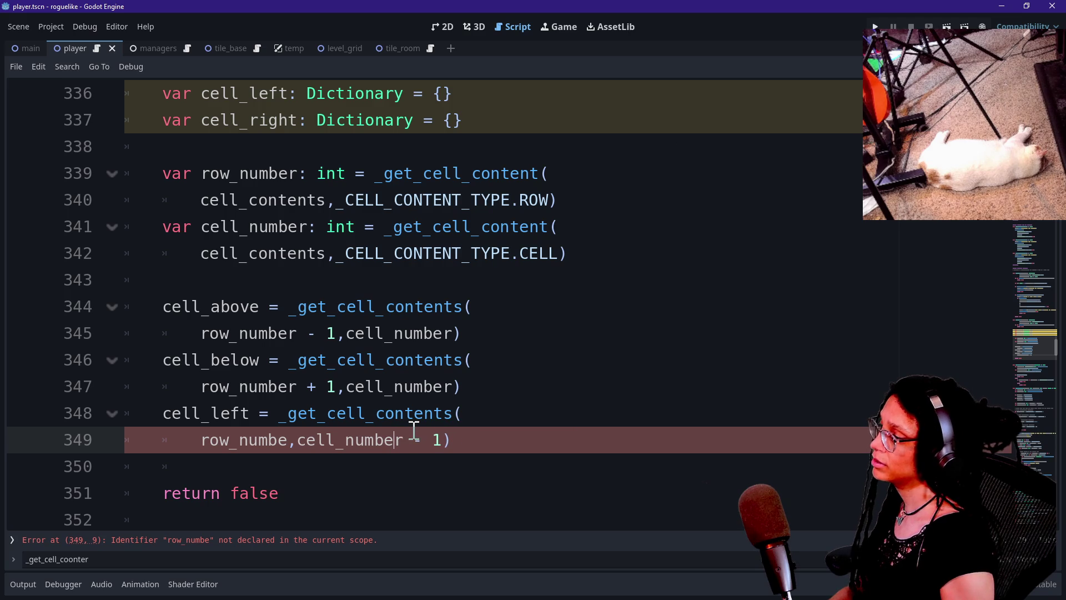
text(r)
Duplicate the cell_left lookup, change its offset to cell_number + 1, and start renaming it.
drag(495, 445, 505, 405)
key(ctrl+c)
click(493, 438)
key(ctrl+v)
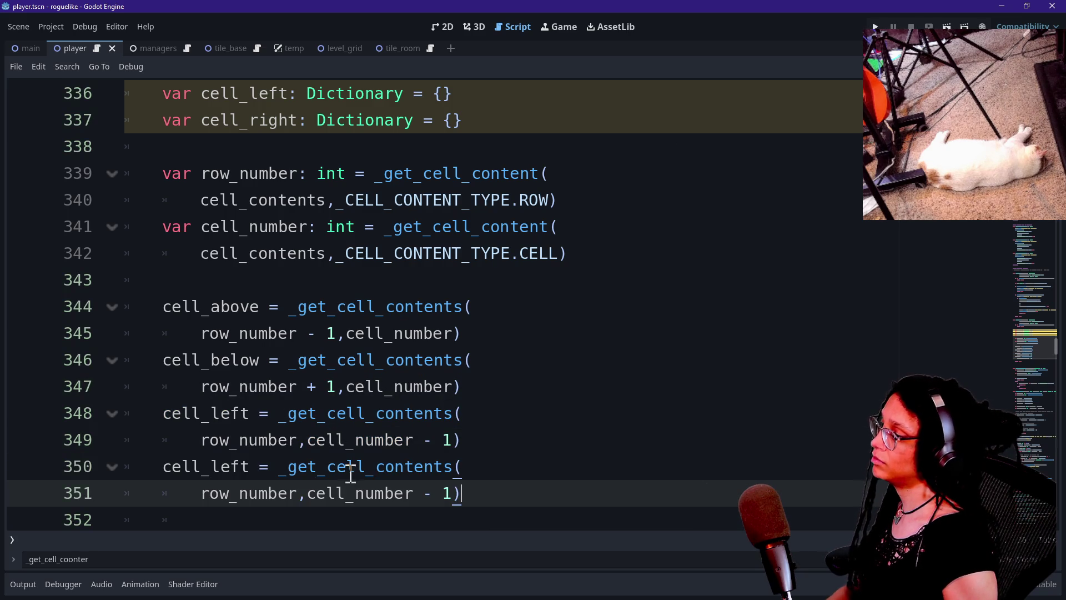
click(262, 392)
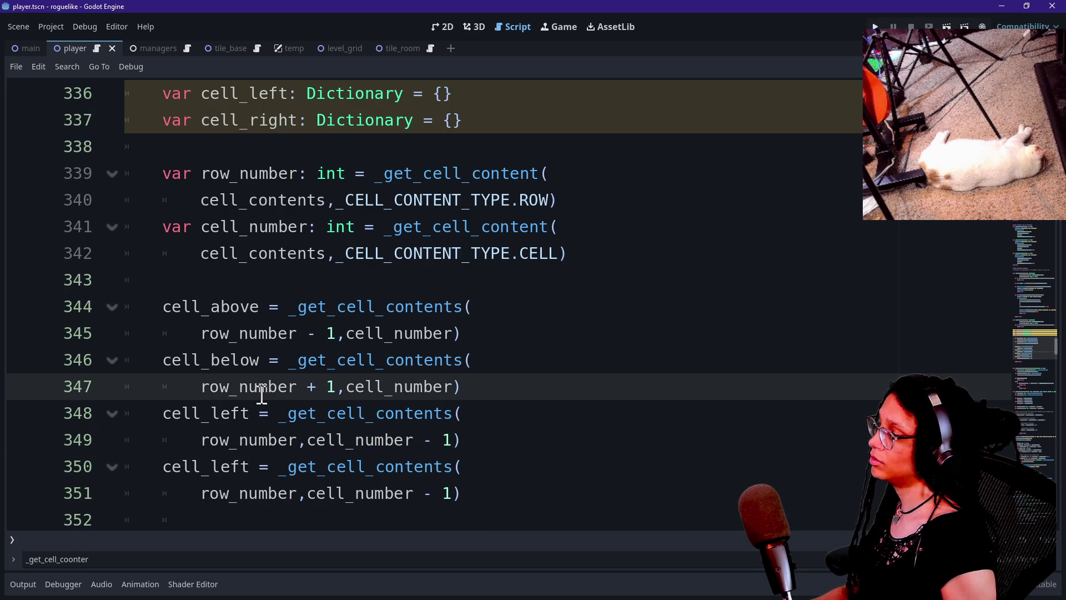
click(444, 494)
key(BackSpace)
key(BackSpace)
text(+)
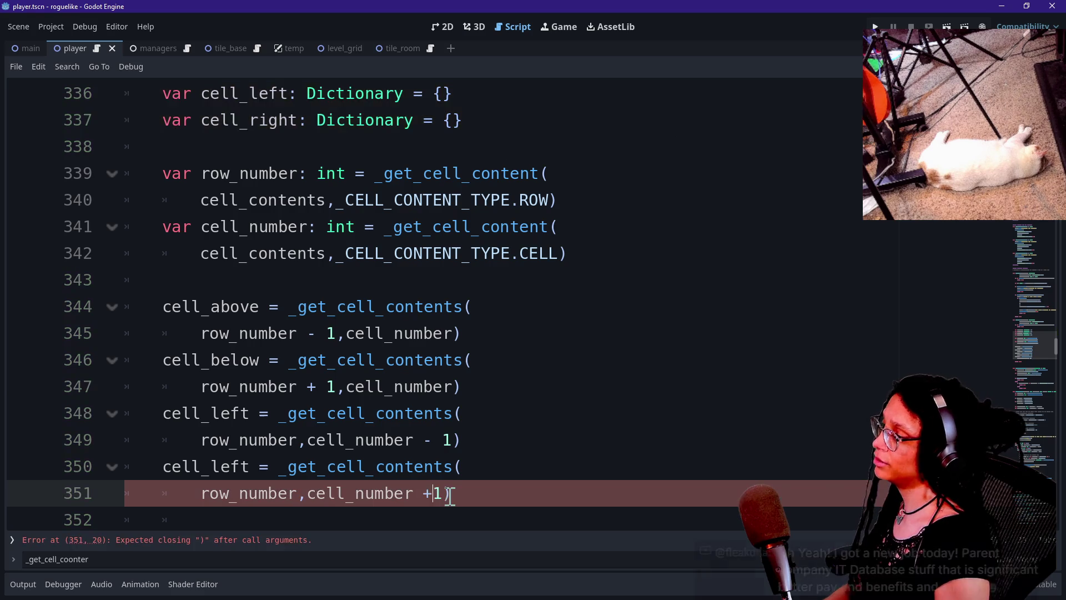
click(394, 383)
key(Down)
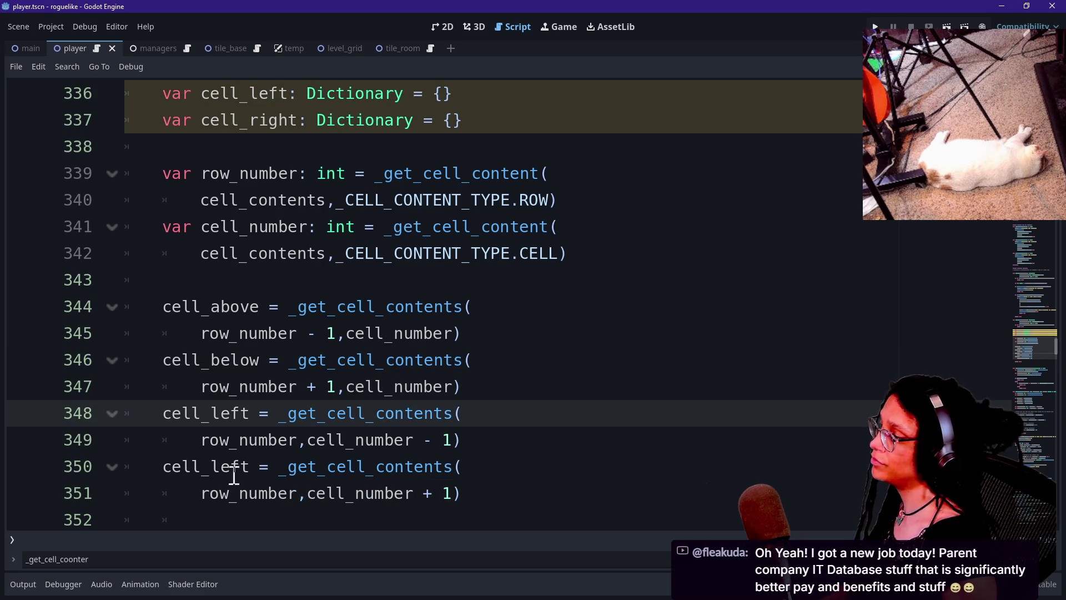
click(239, 466)
key(BackSpace)
key(BackSpace)
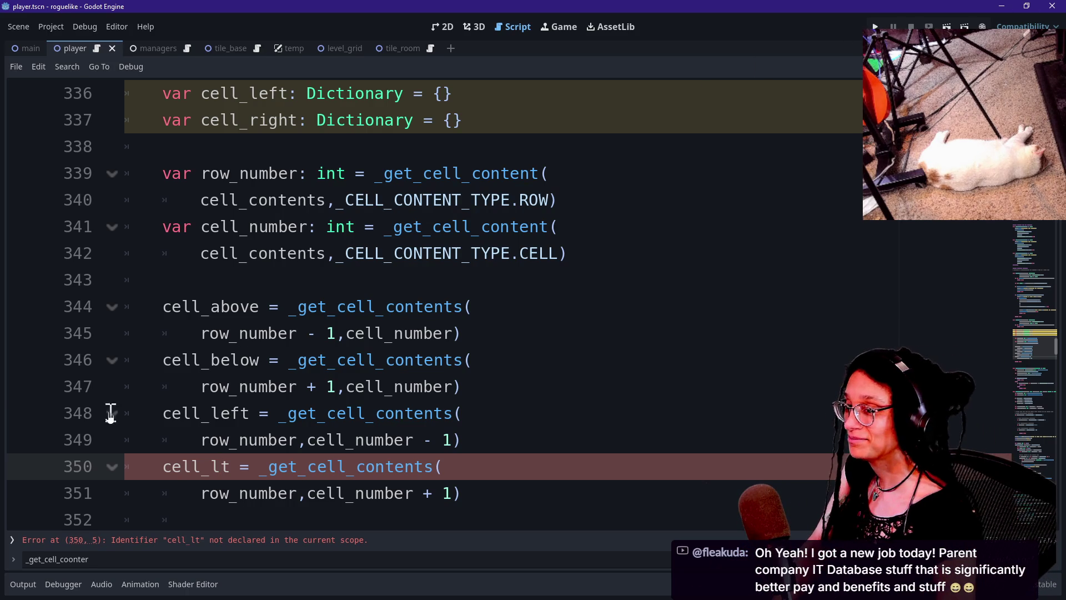
click(196, 383)
click(165, 436)
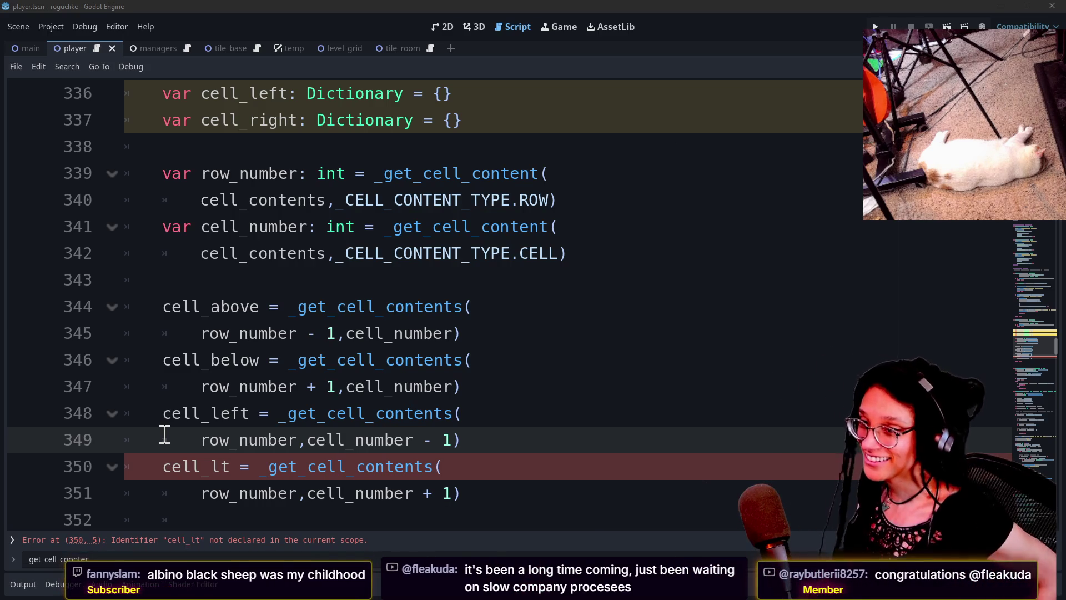
key(alt+Tab)
scroll(165, 444, down, 3)
Search 'homestarrunner' from the Steam Revenue Calculator tab and open homestarrunner.com.
drag(162, 440, 388, 480)
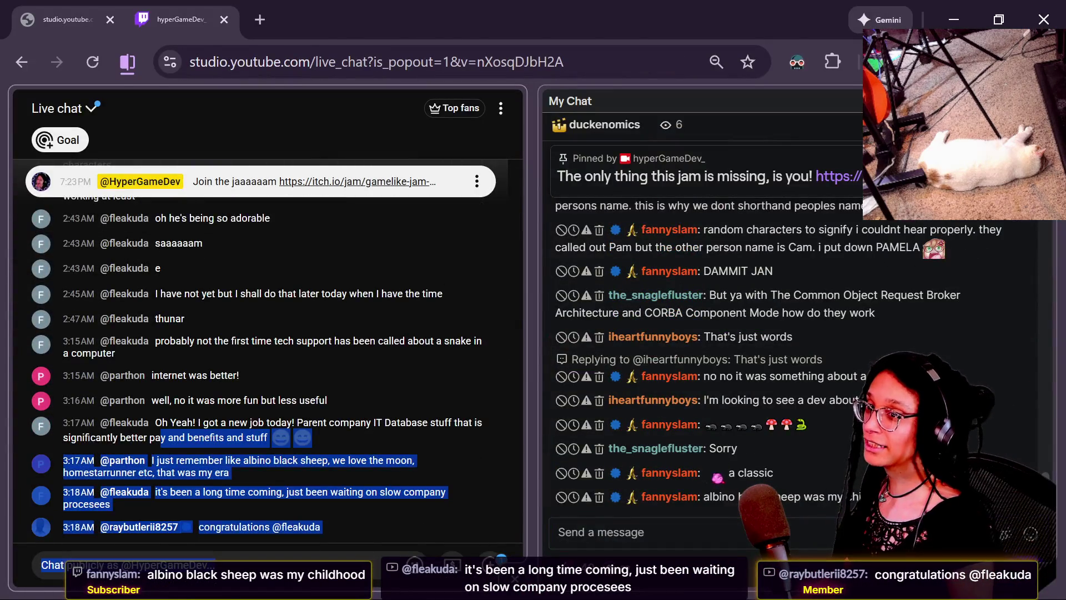
key(alt+Tab)
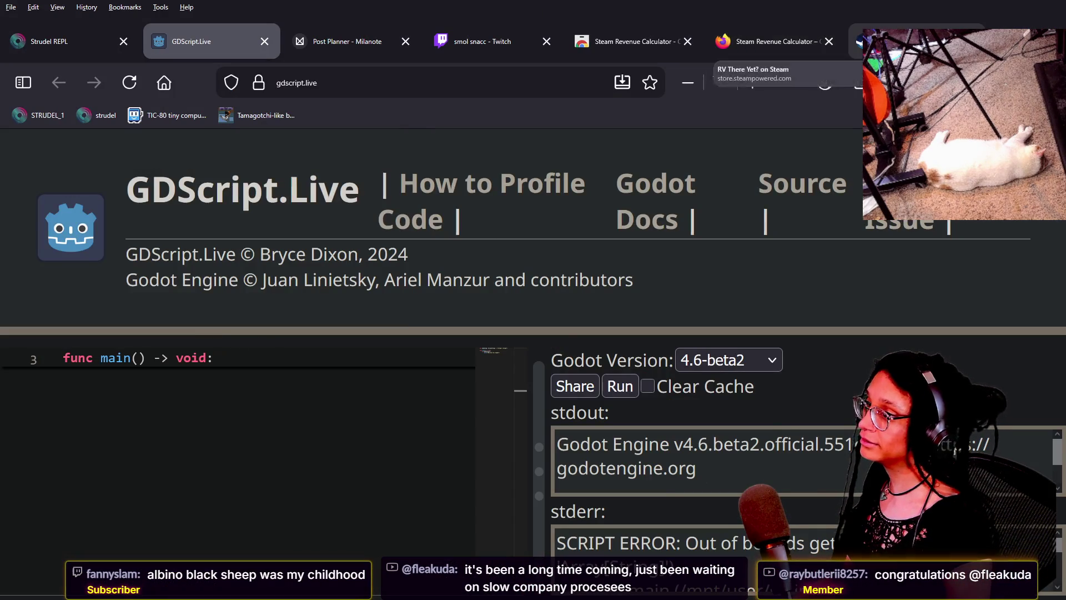
click(777, 41)
click(572, 77)
text(hom)
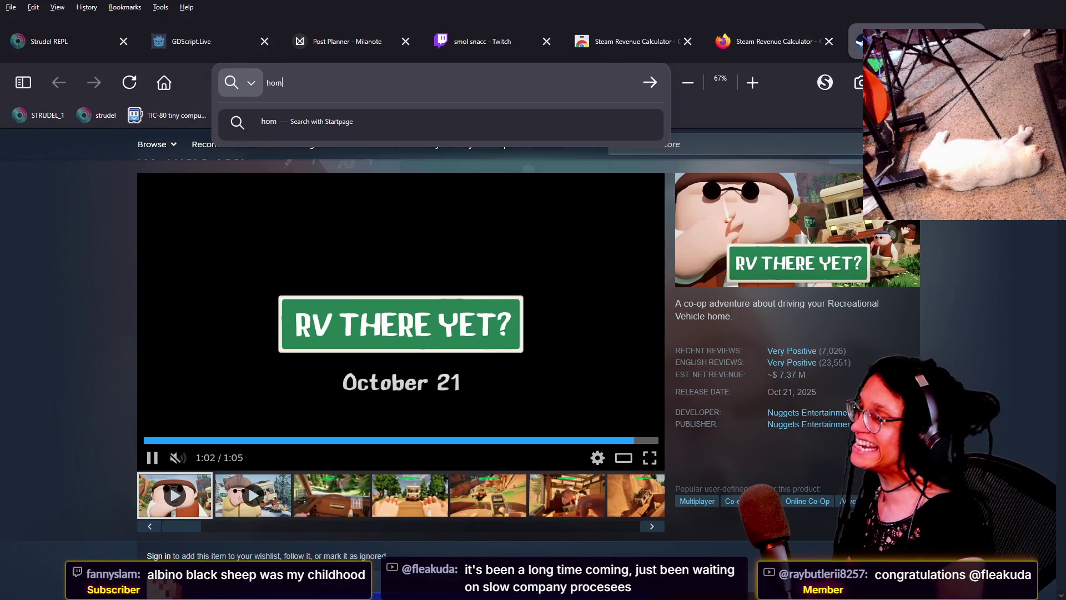
text(estarrunner)
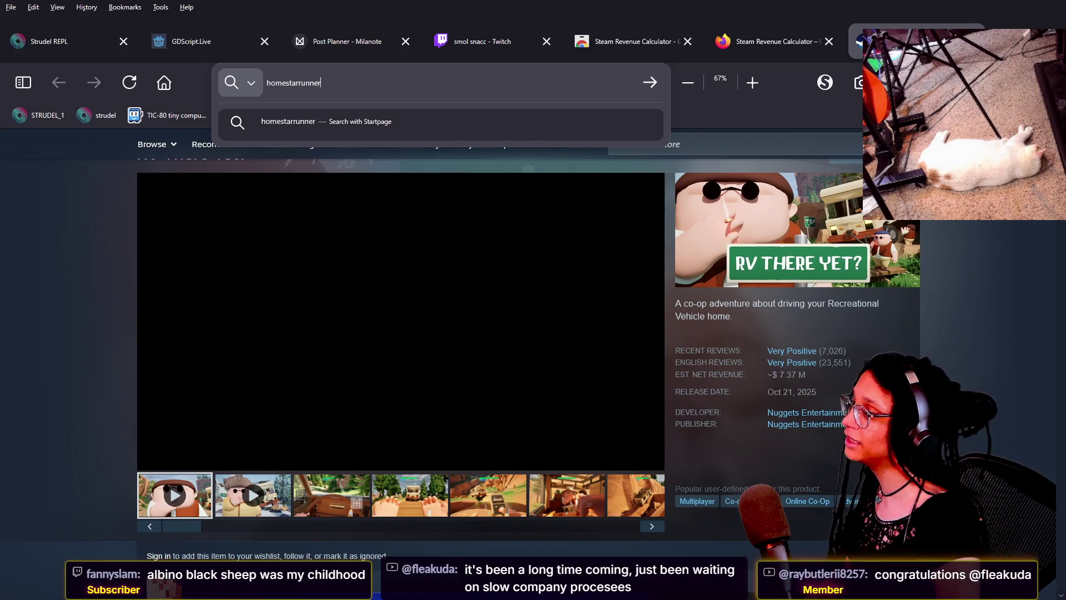
key(Return)
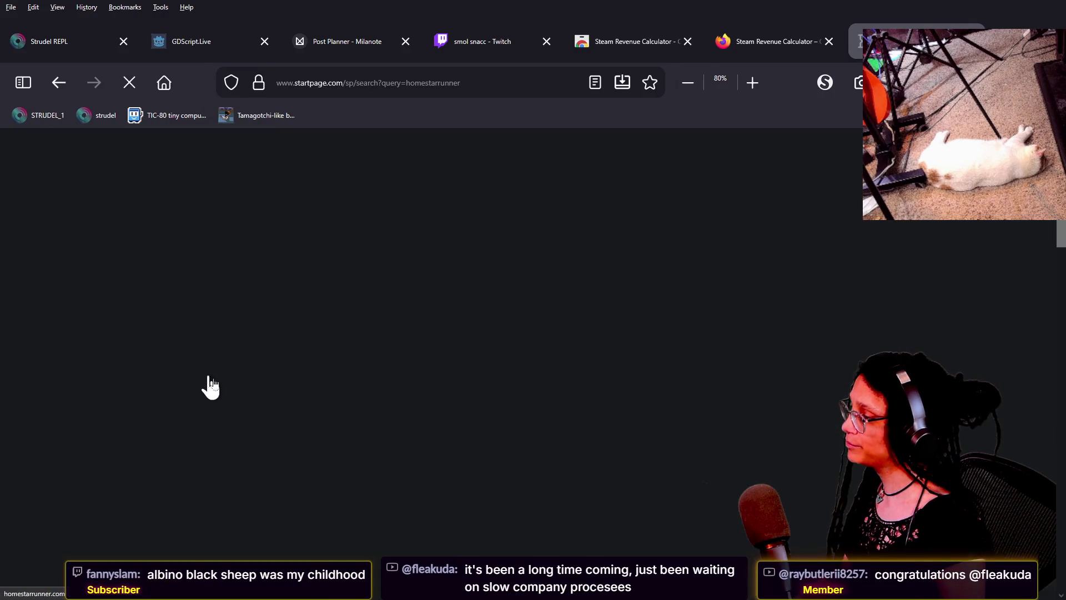
click(126, 374)
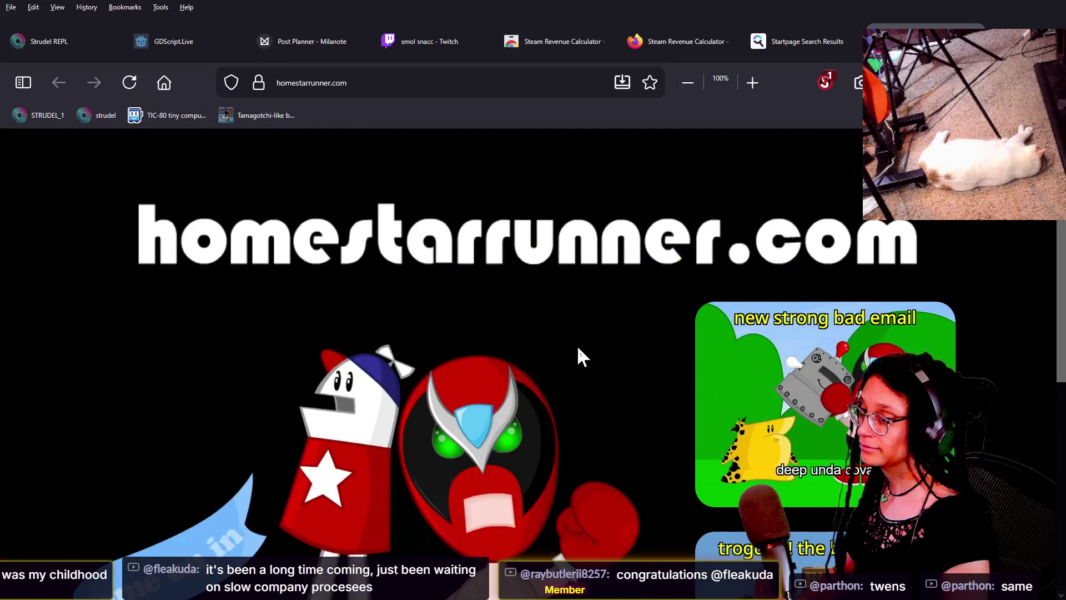
Enter the homestarrunner.com main site and set it to Temp. TRUSTED in NoScript so the page reloads.
scroll(578, 345, up, 3)
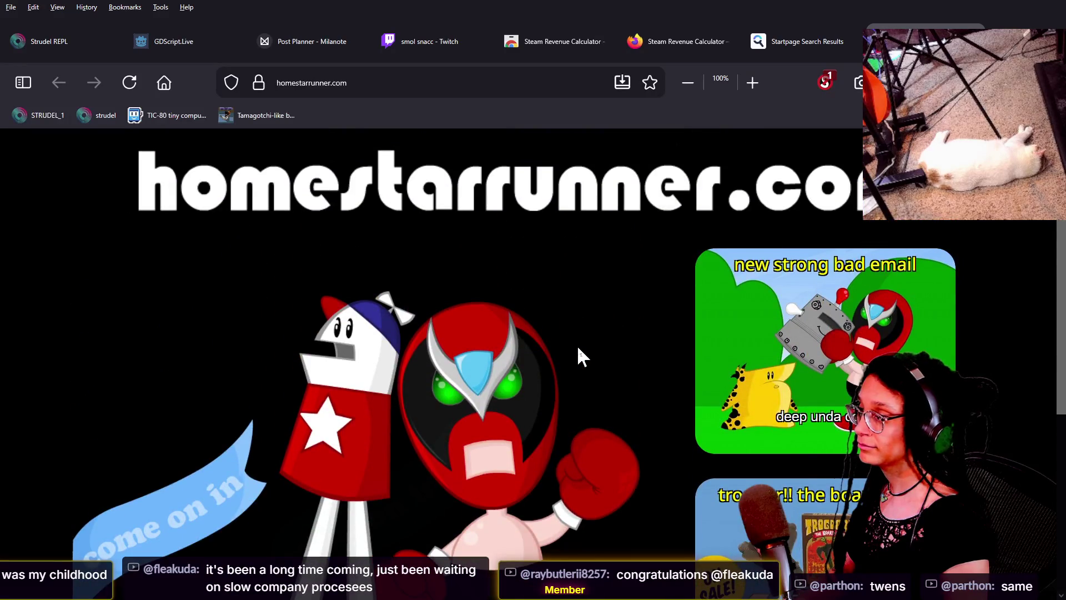
scroll(577, 345, down, 4)
click(216, 201)
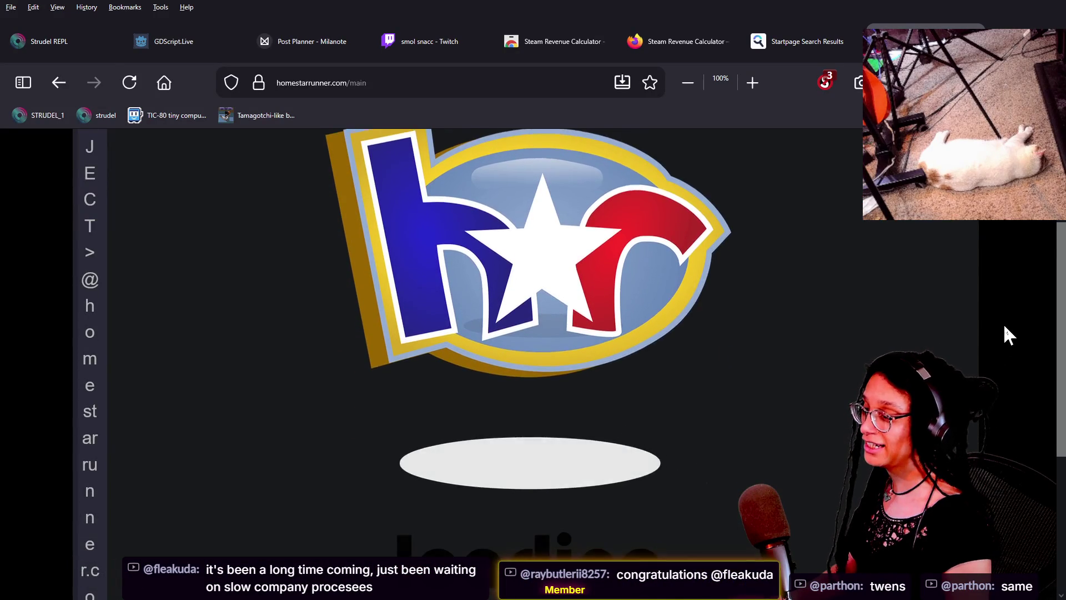
click(825, 82)
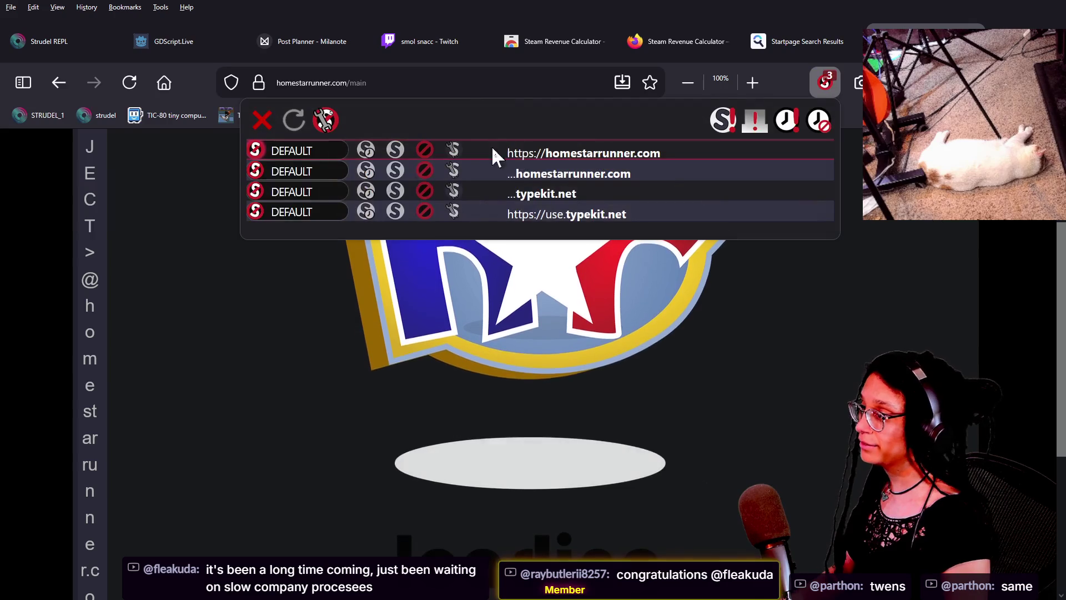
click(365, 149)
click(366, 171)
click(991, 278)
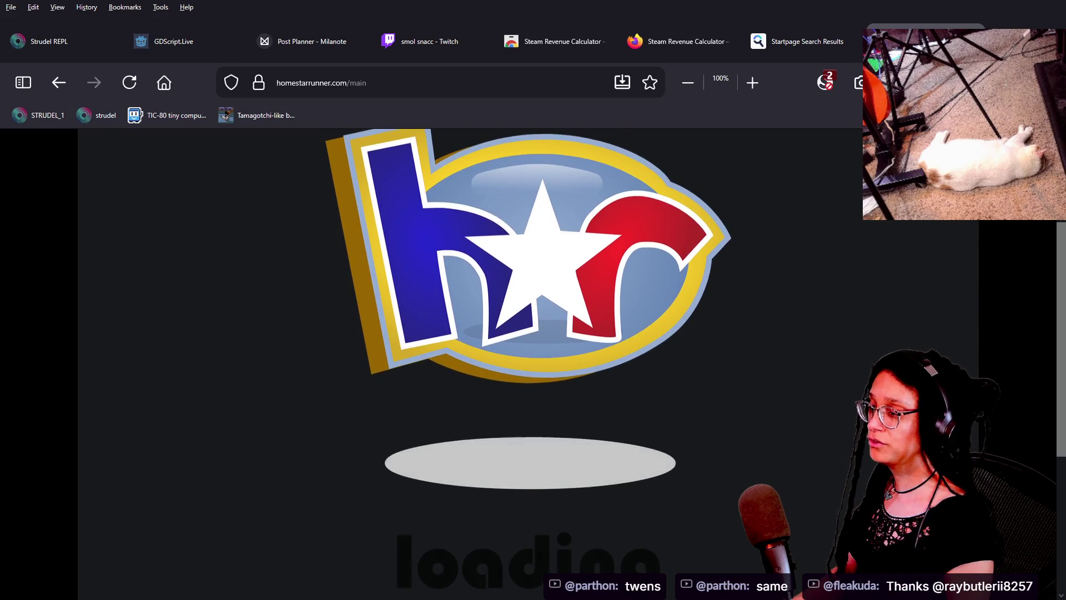
Close the NoScript list and zoom the page in to 133%.
click(833, 84)
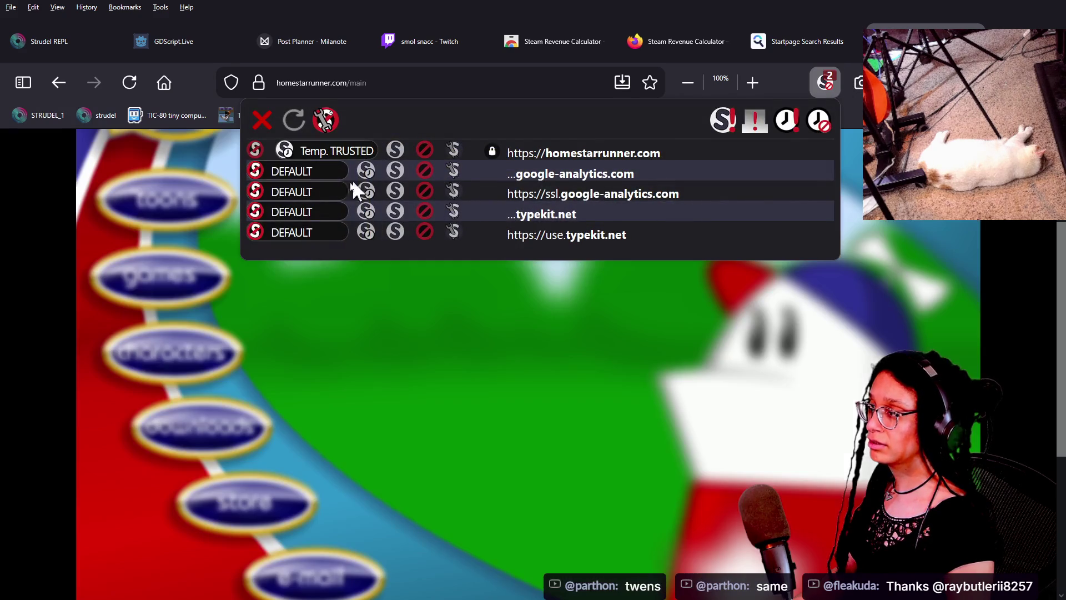
click(998, 236)
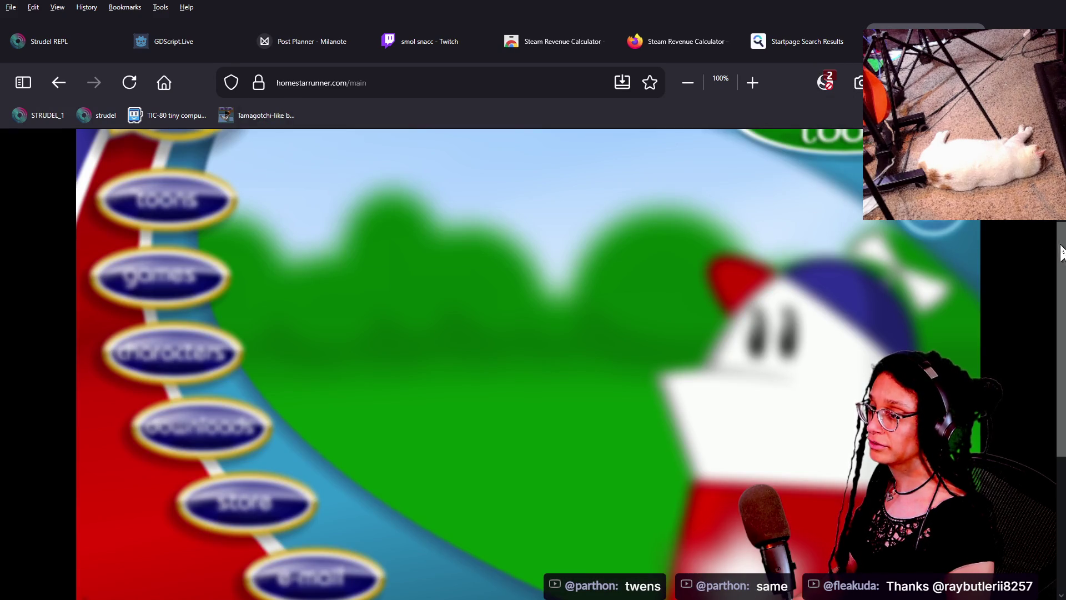
scroll(1058, 244, up, 2)
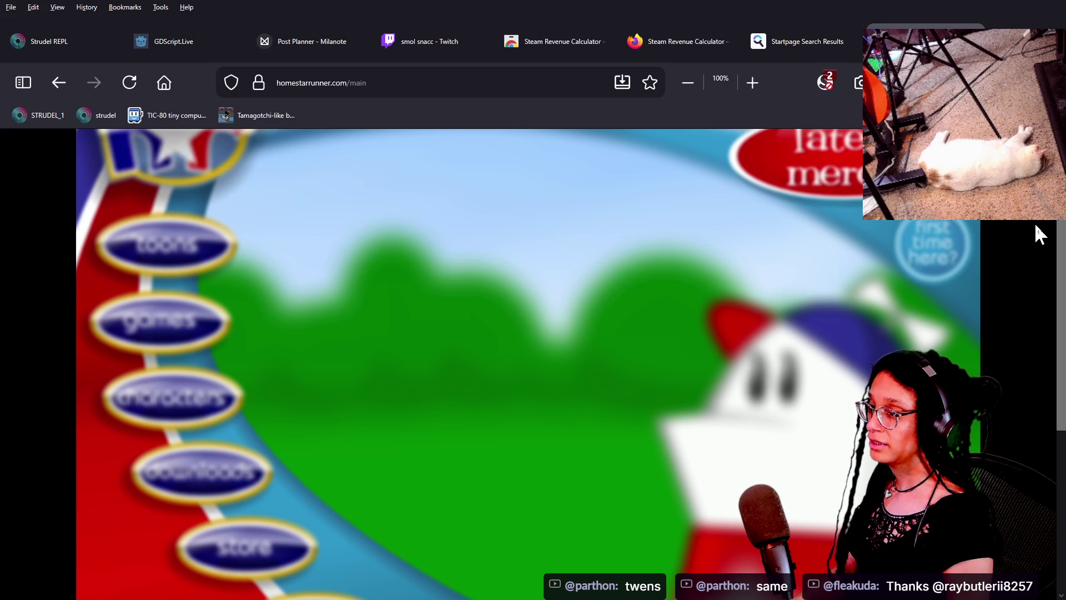
key(ctrl+plus)
key(ctrl+plus)
key(ctrl+plus)
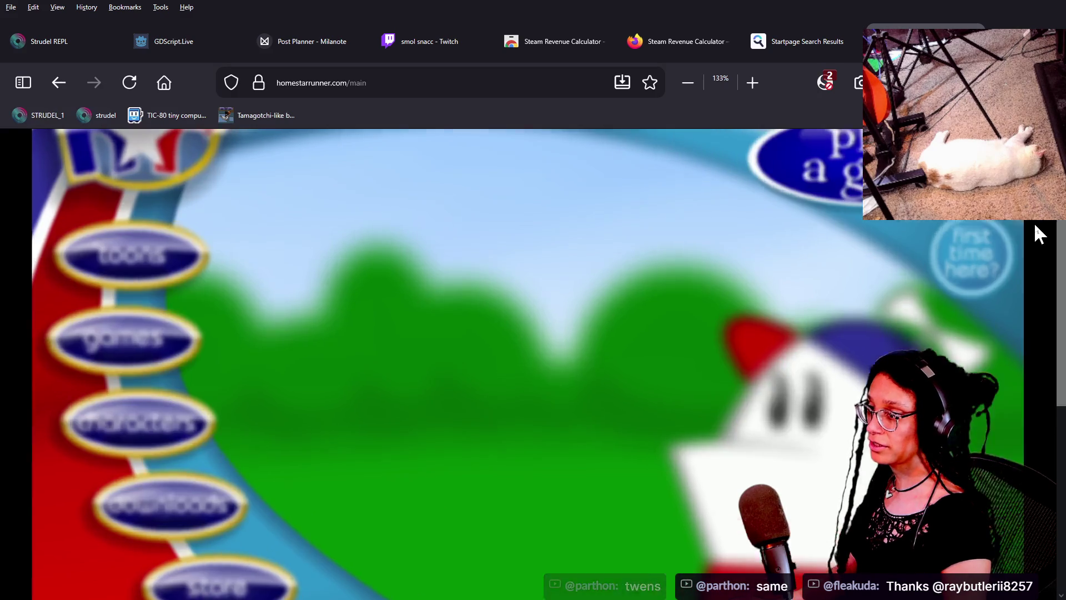
scroll(593, 244, up, 3)
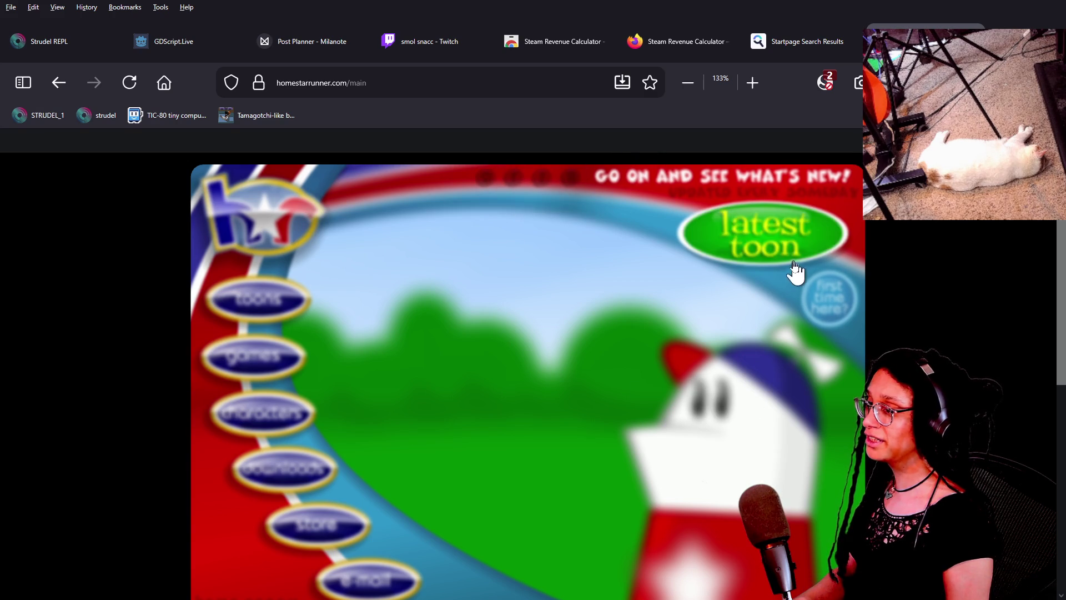
scroll(907, 239, down, 5)
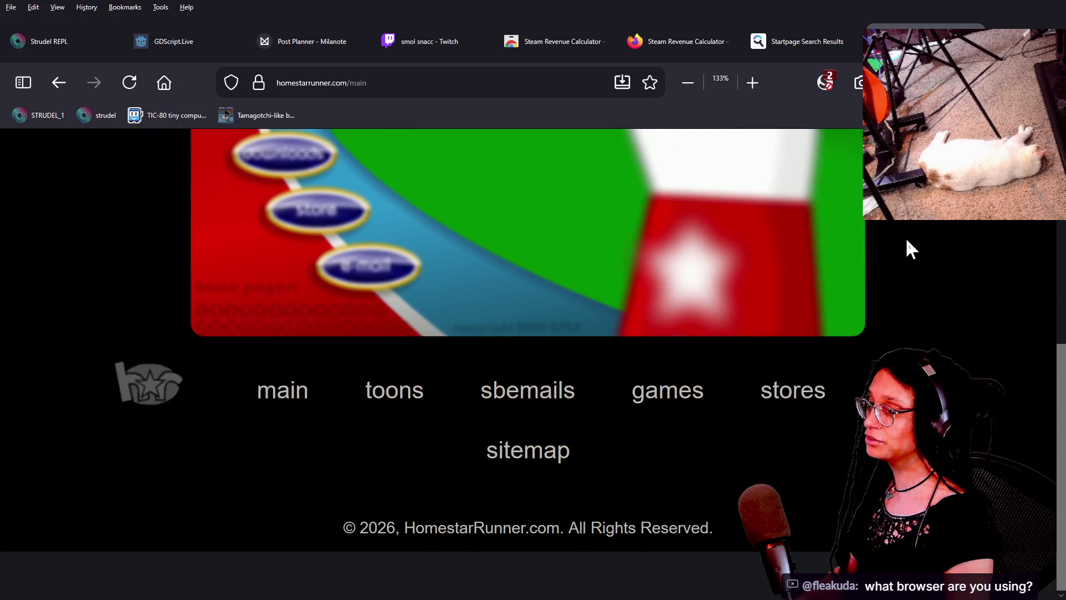
scroll(906, 238, up, 5)
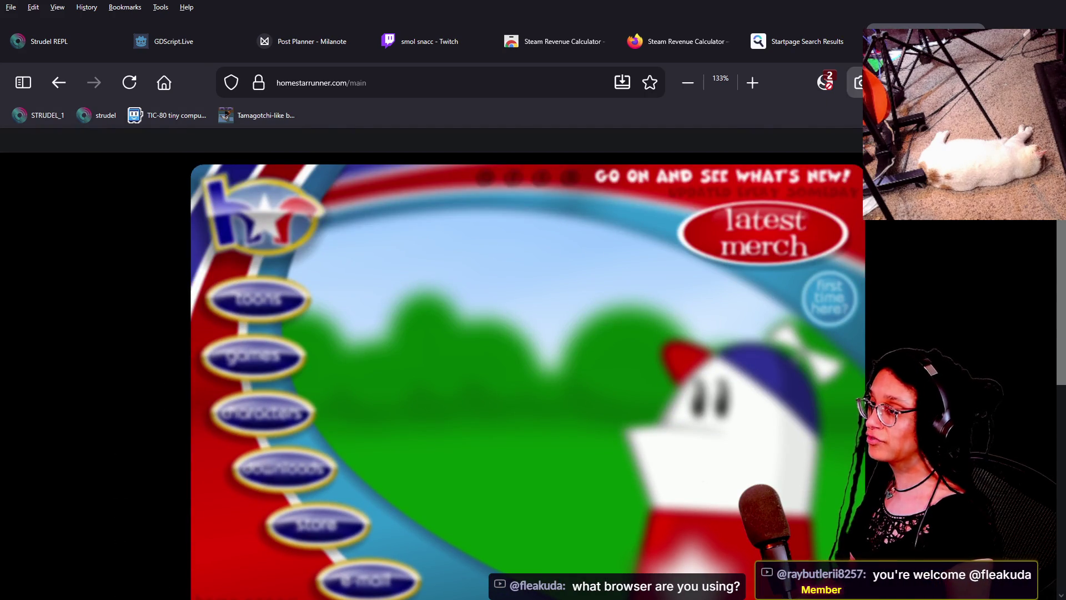
Review which domains NoScript lets run scripts on homestarrunner.com.
click(828, 75)
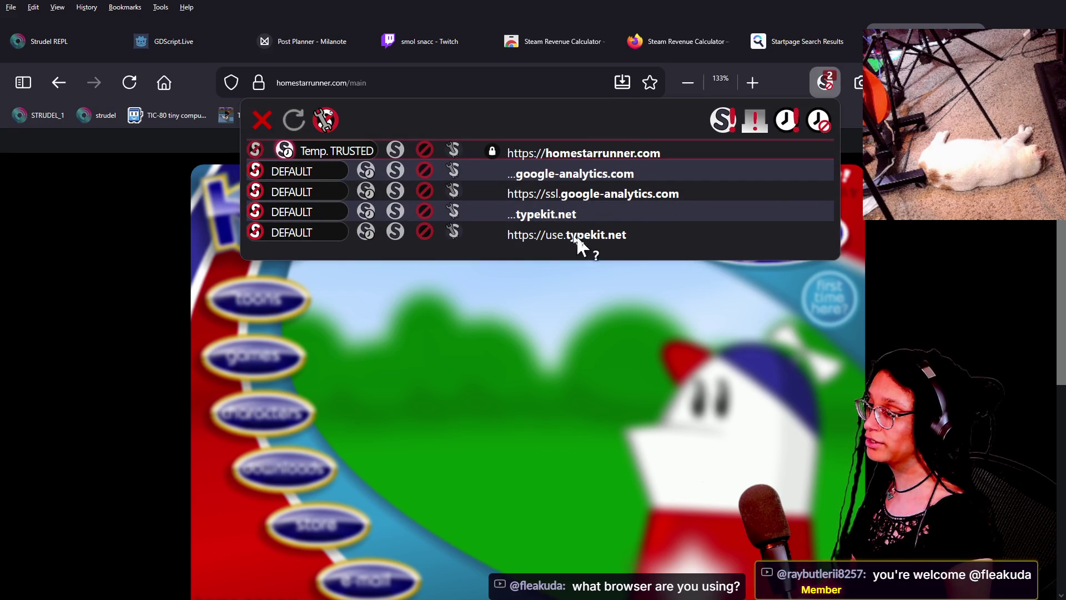
click(925, 261)
mouse_move(267, 307)
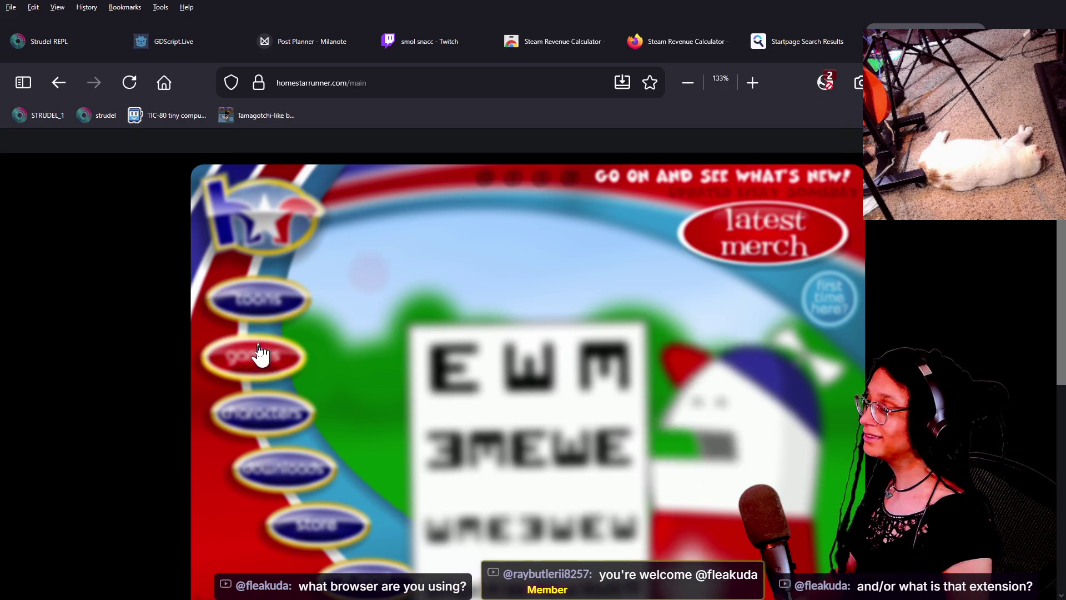
mouse_move(258, 361)
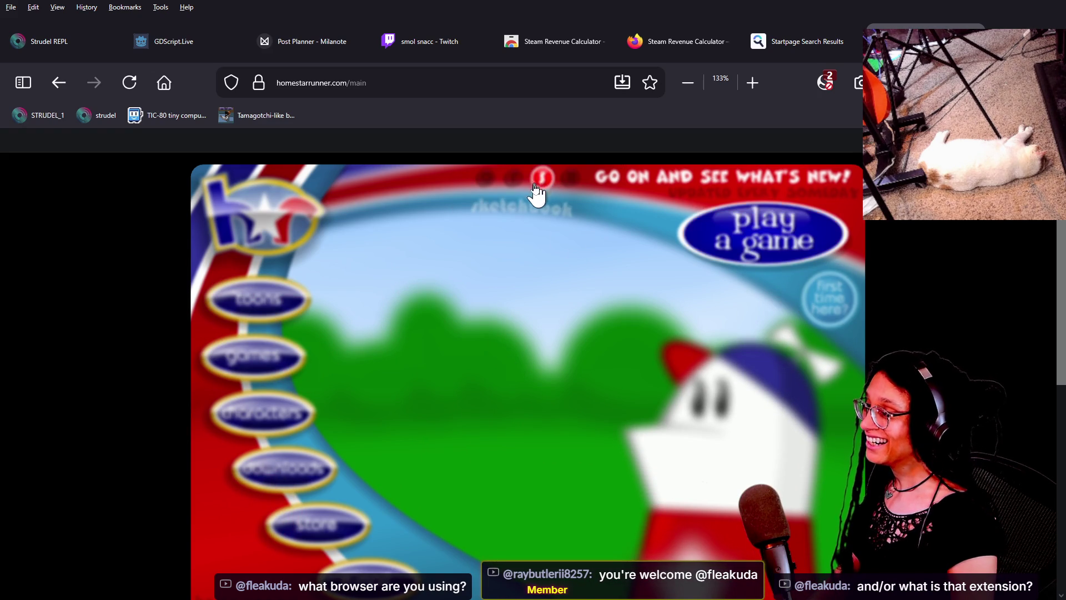
mouse_move(508, 191)
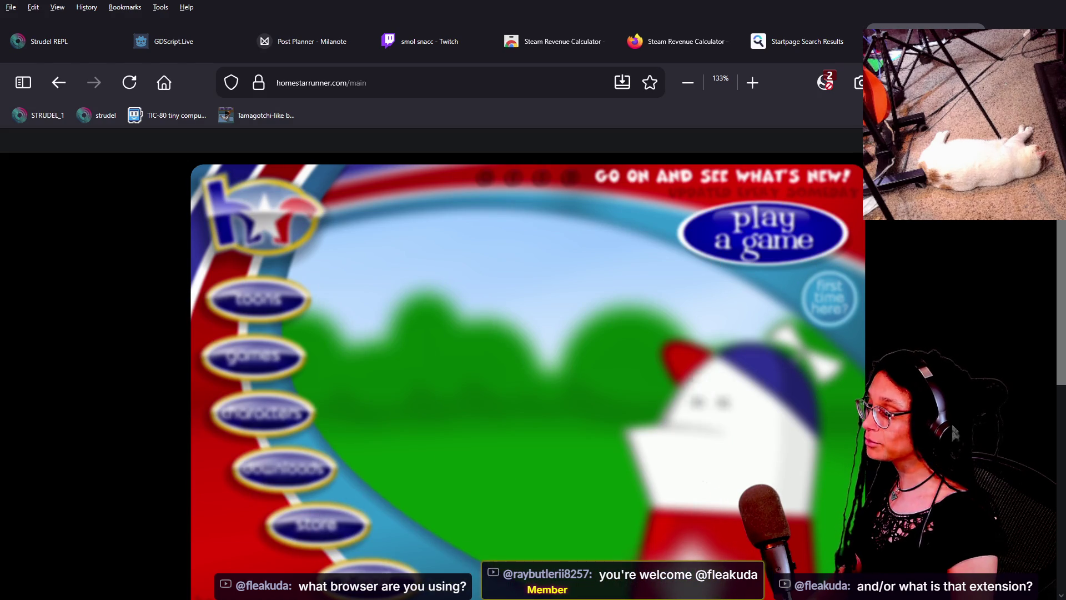
mouse_move(1057, 332)
mouse_down()
mouse_move(1042, 452)
mouse_move(1049, 288)
mouse_up()
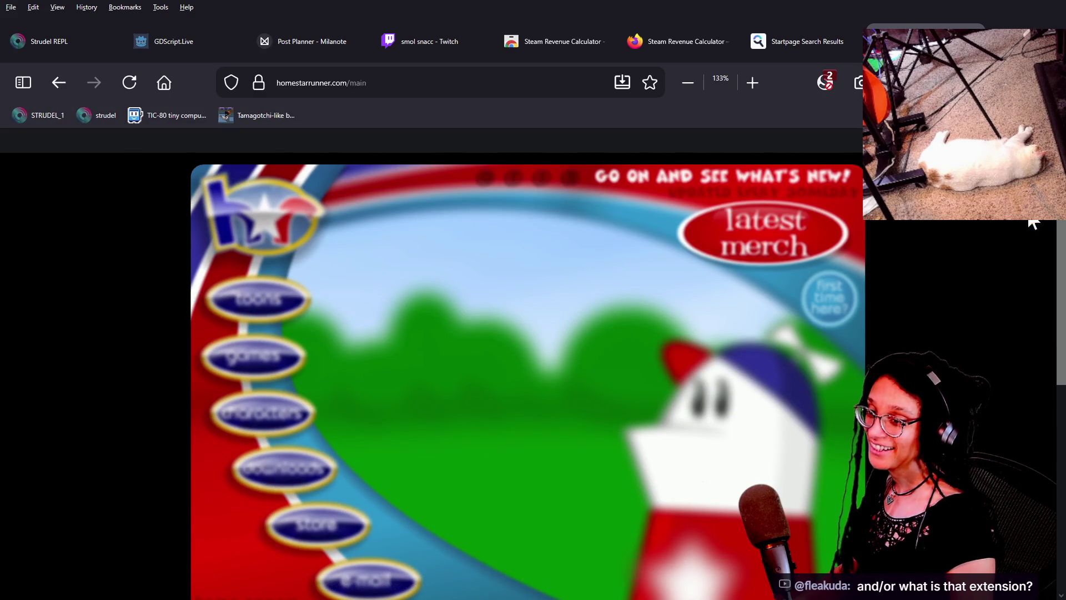
click(833, 83)
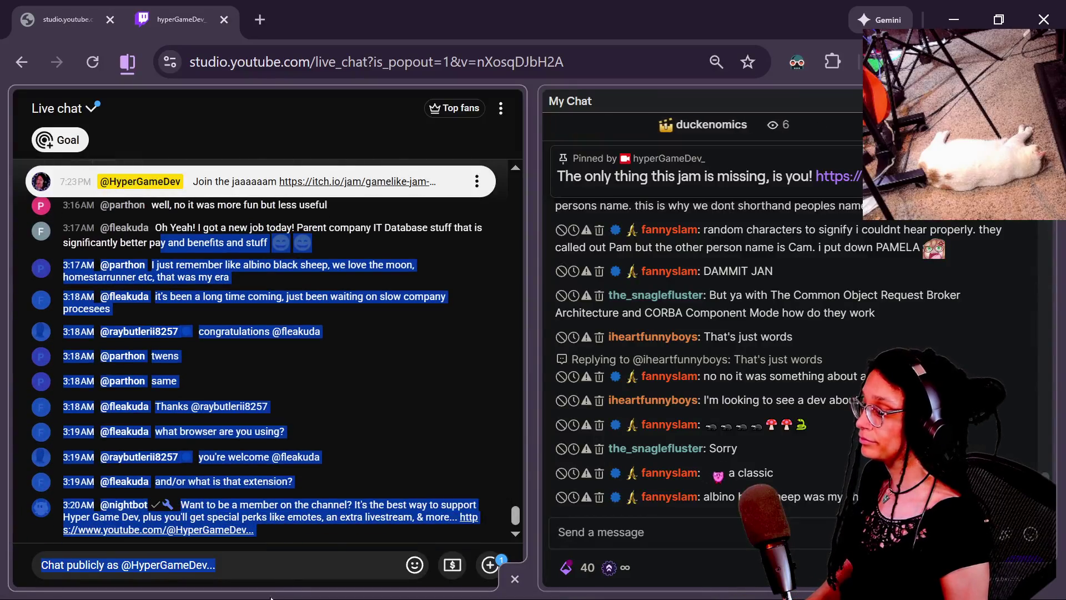
Post the Chrome Web Store NoScript link in live chat, then close that store tab.
click(325, 556)
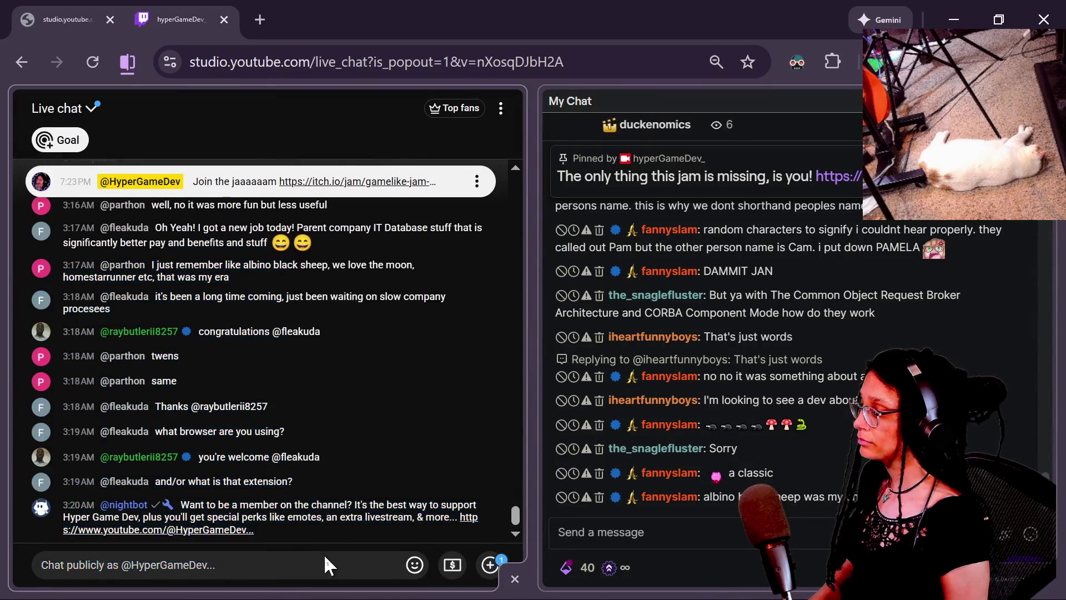
text(https://chromewebstore.google.com/detail/noscript/doojmbjmlfjjnbmnoijecmcbfeoakpjm?hl=en)
key(Return)
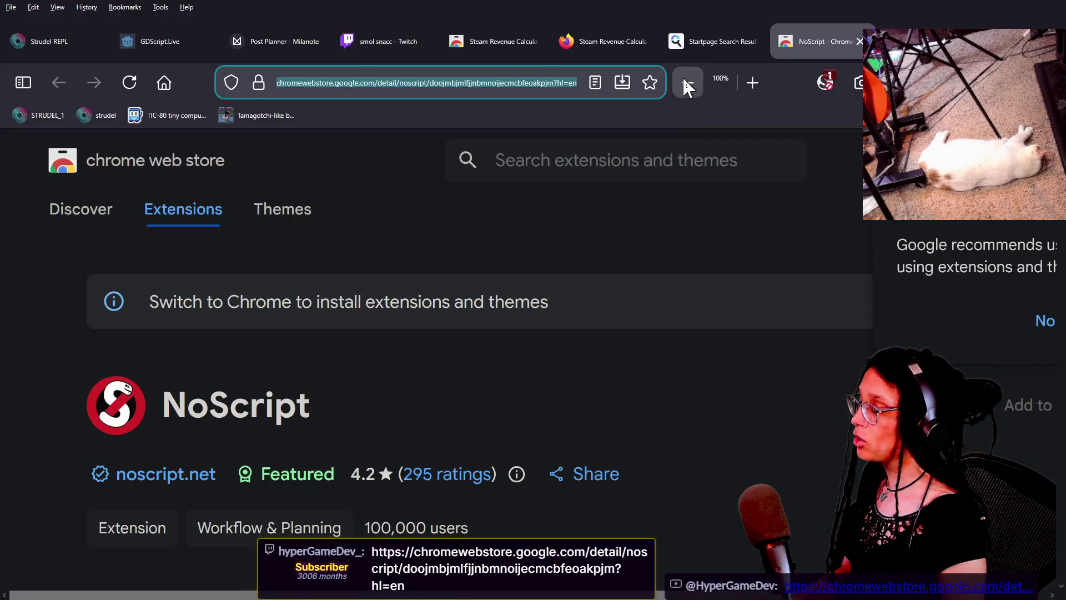
scroll(386, 272, down, 5)
scroll(416, 287, up, 5)
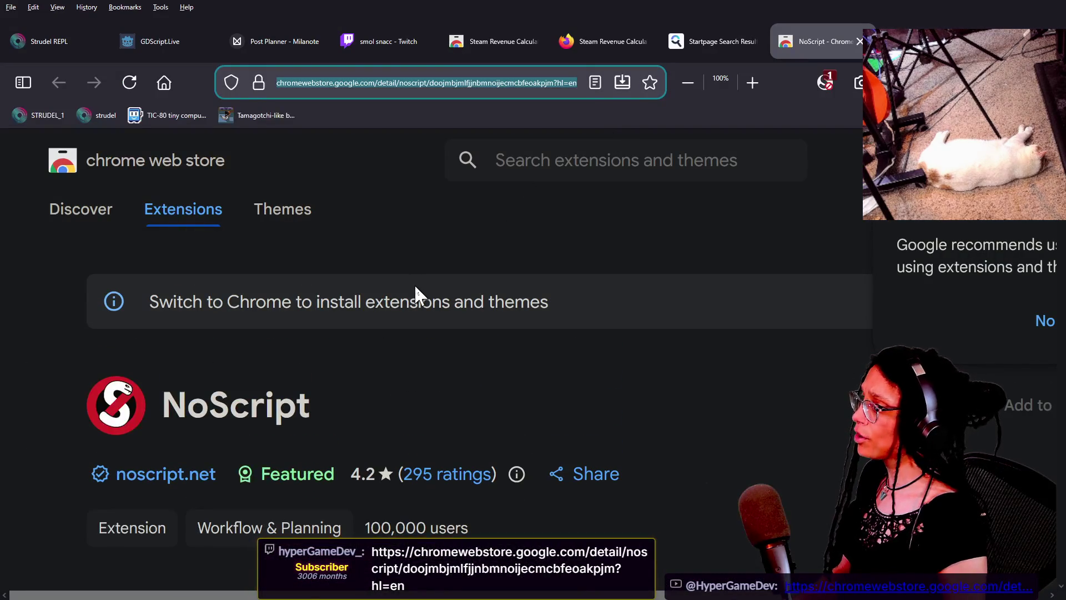
click(400, 407)
scroll(400, 407, down, 5)
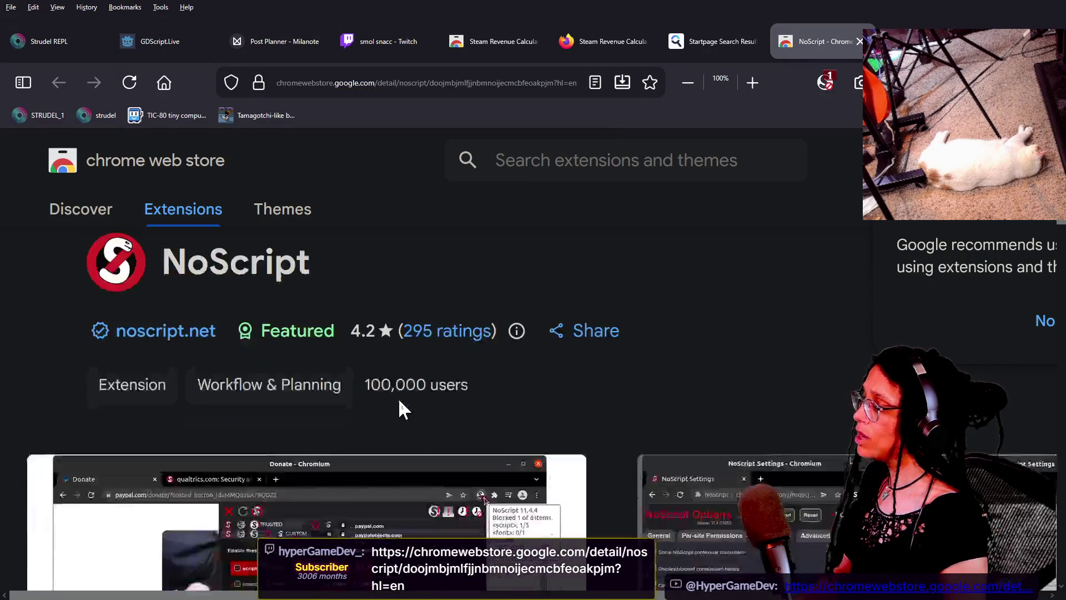
scroll(400, 408, down, 5)
scroll(405, 409, up, 5)
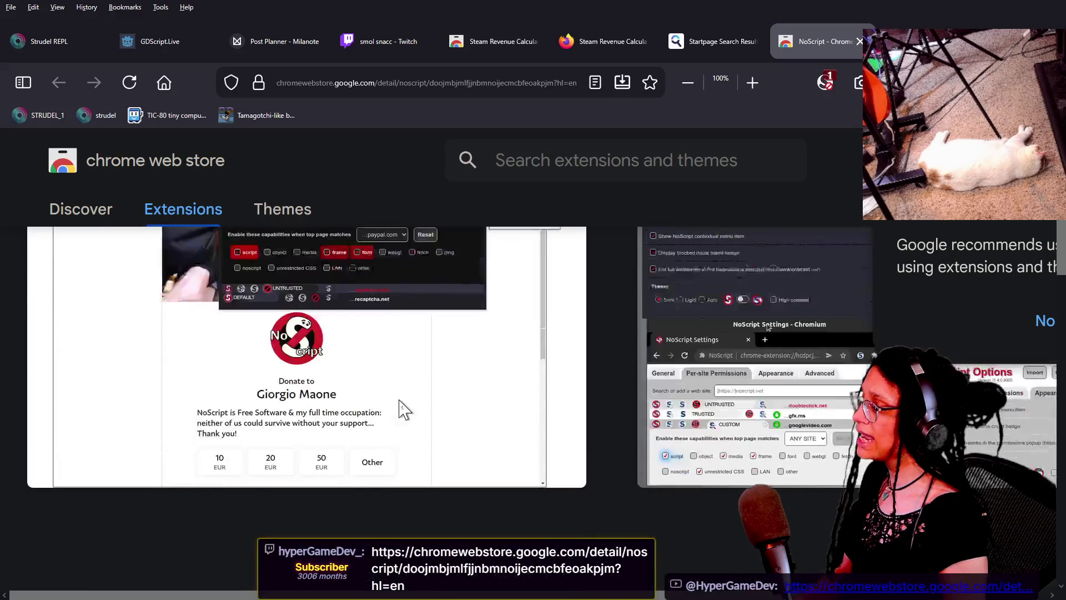
scroll(378, 282, up, 5)
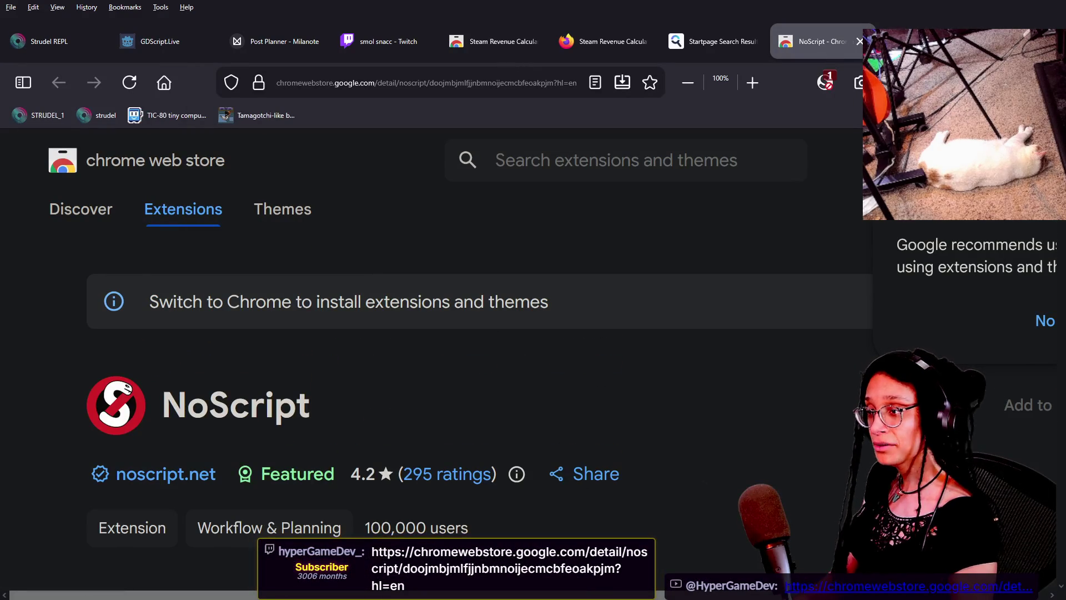
click(860, 41)
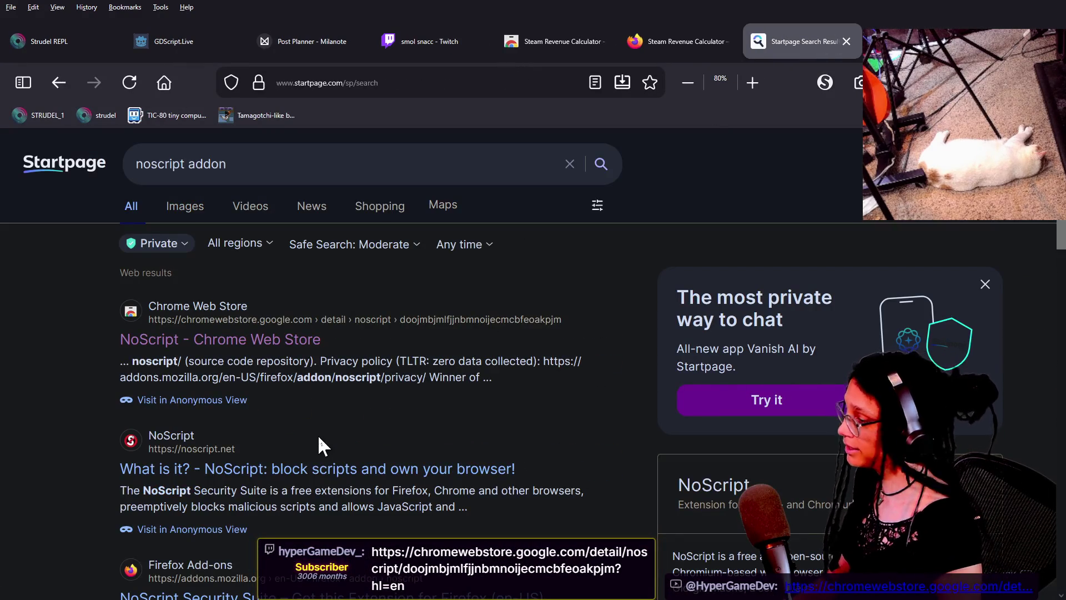
Open the Firefox Add-ons NoScript page, select its address and go back to the live chat.
scroll(298, 478, down, 2)
click(304, 482)
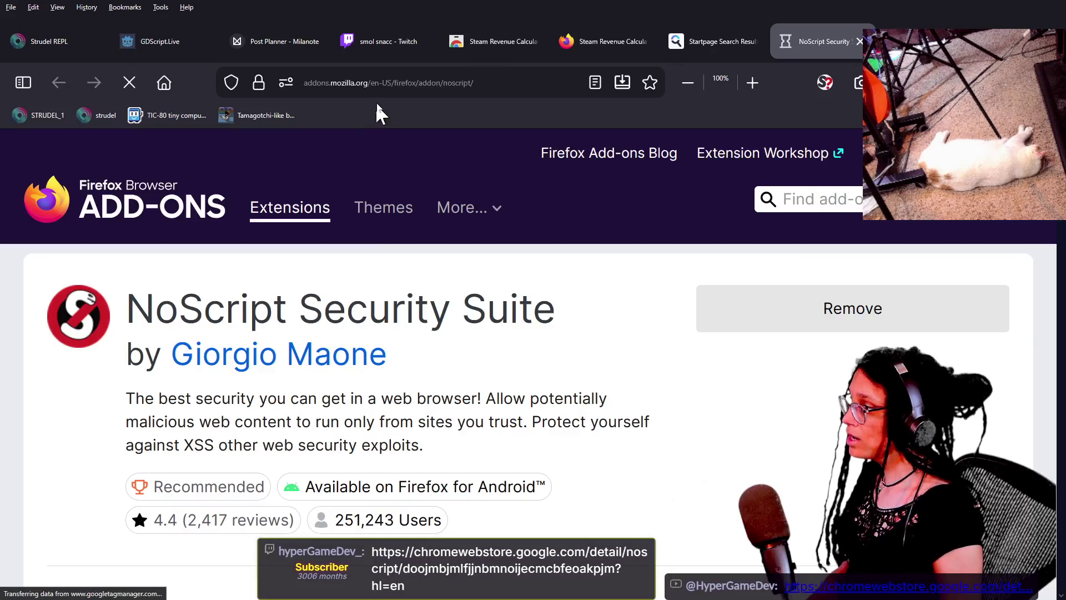
click(376, 88)
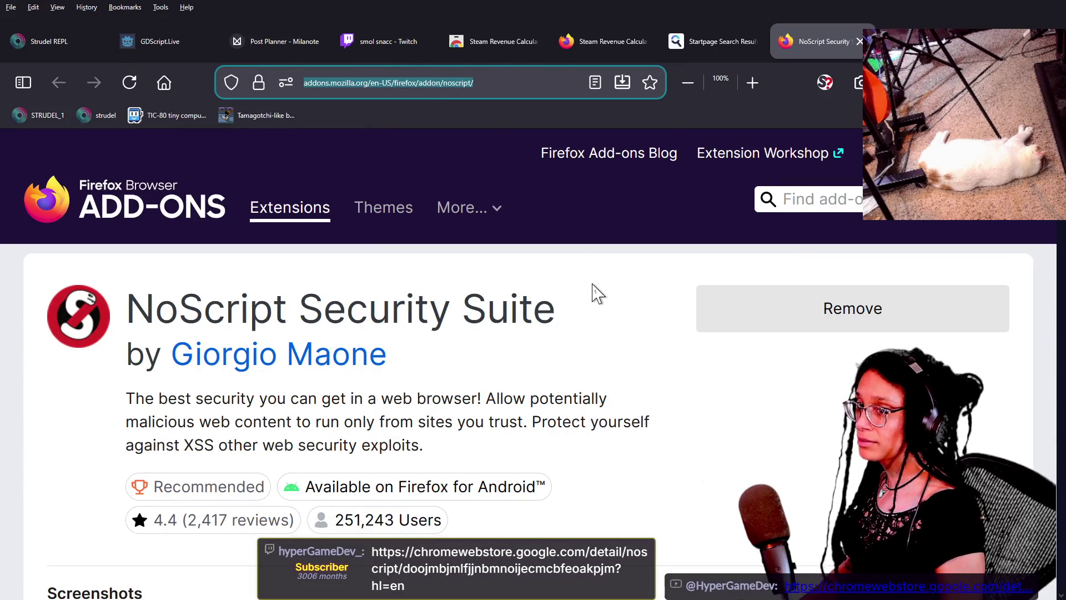
key(alt+Tab)
key(alt+Tab)
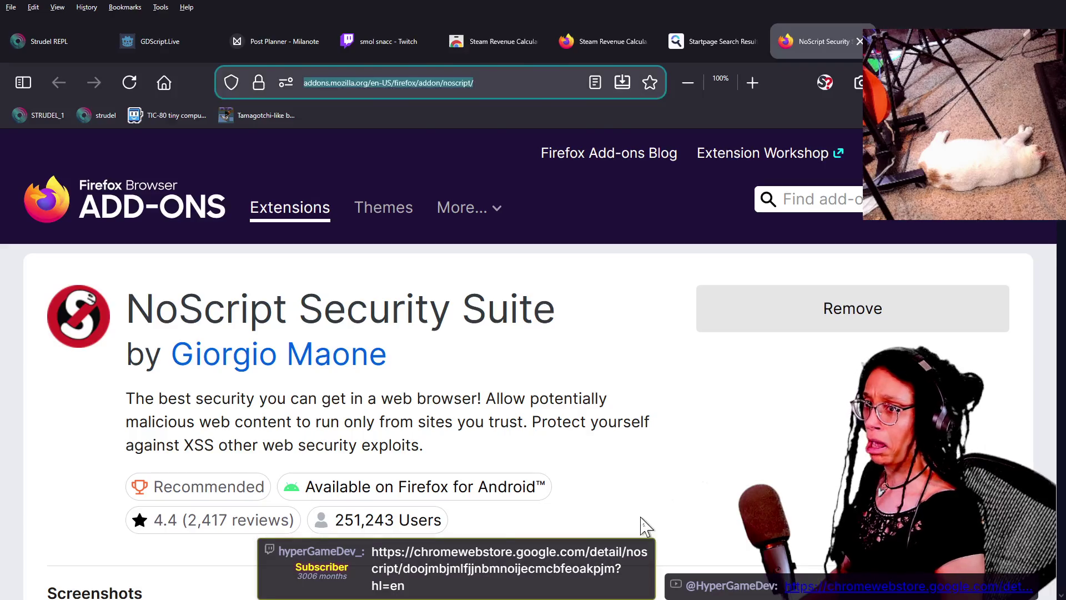
key(alt+Tab)
click(371, 577)
click(611, 532)
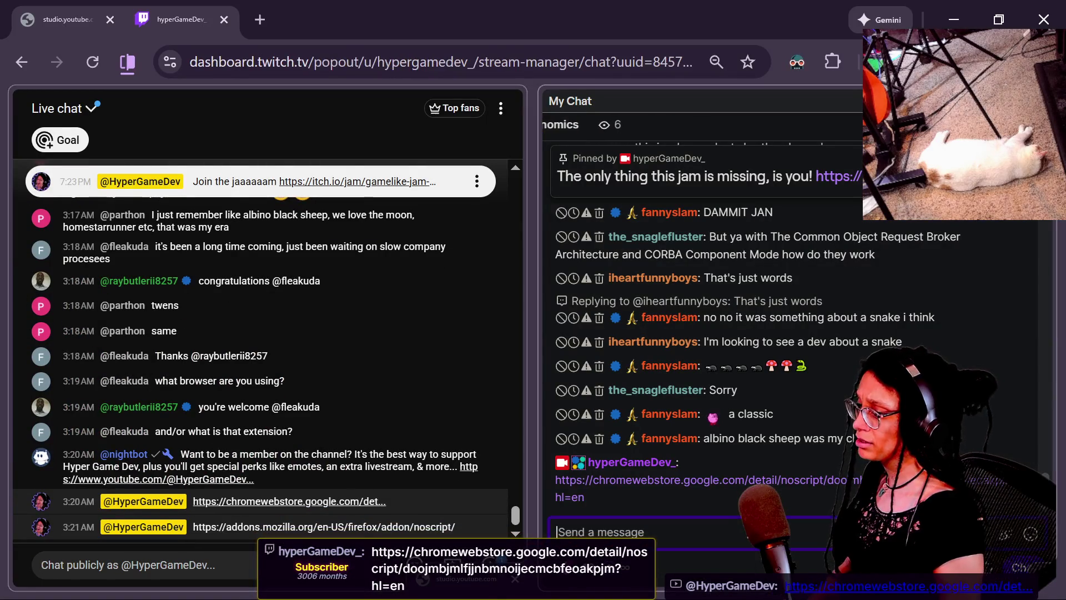
Cycle through the chat, Discord and Firefox windows, close the homestarrunner tab, and return to Godot.
key(alt+Tab)
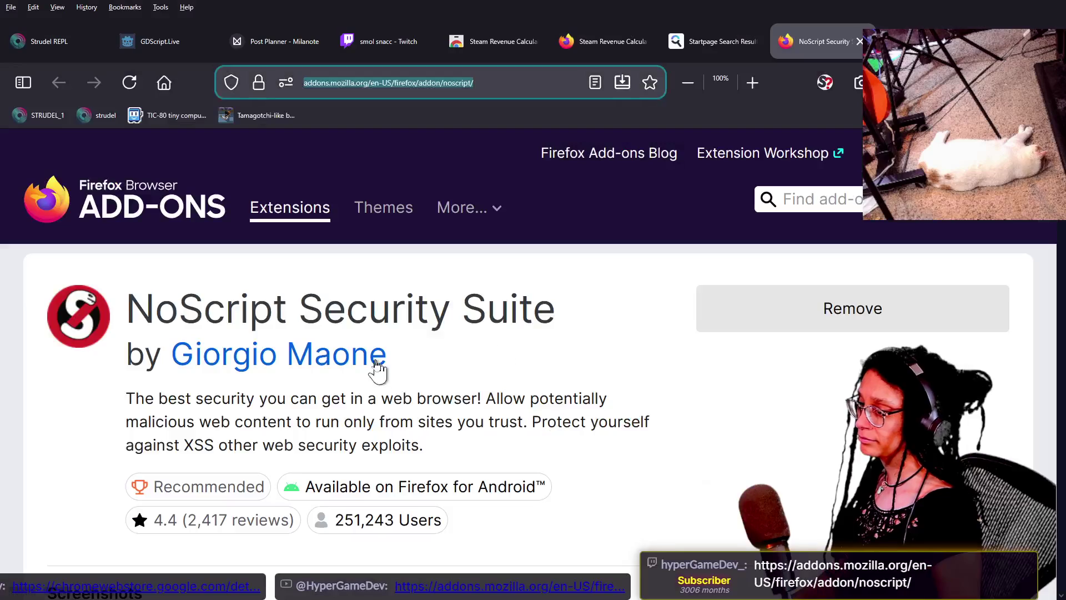
key(alt+Tab)
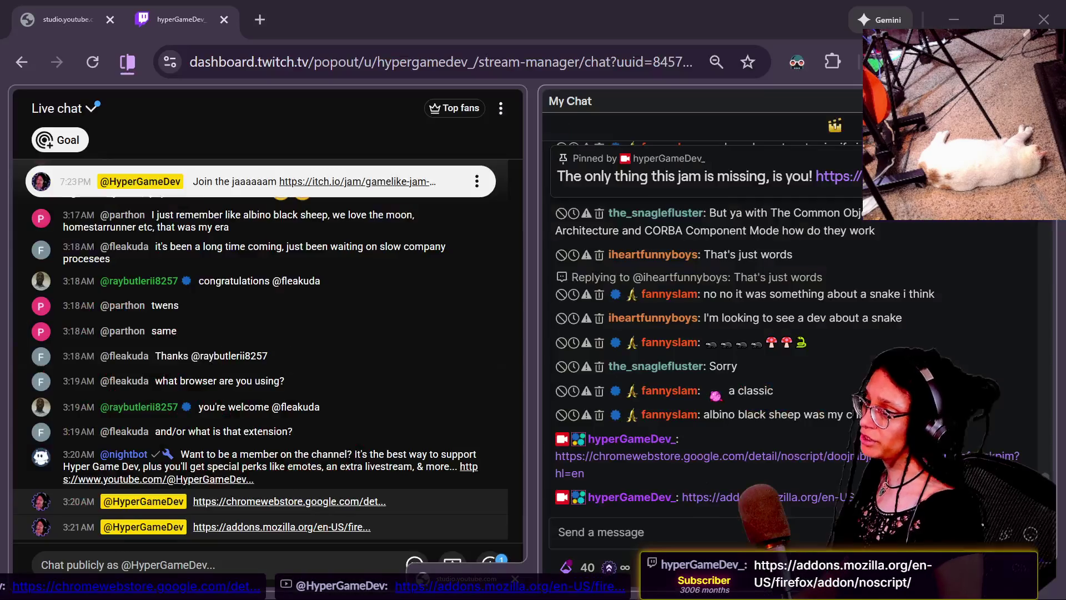
key(alt+Tab)
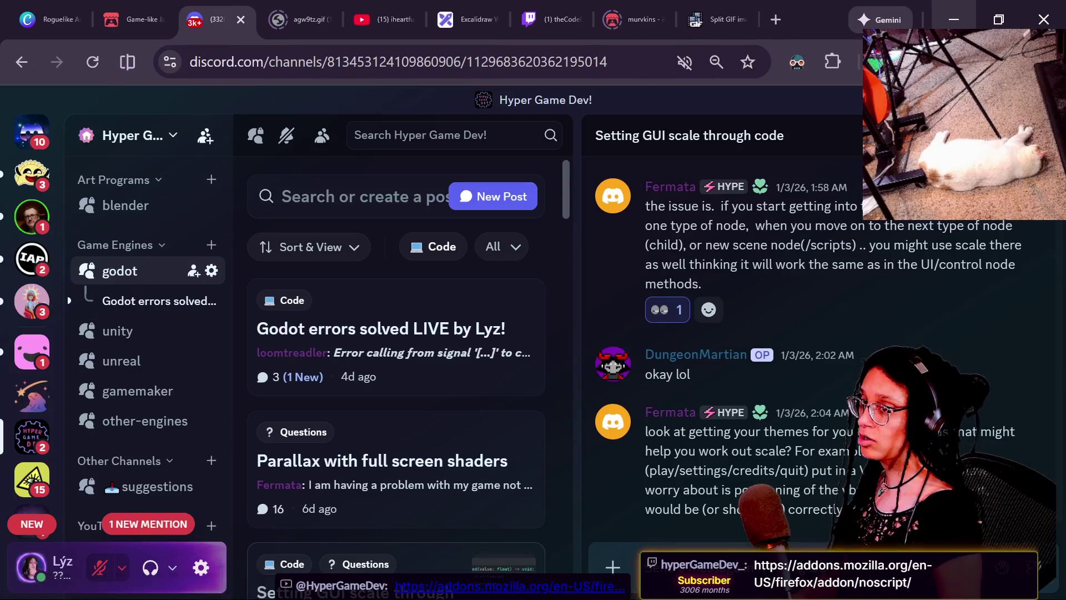
key(alt+Tab)
key(ctrl+Tab)
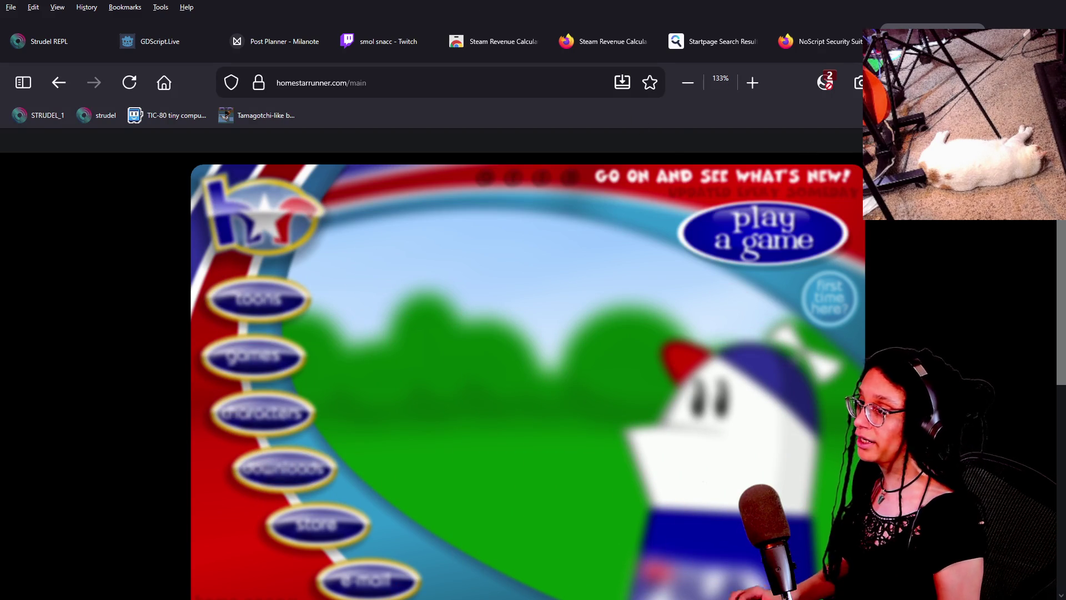
key(ctrl+w)
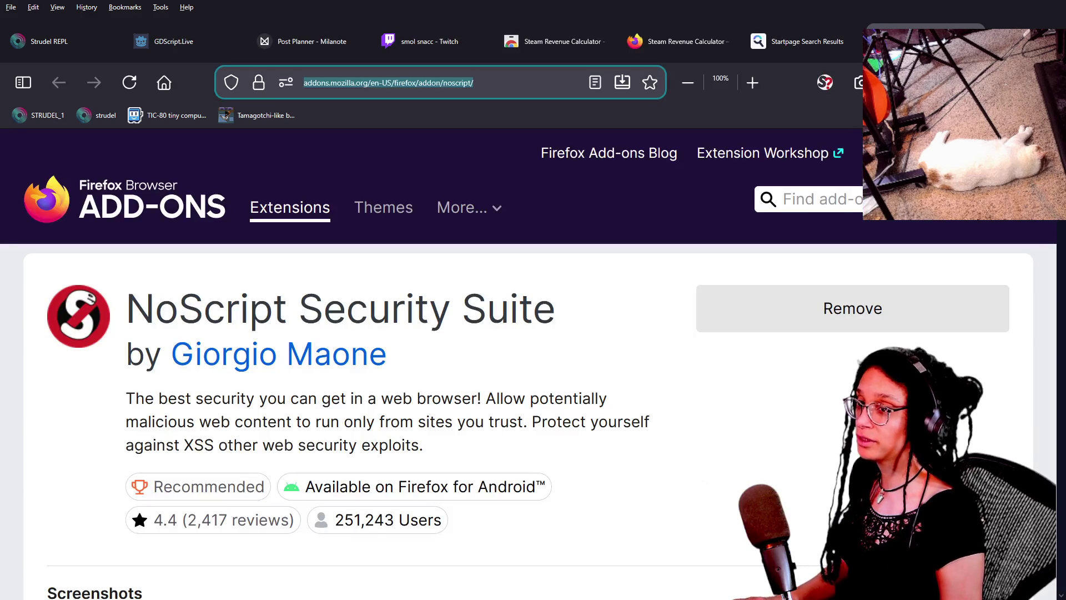
key(alt+Tab)
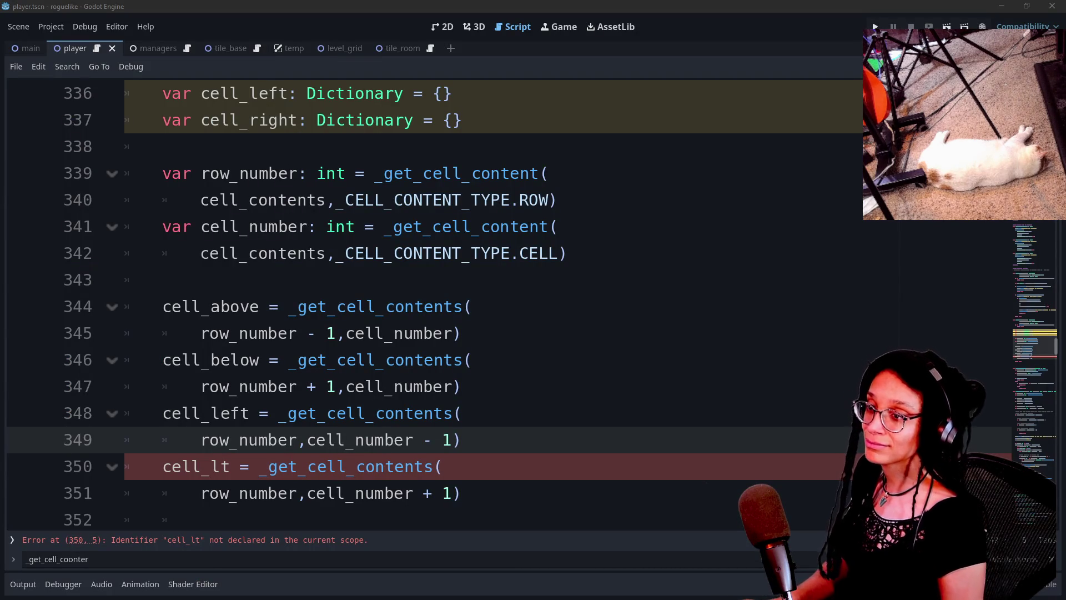
Rename the misspelled cell_lt variable to cell_right on line 350.
click(672, 364)
key(Down)
key(Down)
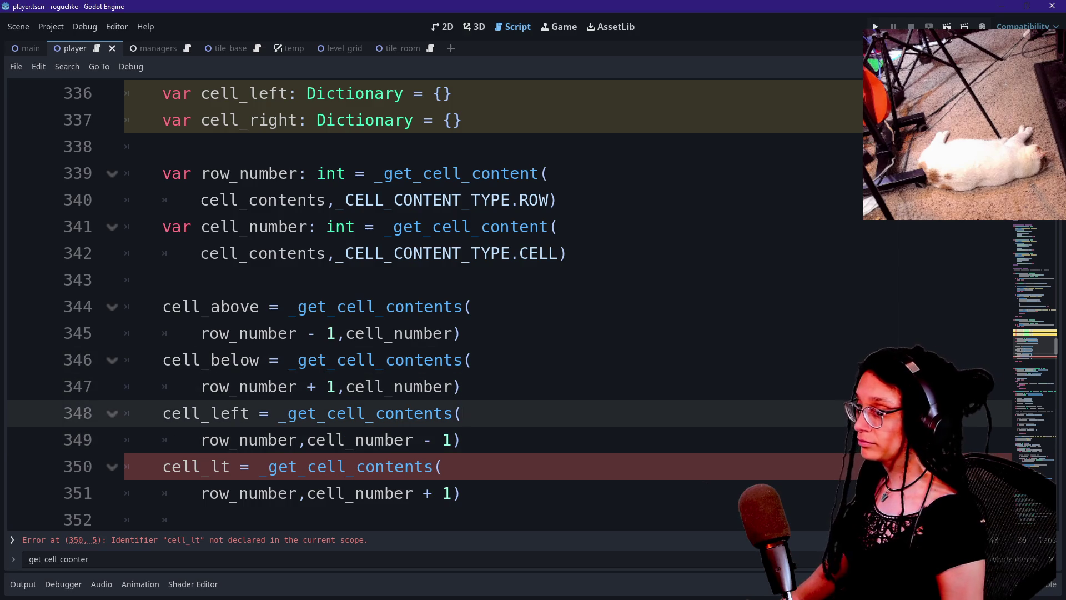
click(542, 459)
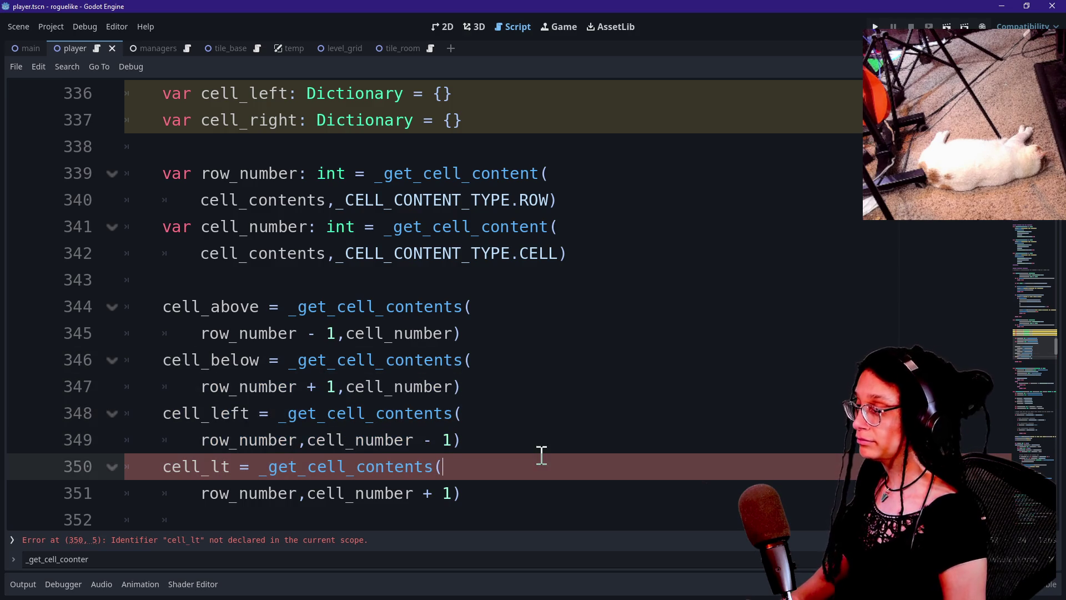
right_click(571, 439)
click(510, 461)
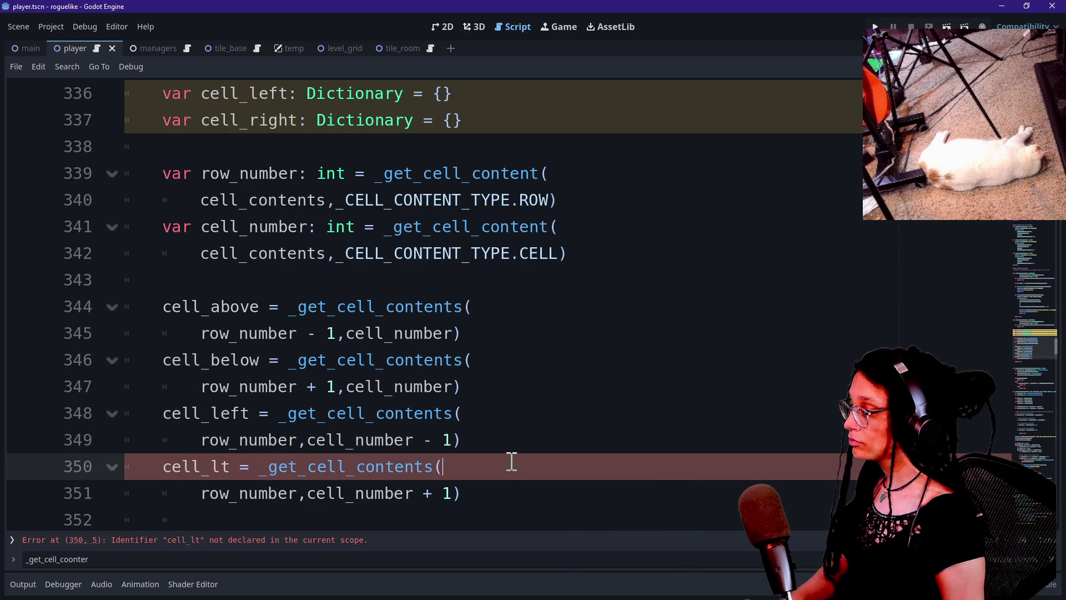
right_click(514, 467)
click(236, 462)
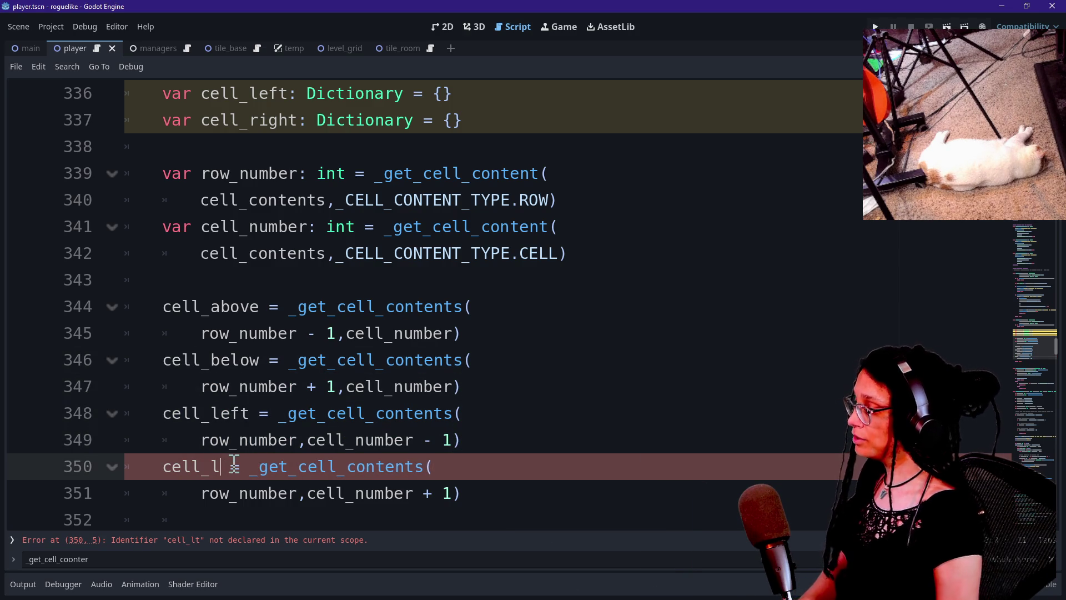
text(right)
key(Up)
key(Up)
key(Up)
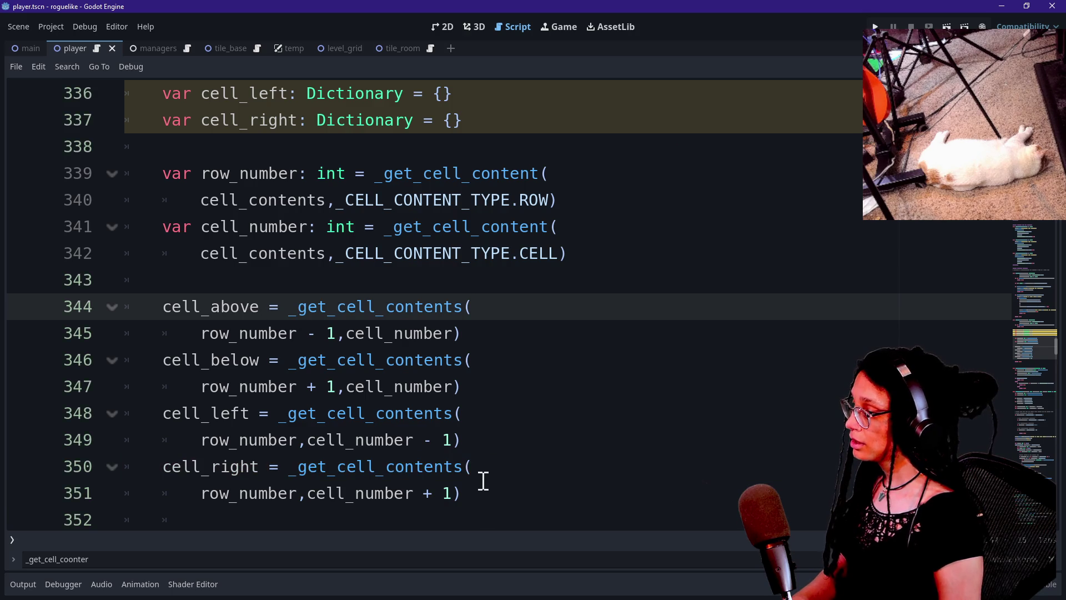
Open blank lines after the cell_right lookup, ahead of return false.
click(559, 404)
key(Down)
key(Down)
key(Down)
key(Up)
key(Up)
click(559, 404)
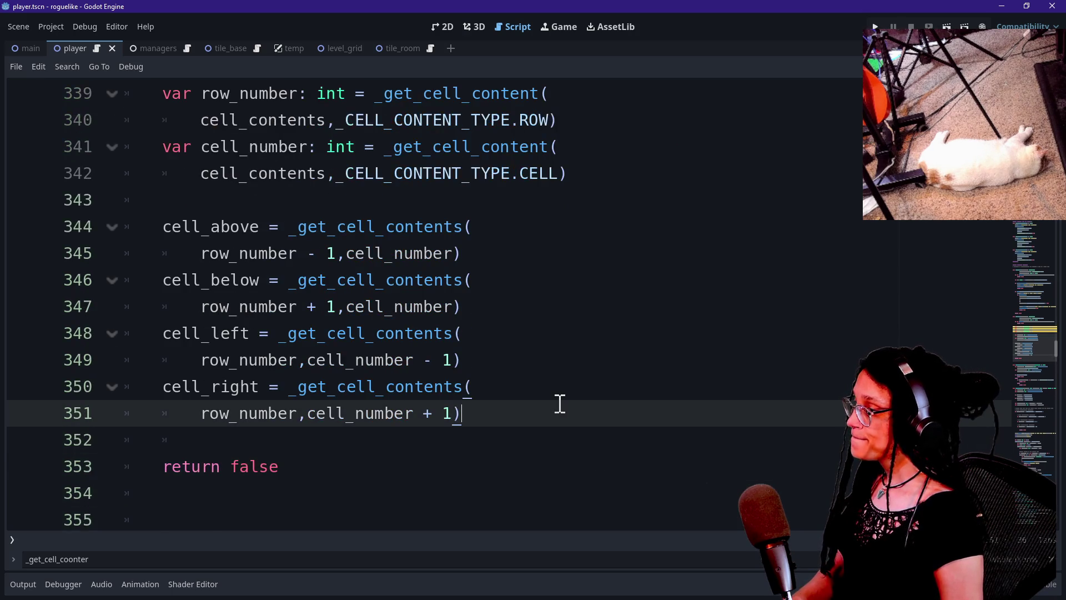
key(Return)
key(Return)
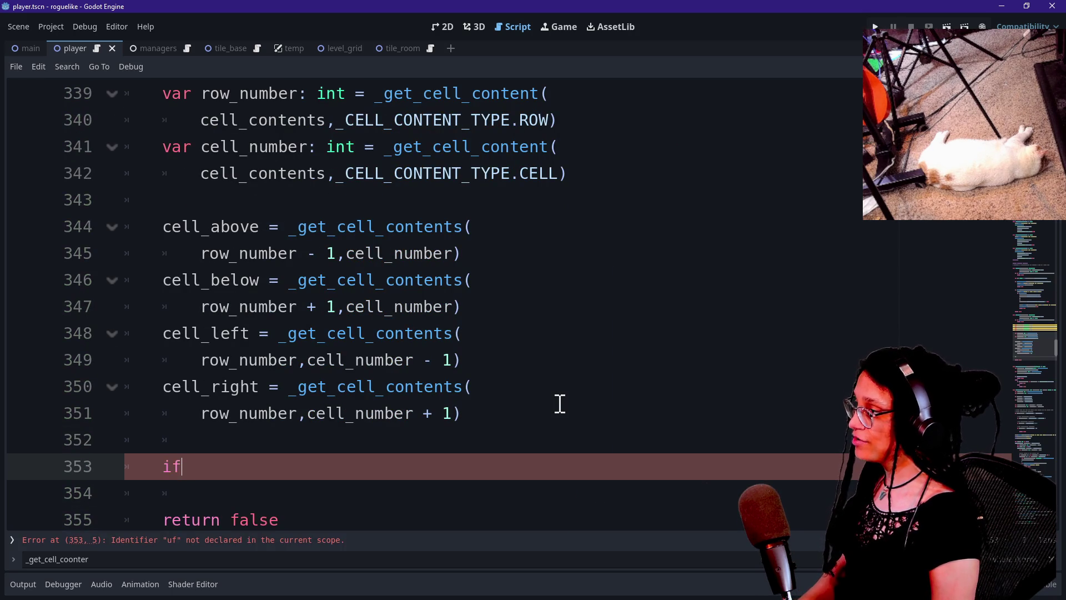
scroll(377, 340, up, 2)
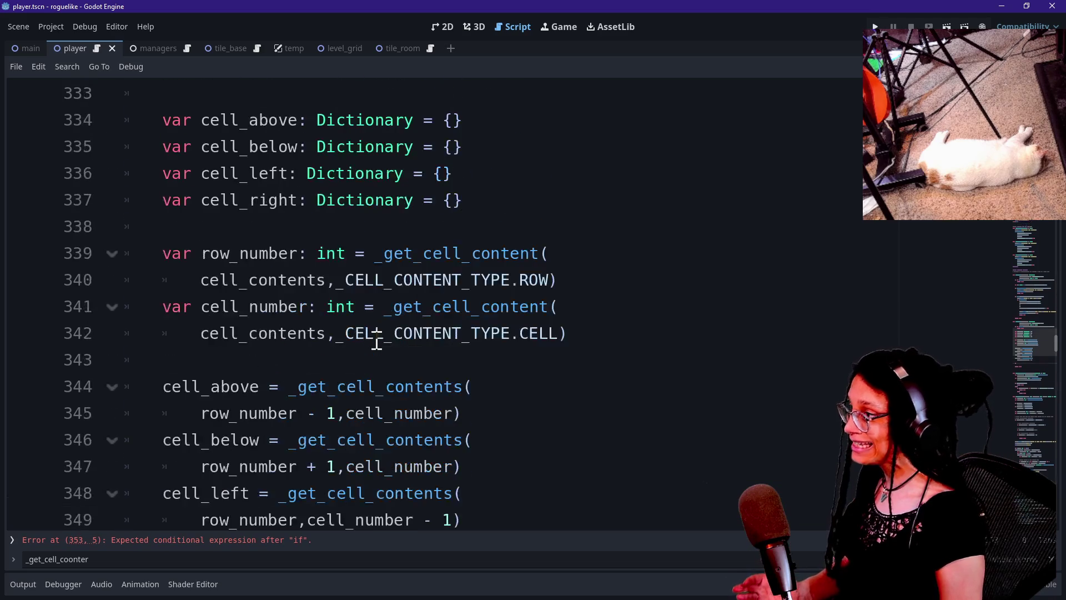
scroll(377, 341, down, 1)
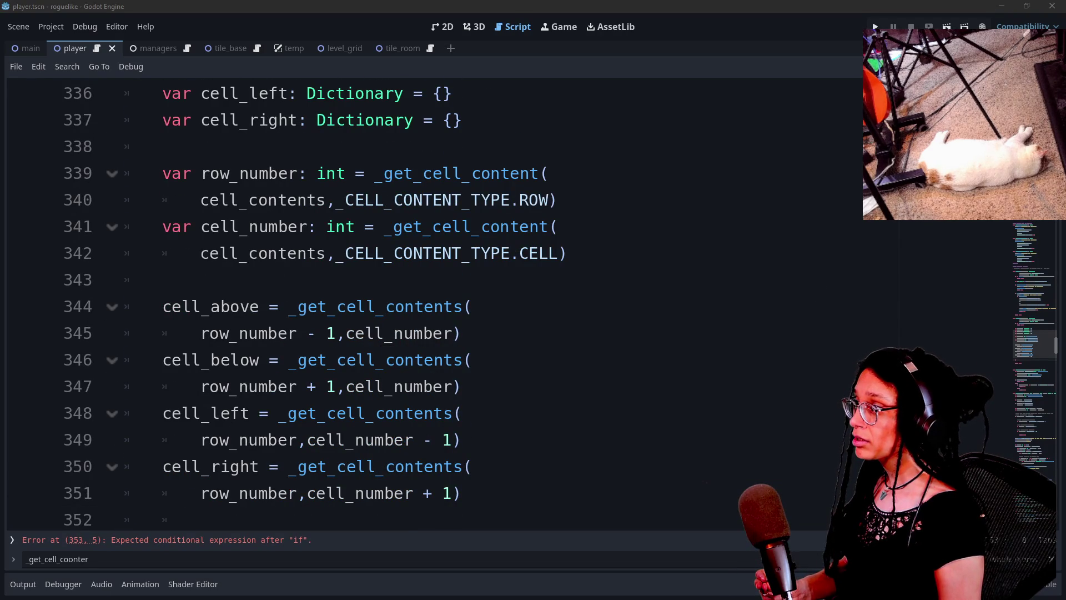
click(446, 184)
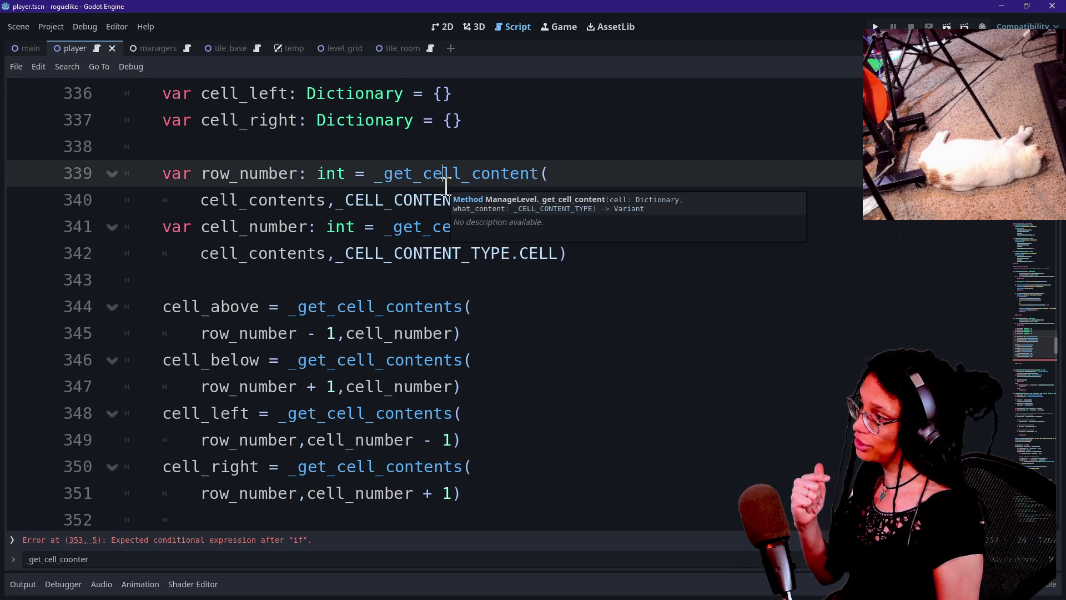
click(277, 422)
scroll(283, 439, down, 1)
click(300, 473)
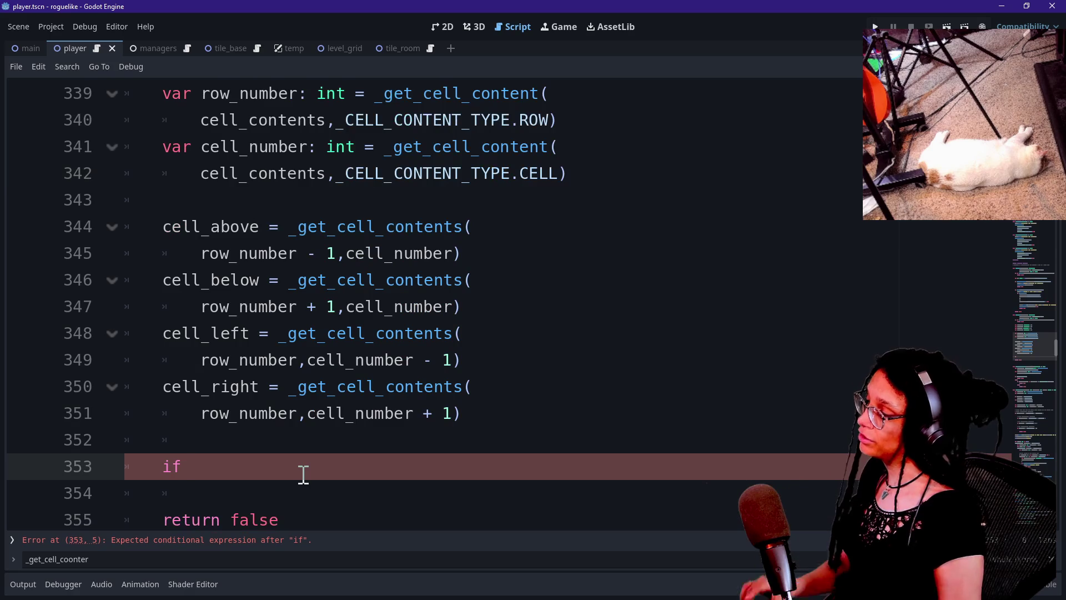
Write the 'if cell_above:' line, highlighting the neighbour variable declarations for reference.
text(ll)
drag(165, 200, 352, 319)
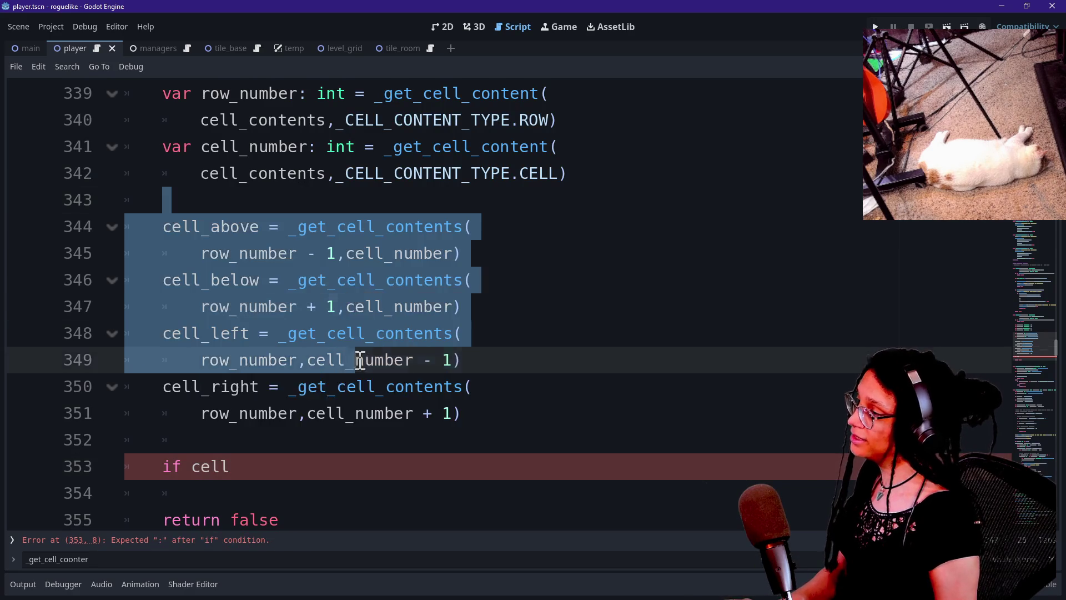
scroll(340, 374, up, 2)
shift+click(269, 139)
scroll(336, 352, down, 1)
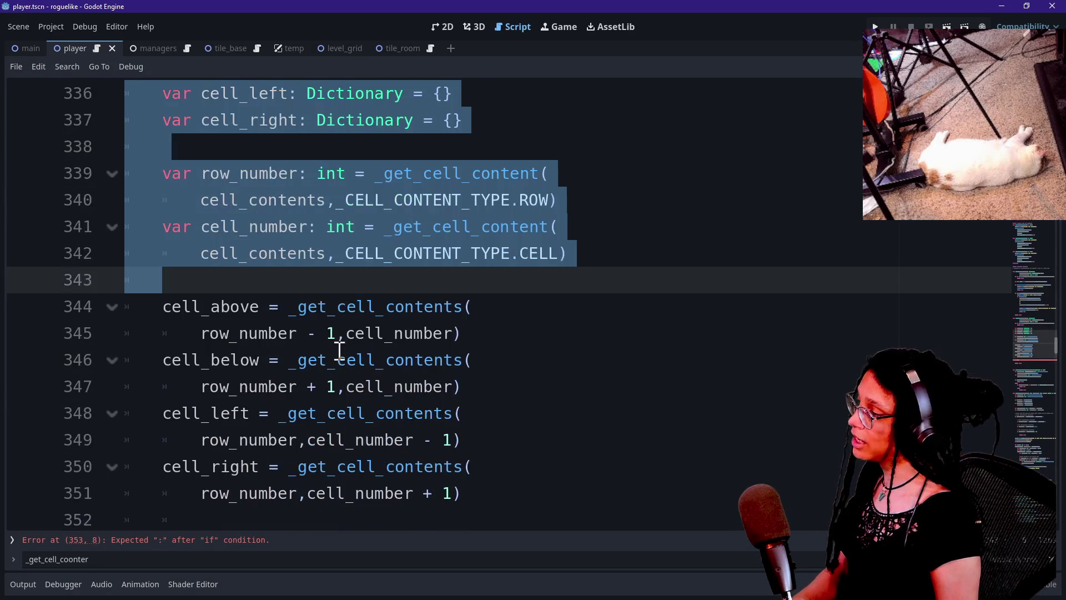
scroll(329, 429, down, 1)
click(319, 467)
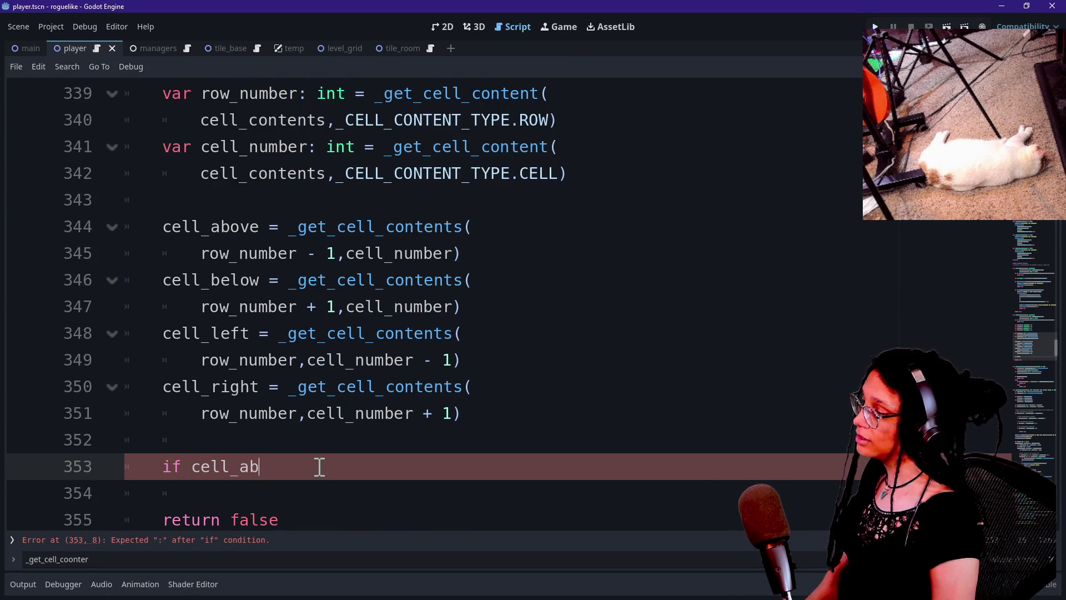
Add an indented nested 'if' line inside the cell_above block.
key(Return)
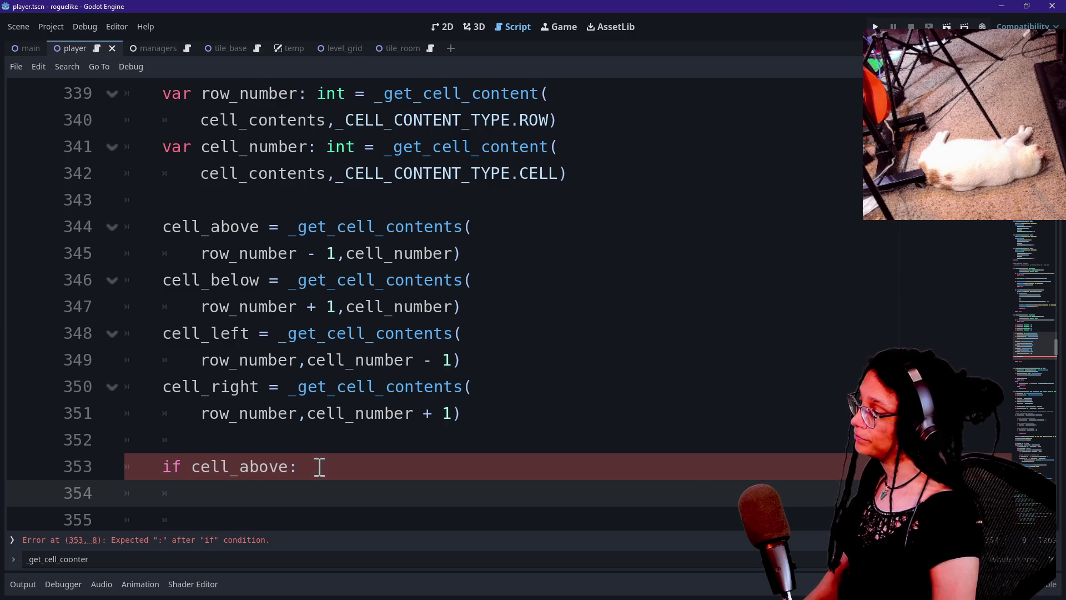
scroll(311, 450, down, 1)
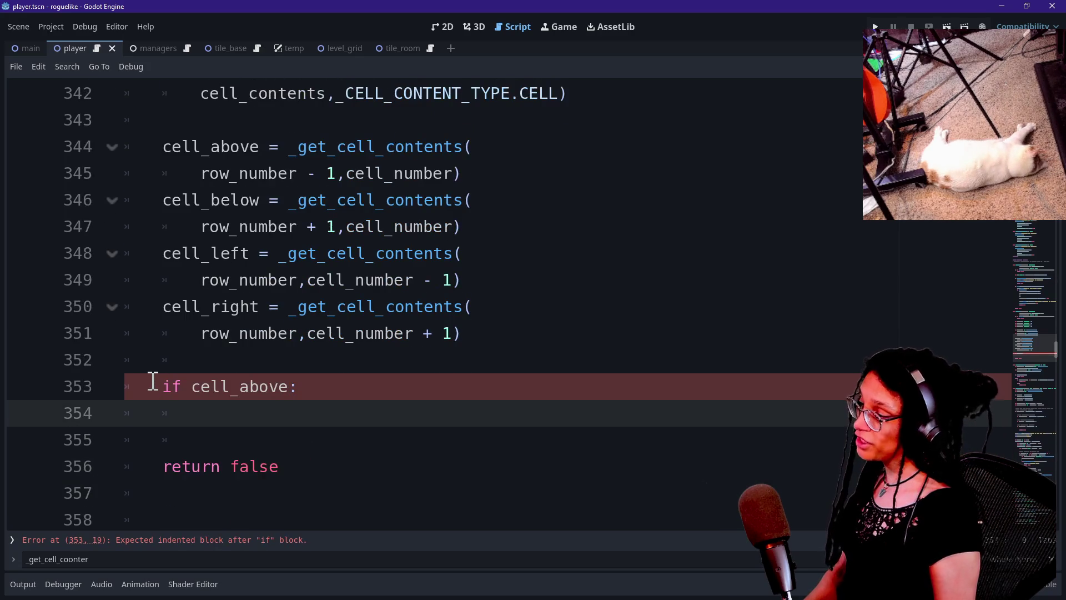
drag(148, 384, 388, 388)
click(316, 473)
click(345, 420)
text(if)
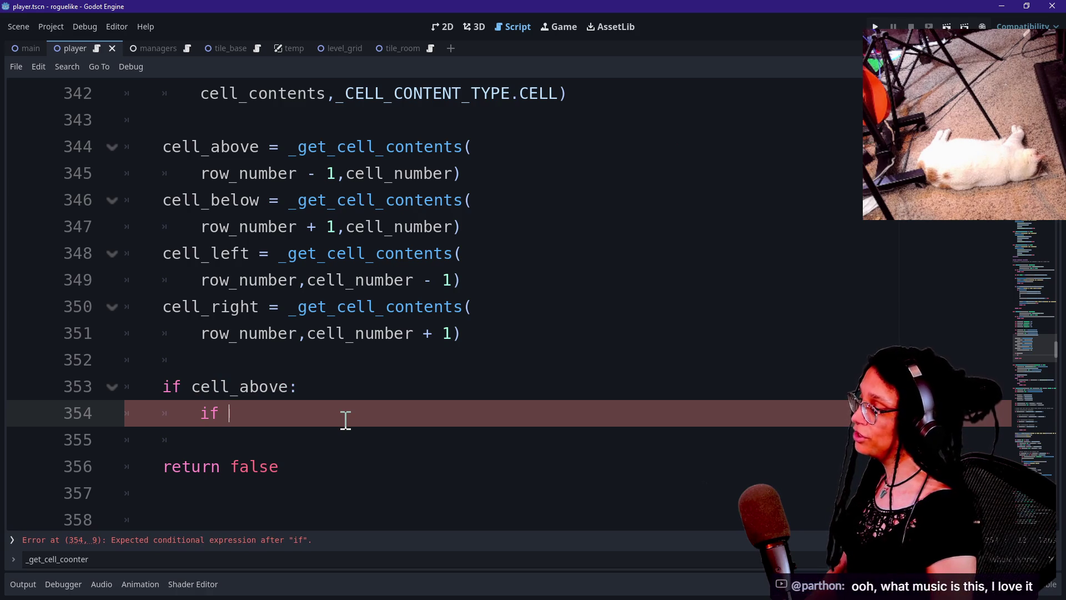
key(Return)
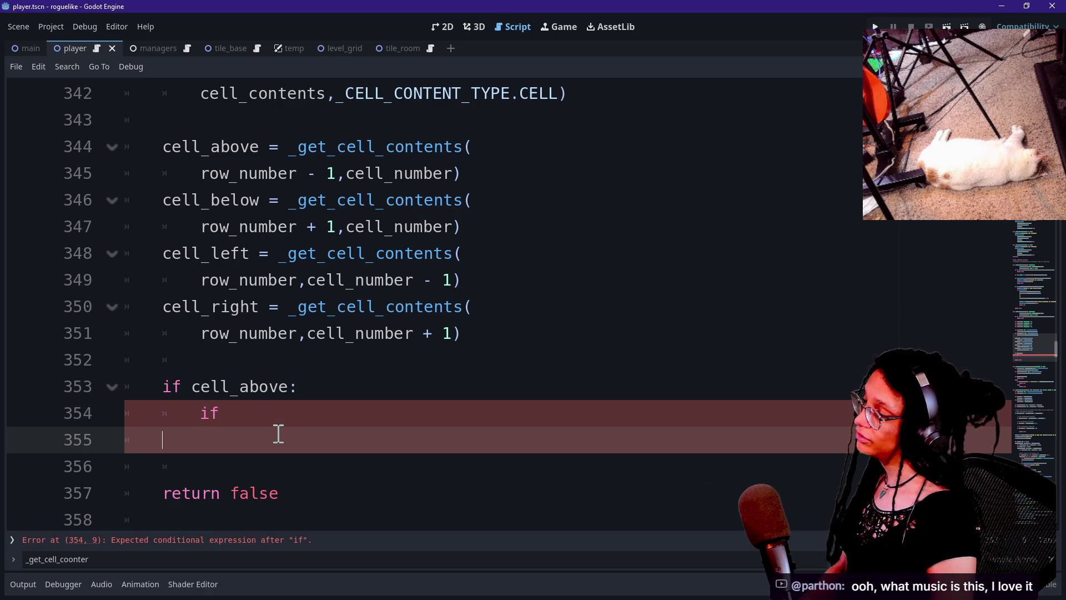
key(BackSpace)
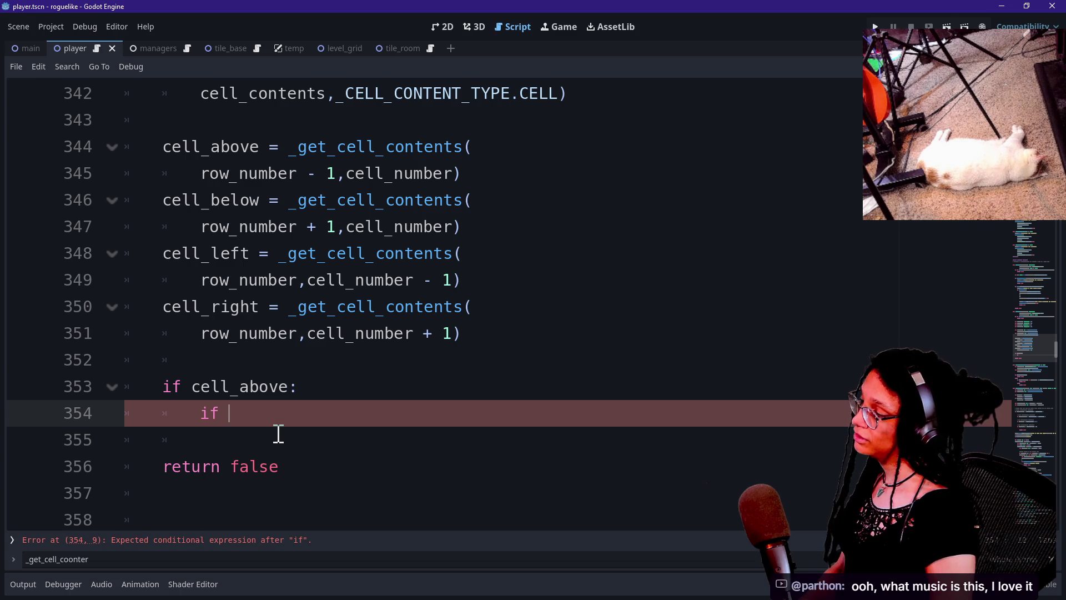
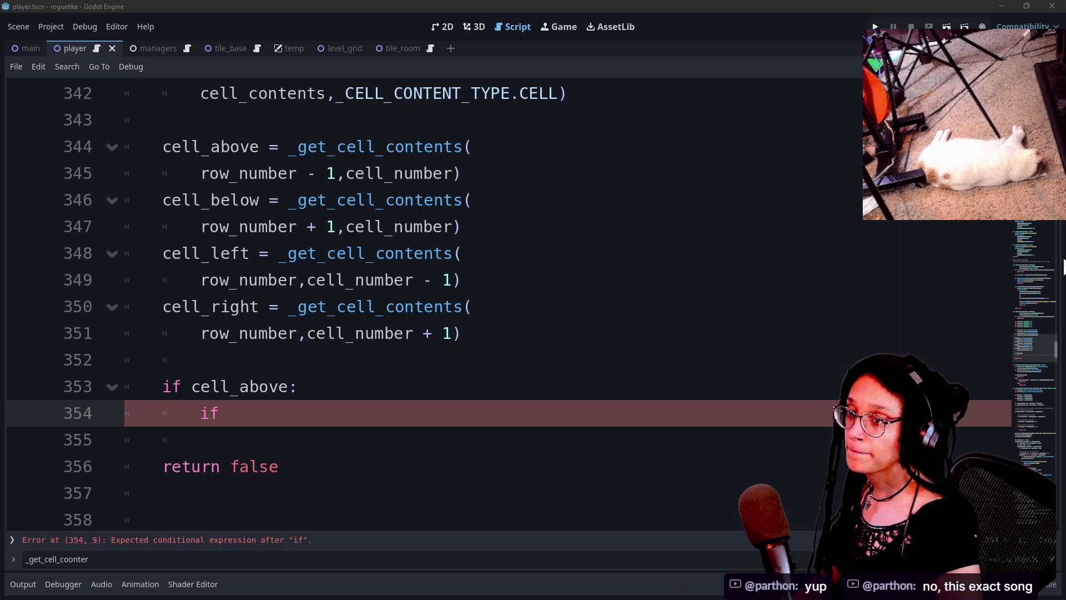
Post 'Enable the Tiger by JAde Wii' in the YouTube live chat.
key(alt+Tab)
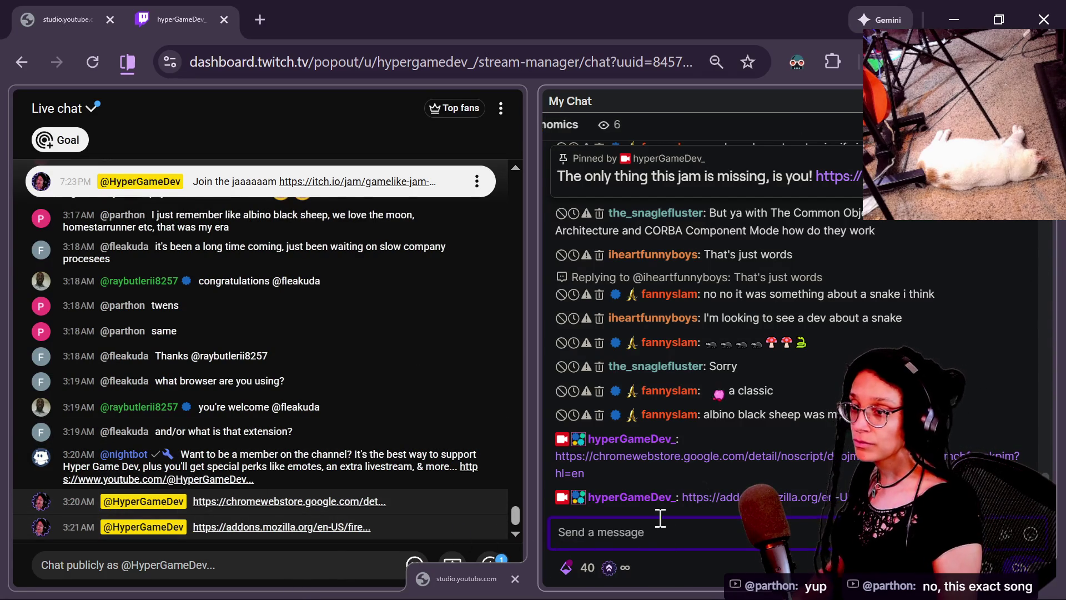
click(320, 397)
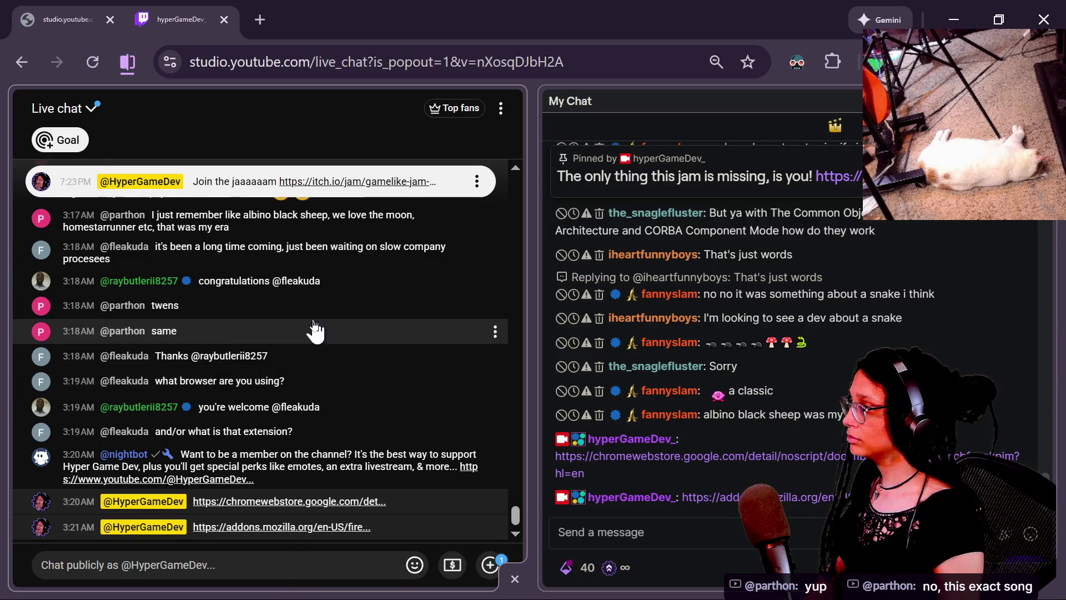
scroll(322, 453, up, 3)
scroll(333, 528, down, 6)
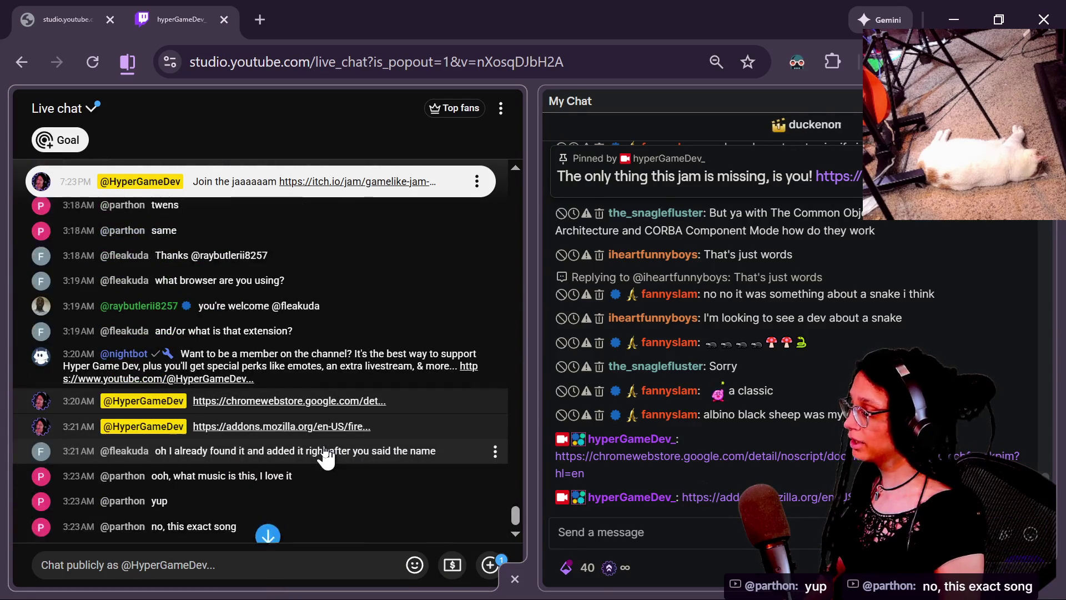
click(379, 567)
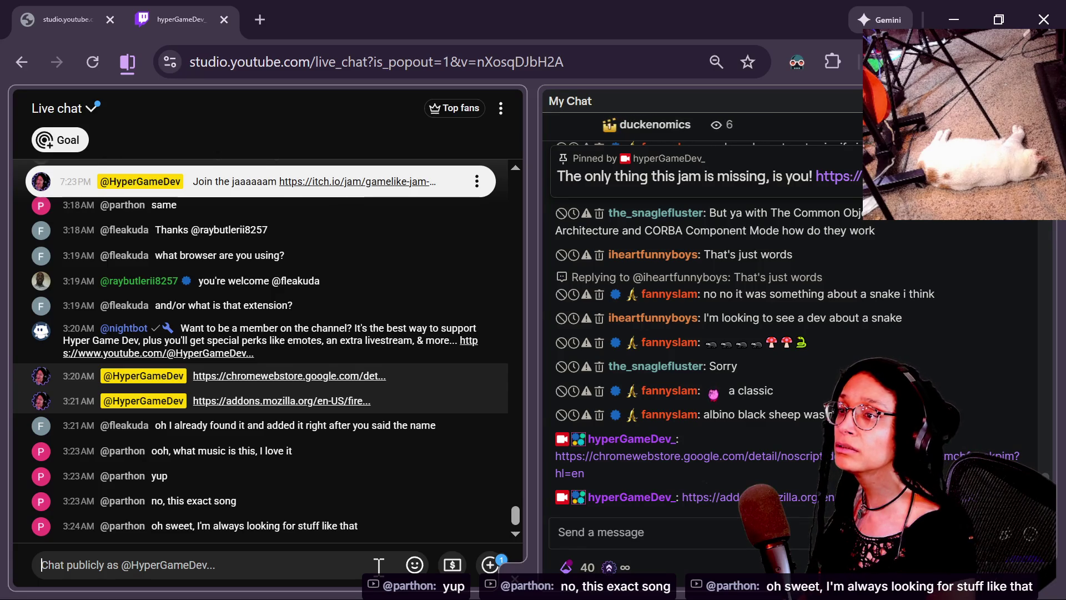
text(Enab)
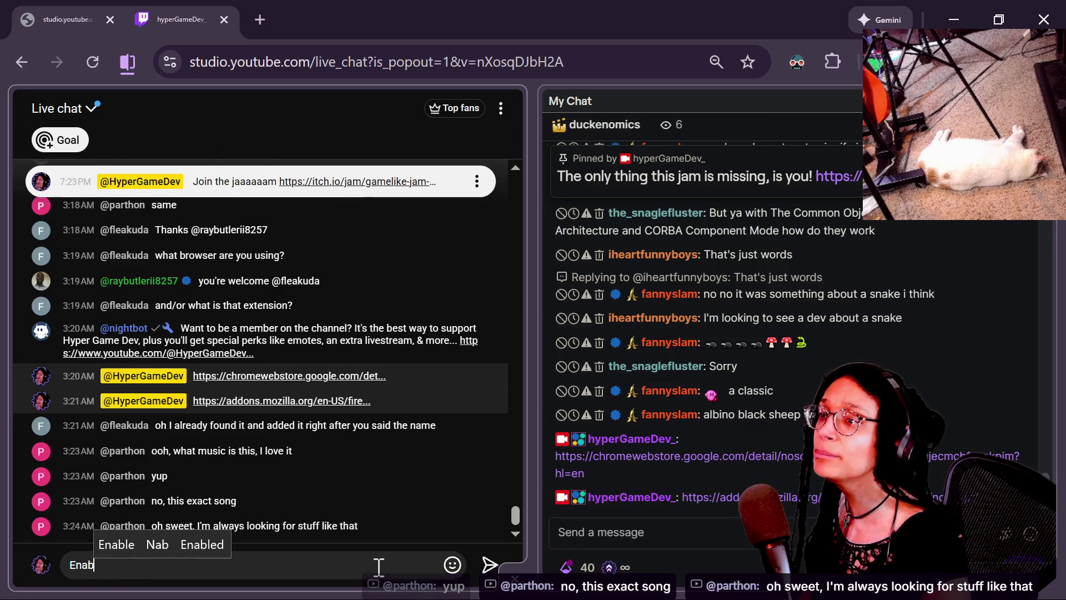
text(le the Tiger)
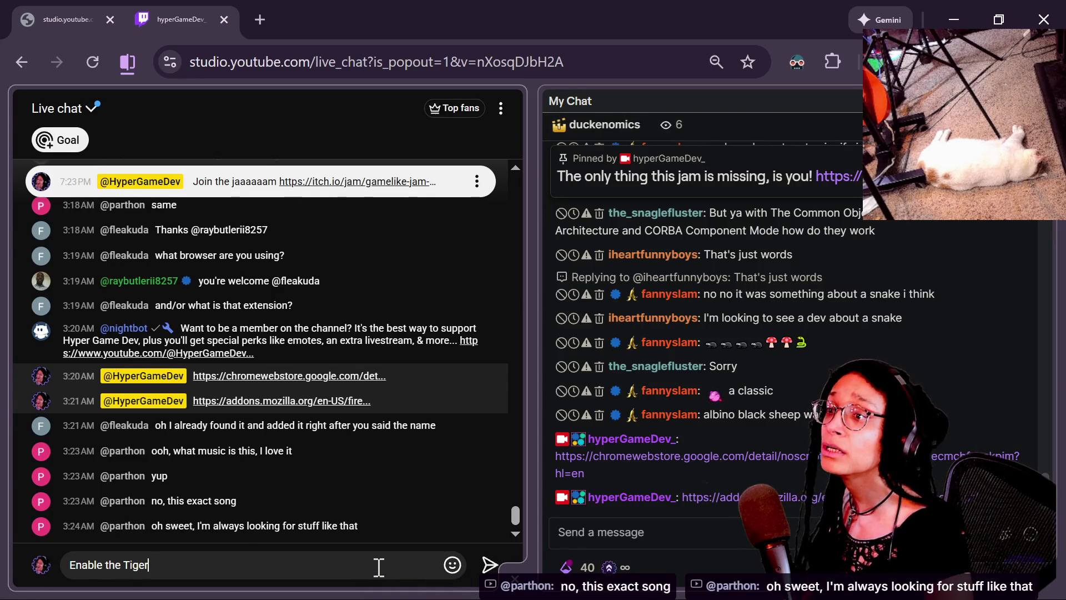
text( by JAde)
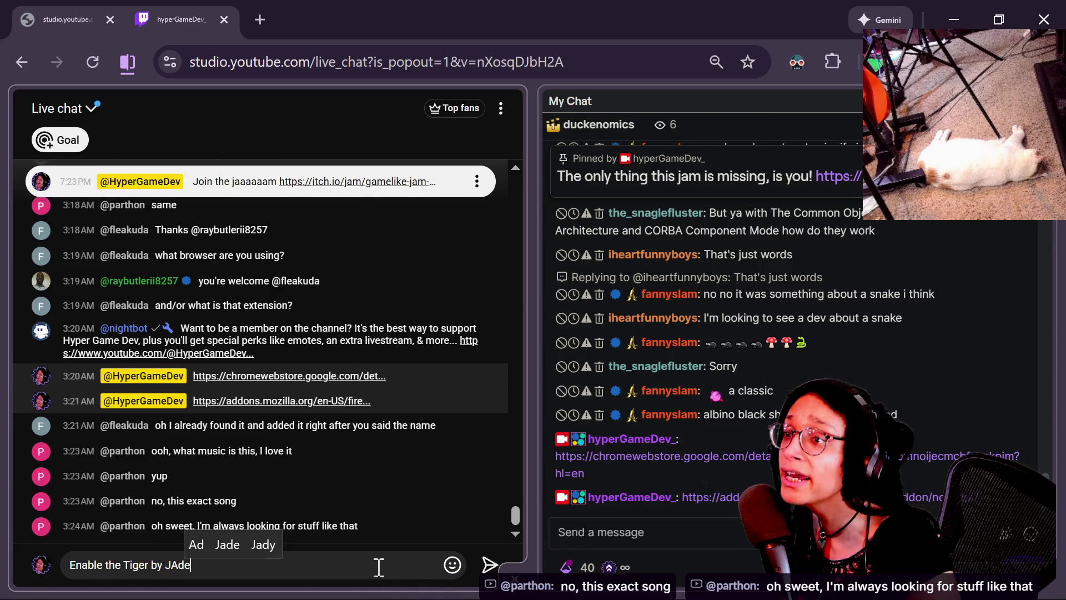
text( Wii)
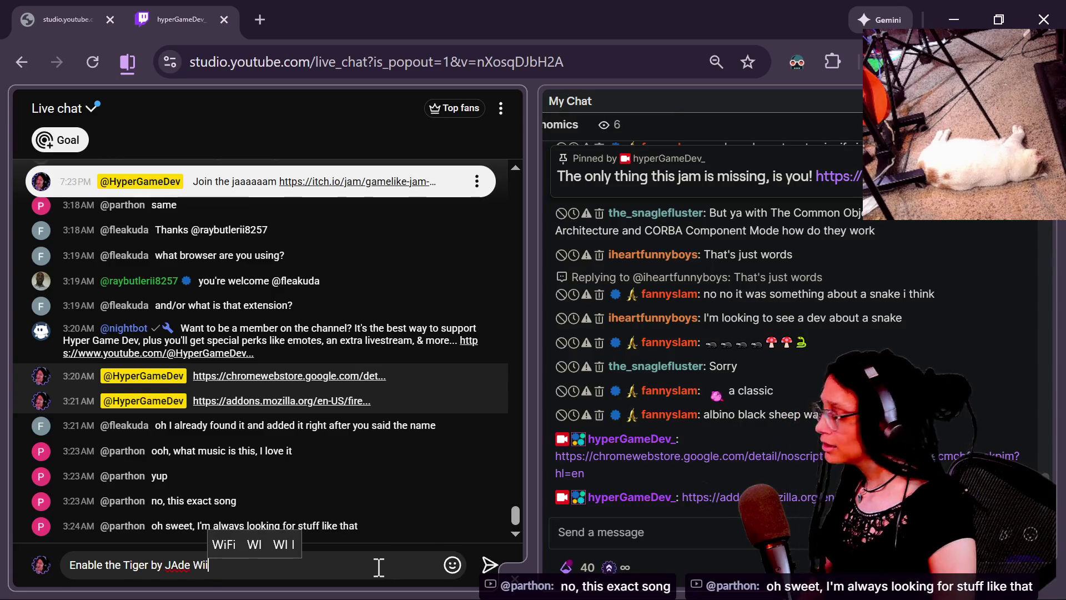
key(Return)
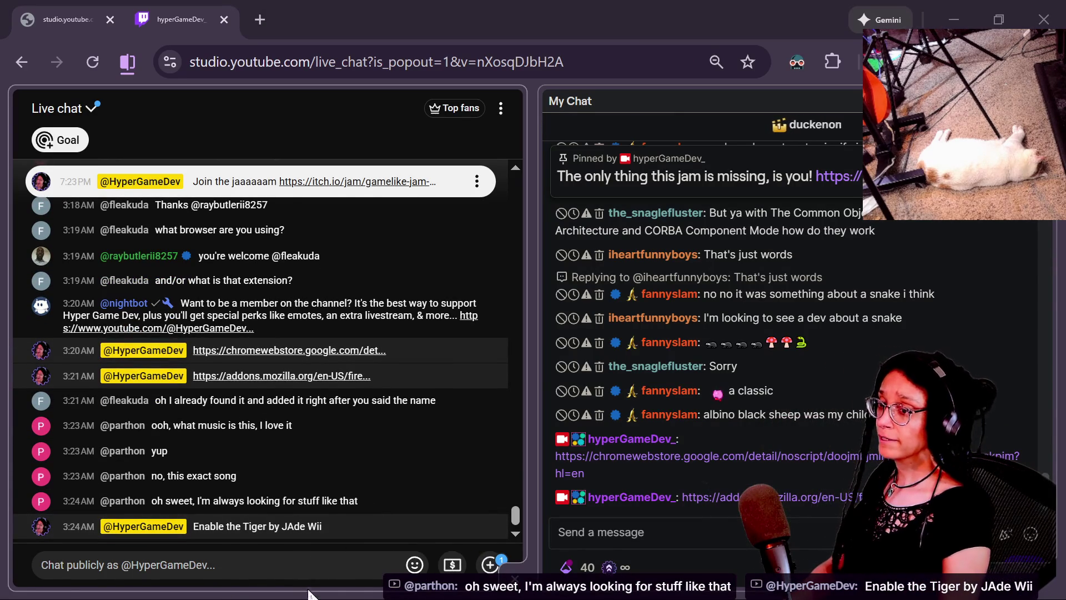
Search the web for 'youtube audio library' in a new browser tab.
click(262, 21)
text(youtueb)
key(BackSpace)
key(BackSpace)
text(be audio library)
key(Return)
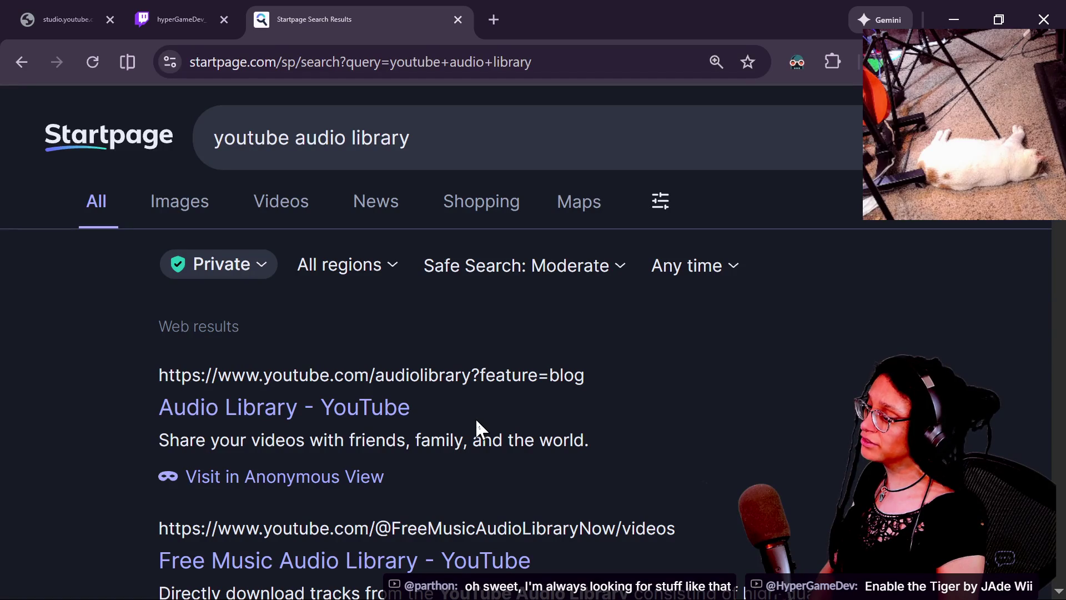
Open the Audio Library result and copy its page URL from the app window's ⋮ menu.
click(195, 411)
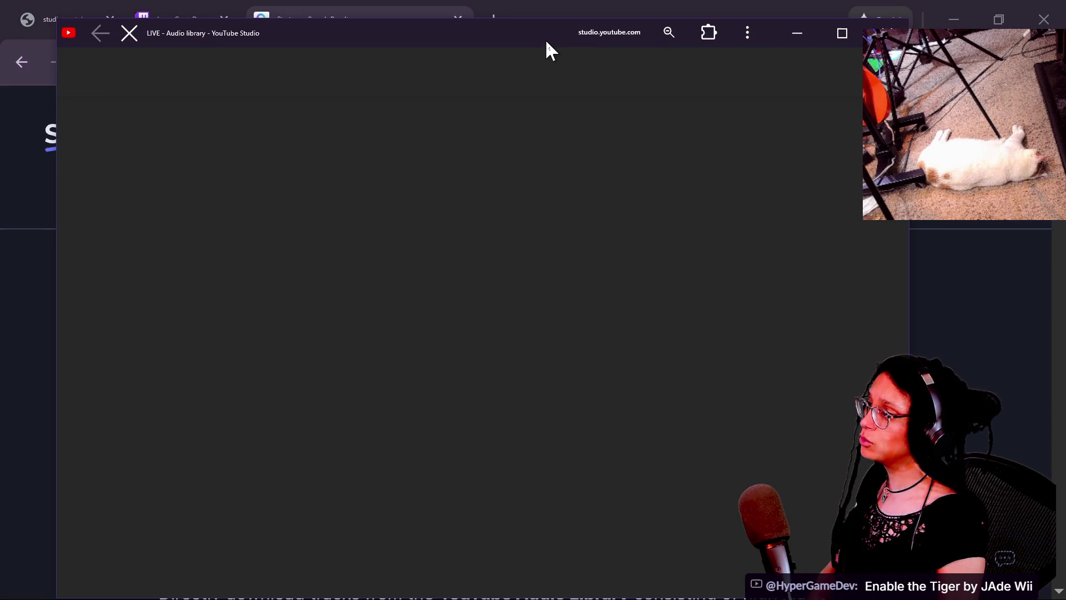
mouse_move(545, 39)
mouse_down()
mouse_move(566, 35)
mouse_move(572, 15)
mouse_up()
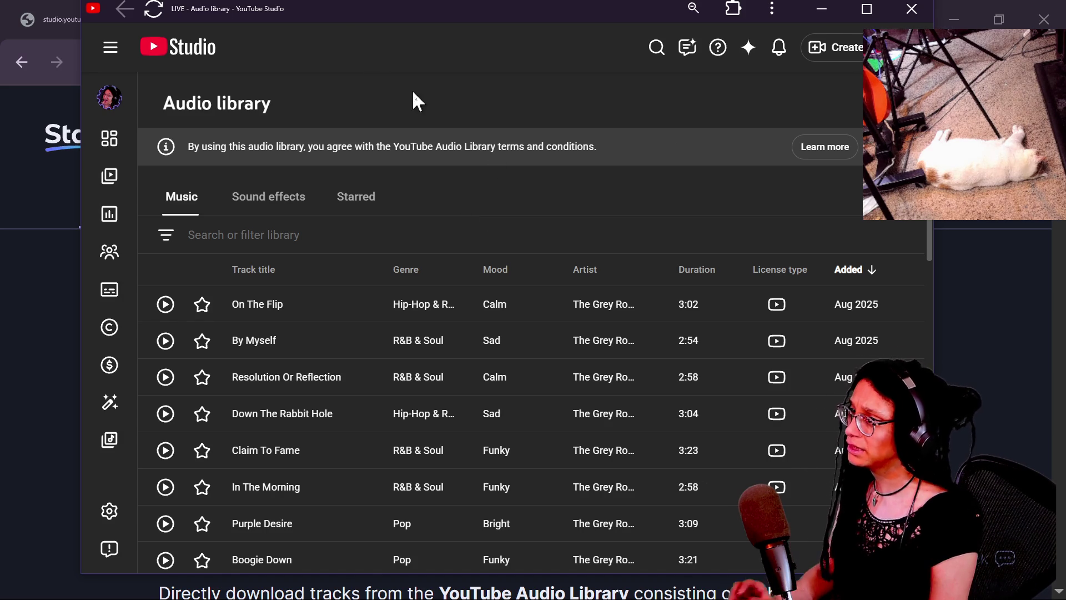
right_click(552, 206)
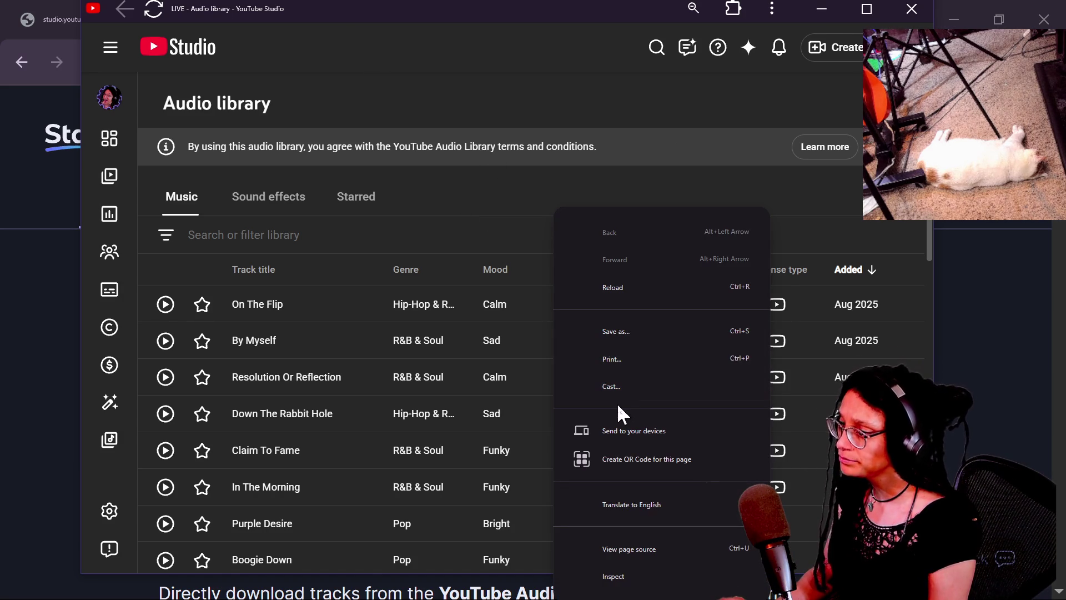
click(772, 8)
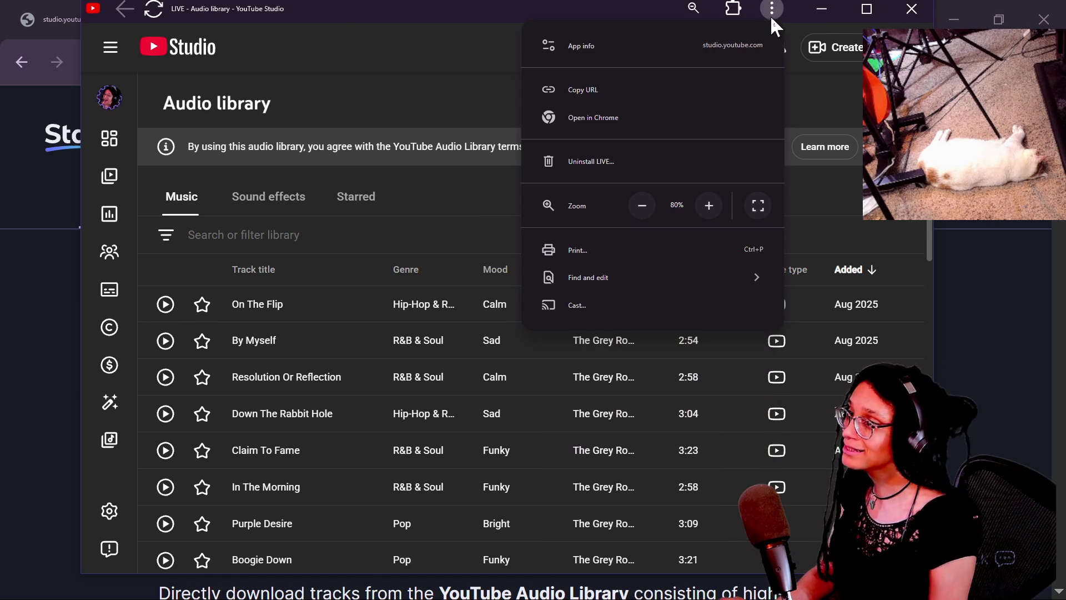
click(704, 88)
Browse the Sound effects and Music lists, then close the Startpage search tab.
scroll(503, 183, down, 3)
scroll(501, 179, down, 10)
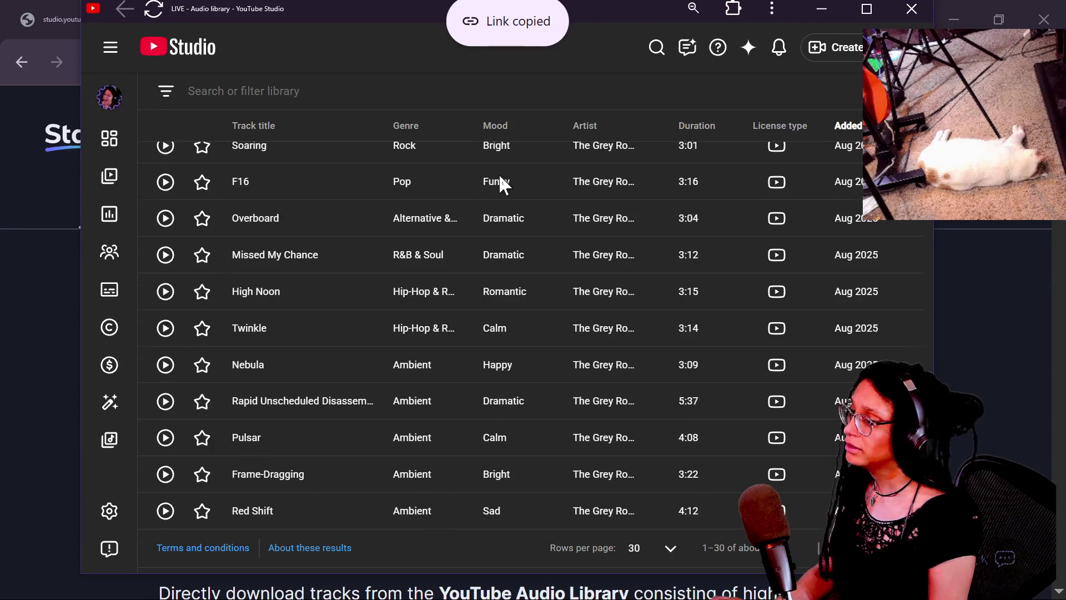
scroll(501, 179, up, 15)
scroll(361, 359, down, 10)
scroll(361, 359, up, 10)
click(269, 201)
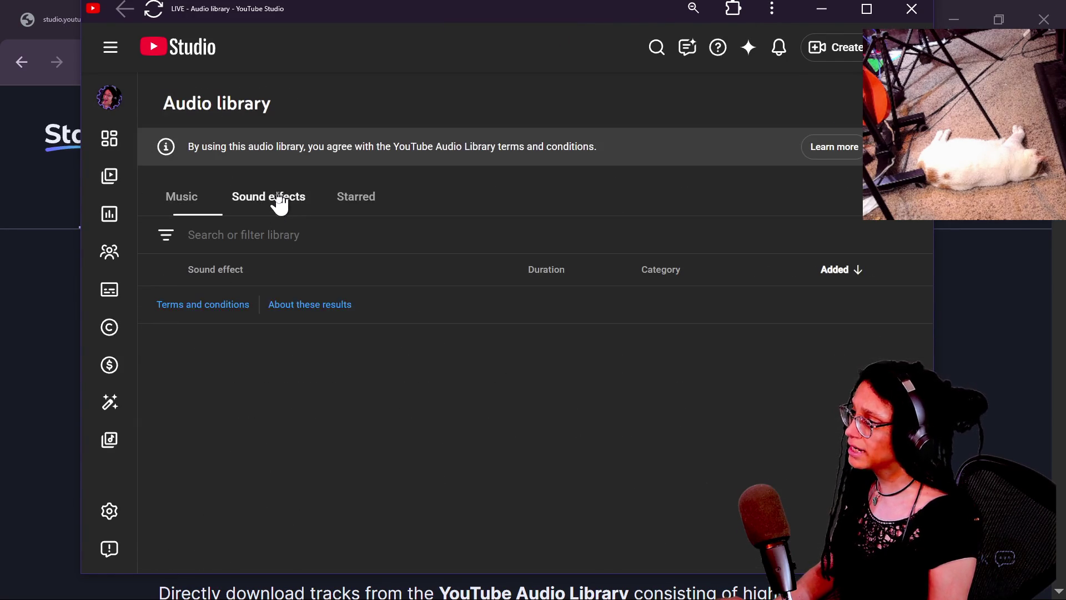
scroll(276, 383, down, 5)
scroll(278, 388, up, 5)
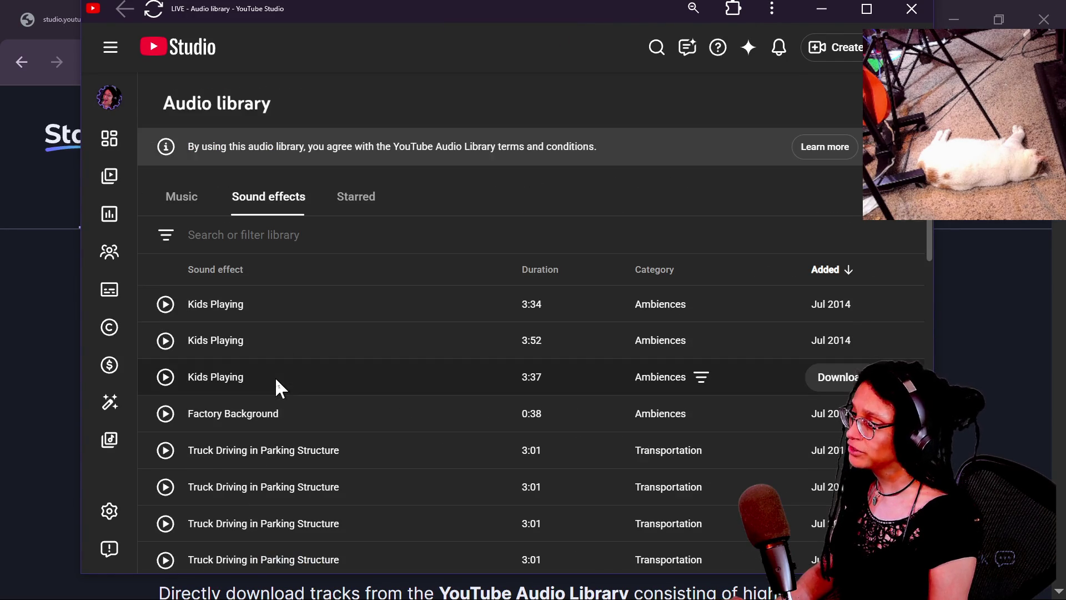
click(207, 195)
scroll(501, 331, down, 10)
scroll(501, 330, up, 10)
scroll(501, 331, down, 10)
scroll(501, 331, up, 10)
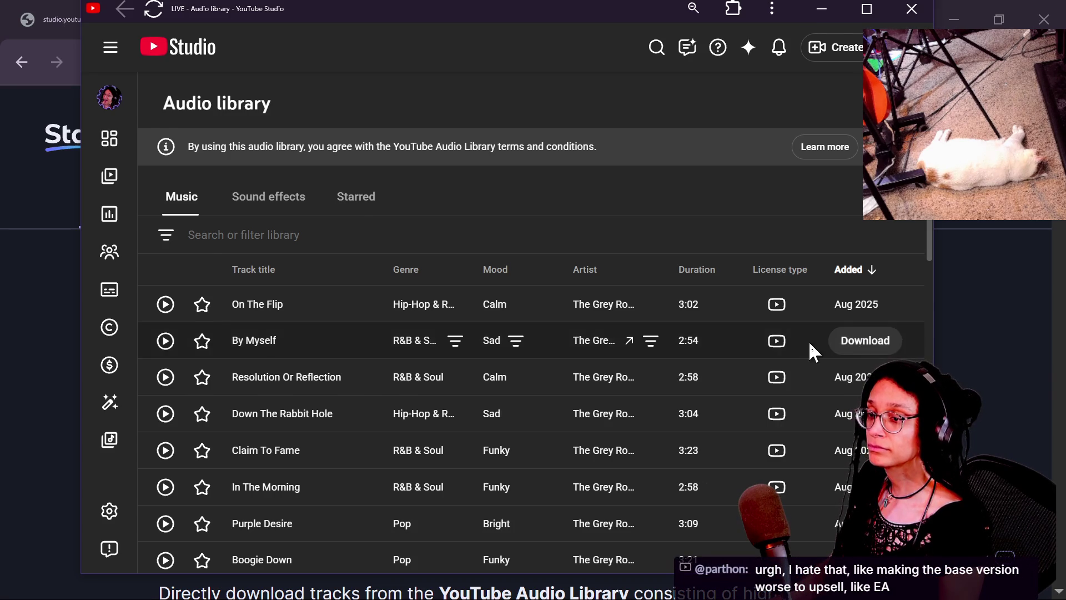
click(1030, 397)
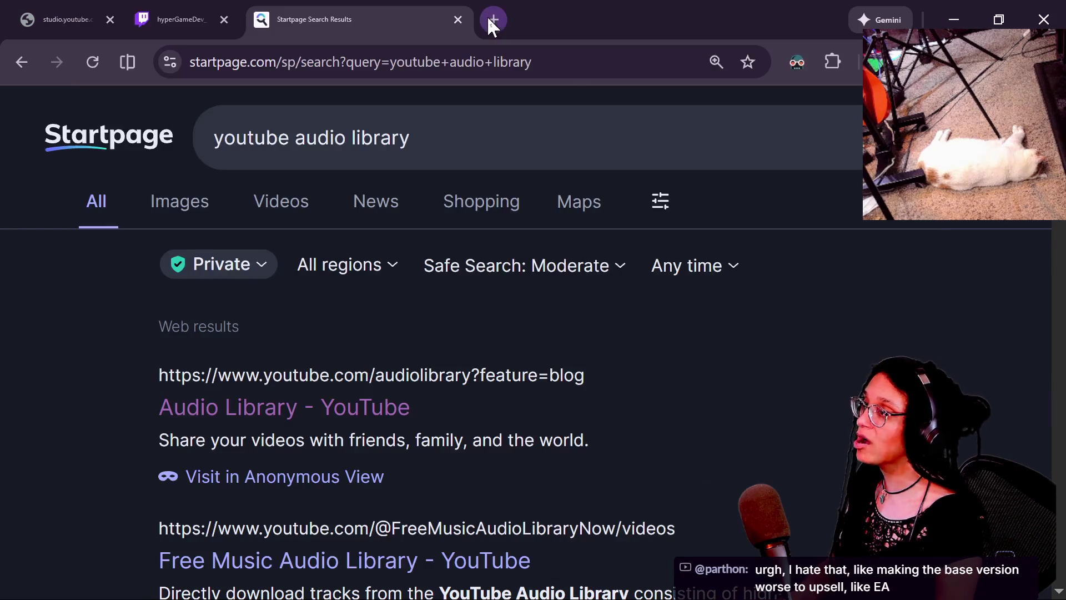
click(458, 20)
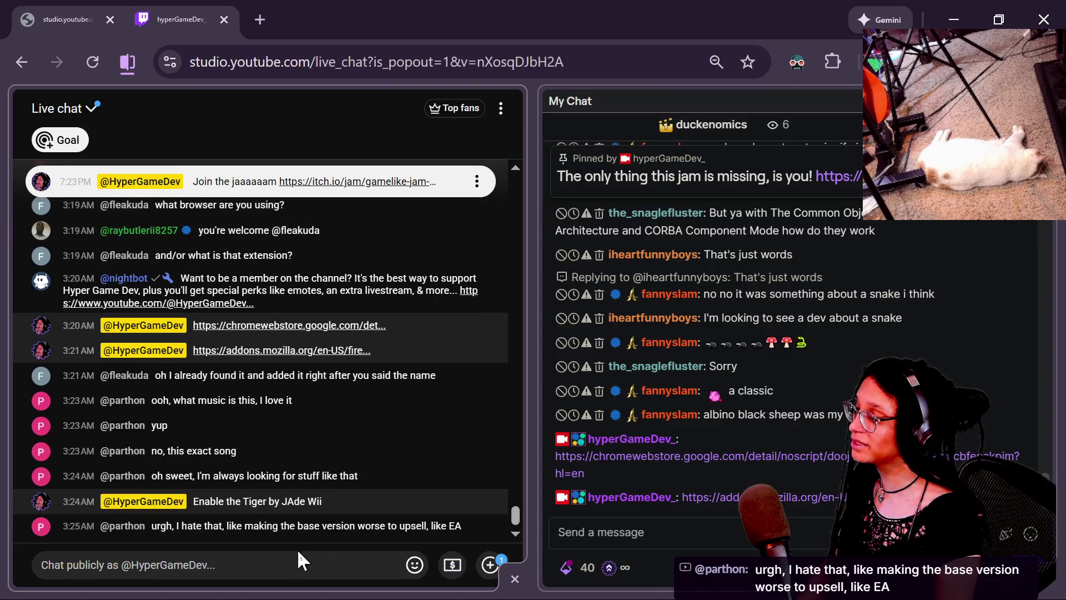
Paste the copied Audio library link into the YouTube and Twitch chats and send it.
click(319, 562)
key(ctrl+v)
click(487, 562)
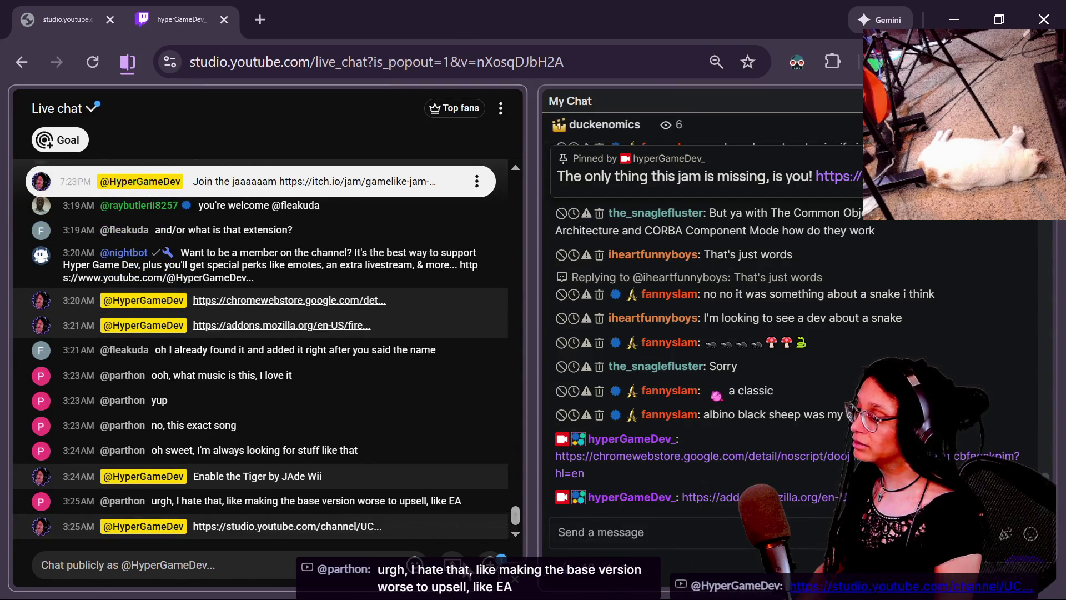
click(669, 535)
key(ctrl+v)
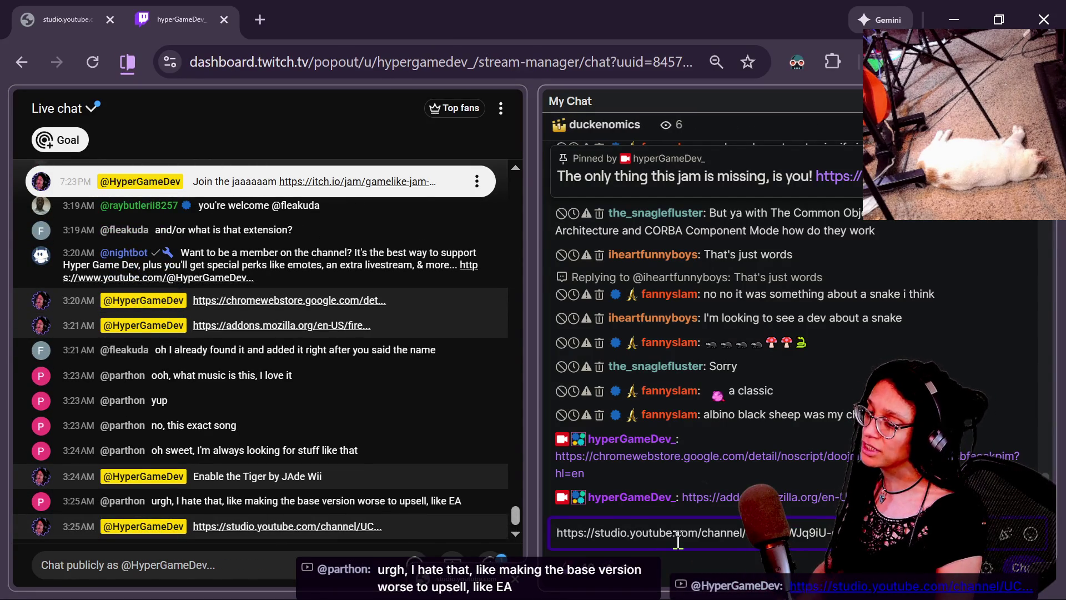
key(Return)
Search the web again for the YouTube audio library in a new tab.
key(alt+Tab)
key(alt+Tab)
key(alt+Tab)
key(alt+Tab)
key(alt+Tab)
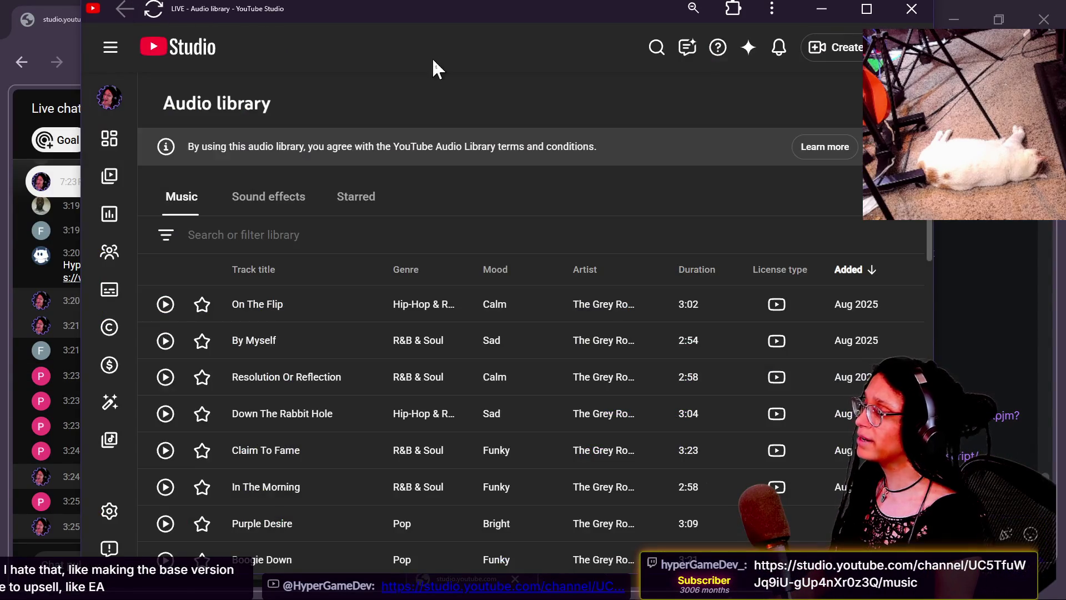
key(alt+Tab)
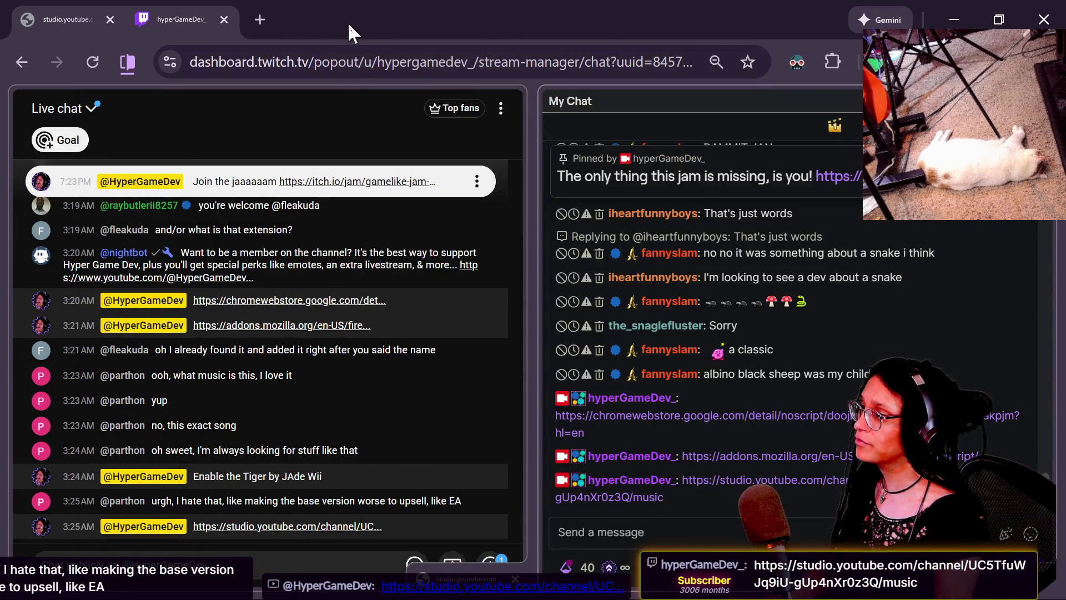
right_click(348, 22)
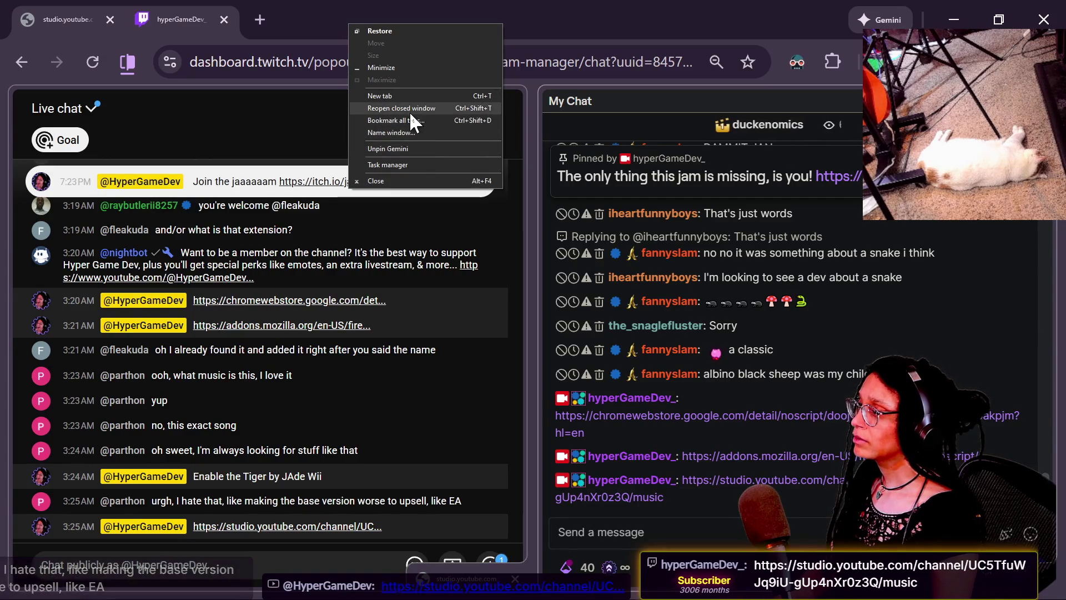
click(266, 19)
click(261, 18)
text(youtube audio library)
key(Return)
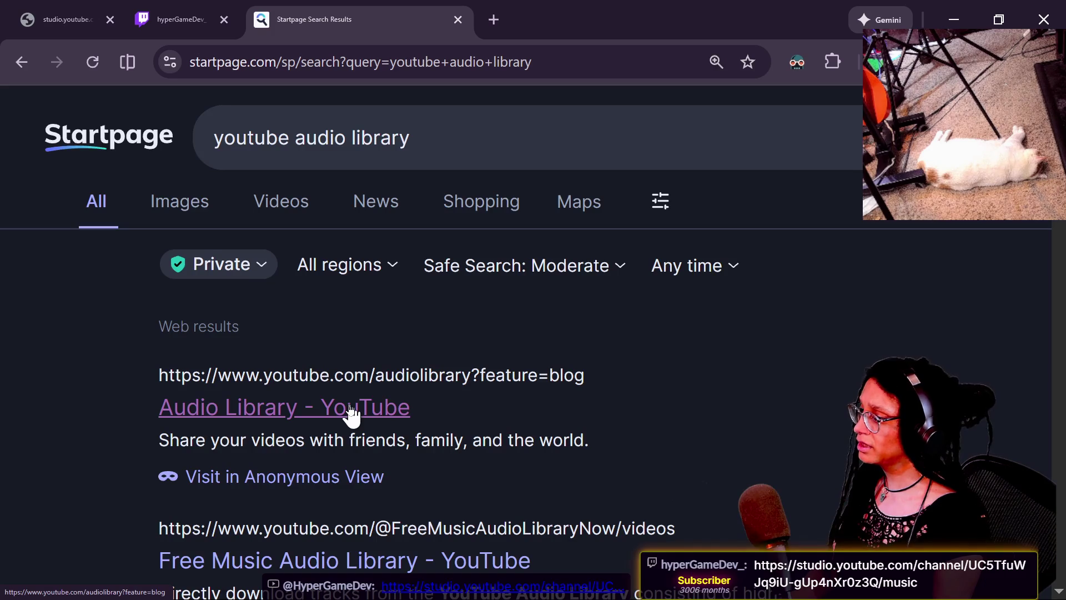
Copy the Audio Library result's address, load youtube.com/audiolibrary, then close that page.
right_click(350, 411)
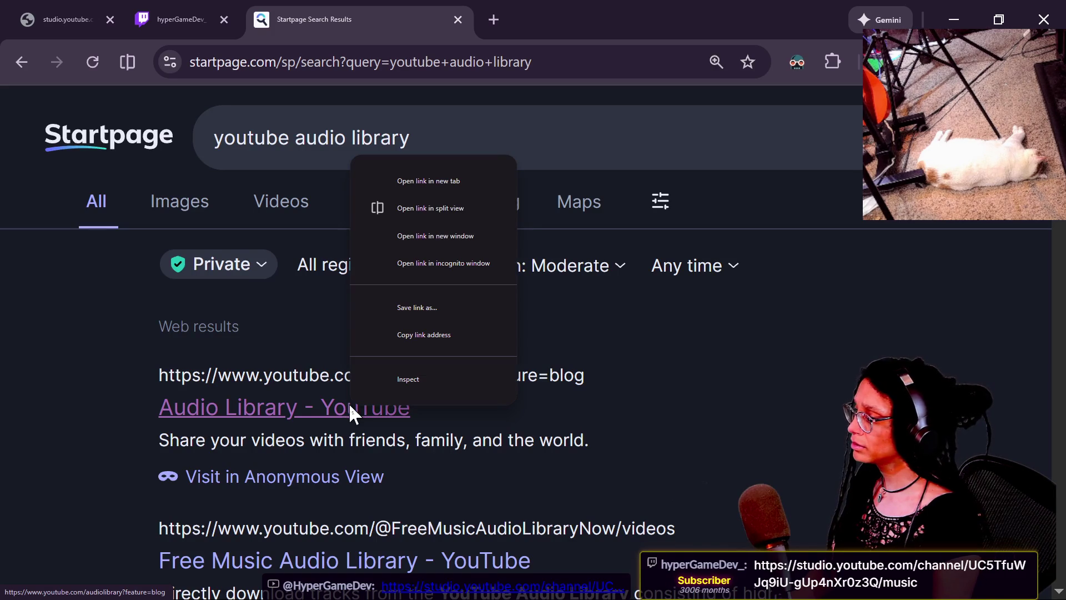
click(505, 441)
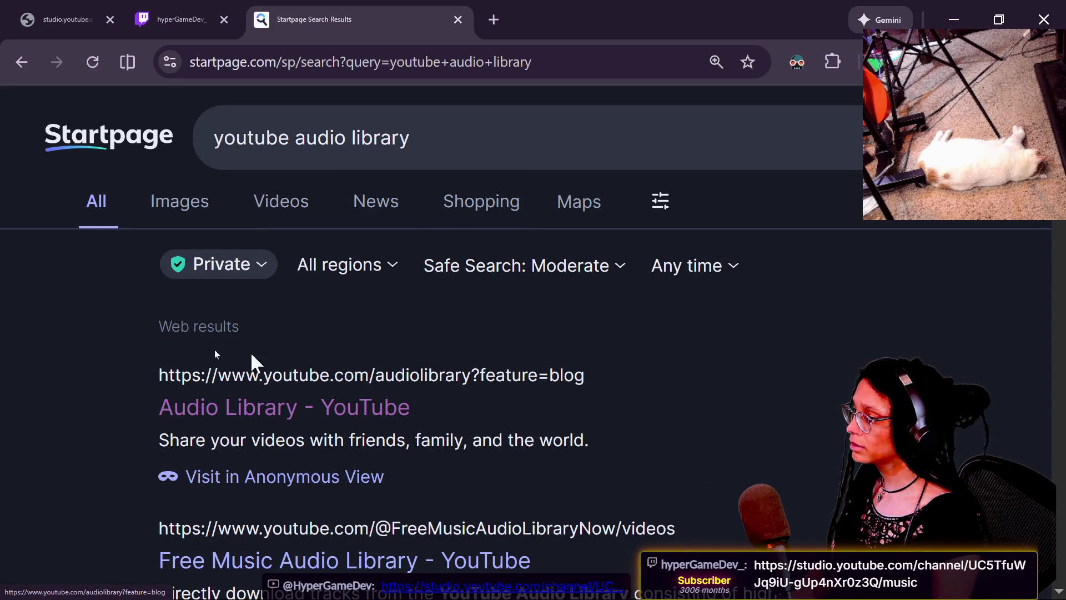
mouse_move(150, 376)
mouse_down()
mouse_move(449, 366)
mouse_move(473, 381)
mouse_up()
key(ctrl+c)
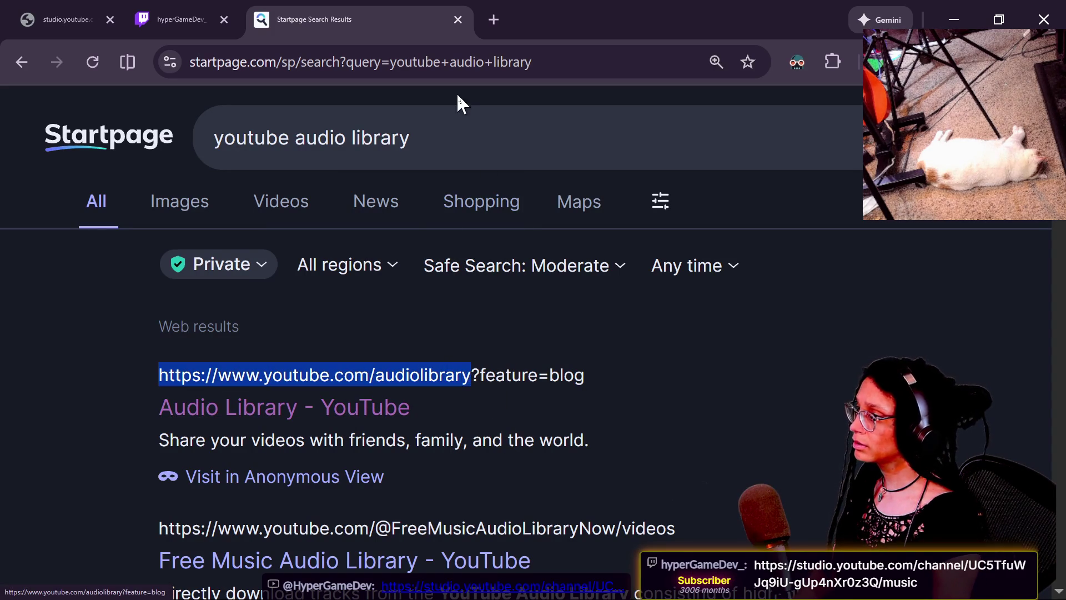
click(482, 63)
key(ctrl+v)
key(Return)
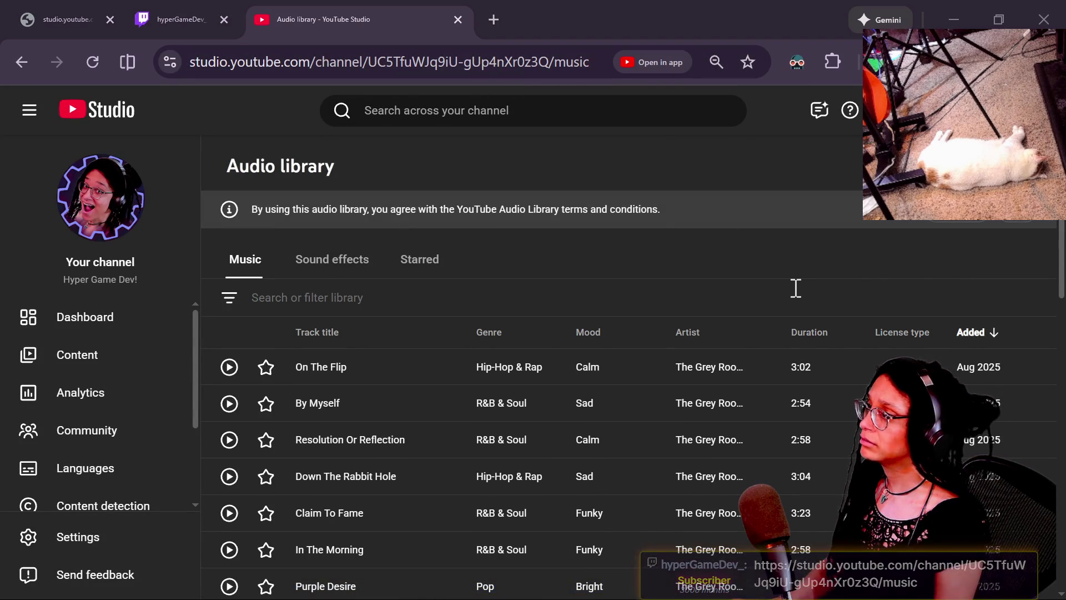
click(459, 19)
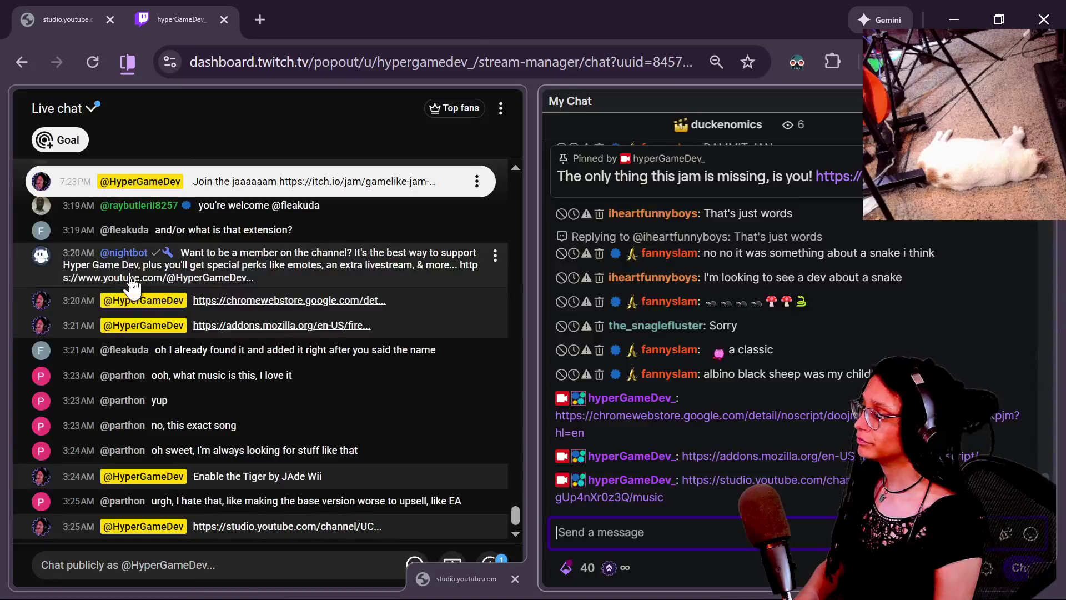
Send the audiolibrary link to YouTube chat and remove the 3:25 AM Studio link message.
click(265, 564)
key(ctrl+v)
key(Return)
click(639, 533)
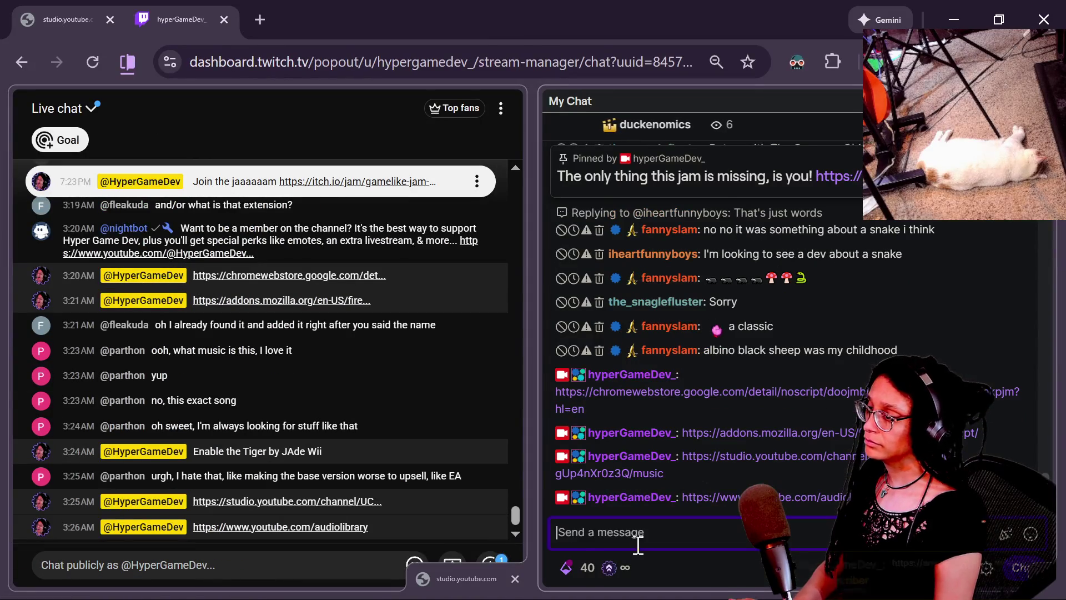
click(495, 502)
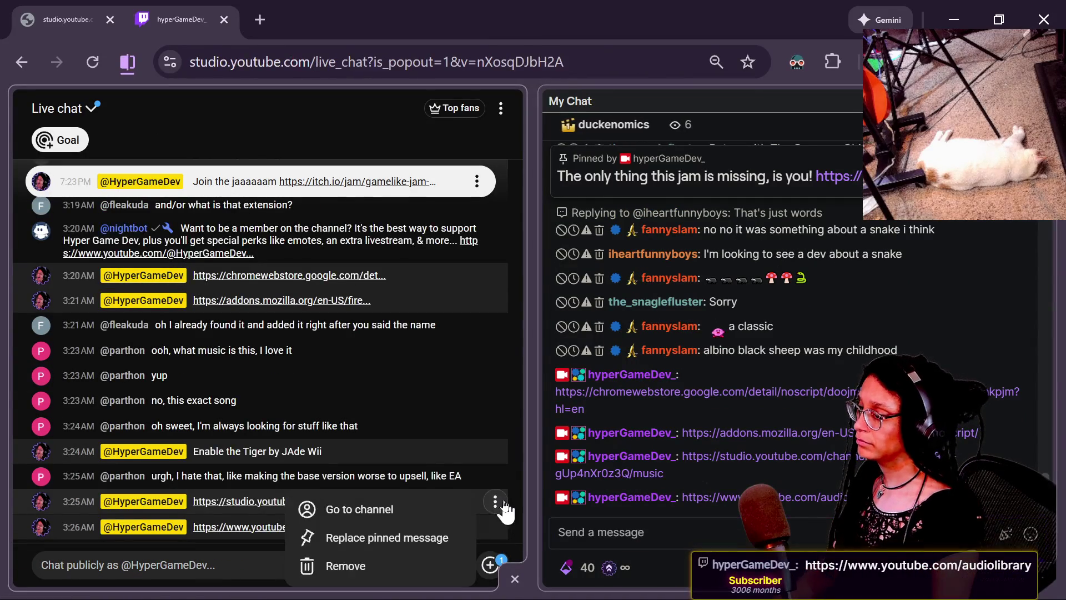
click(391, 567)
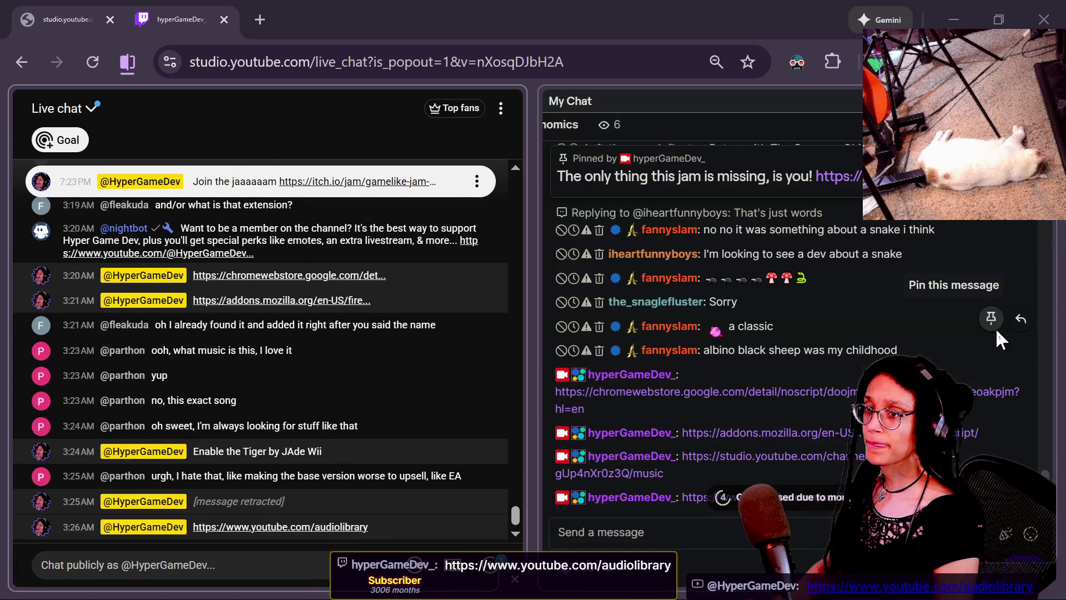
Return to the Godot script and place the caret on the if cell_above line.
key(alt+Tab)
click(643, 362)
key(Down)
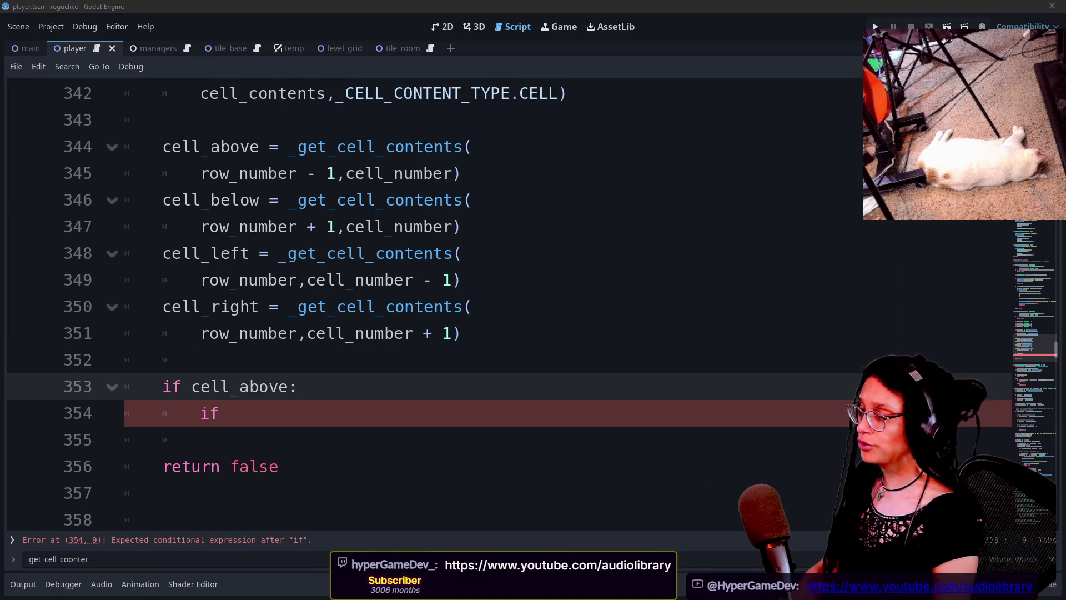
Rewrite line 354 as 'if _get_cell_content(' using autocomplete, then open a new browser tab.
click(256, 483)
click(333, 411)
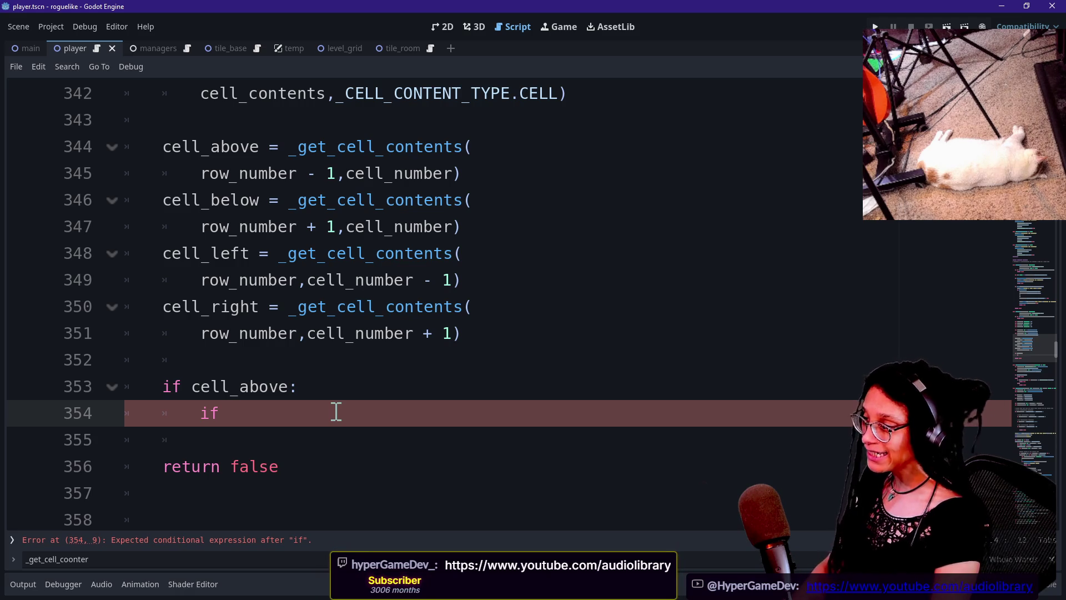
text(cel_above)
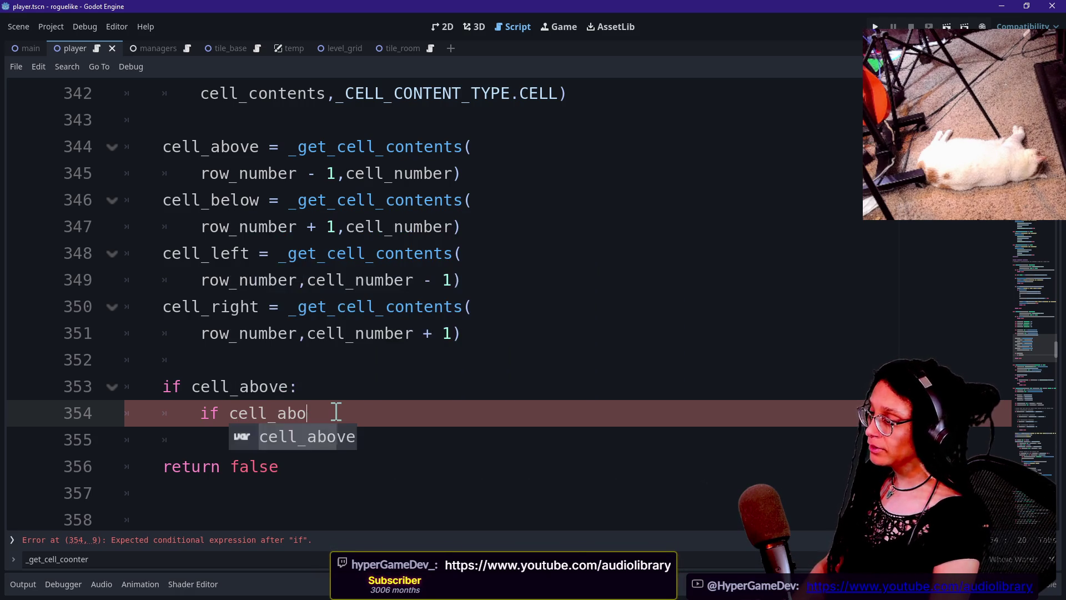
key(BackSpace)
key(BackSpace)
key(BackSpace)
key(BackSpace)
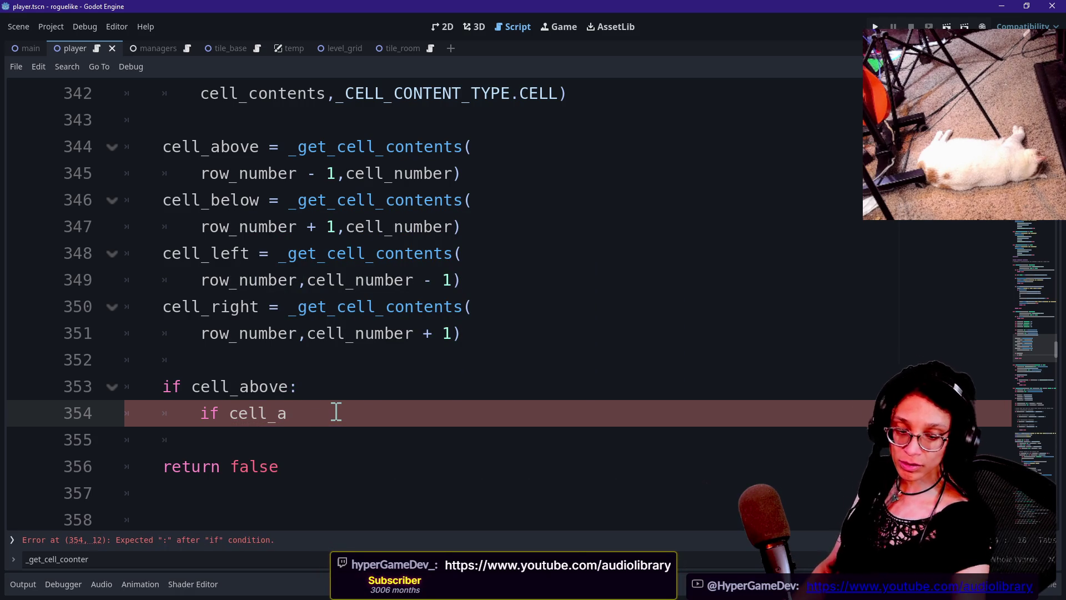
text(\\\)
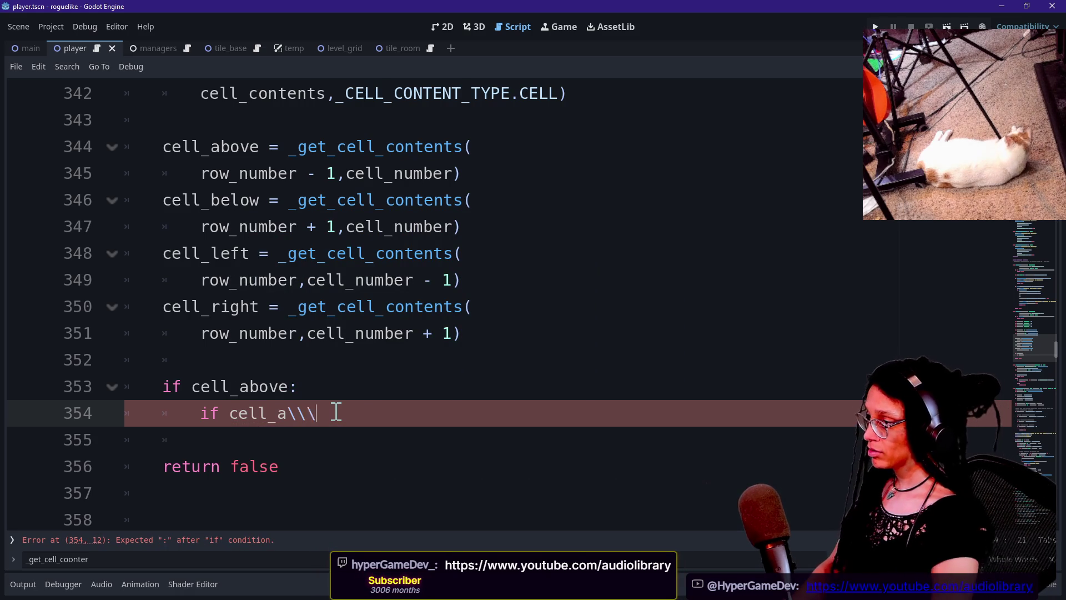
key(BackSpace)
key(BackSpace)
key(BackSpace)
text(_get_)
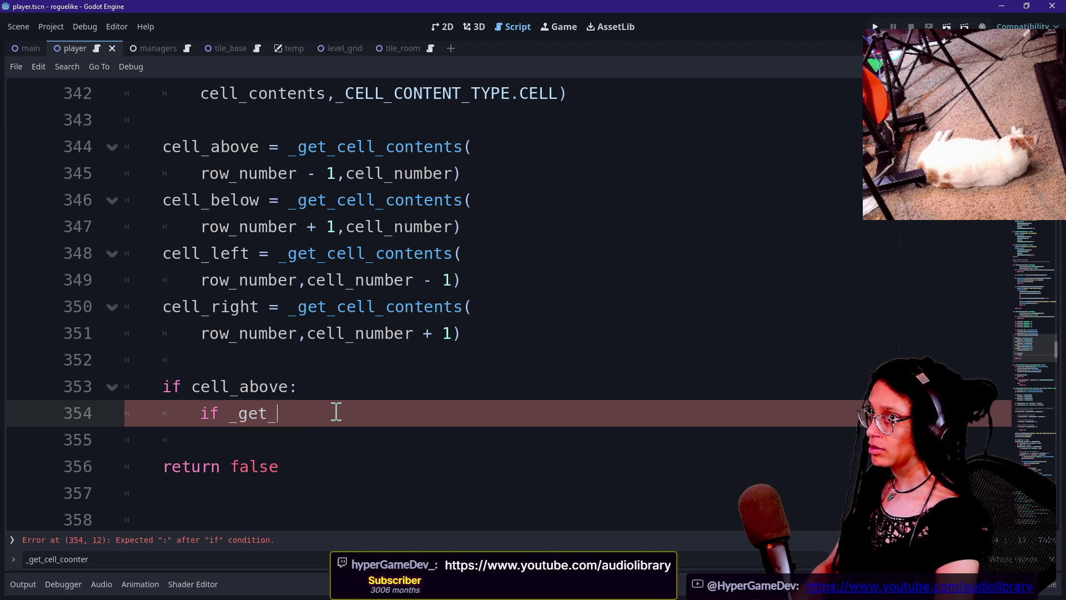
text(content)
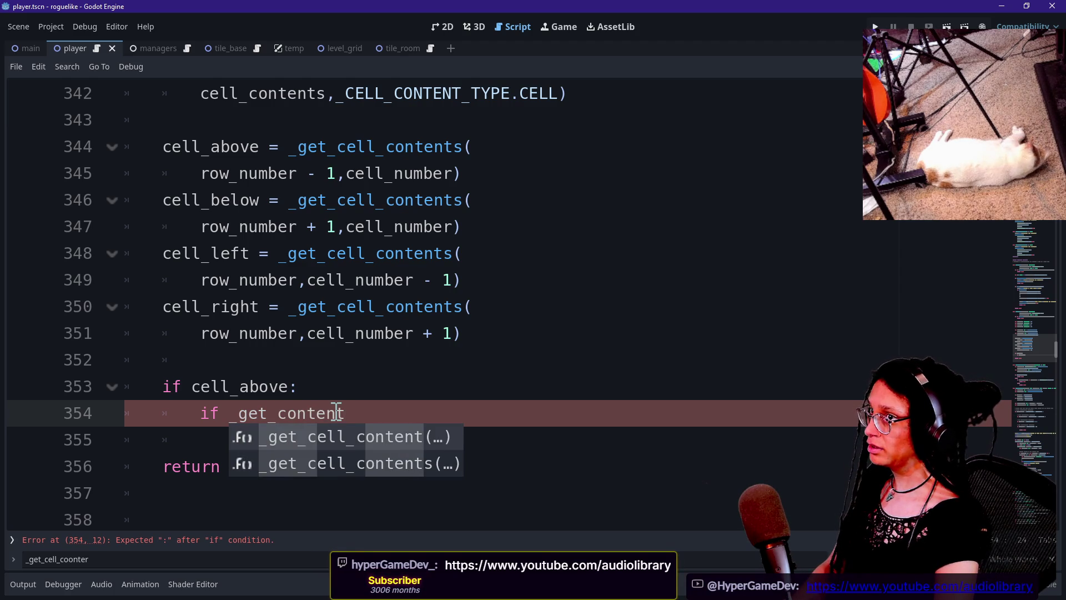
key(Return)
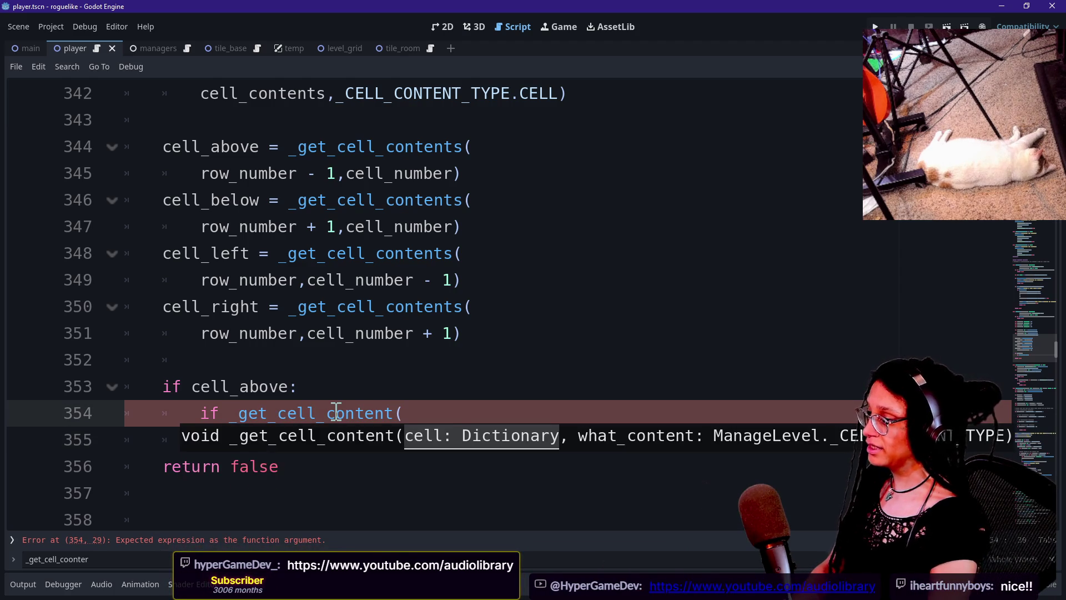
key(BackSpace)
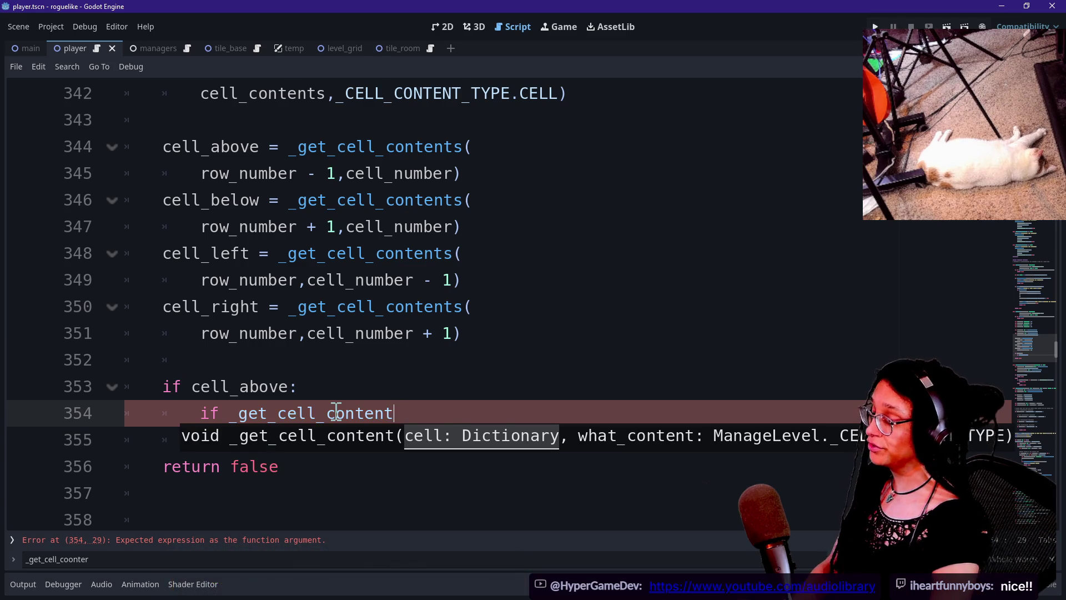
text(()
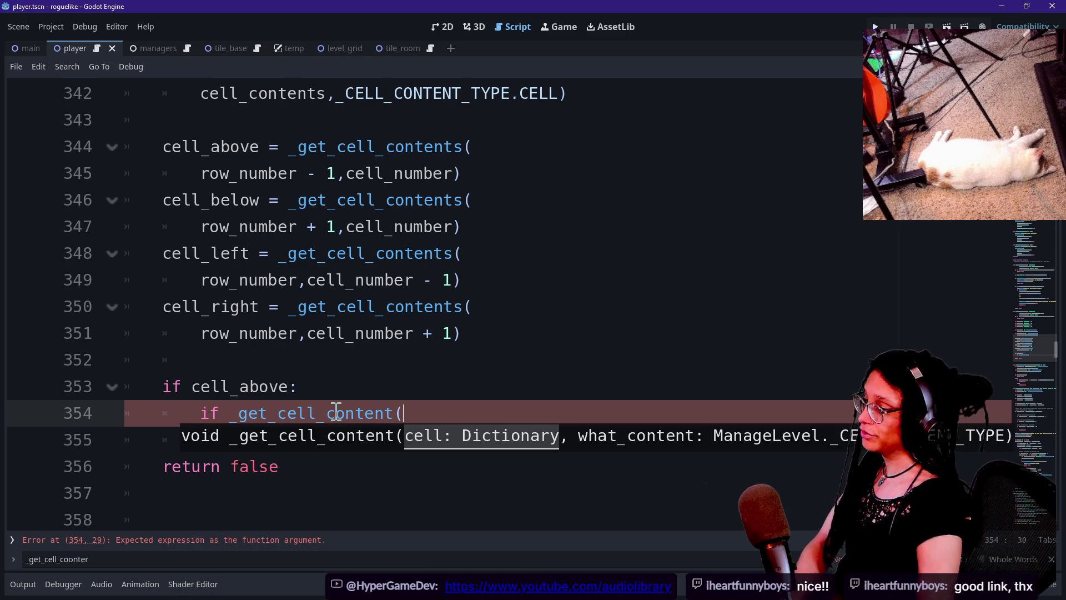
key(BackSpace)
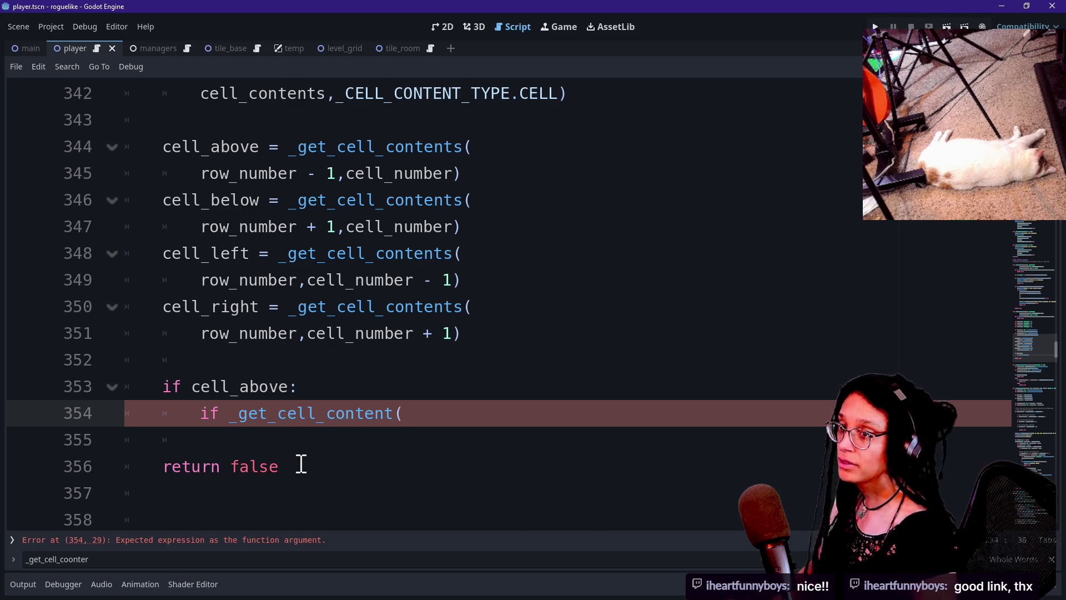
key(alt+Tab)
click(267, 15)
Open the channel from the YT bookmarks, close it, and bring YouTube Studio's Channel content over the chats.
click(381, 99)
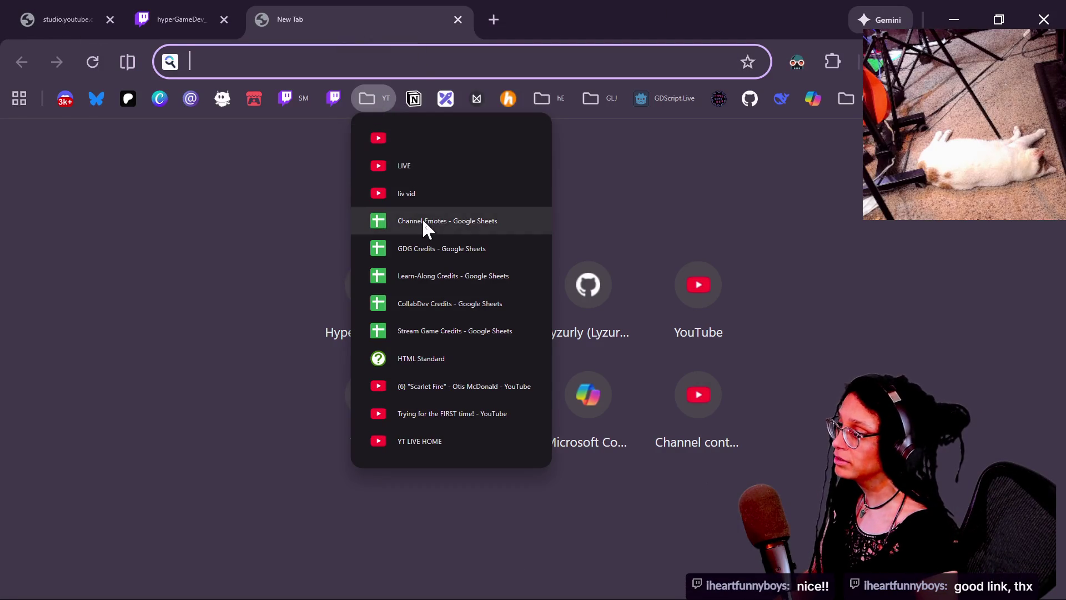
click(389, 138)
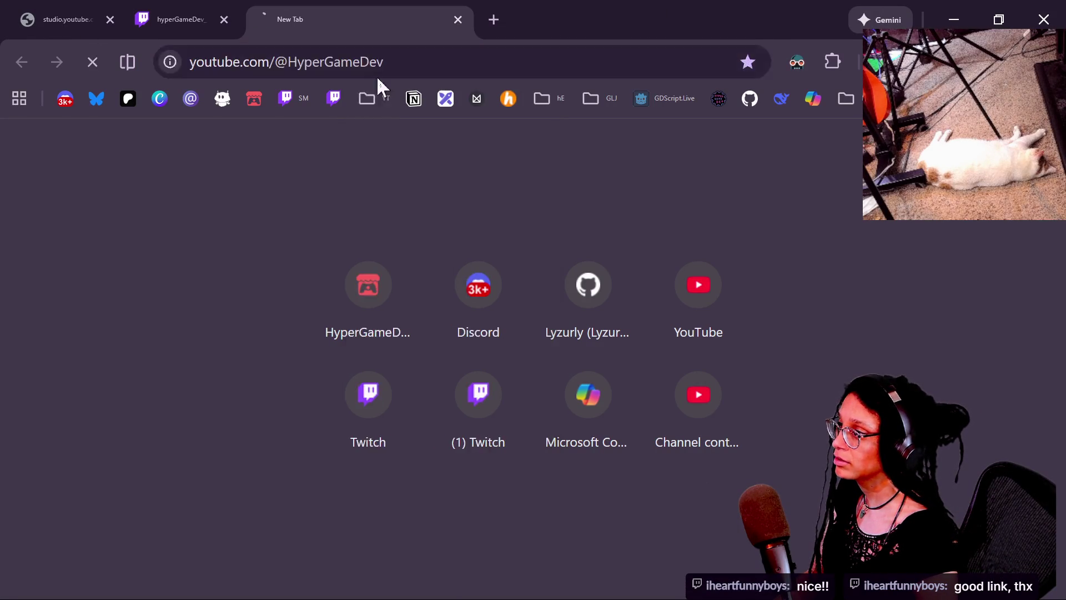
key(ctrl+w)
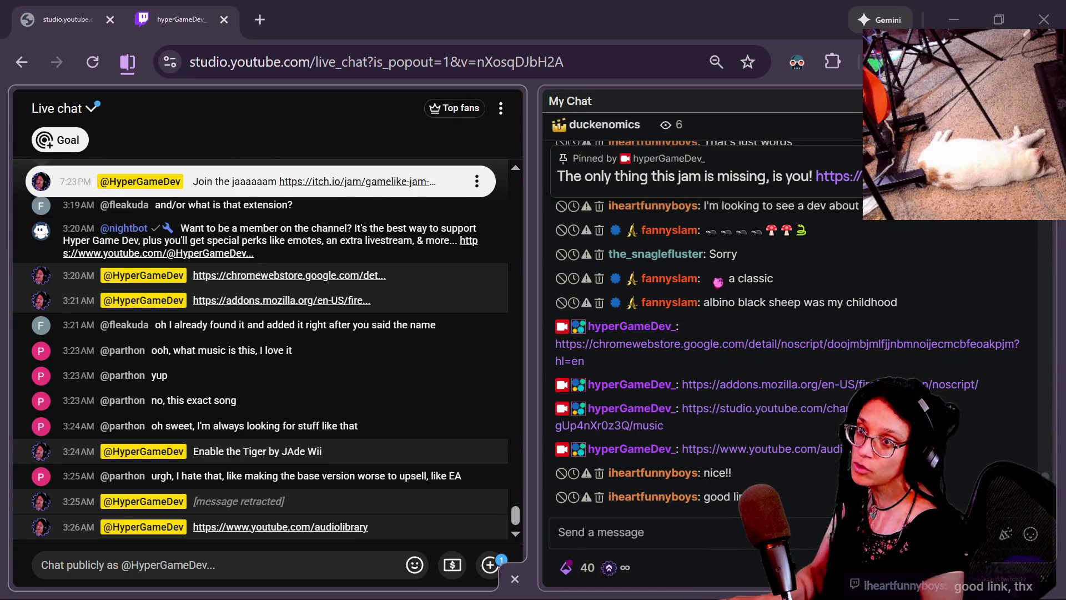
mouse_move(1065, 163)
mouse_down()
mouse_move(418, 151)
mouse_move(289, 90)
mouse_move(264, 38)
mouse_up()
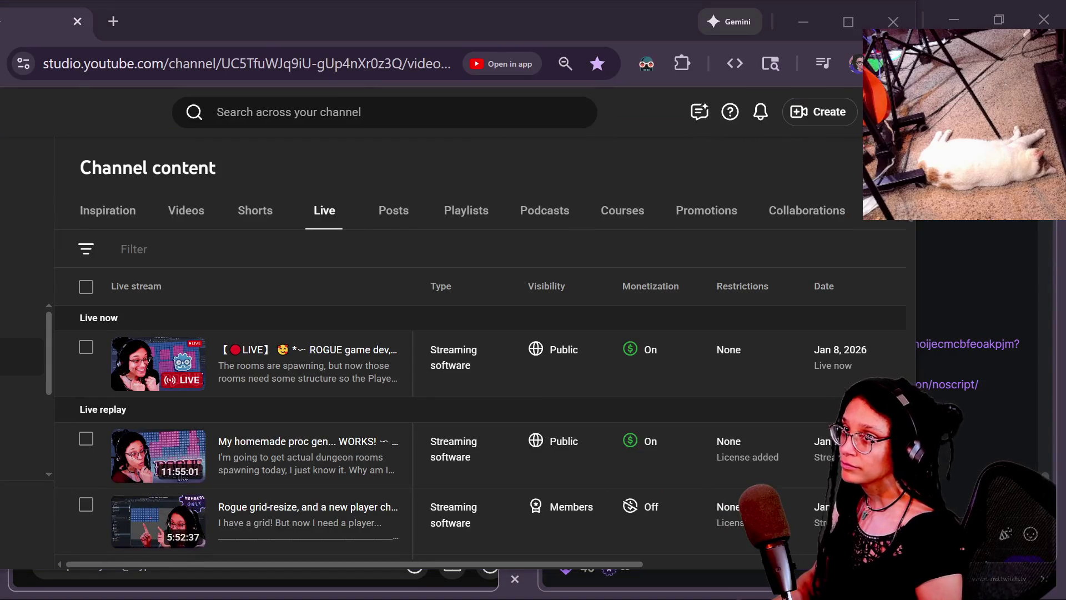
Inspect the live stream's monetization options in the Live list without changing them.
scroll(652, 352, right, 5)
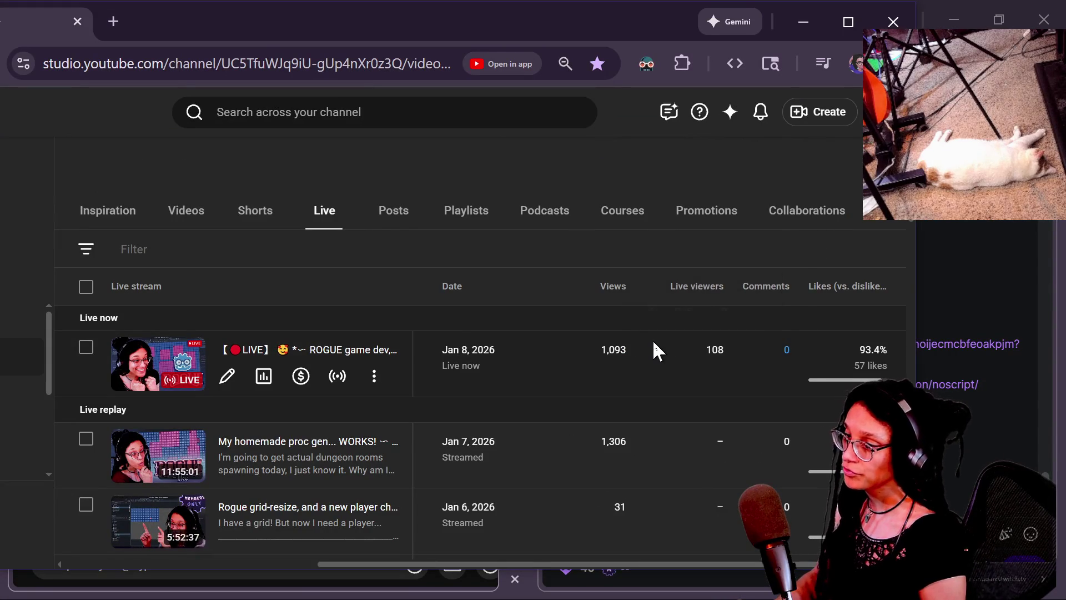
scroll(505, 339, left, 5)
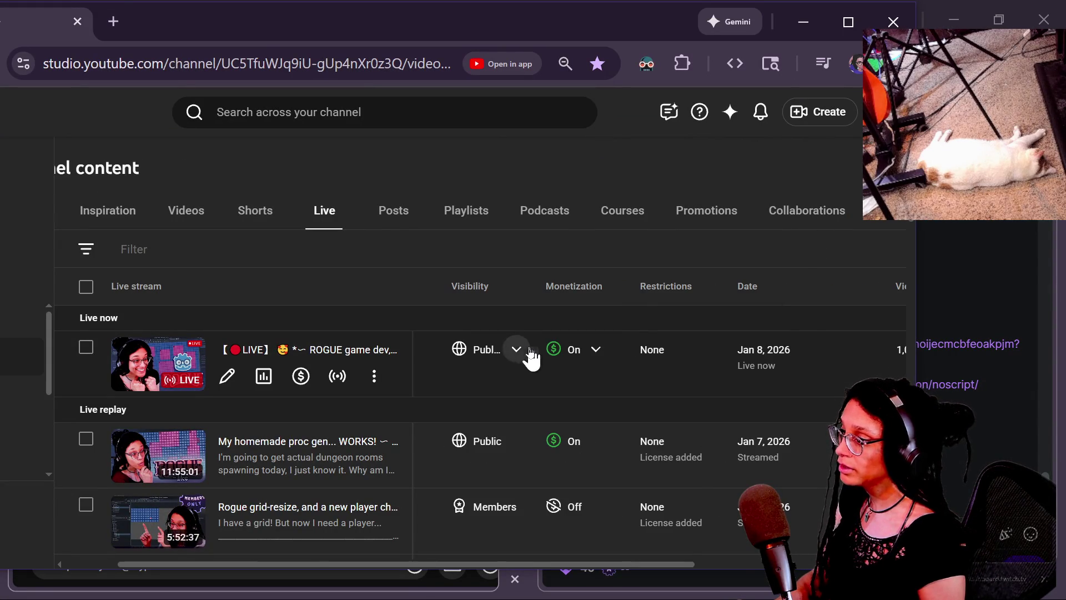
scroll(552, 359, left, 2)
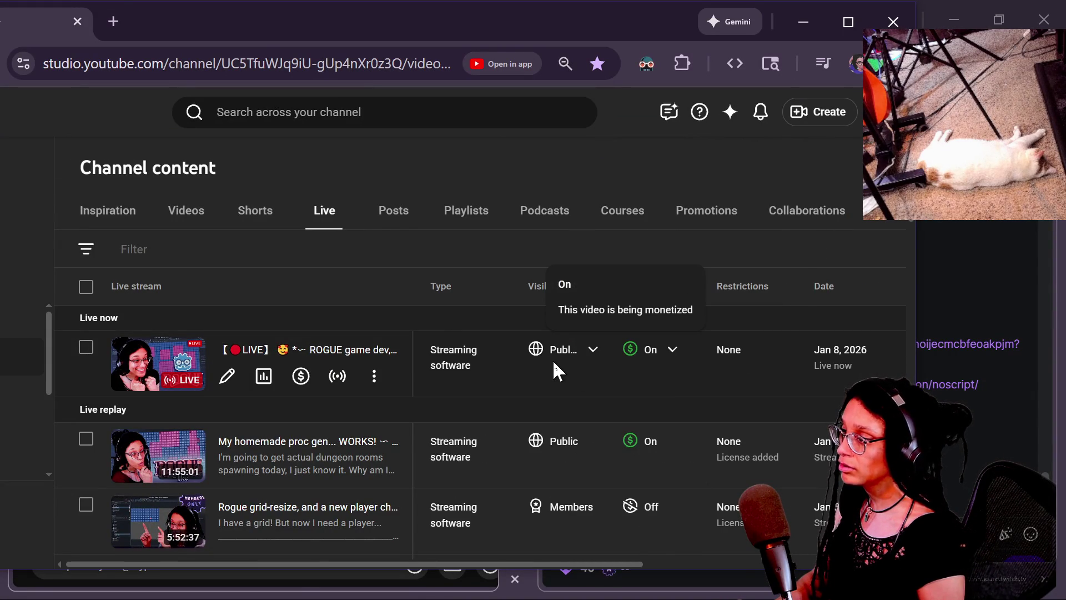
scroll(696, 376, right, 5)
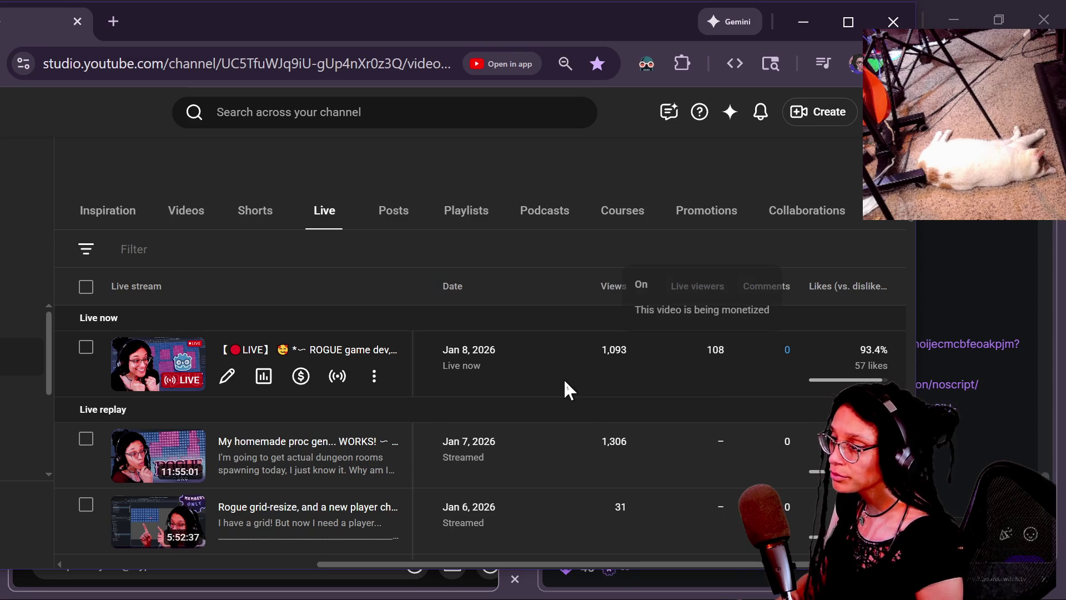
scroll(564, 379, left, 5)
click(673, 350)
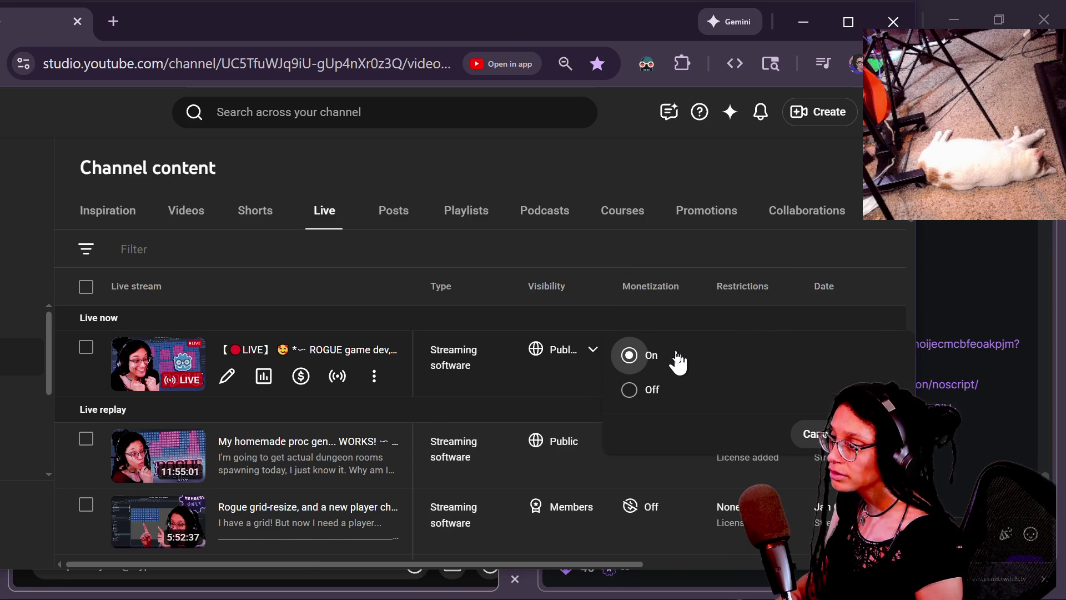
click(618, 316)
Scroll through the streams' licence info, then drag the Channel content window aside.
scroll(552, 352, down, 2)
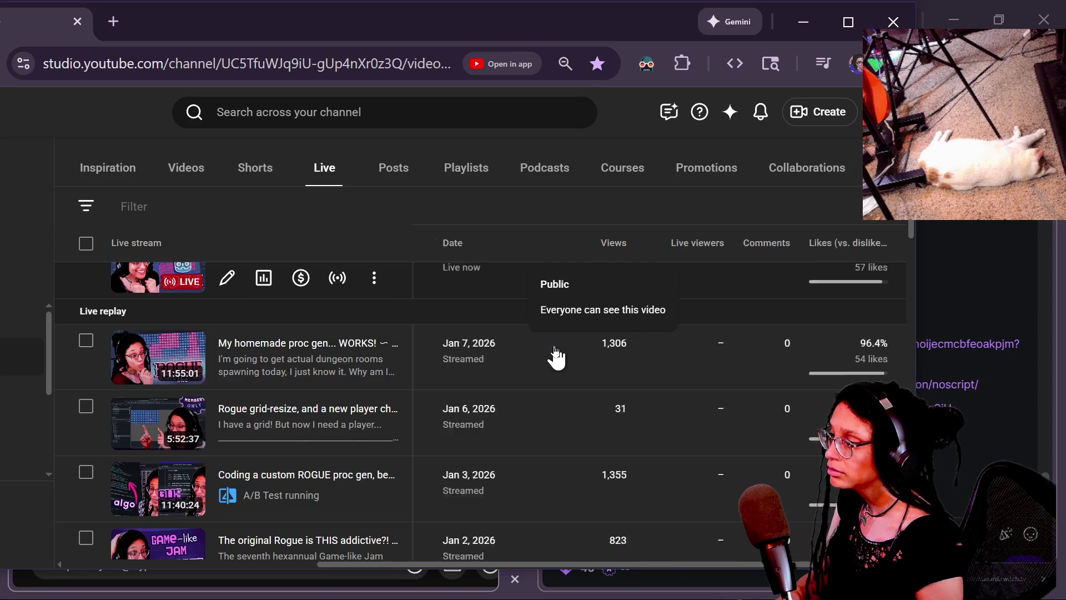
scroll(556, 353, right, 5)
scroll(554, 355, left, 5)
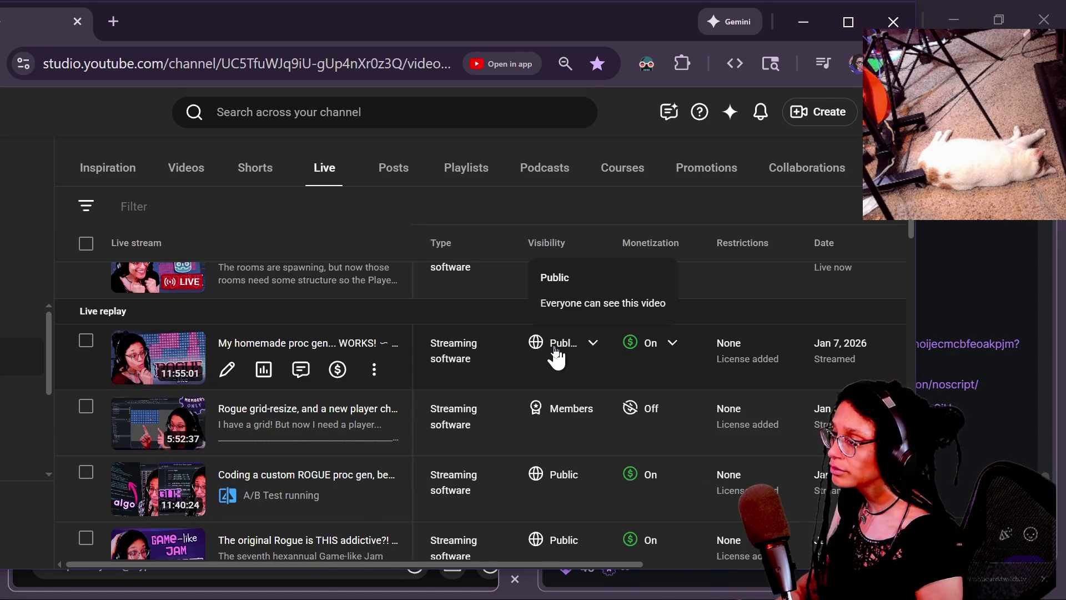
scroll(566, 414, up, 2)
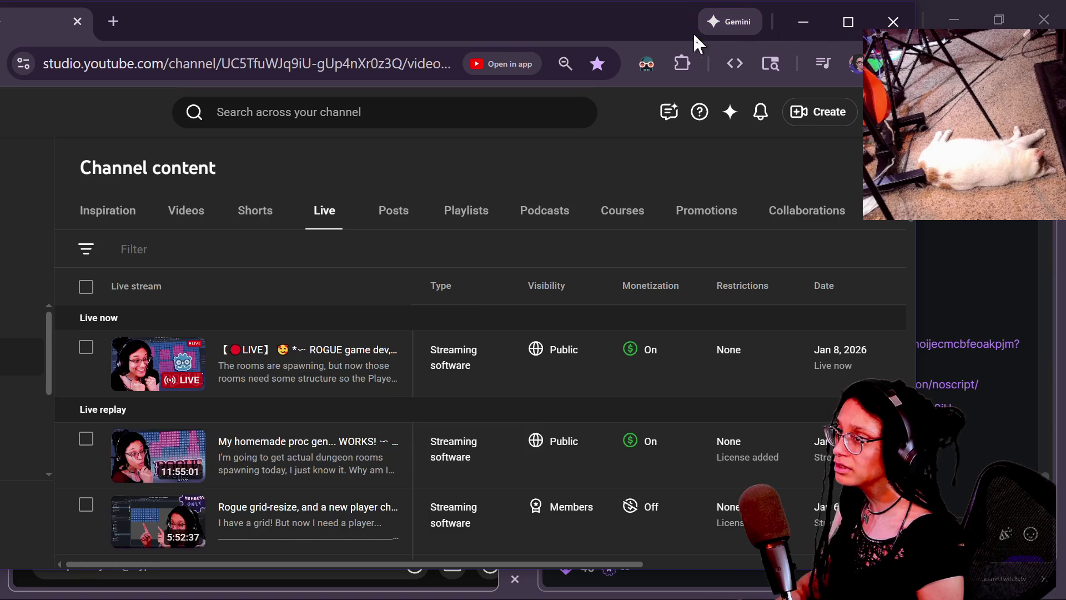
scroll(769, 382, down, 2)
mouse_move(734, 361)
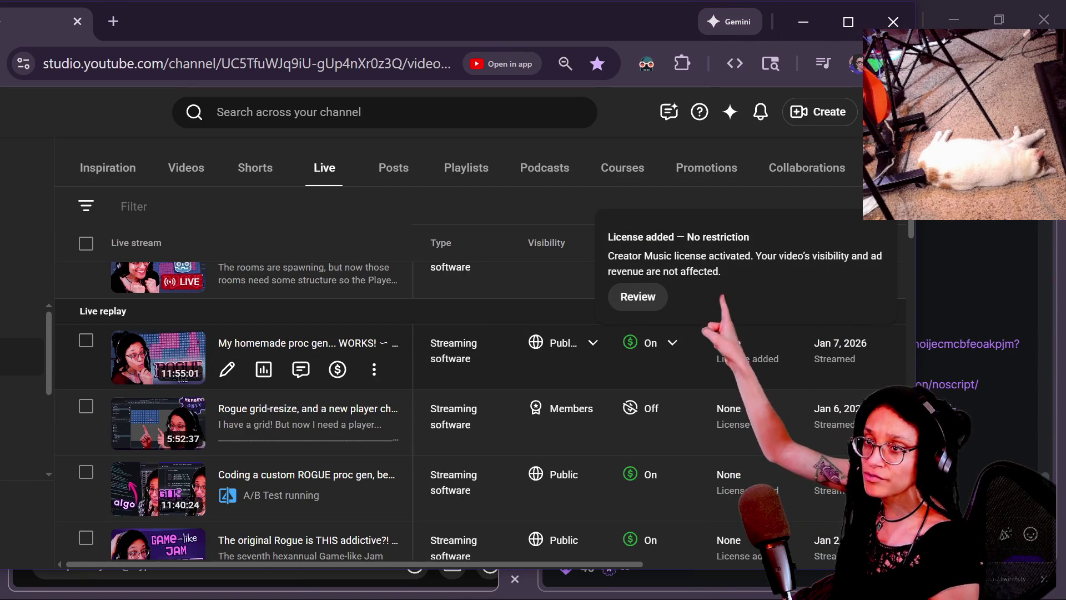
mouse_move(740, 439)
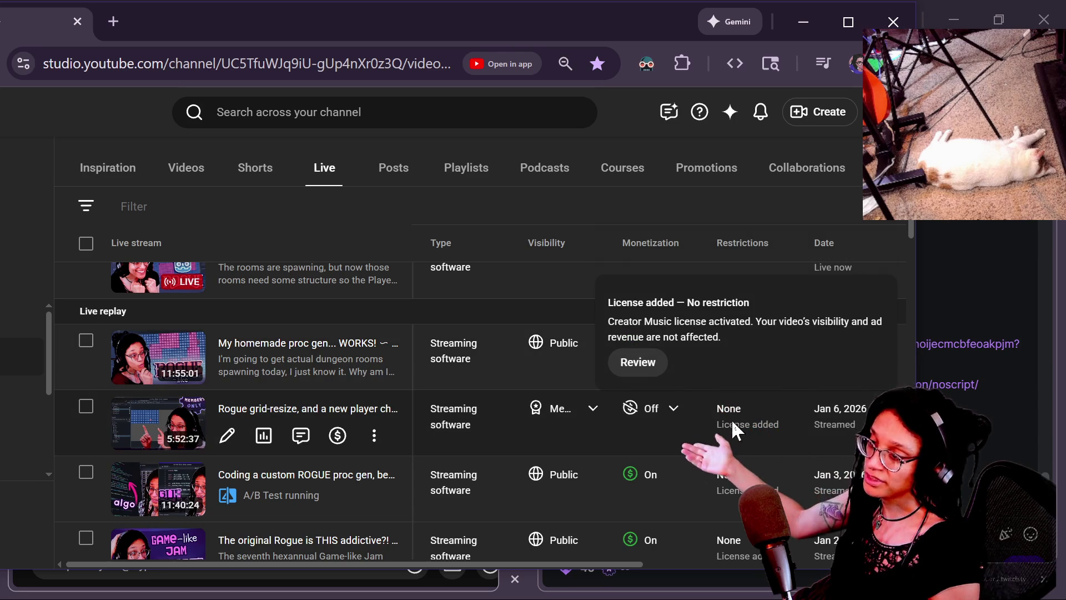
scroll(733, 445, down, 2)
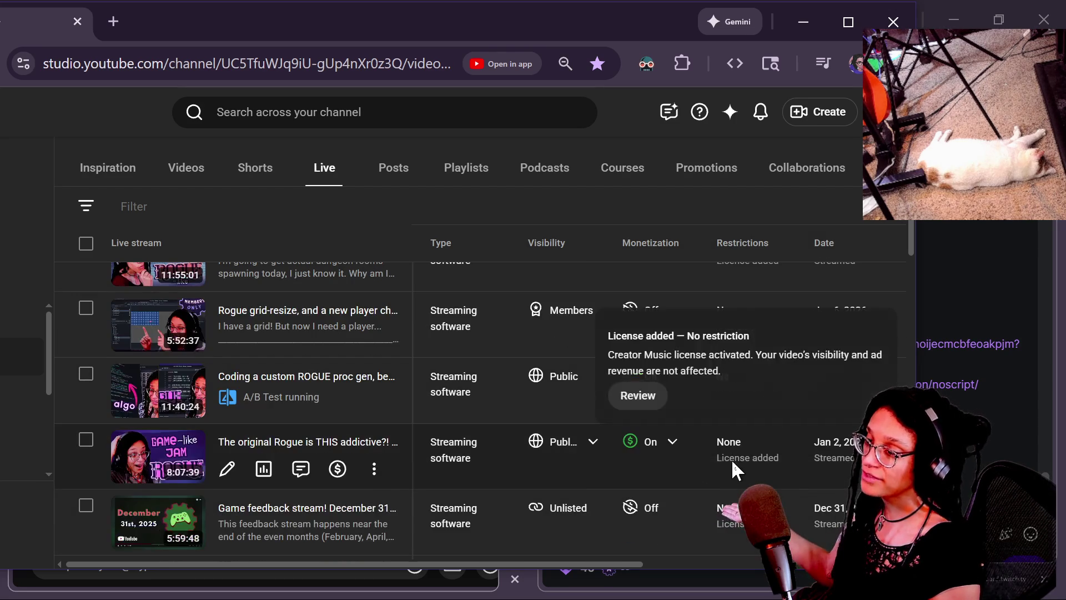
scroll(732, 465, down, 2)
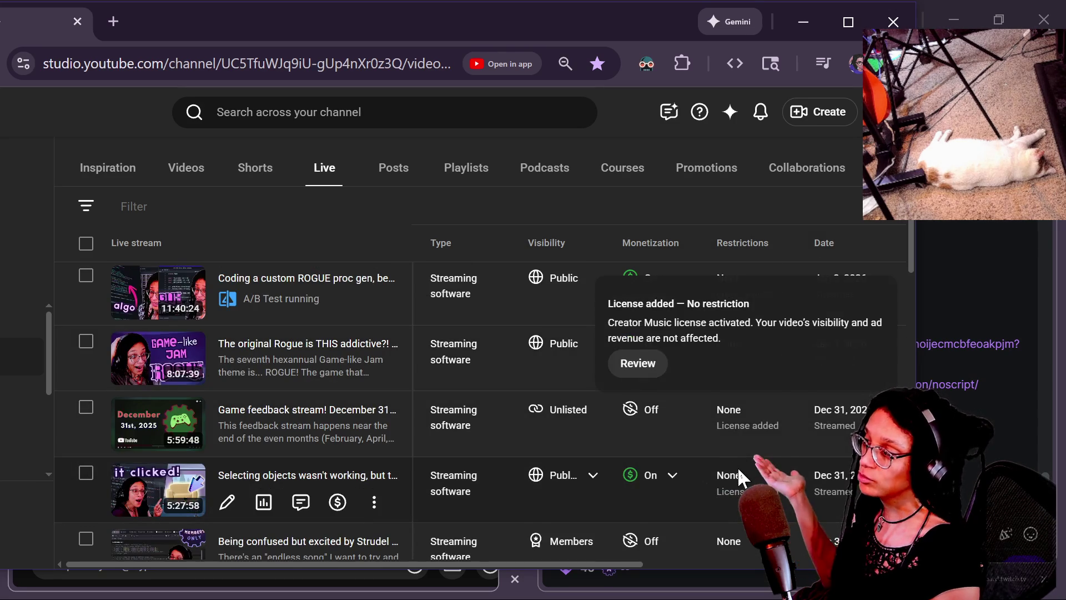
scroll(737, 469, down, 1)
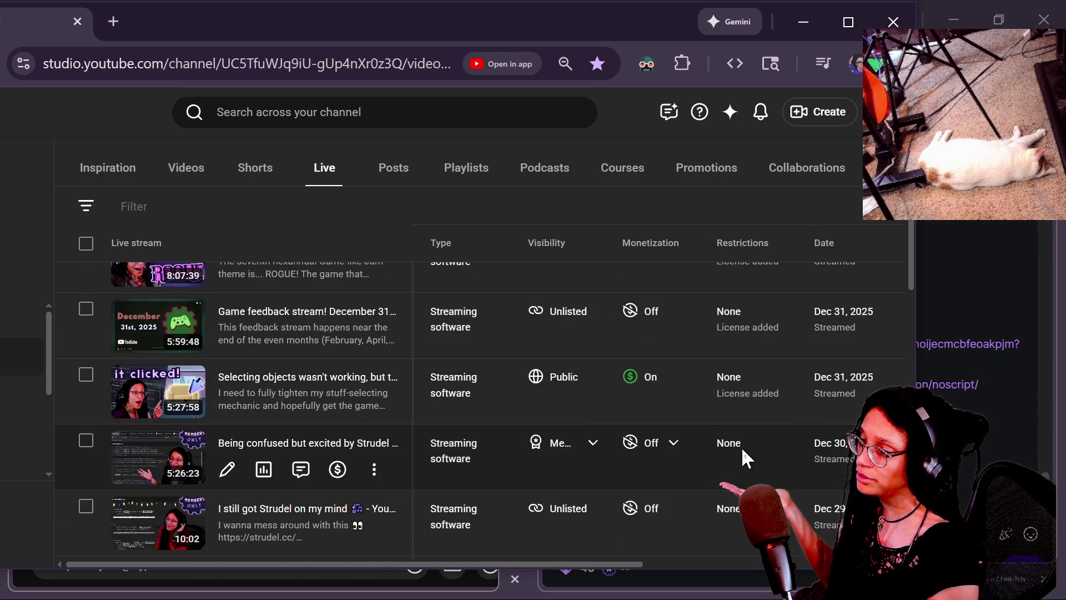
scroll(742, 438, down, 1)
scroll(742, 403, down, 5)
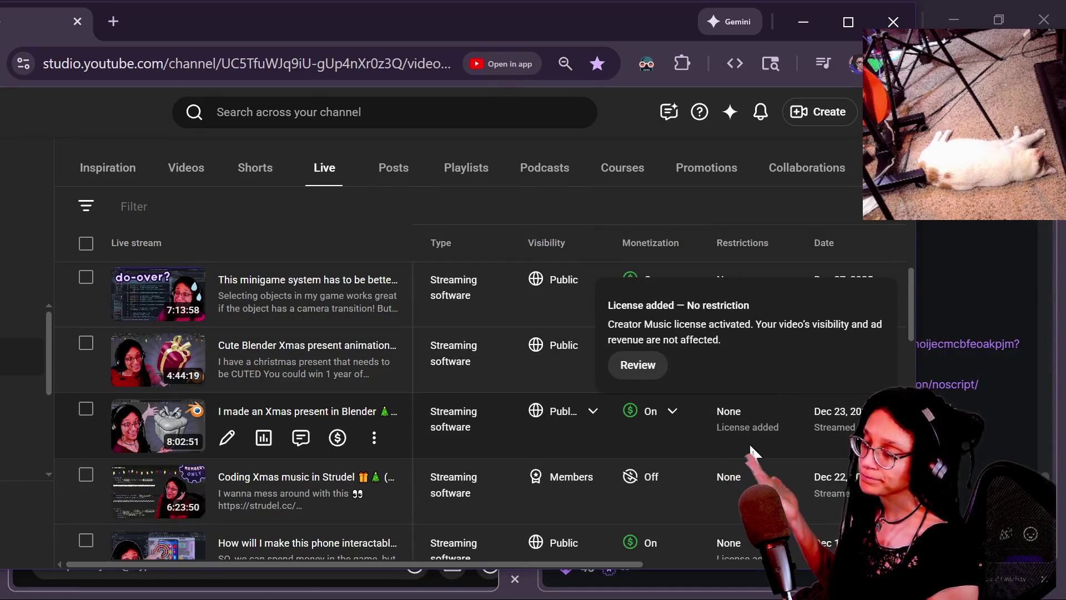
scroll(744, 436, up, 10)
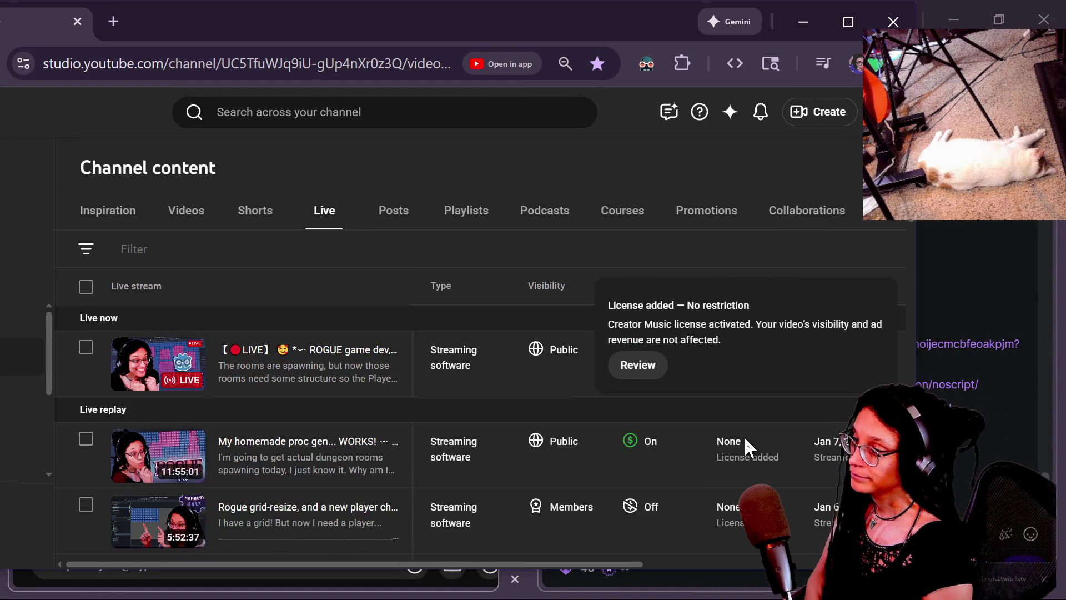
drag(523, 26, 0, 26)
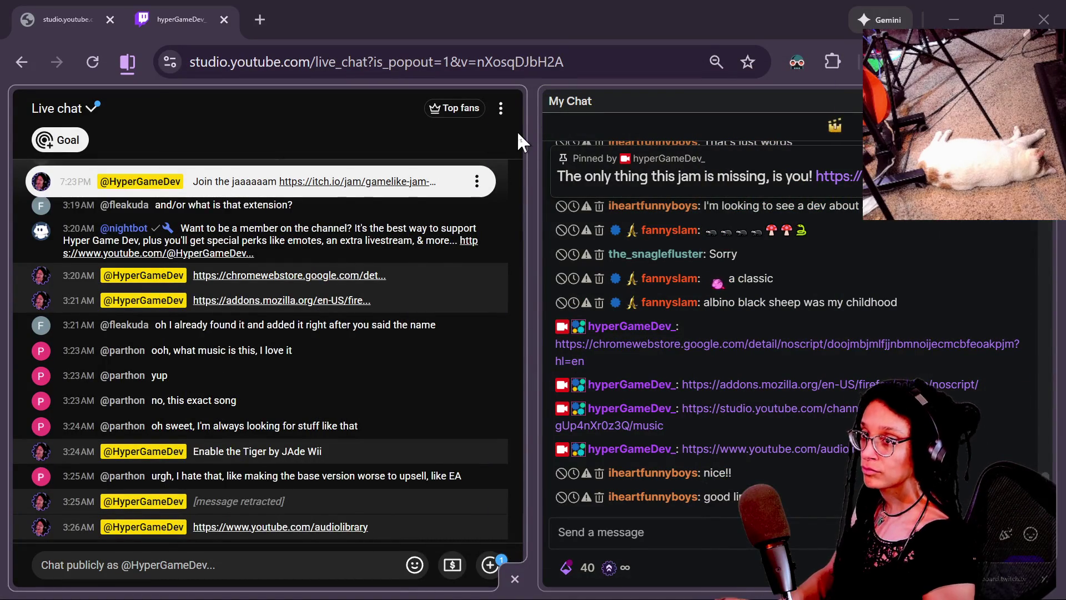
Continue the check under if cell_above as 'if _get_cell_content(cell_above,_'.
key(alt+Tab)
click(487, 359)
click(507, 392)
click(513, 402)
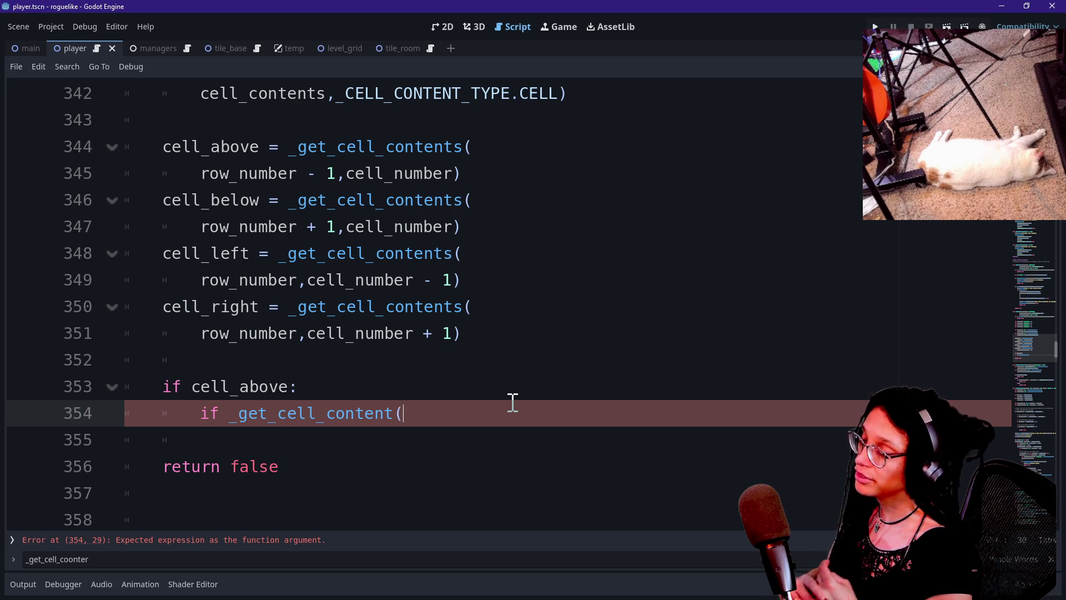
key(BackSpace)
text(cell_above,)
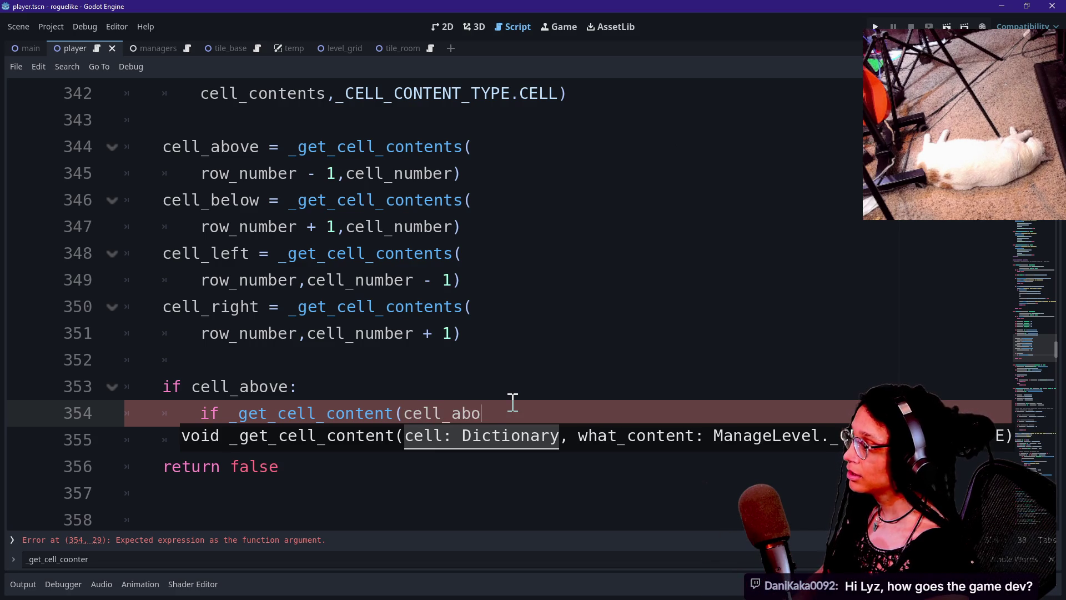
text(_)
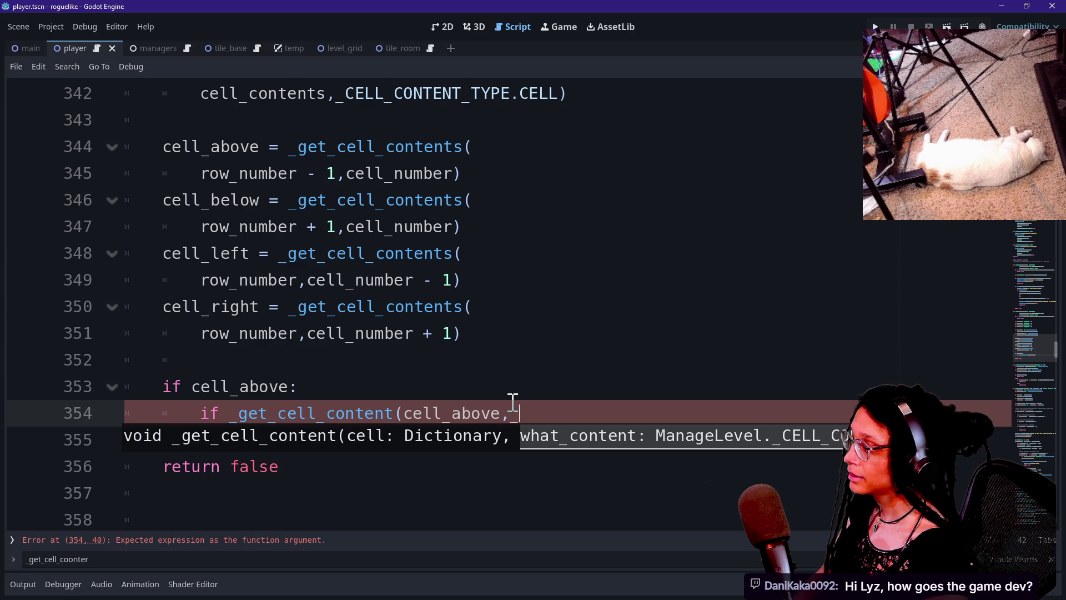
Remove the stray var line and add a blank line above if cell_above.
click(504, 387)
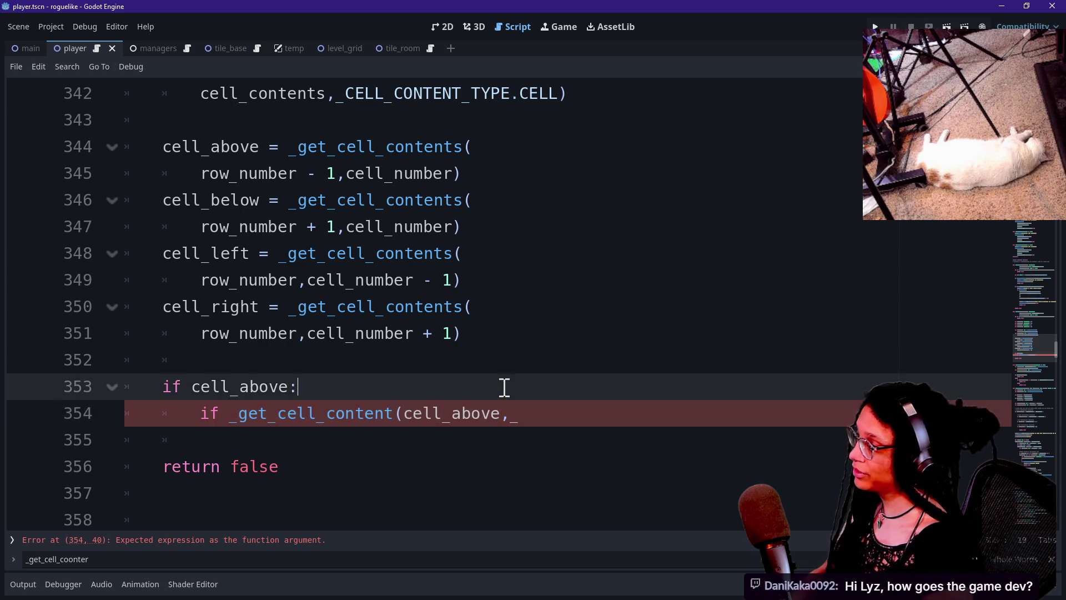
key(Return)
text(var)
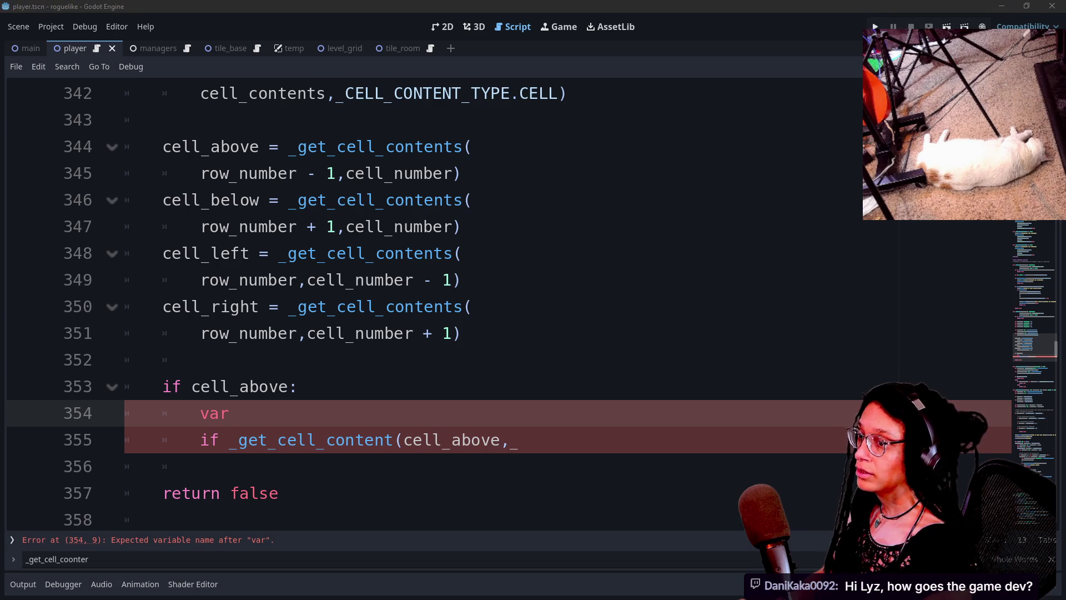
click(397, 367)
drag(346, 412, 376, 386)
key(BackSpace)
click(357, 362)
key(Return)
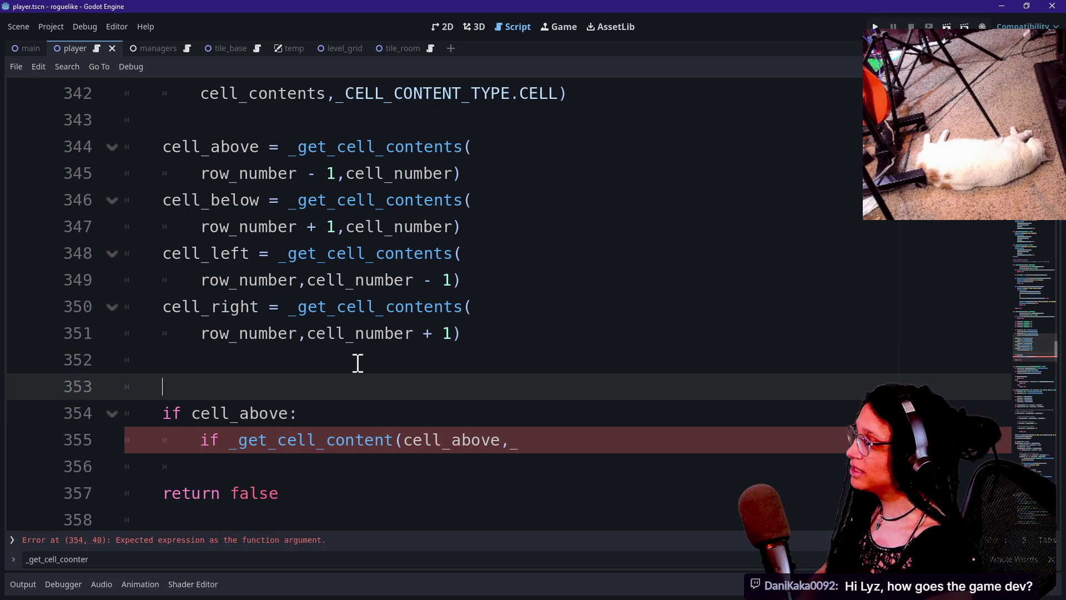
key(ctrl+z)
key(ctrl+z)
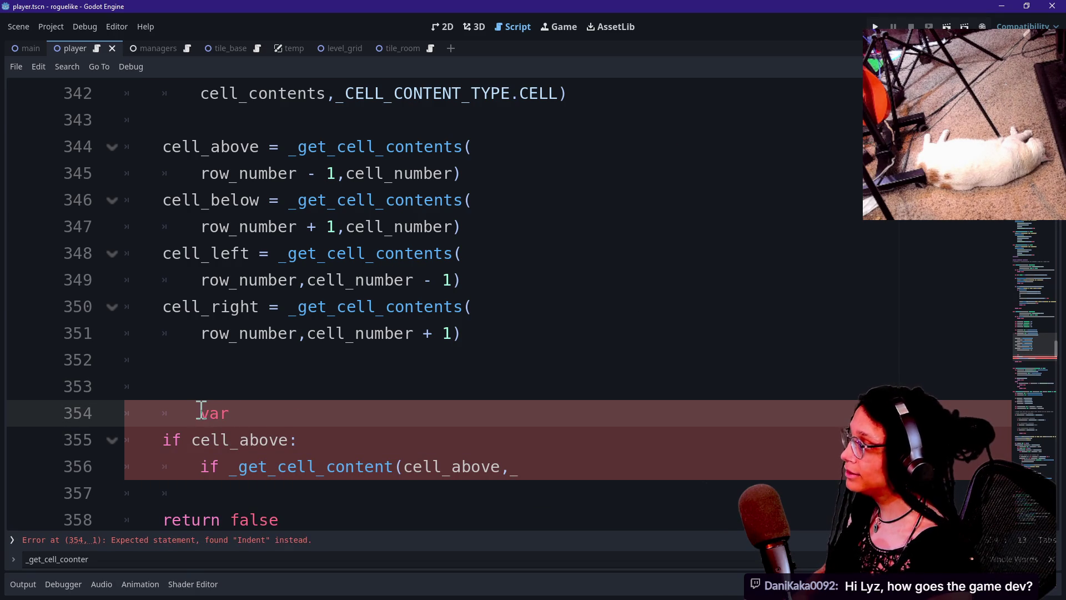
Comment out the unfinished var and cell_above check lines 354–356 with Ctrl+K.
drag(556, 386, 435, 200)
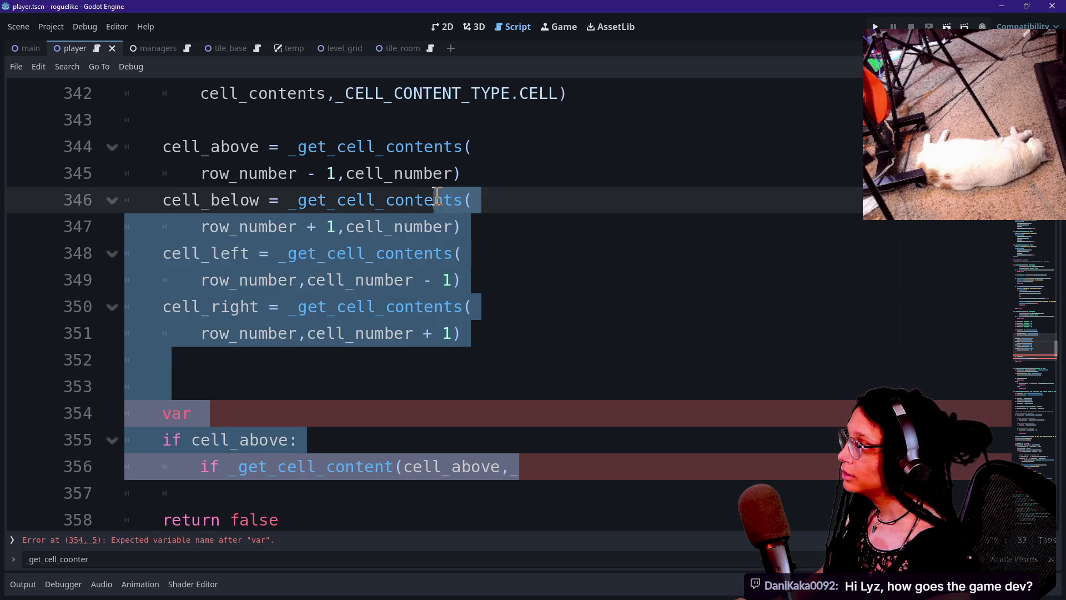
scroll(438, 198, up, 3)
scroll(438, 197, up, 4)
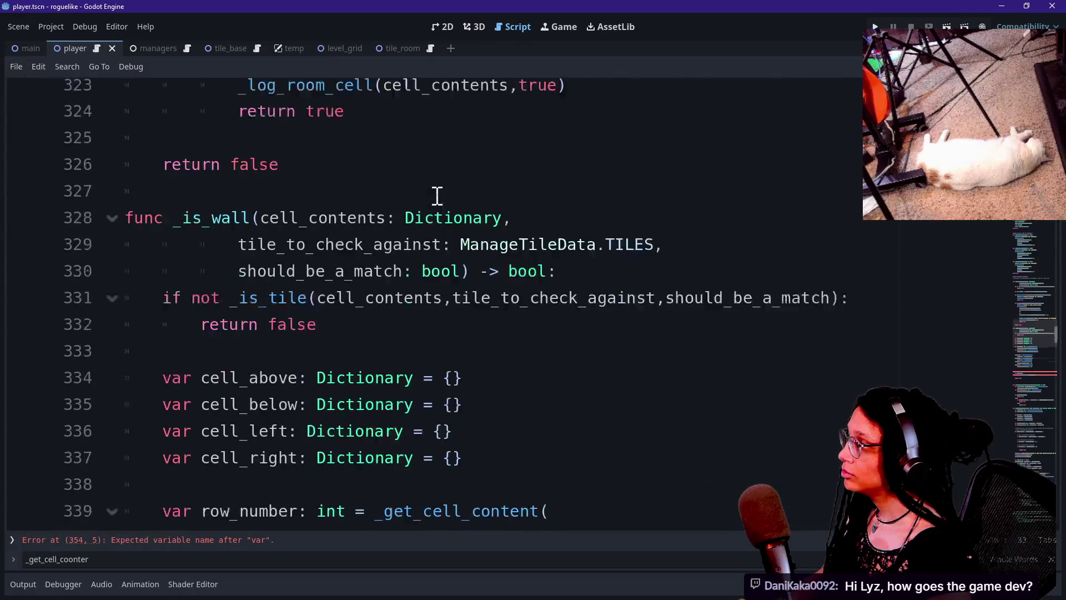
scroll(438, 197, down, 2)
drag(1033, 340, 1028, 347)
click(518, 377)
drag(507, 357, 534, 396)
key(ctrl+k)
Search the script for 'generate_tile' to jump to the tile-generation code.
scroll(642, 219, up, 15)
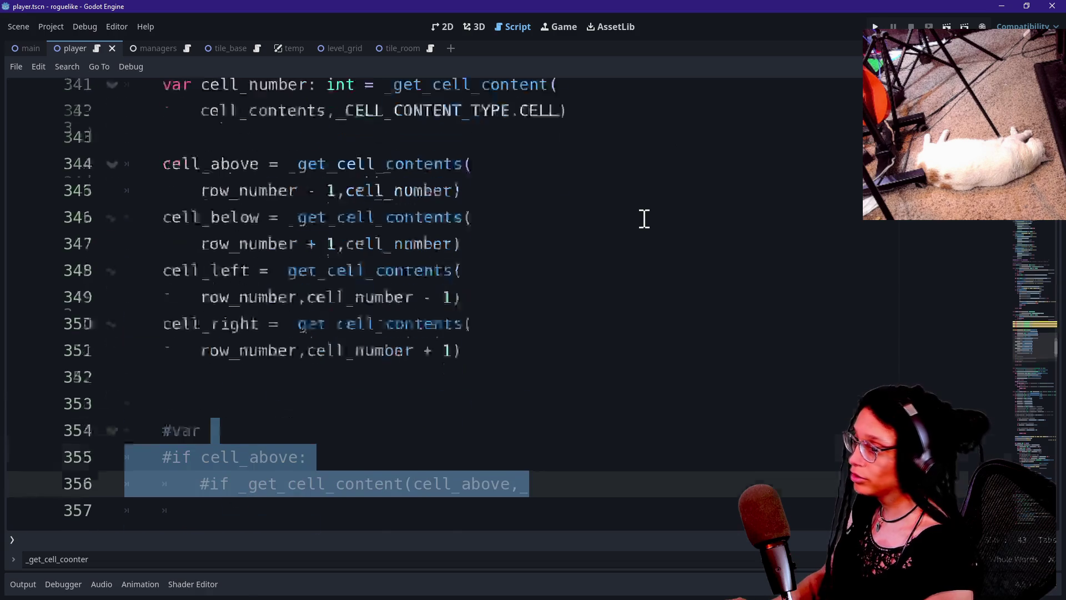
scroll(644, 218, up, 20)
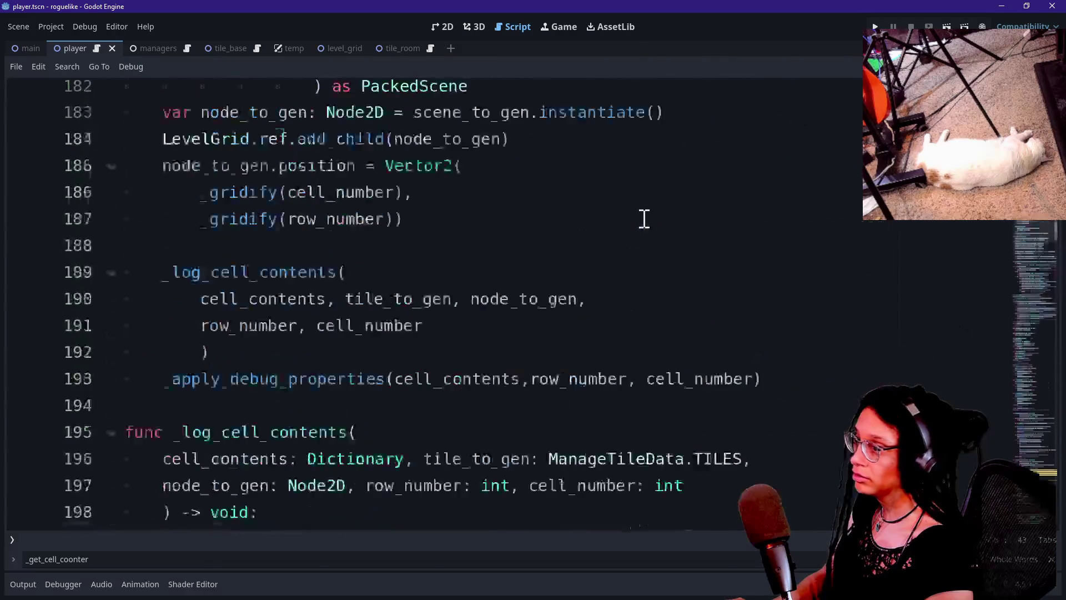
scroll(645, 218, up, 8)
scroll(644, 219, down, 1)
scroll(644, 218, up, 3)
scroll(644, 218, down, 2)
scroll(502, 276, up, 6)
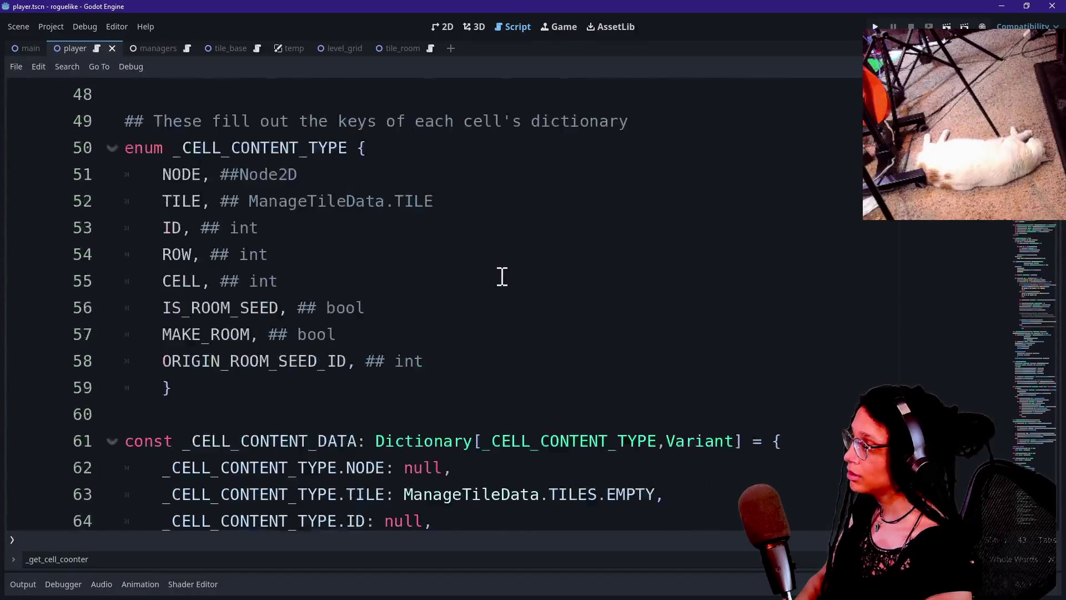
scroll(501, 276, up, 6)
scroll(502, 276, down, 4)
scroll(502, 276, down, 20)
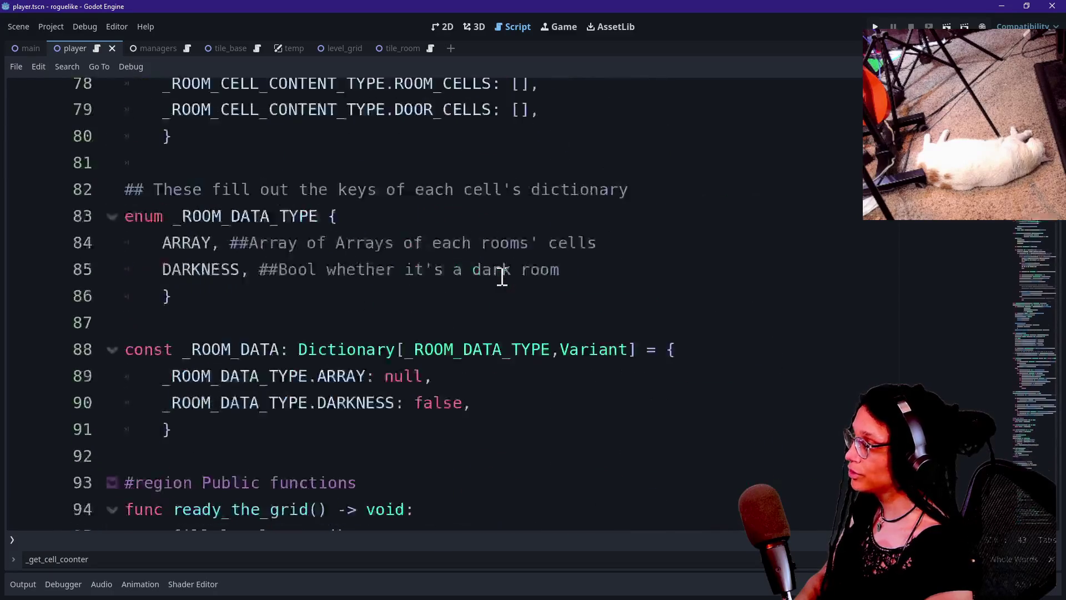
scroll(502, 276, up, 2)
scroll(502, 276, up, 3)
scroll(502, 276, down, 11)
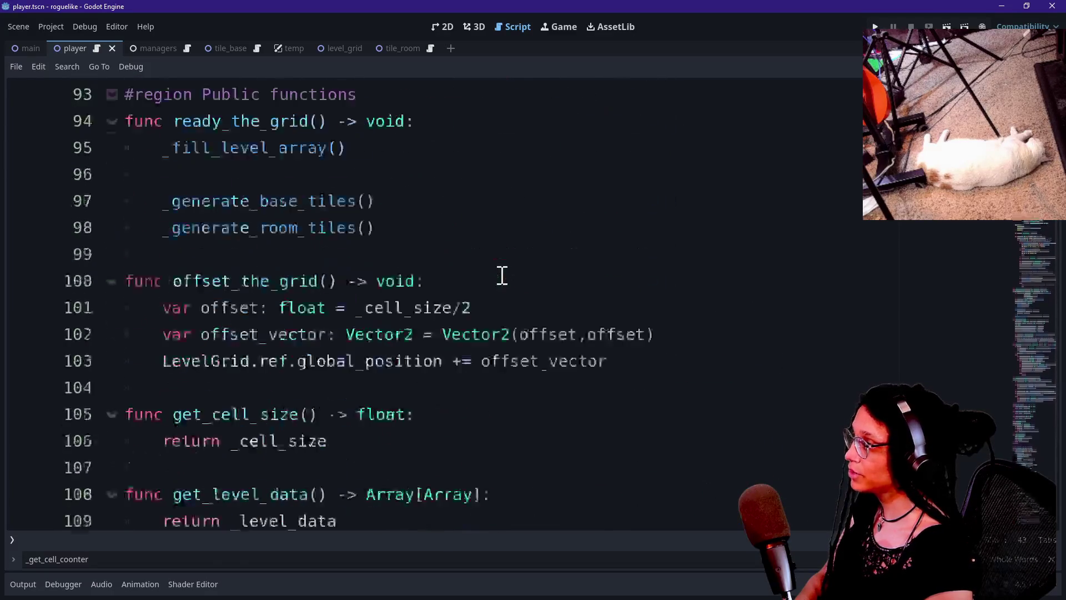
scroll(502, 276, up, 3)
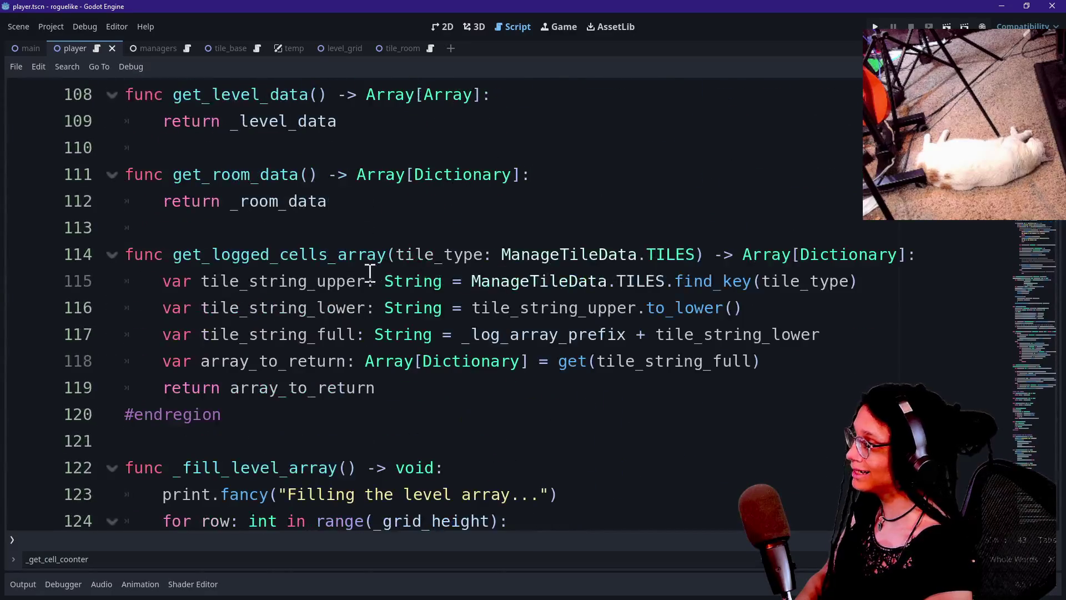
key(ctrl+f)
text(generate_til)
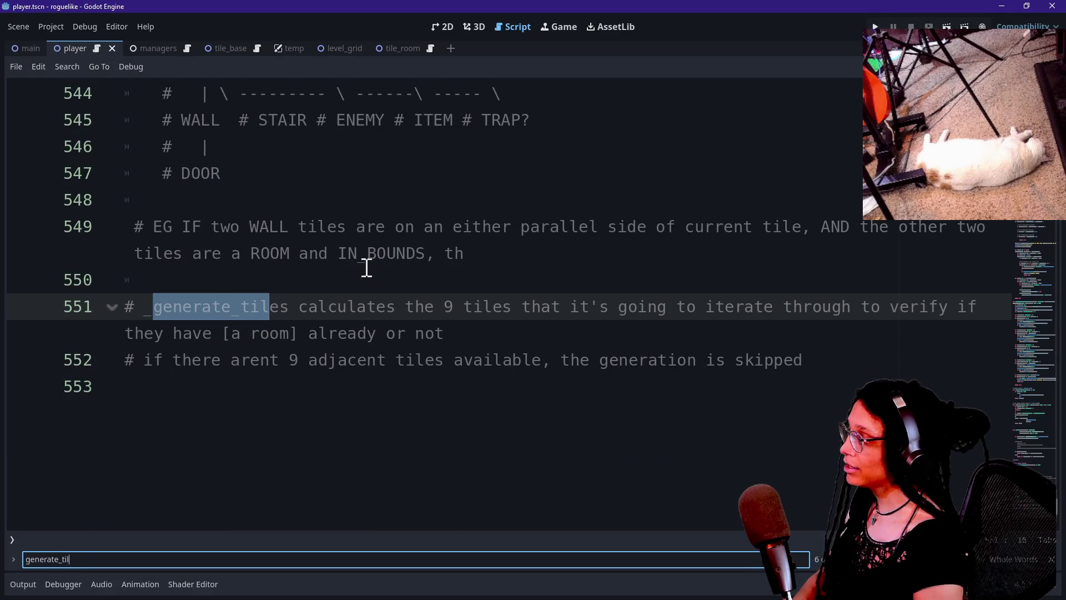
key(BackSpace)
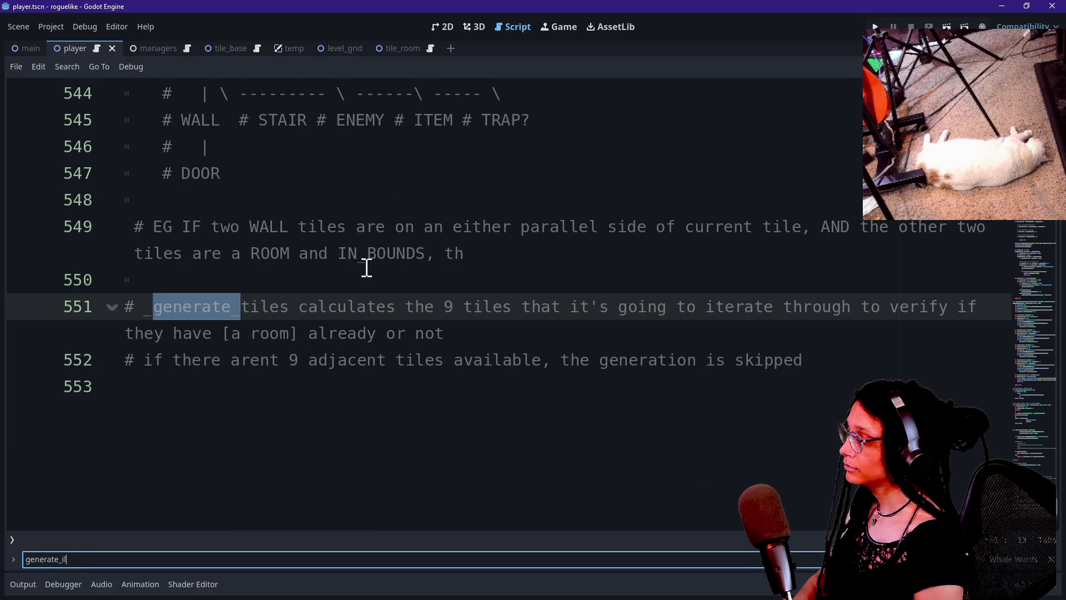
text(tiles)
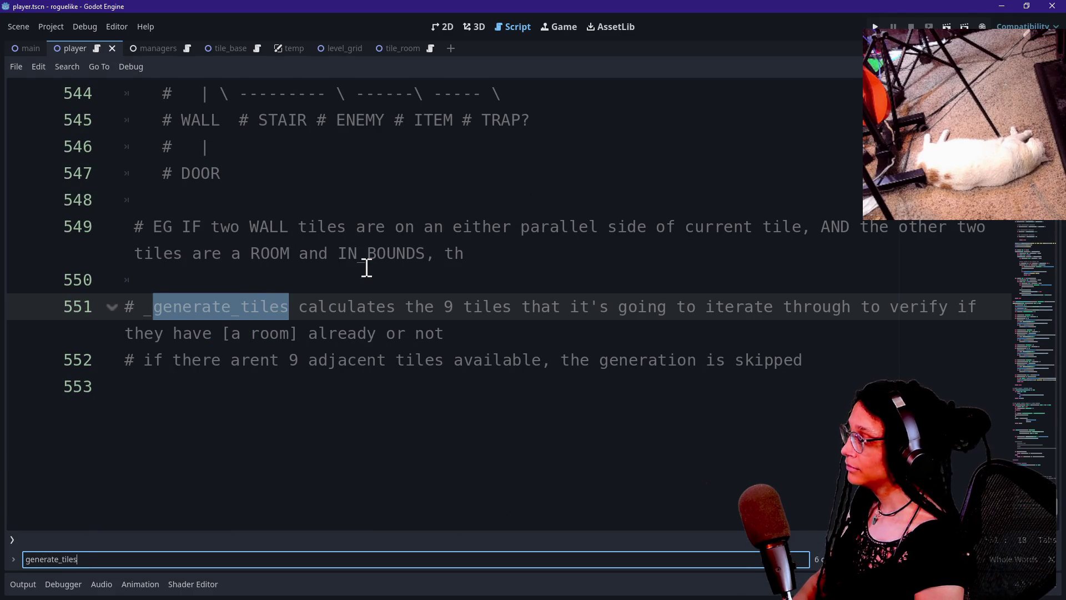
key(Return)
key(Return)
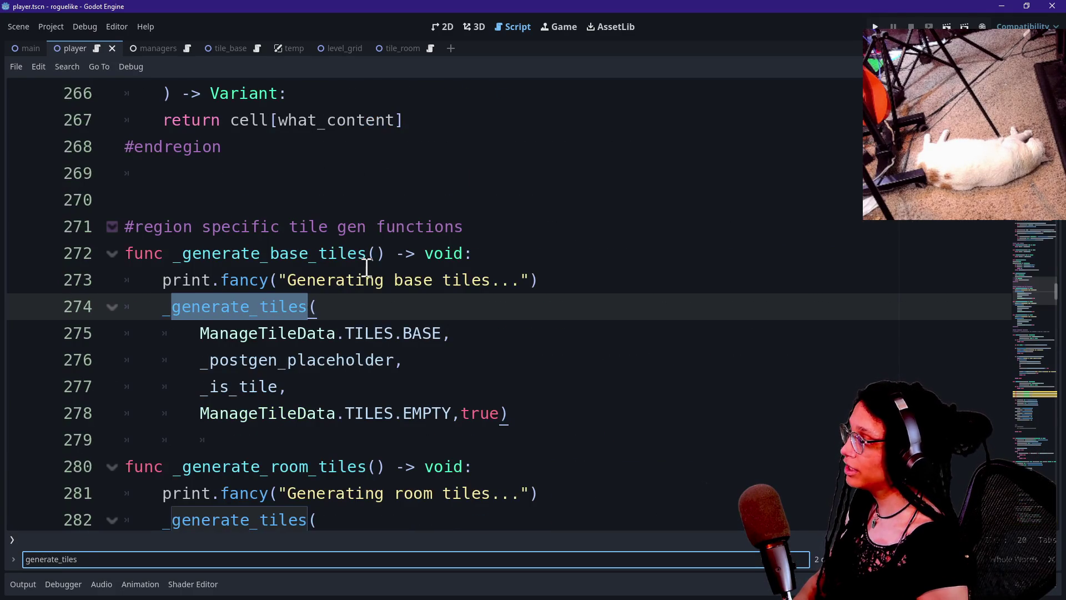
Select the body of _generate_wall_tiles, including its _generate_tiles call.
scroll(367, 268, down, 4)
click(344, 364)
drag(345, 366, 375, 466)
scroll(377, 458, down, 2)
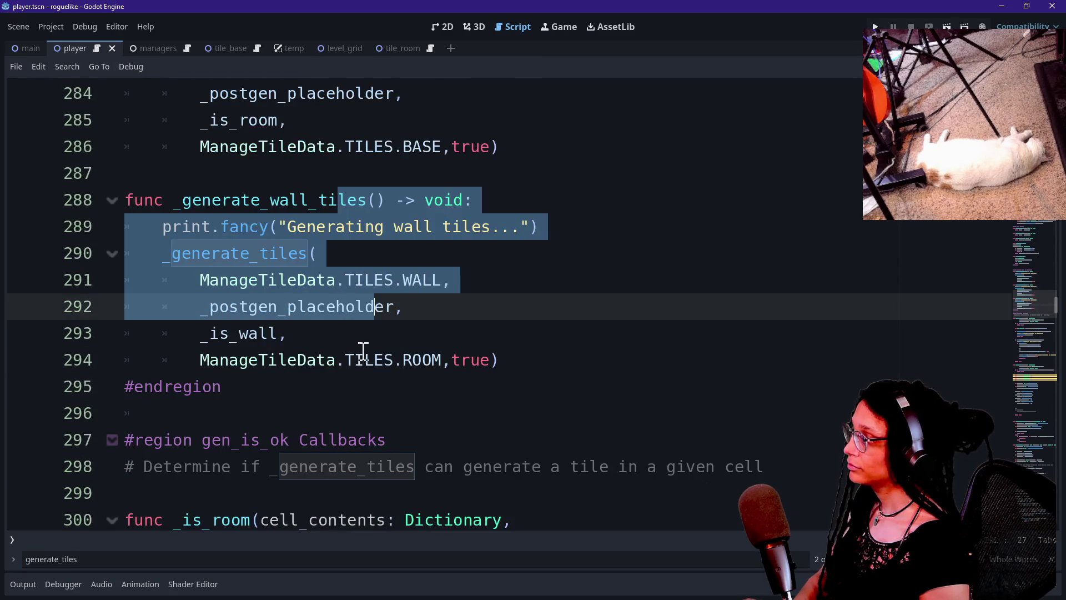
drag(369, 374, 371, 365)
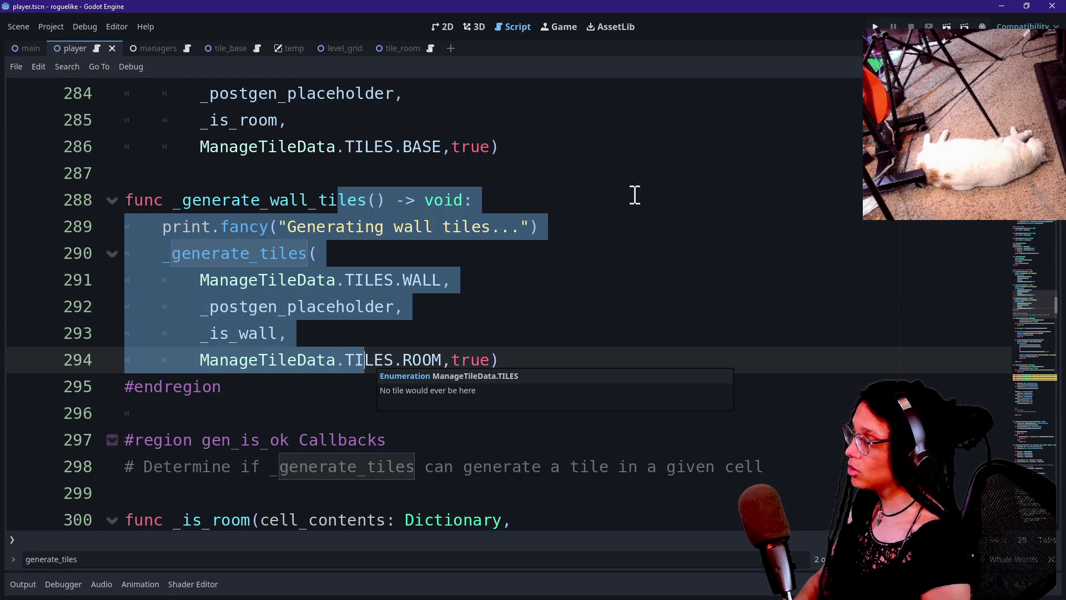
Run the game and follow the error's stack frames to the failing return in _get_cell_contents.
click(876, 27)
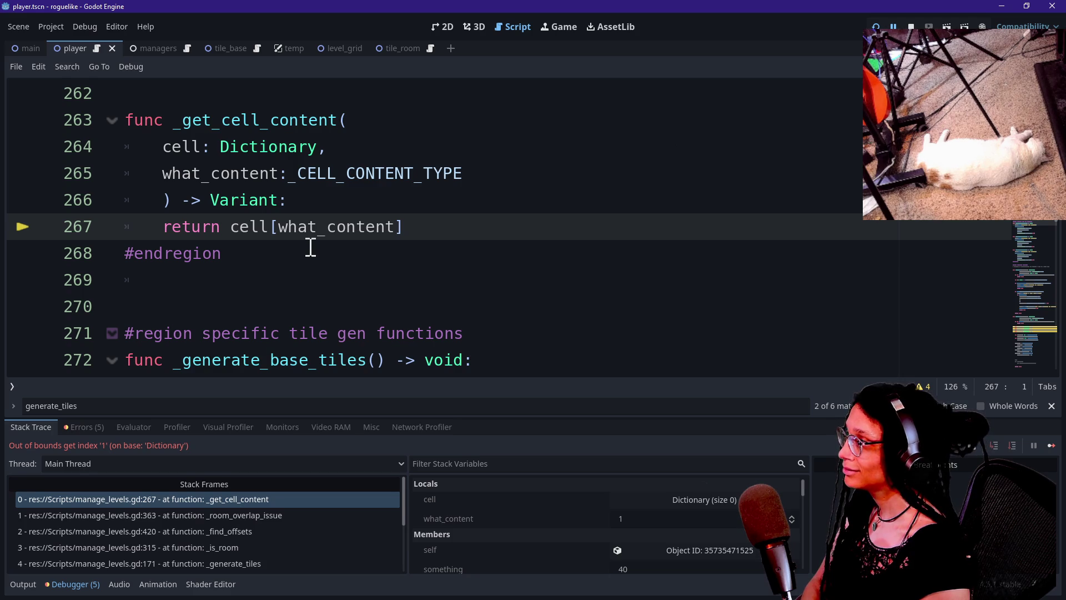
click(187, 226)
key(Home)
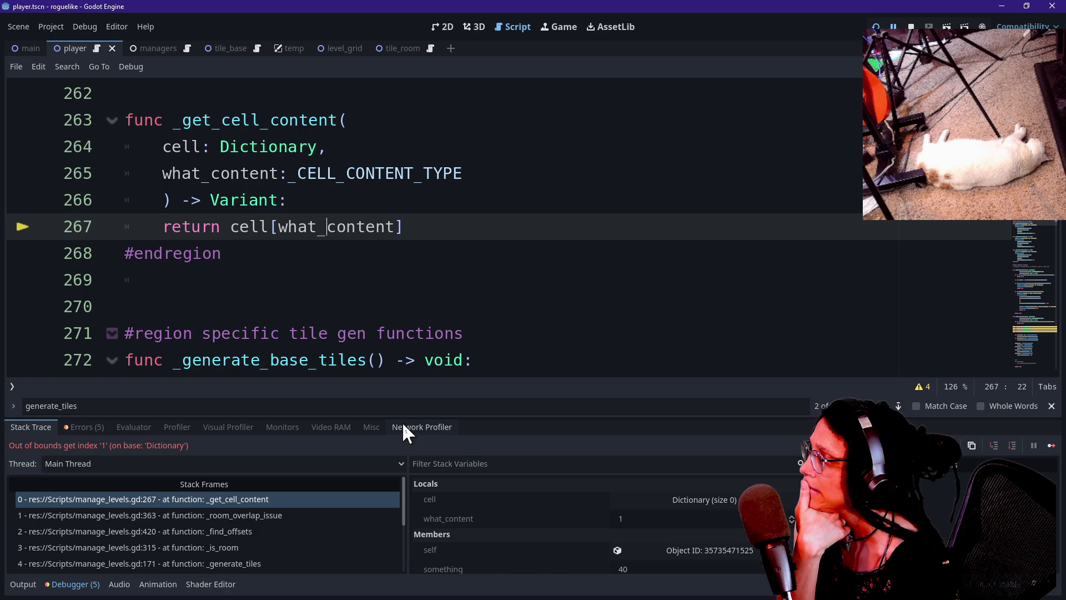
click(252, 499)
click(255, 512)
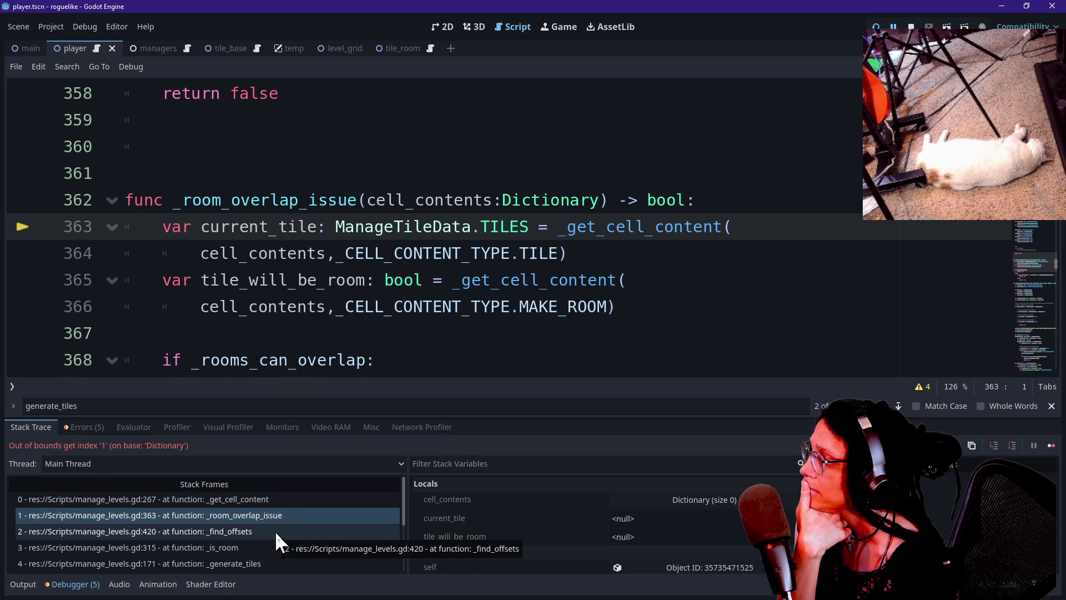
click(258, 502)
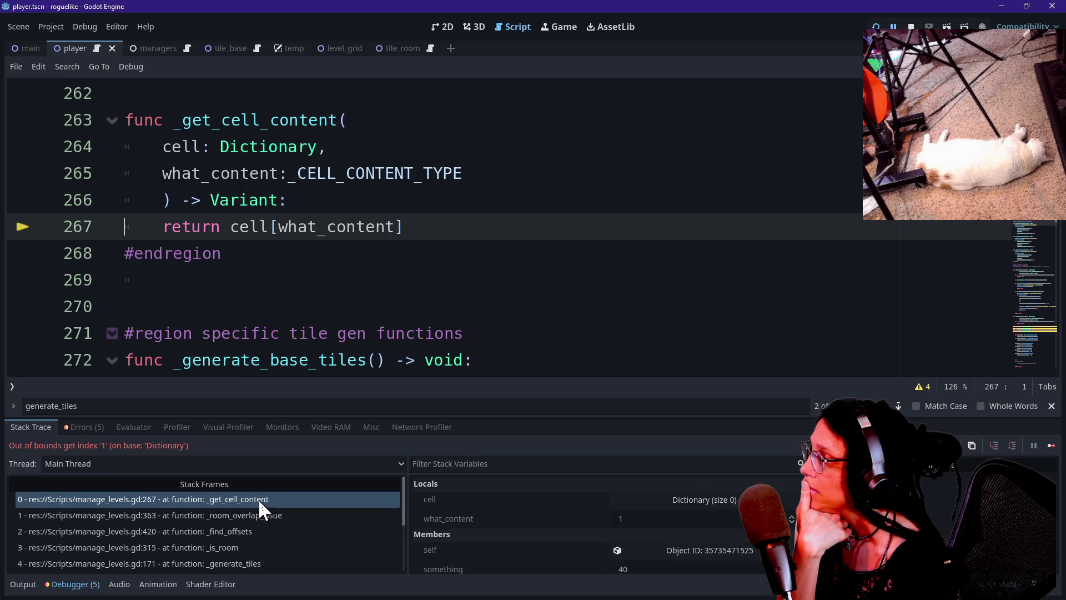
Inspect the empty-dictionary return and the row comparisons in _get_cell_contents.
scroll(304, 290, up, 3)
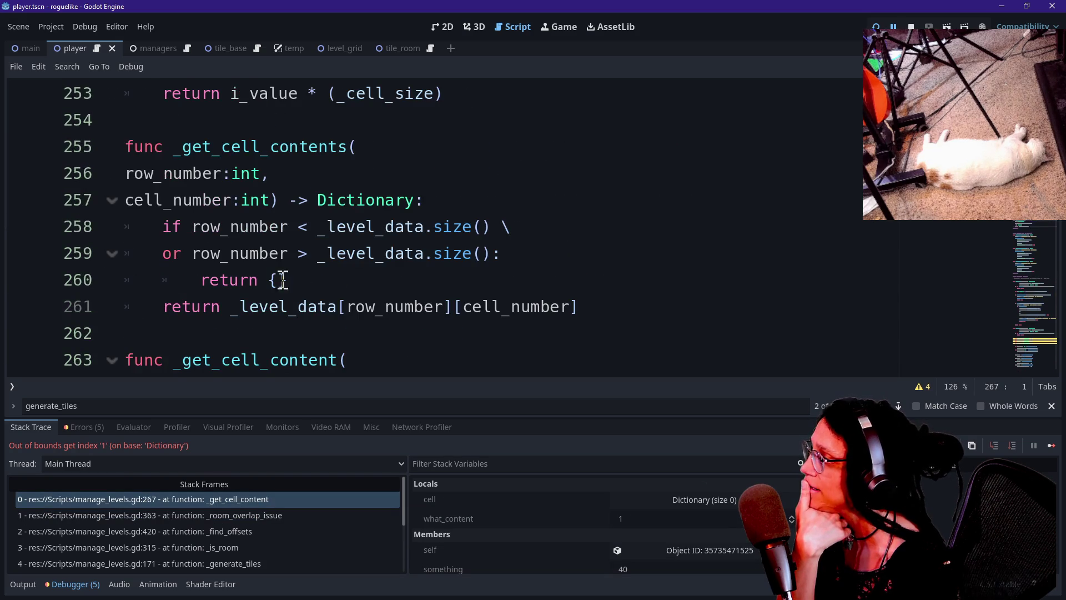
click(294, 280)
click(152, 304)
click(160, 250)
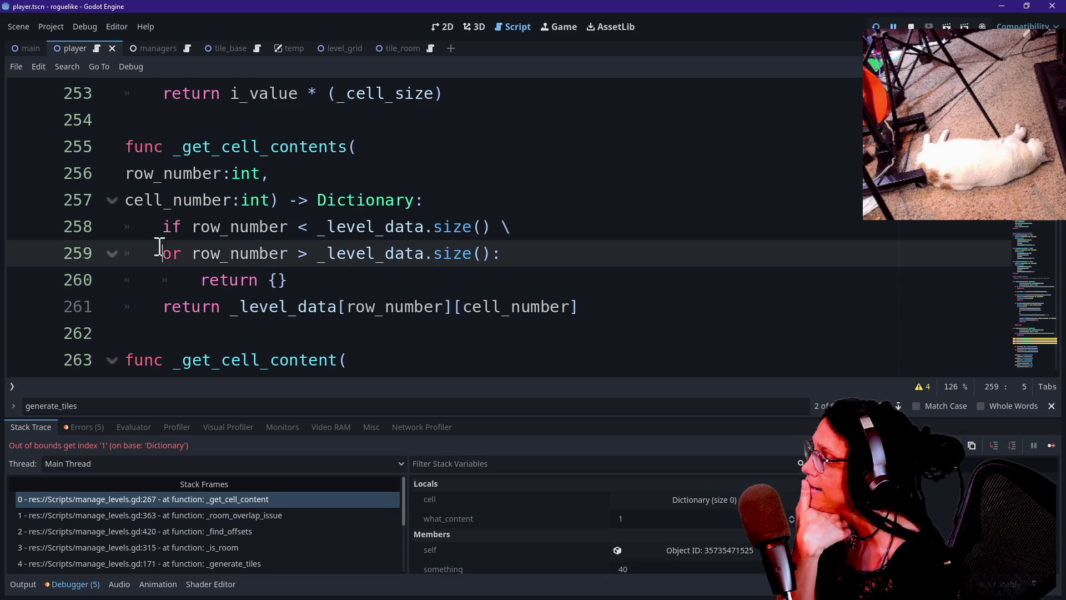
drag(297, 230, 328, 250)
click(330, 255)
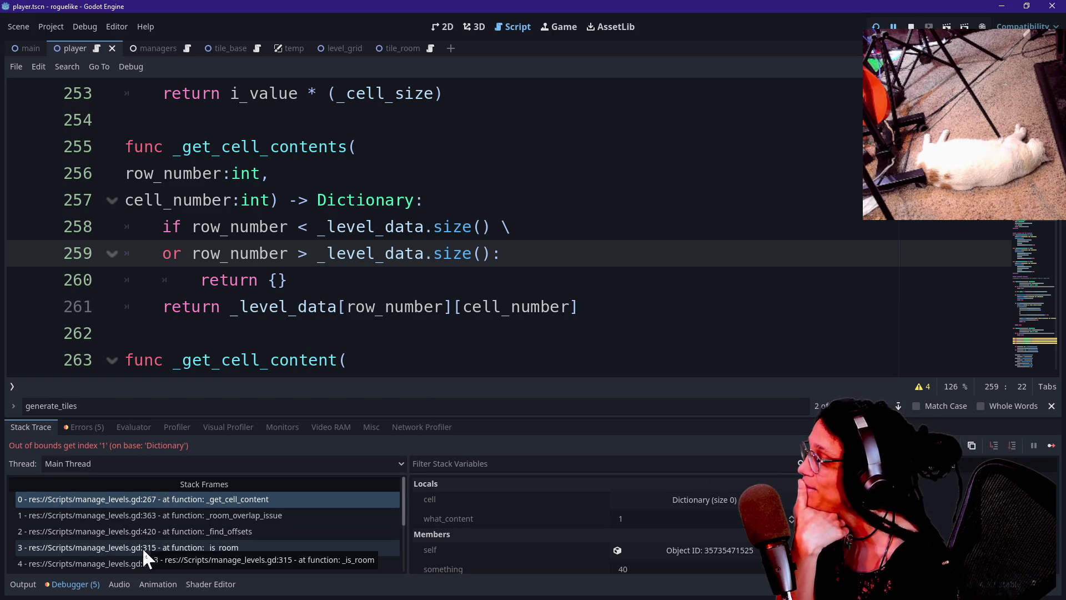
Review the size comparison and the whole bounds-check block on lines 258–260.
scroll(142, 548, down, 1)
scroll(142, 548, down, 4)
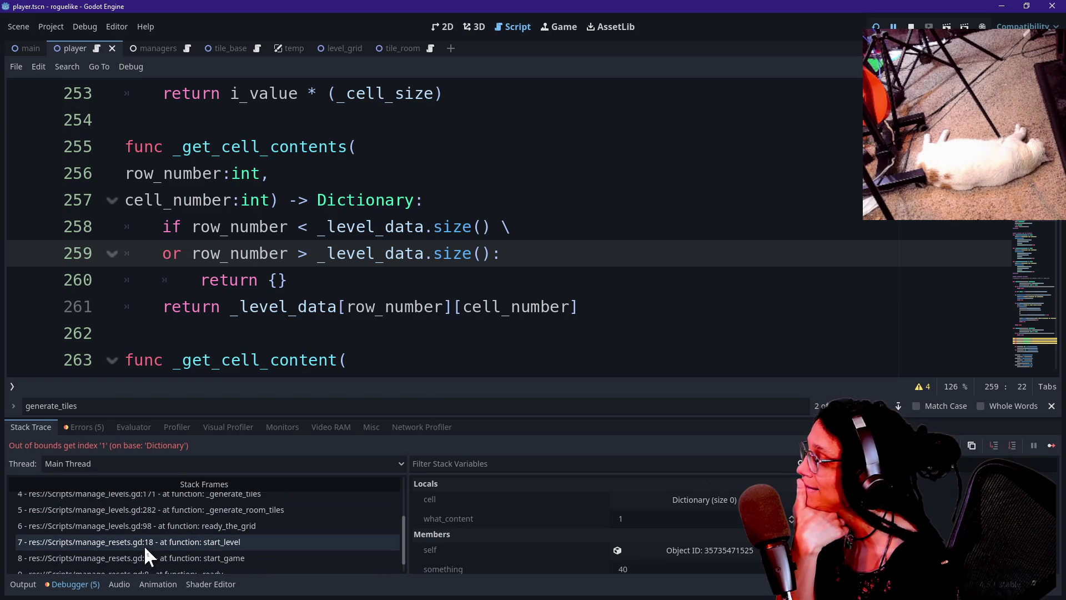
scroll(145, 545, up, 5)
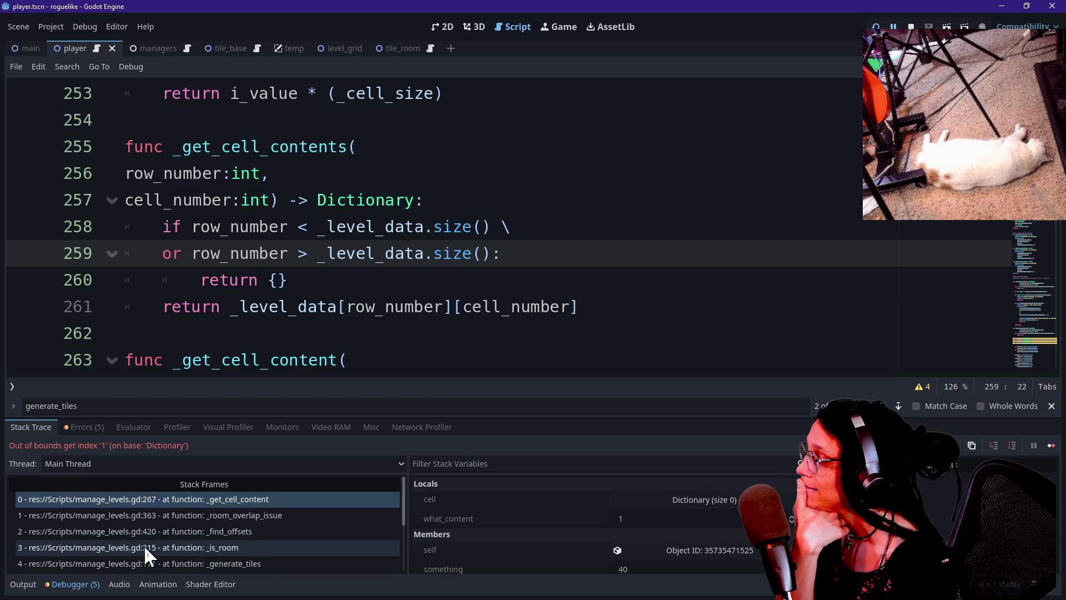
drag(163, 227, 388, 239)
click(440, 253)
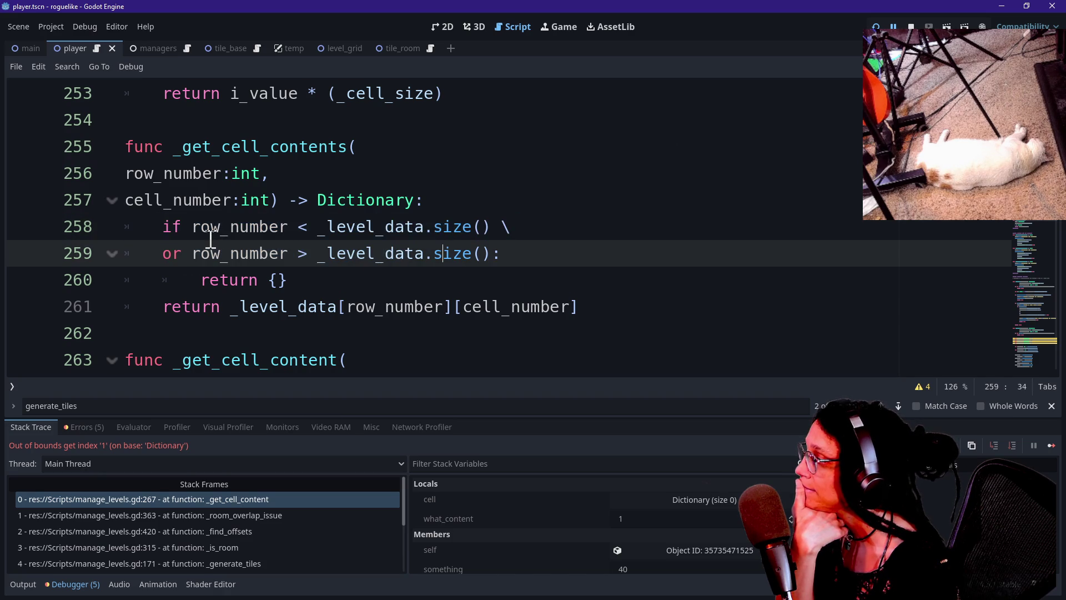
drag(207, 239, 328, 286)
click(528, 248)
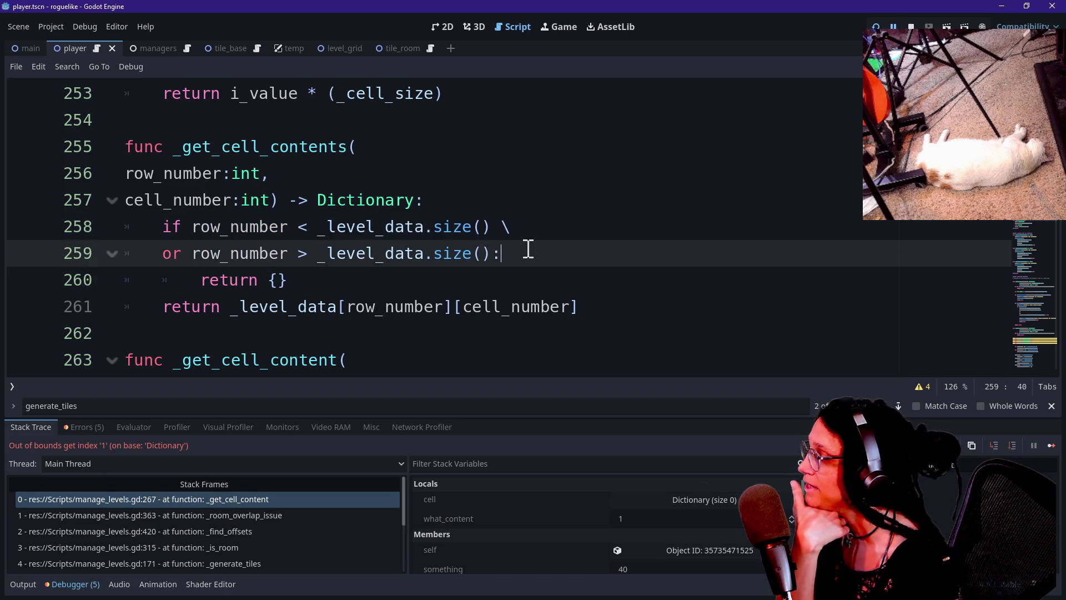
click(335, 212)
mouse_move(337, 213)
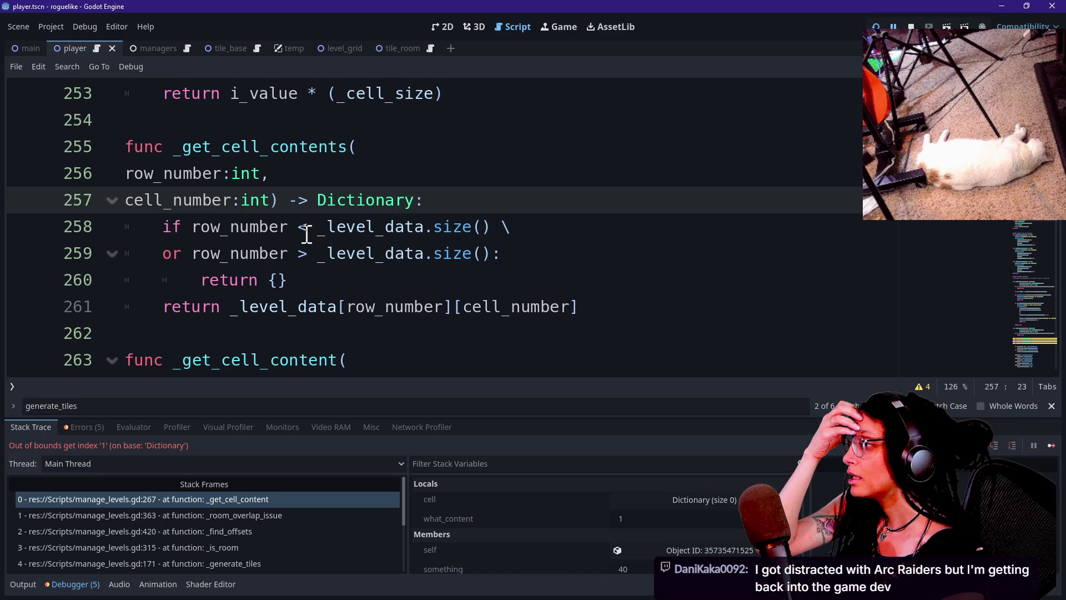
drag(303, 234, 310, 290)
Delete the bounds-check block on lines 258–260 and run the game again with F5.
click(275, 129)
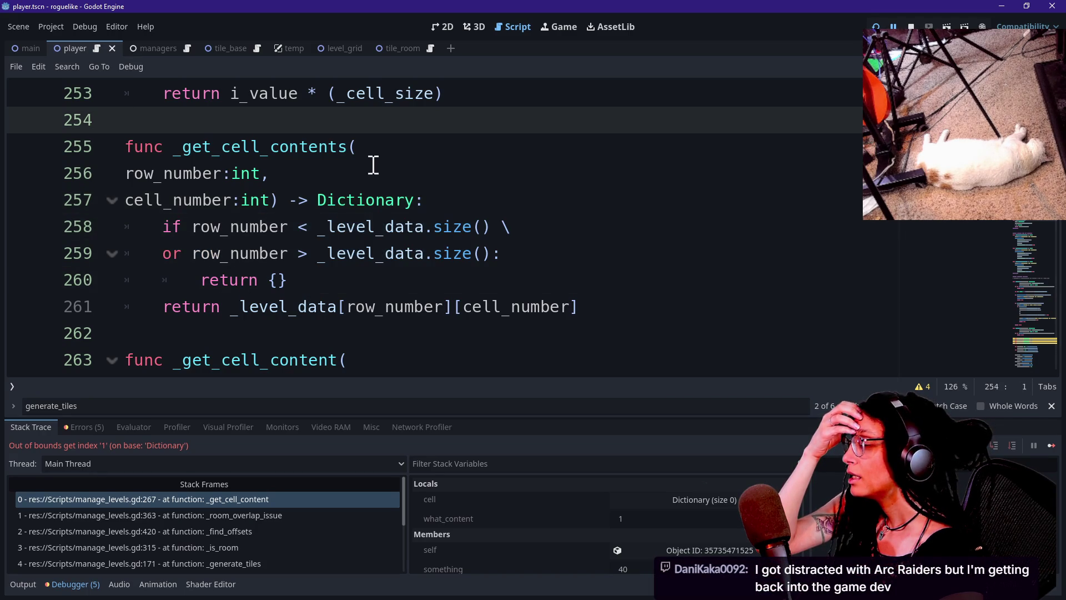
mouse_move(337, 234)
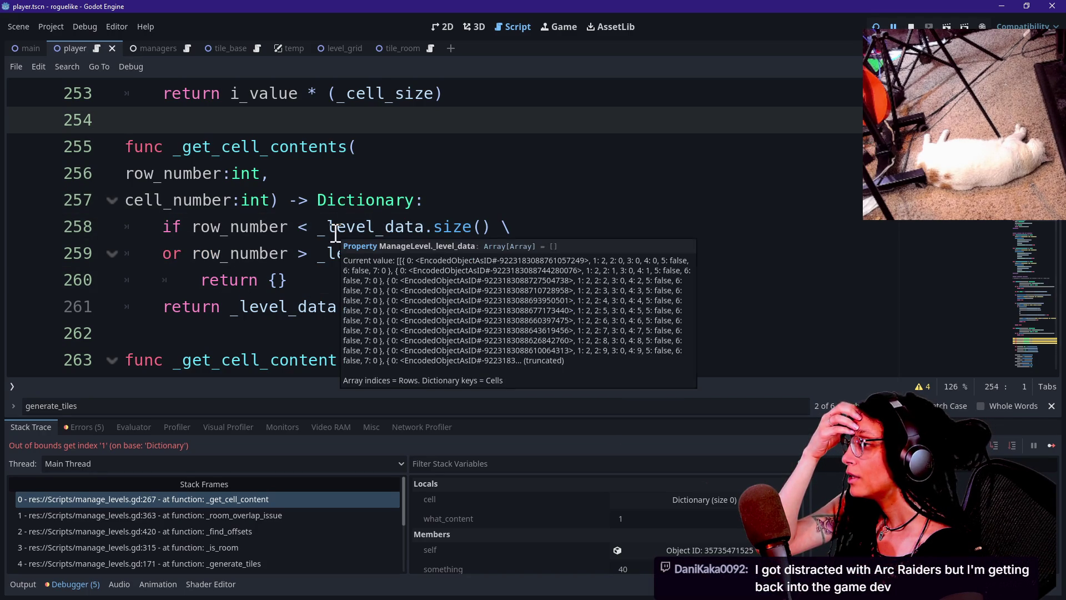
mouse_move(335, 233)
mouse_down()
mouse_move(325, 254)
mouse_move(333, 279)
mouse_up()
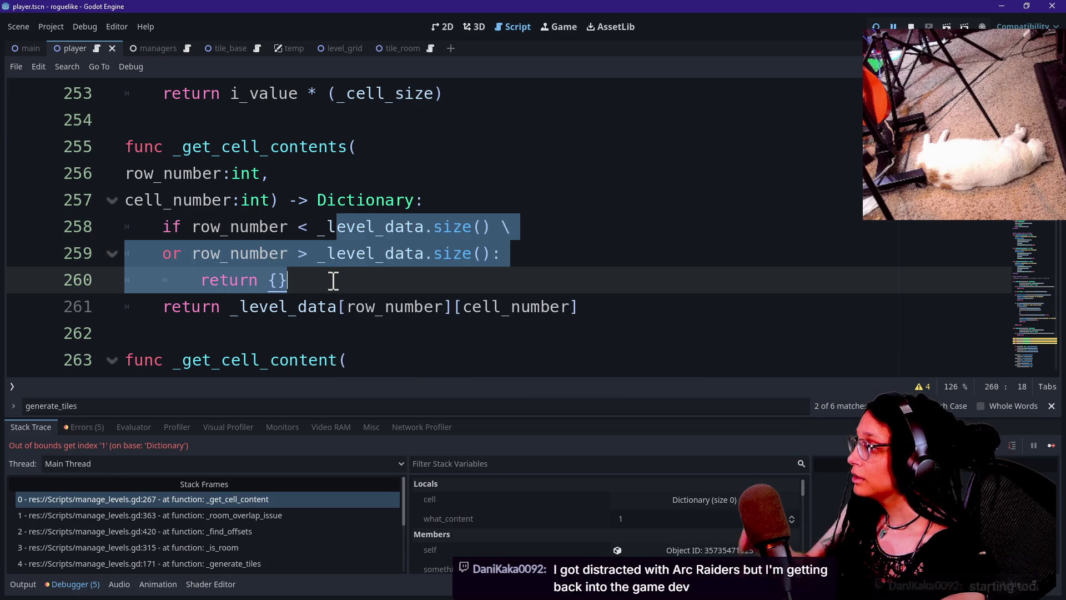
click(553, 248)
drag(510, 274, 507, 208)
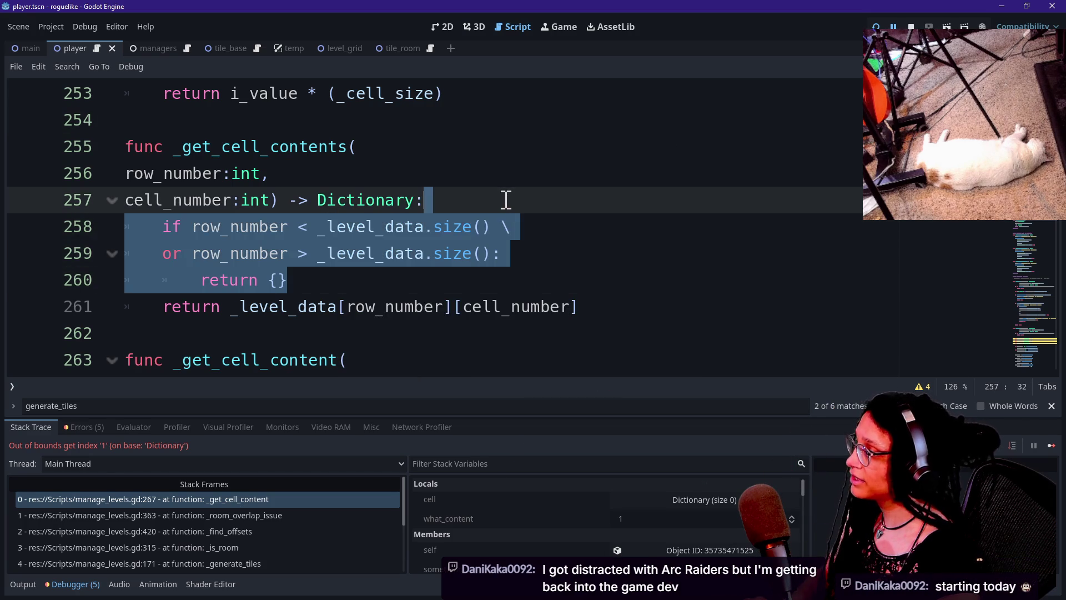
key(BackSpace)
key(F5)
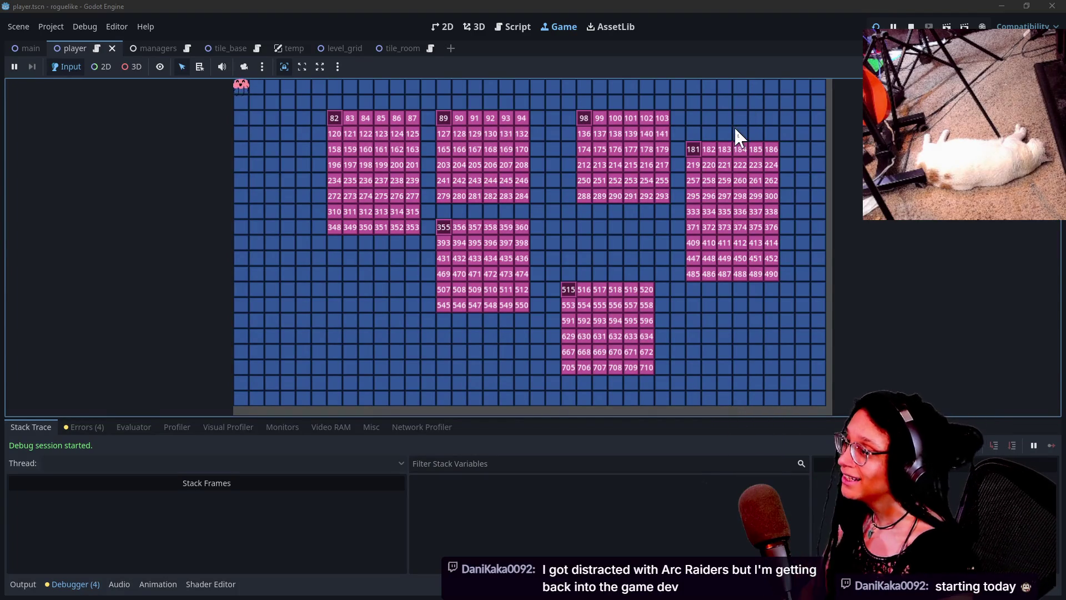
Reroll the level repeatedly with Space, ending on rooms starting at tiles 159, 132, 420 and 510.
click(716, 506)
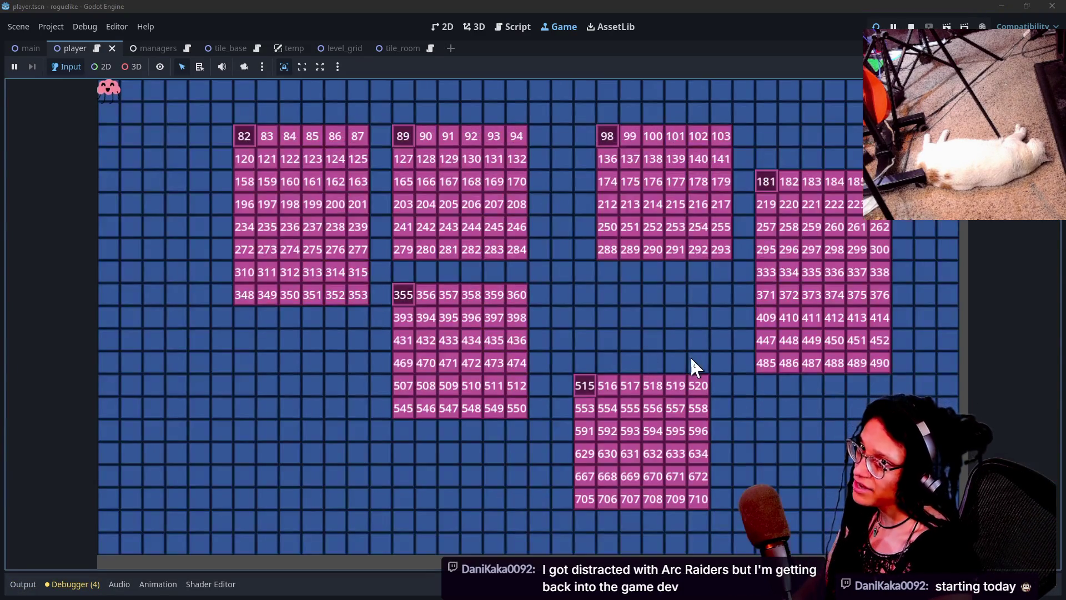
click(792, 376)
key(space)
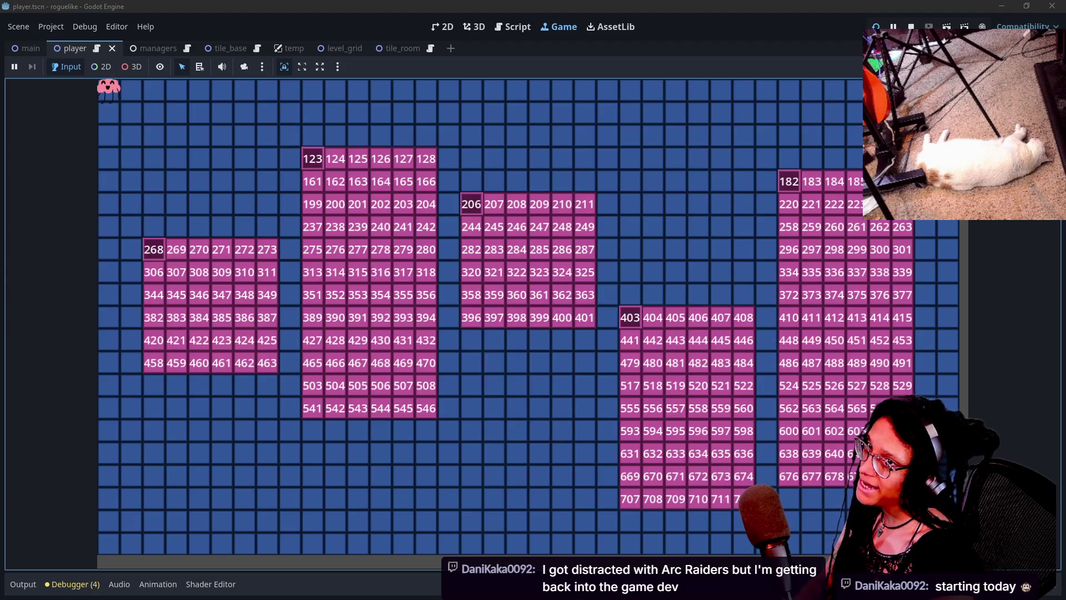
key(space)
key(space)
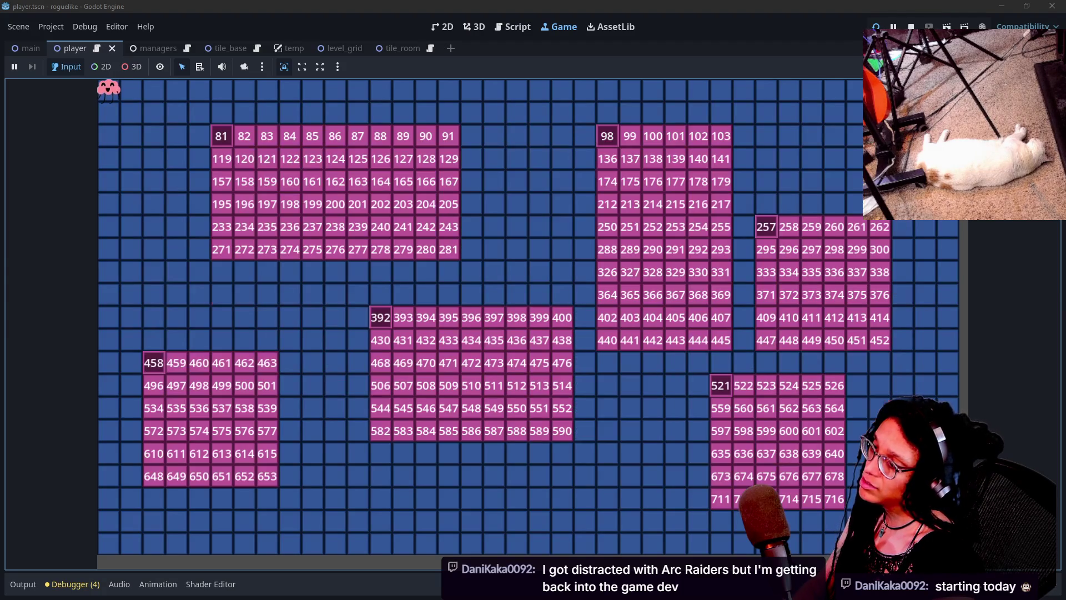
key(space)
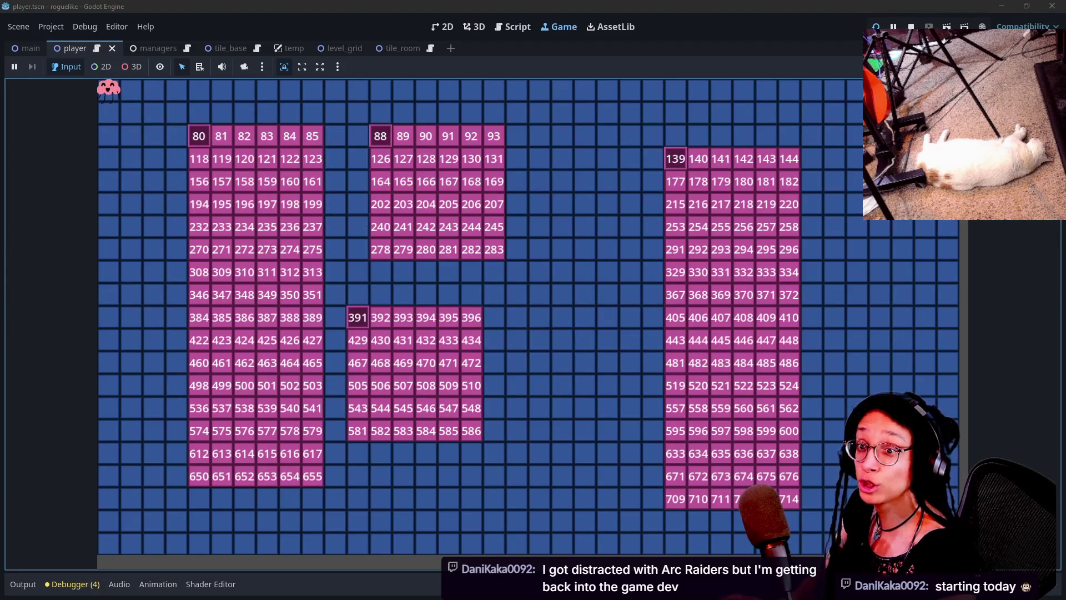
key(space)
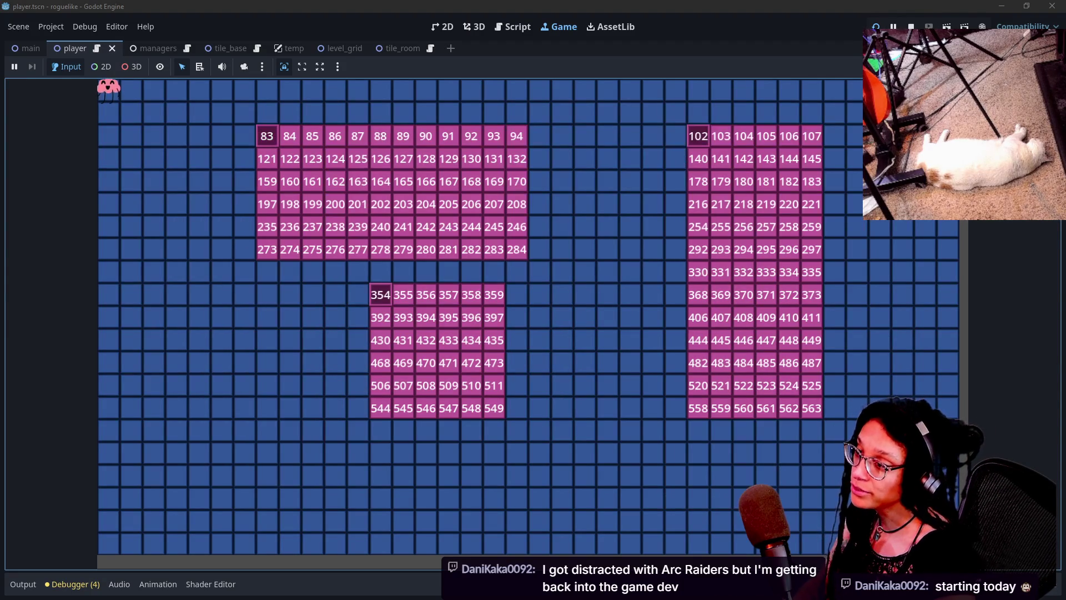
key(space)
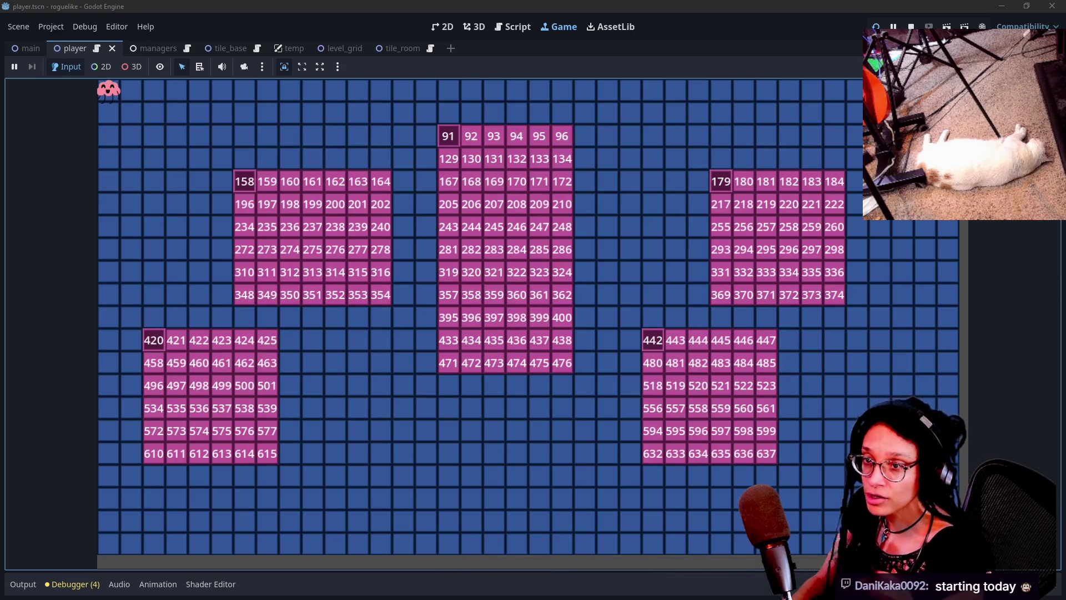
key(space)
key(space)
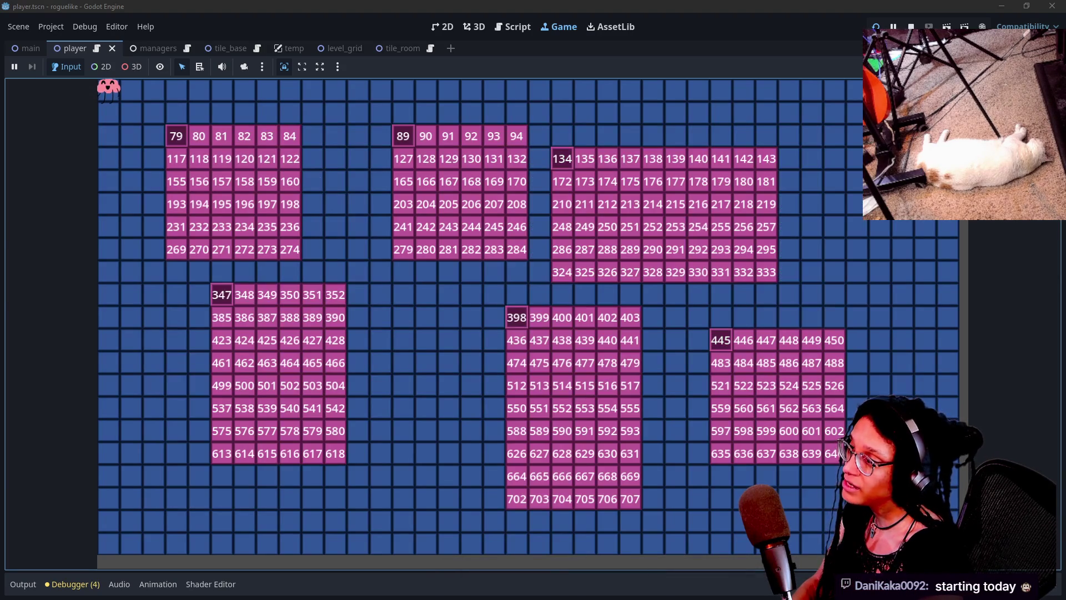
key(space)
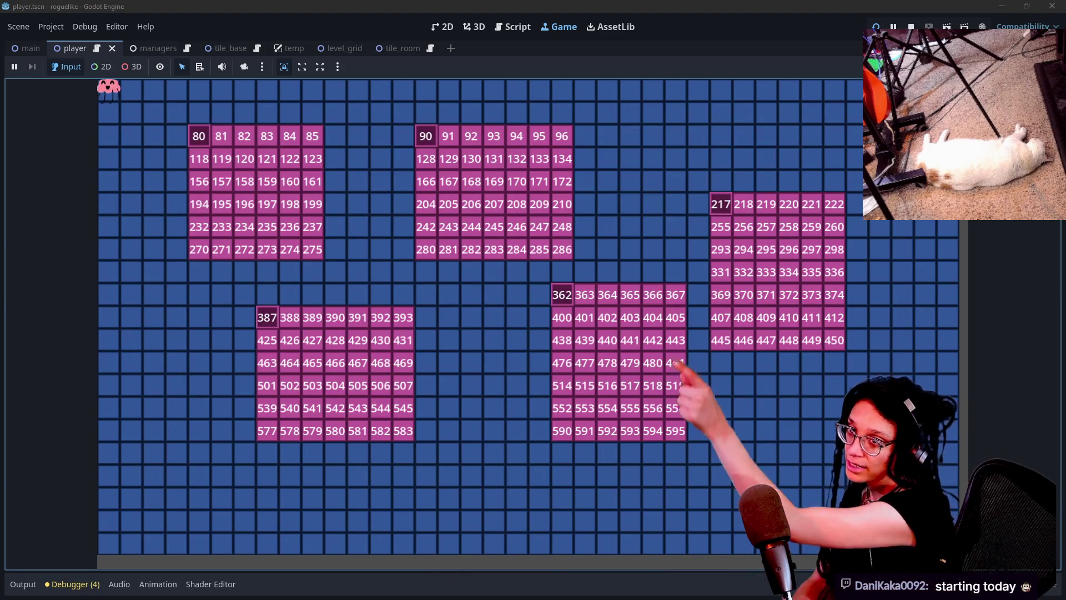
key(space)
key(space)
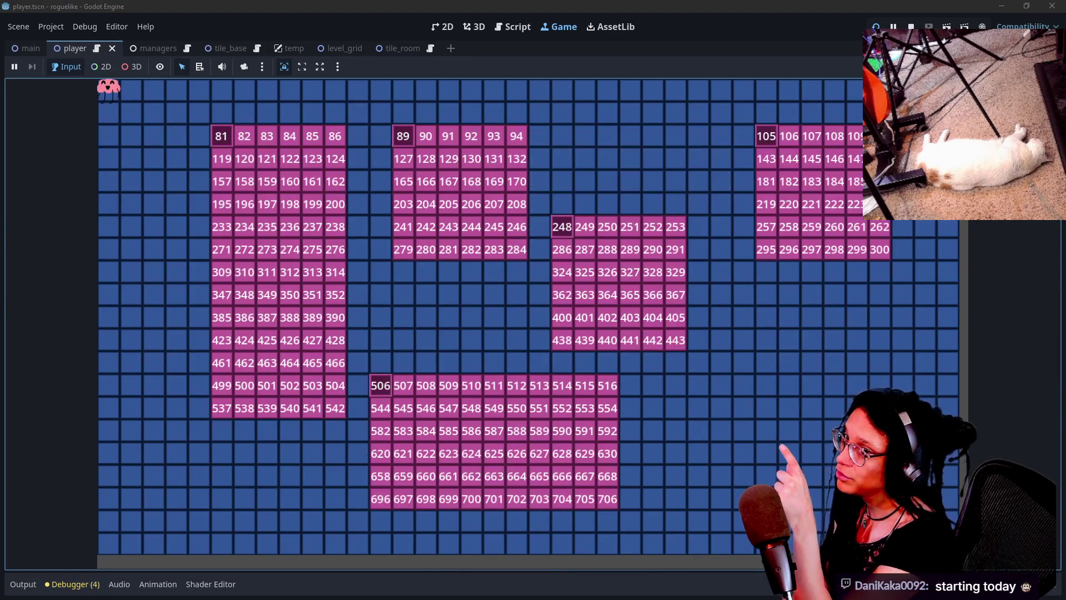
key(space)
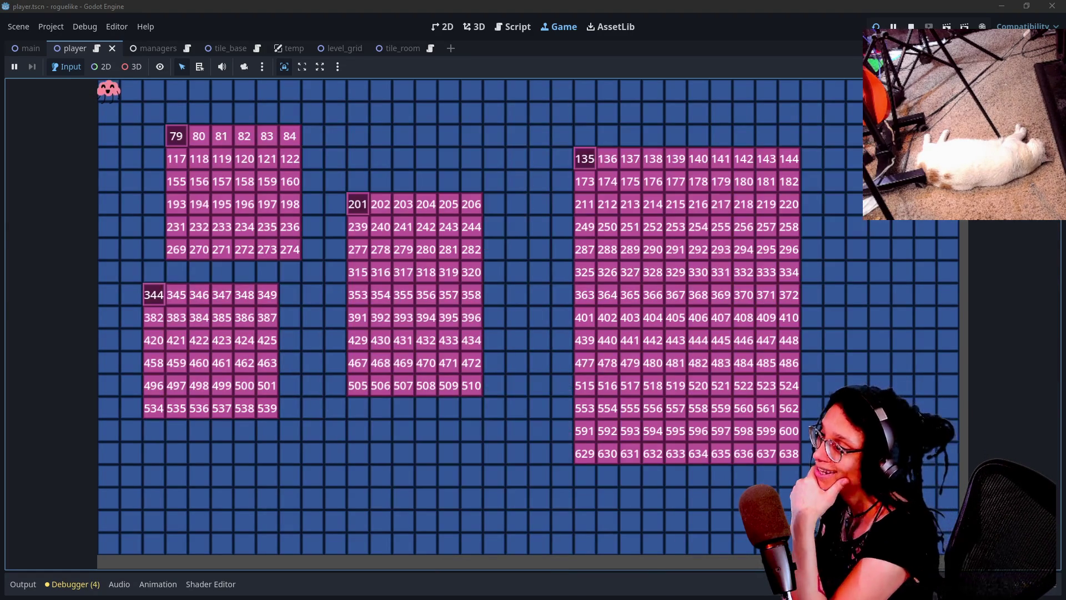
key(space)
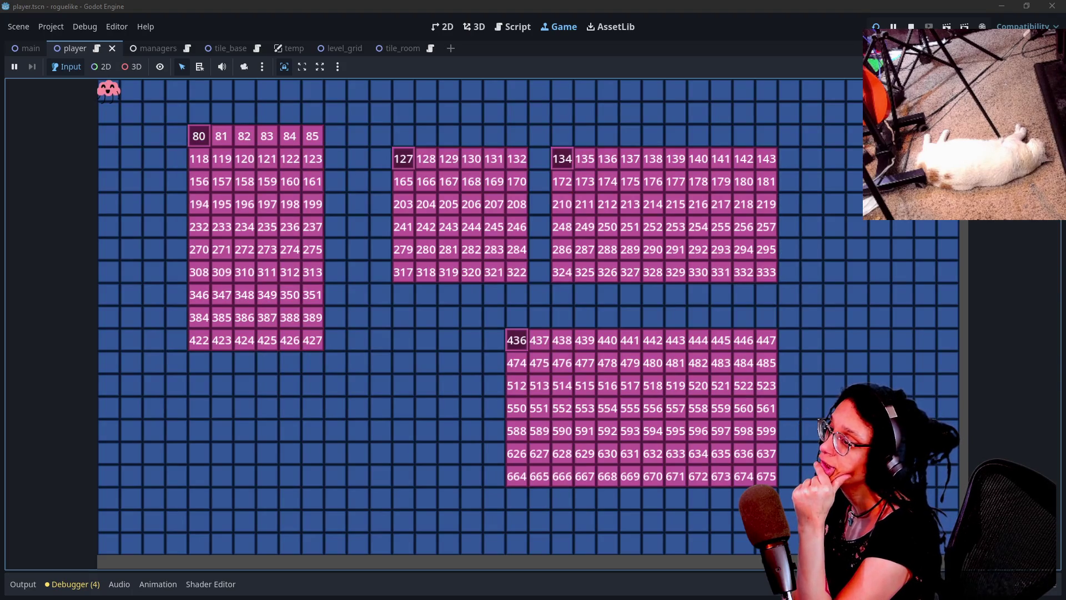
key(space)
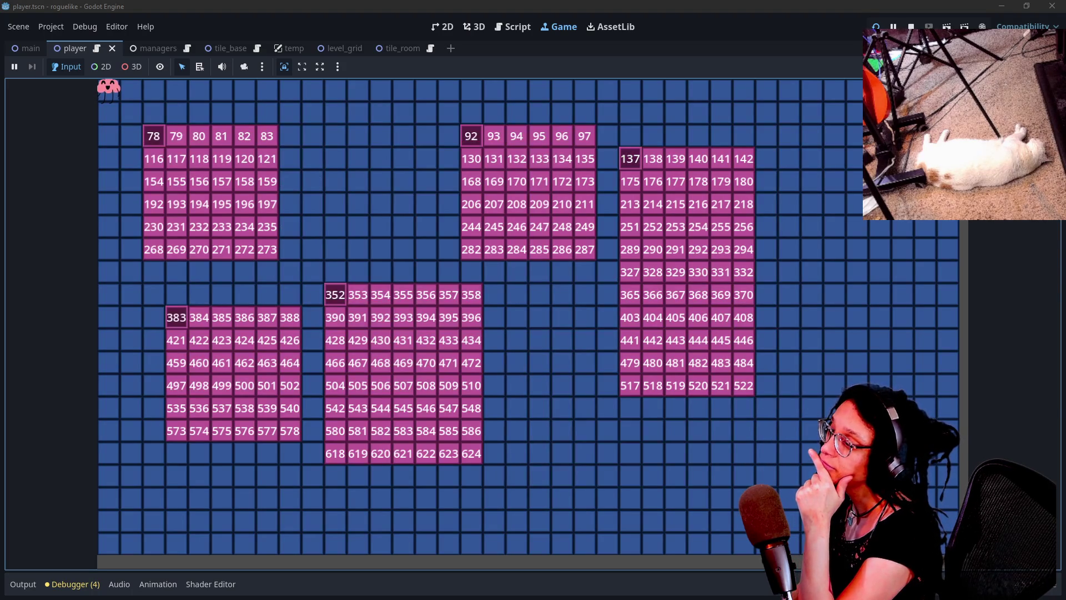
key(space)
key(space)
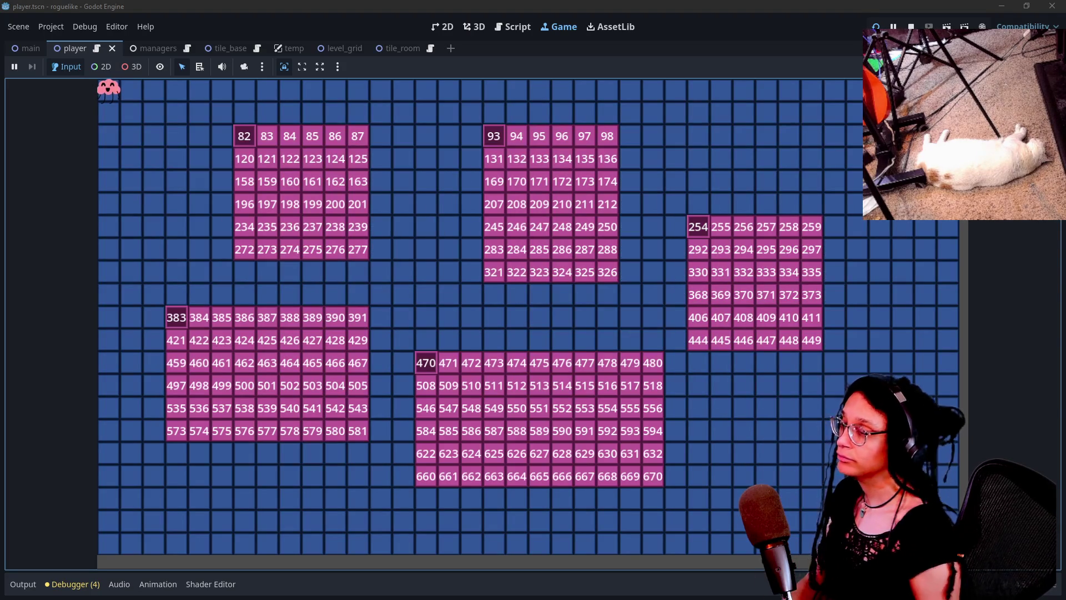
key(space)
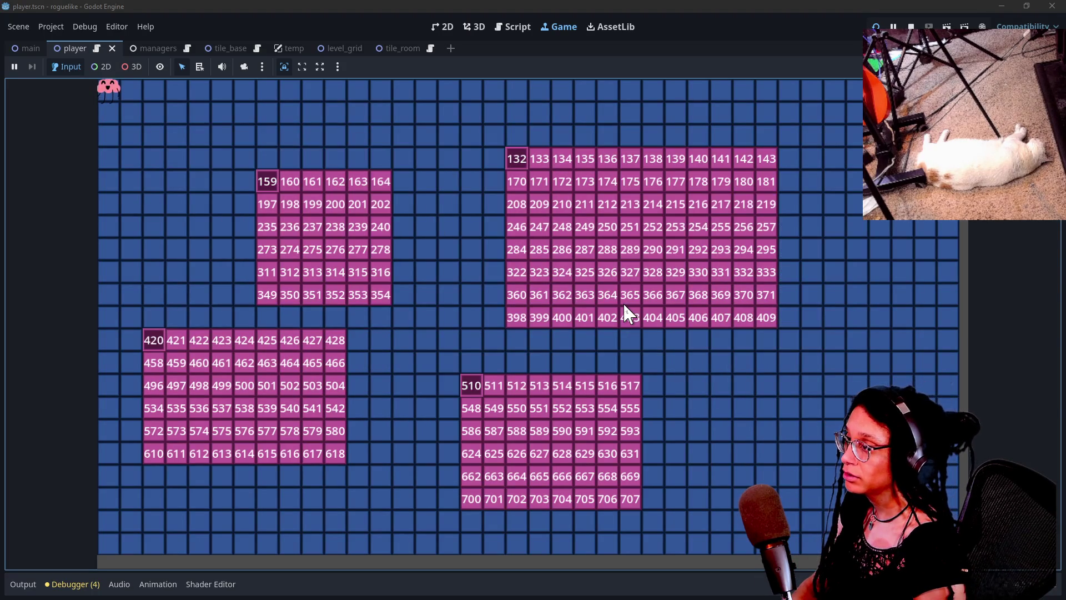
key(space)
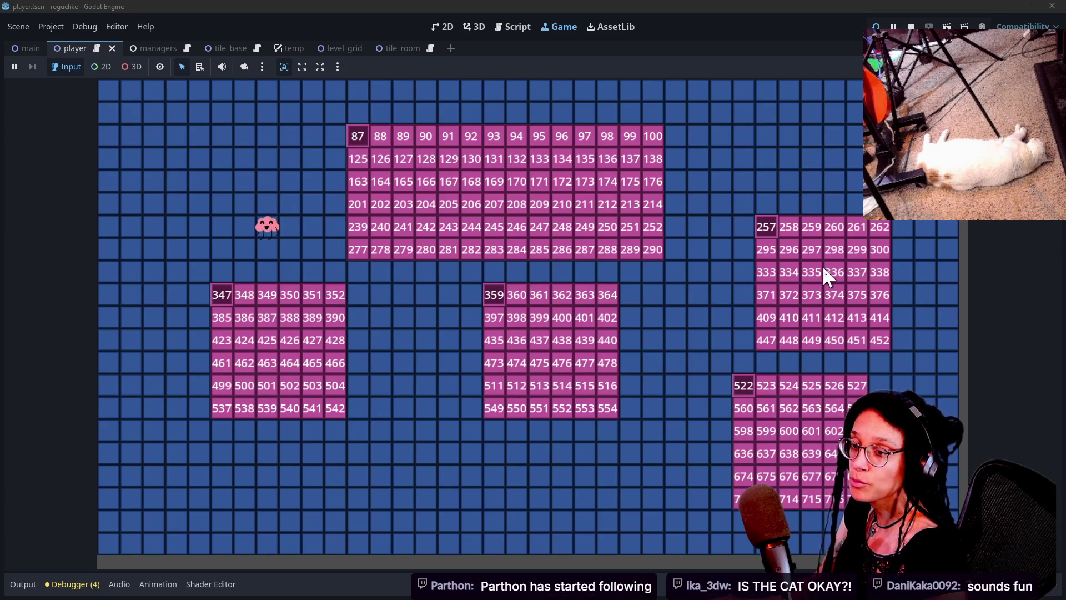
Stop the game and look over the neighbour cell lookups in _is_wall.
click(910, 26)
key(Down)
key(Down)
key(Down)
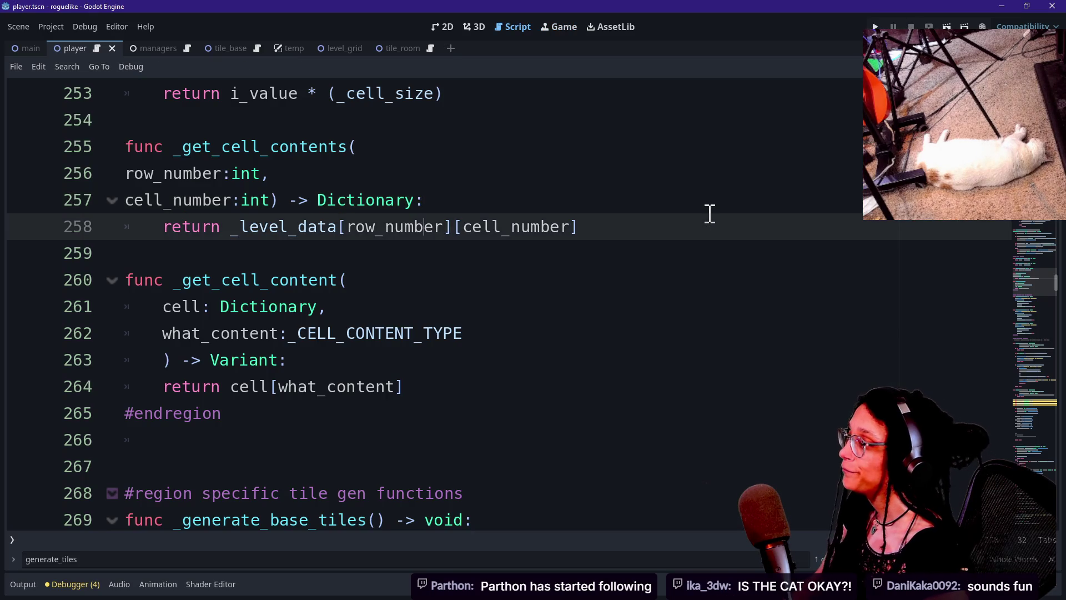
click(1043, 412)
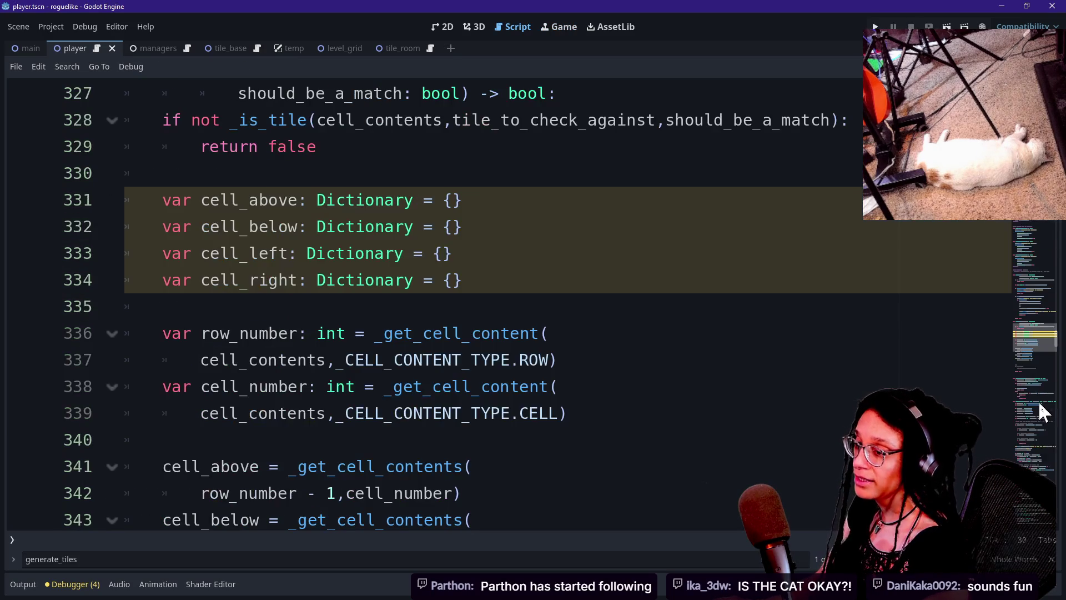
drag(1027, 361, 1027, 352)
click(730, 349)
key(Down)
key(Down)
key(Down)
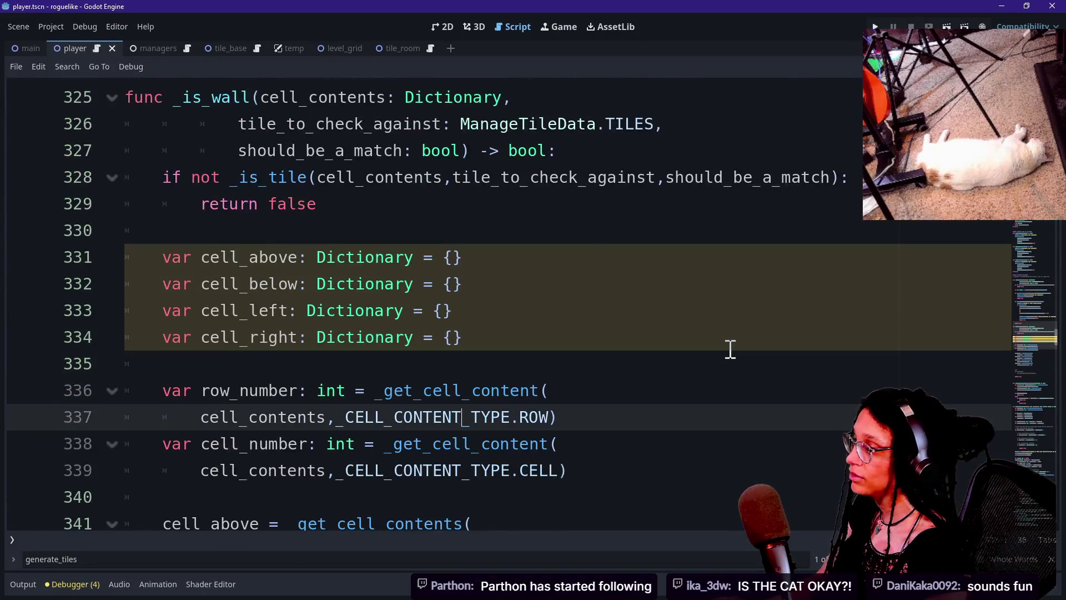
key(Down)
key(Down)
key(Down)
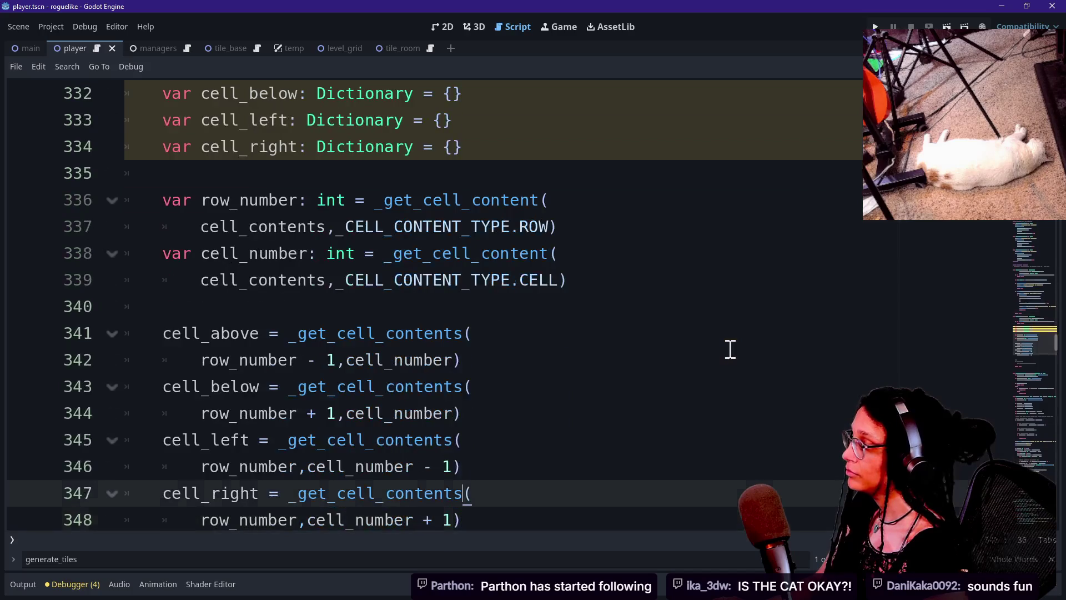
key(Up)
key(Up)
key(Up)
key(Down)
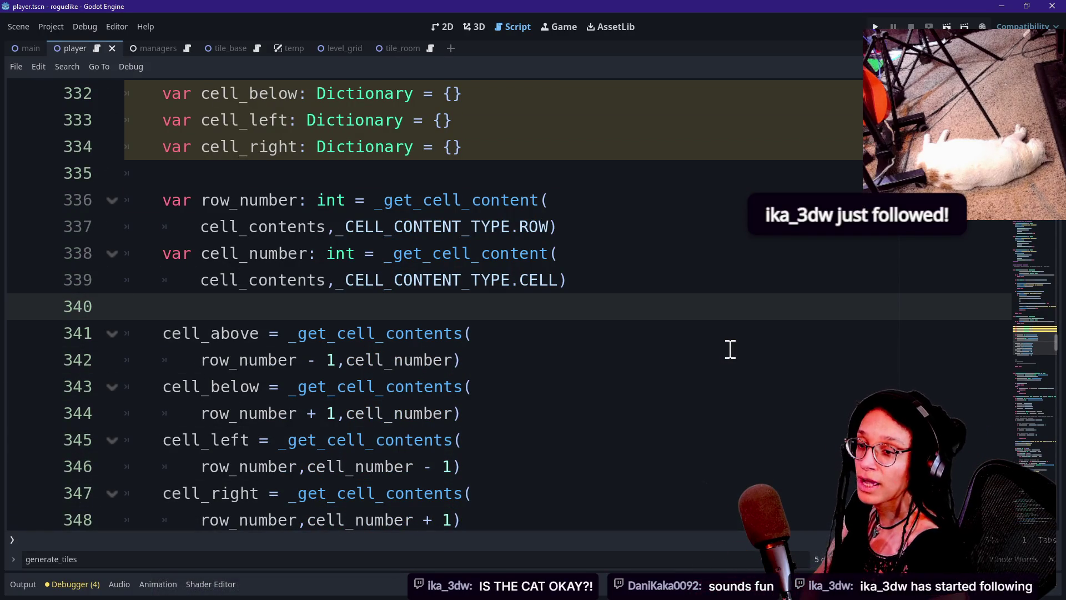
key(Up)
key(Up)
key(Up)
click(561, 173)
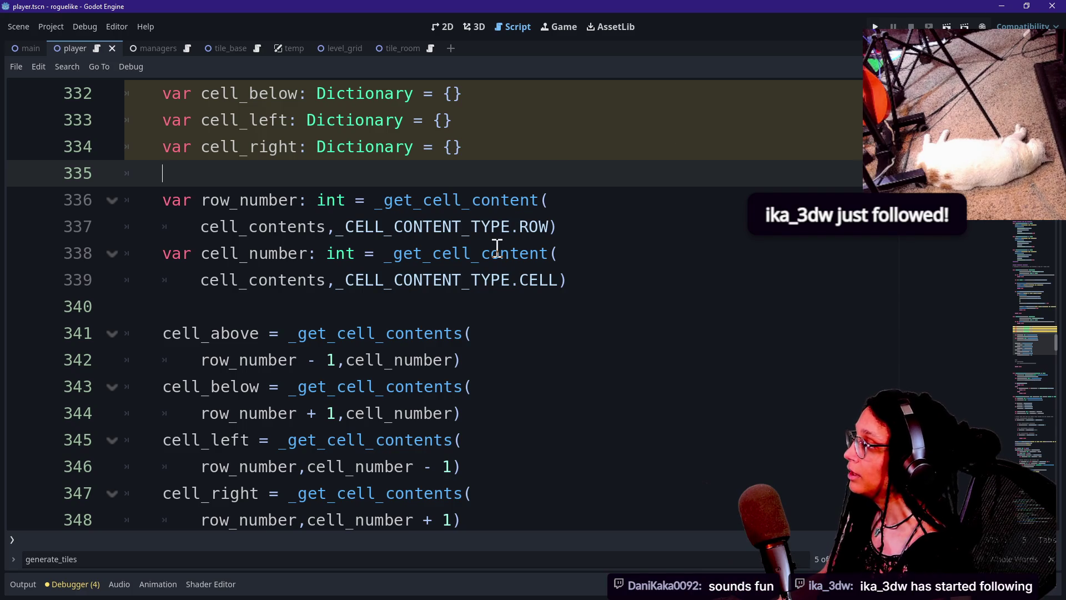
Locate _get_cell_contents via the Misc helpers region and a '__get_' search.
scroll(496, 249, down, 3)
scroll(495, 248, up, 3)
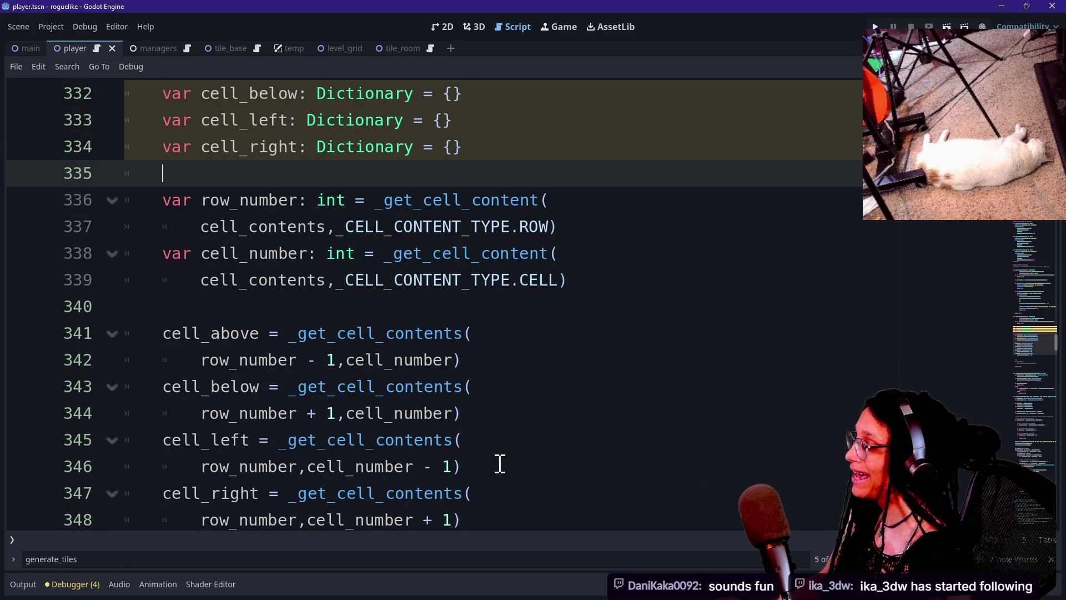
mouse_move(1033, 352)
mouse_down()
mouse_move(1024, 251)
mouse_move(1023, 261)
mouse_up()
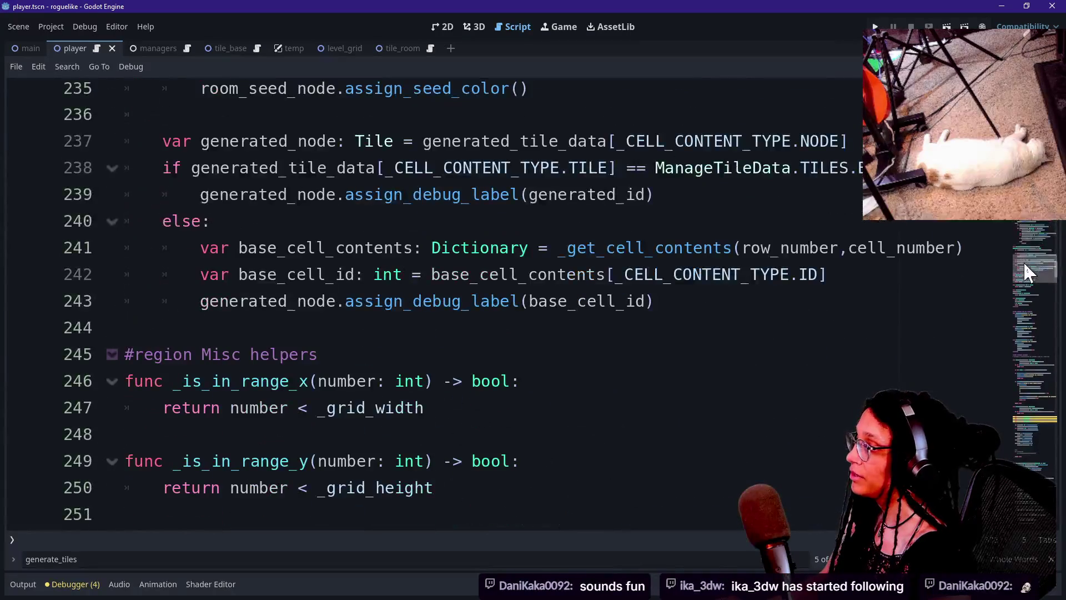
click(870, 245)
key(ctrl+f)
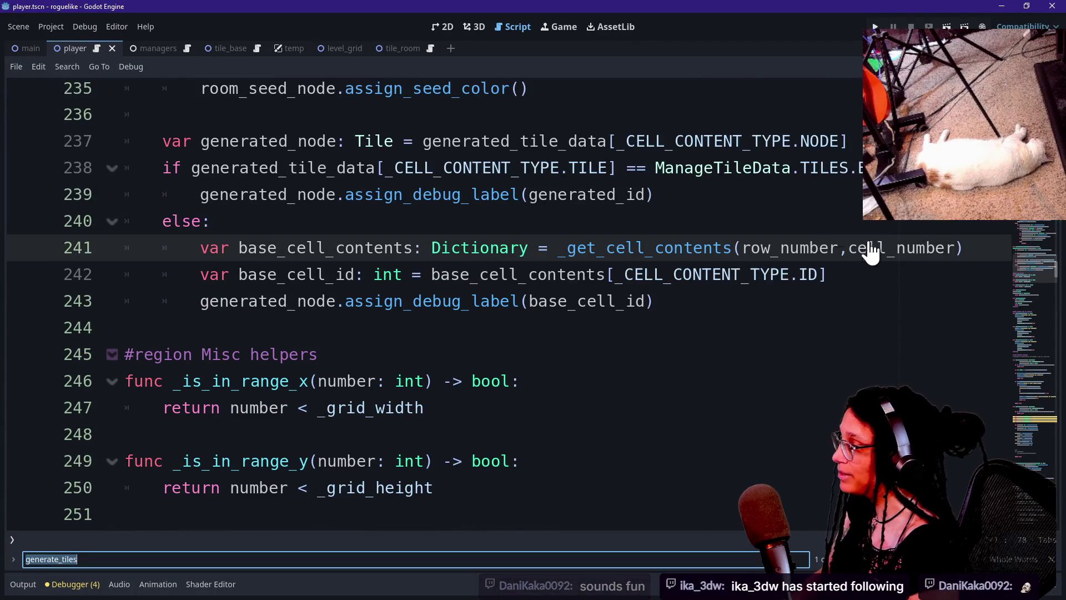
text(_)
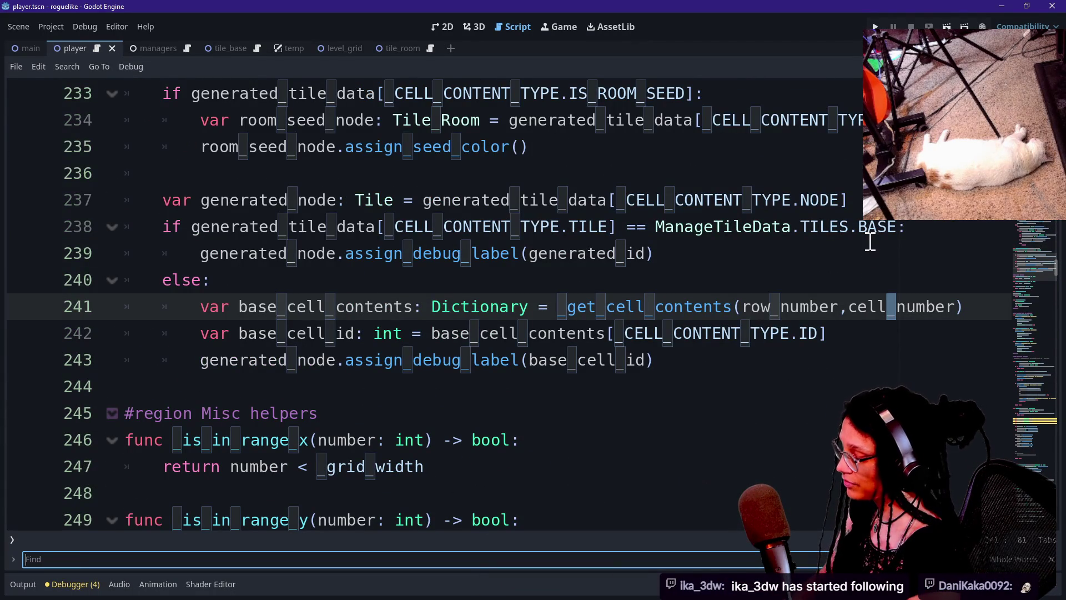
text(_get_)
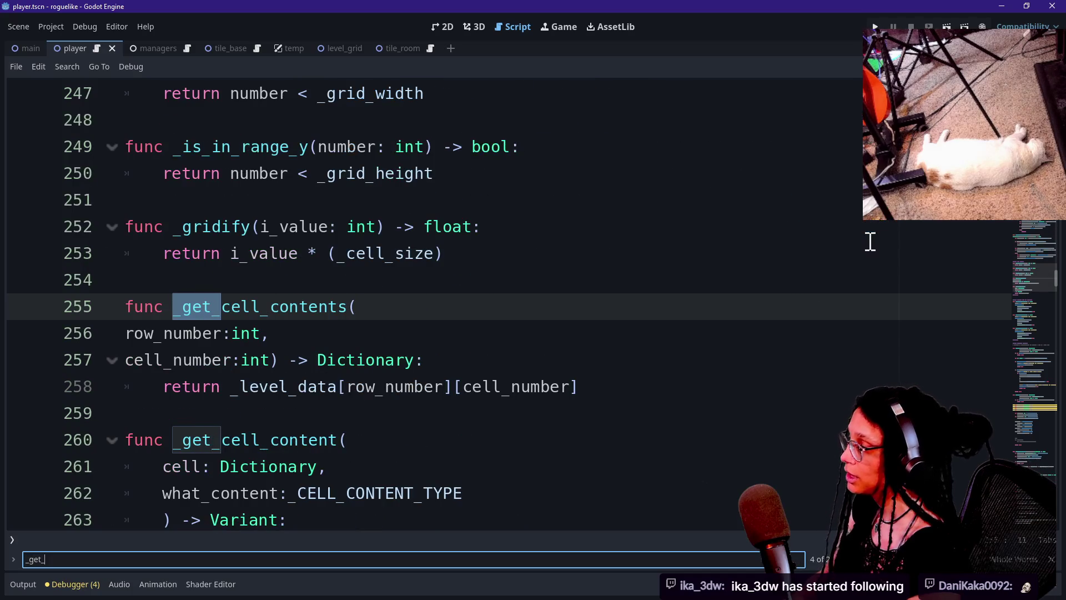
Add an if/or row_number vs _level_data.size() check returning {} before the return, then run with F5.
click(547, 366)
key(Return)
text(if row_number < _level_data.size() \)
key(Return)
text(or row_number > _level_data.size():)
key(Return)
text(return {})
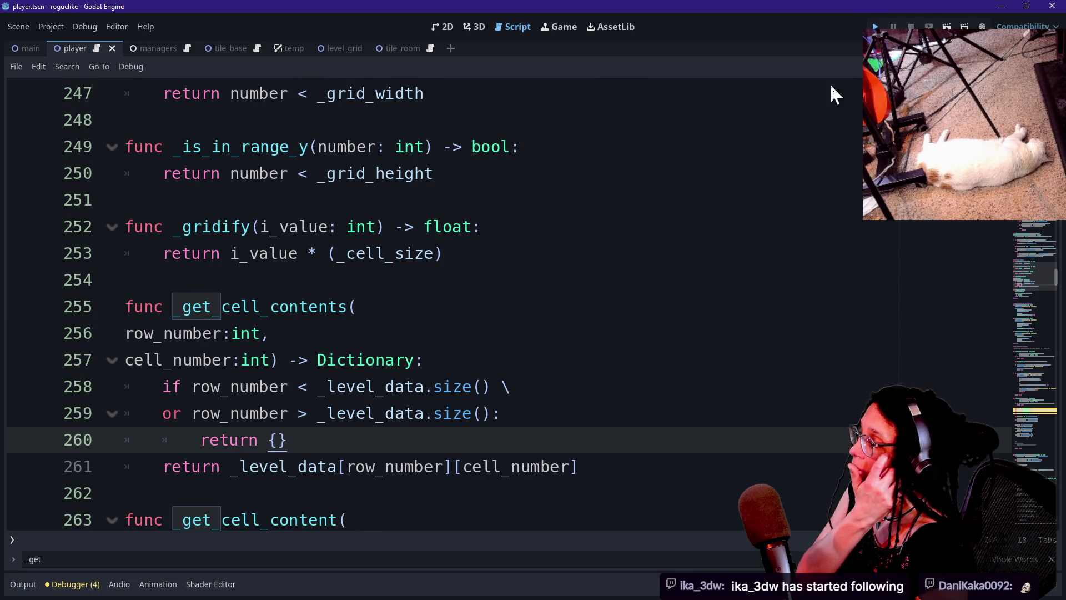
key(F5)
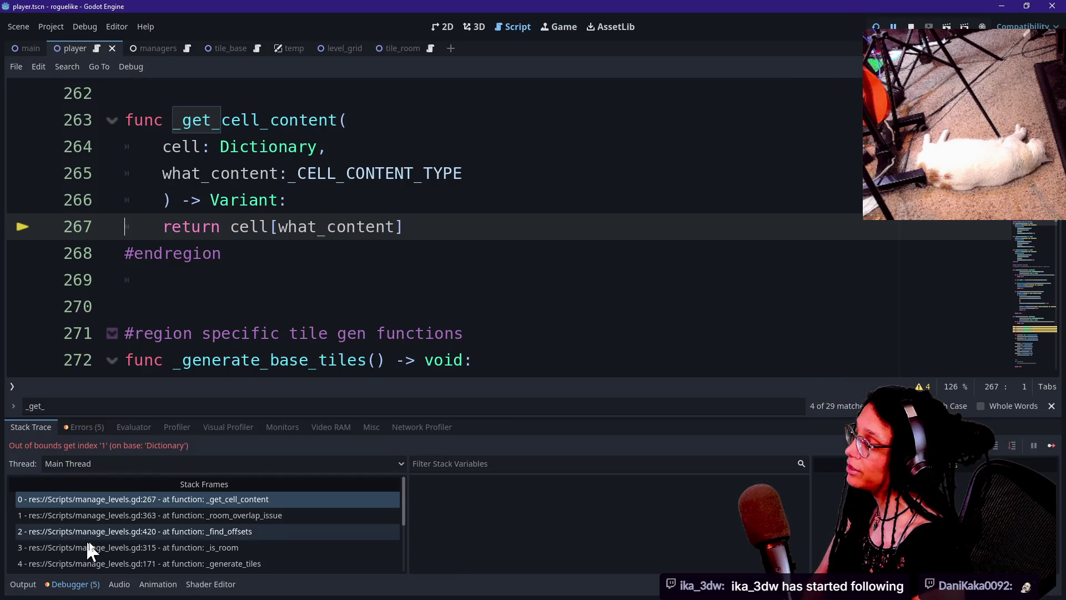
Follow the error through the _room_overlap_issue and _find_offsets stack frames, then collapse the bottom panel.
click(195, 517)
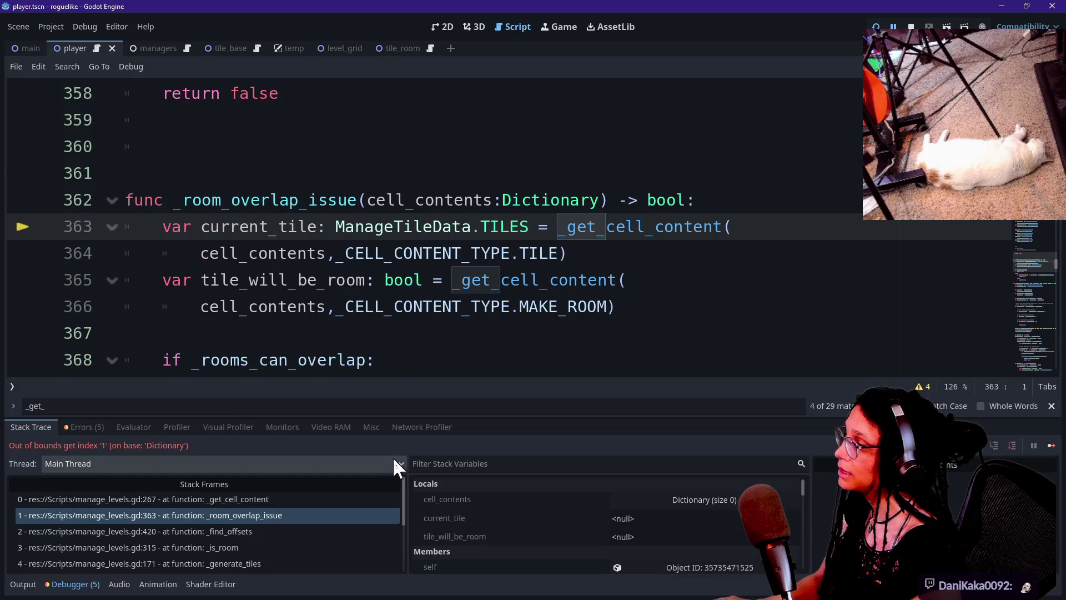
key(F8)
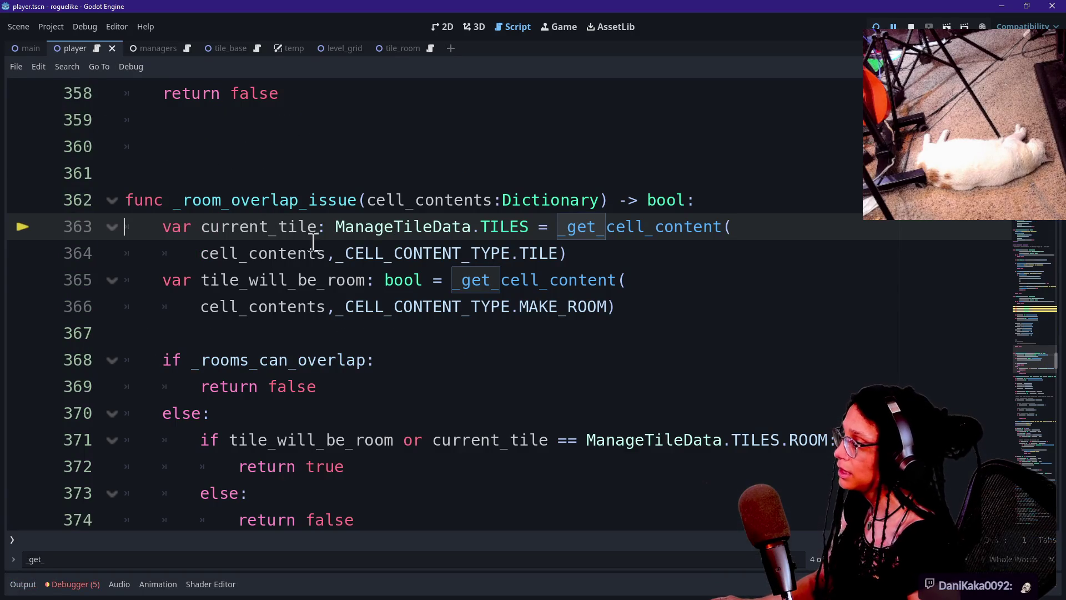
scroll(314, 243, up, 2)
scroll(312, 240, down, 1)
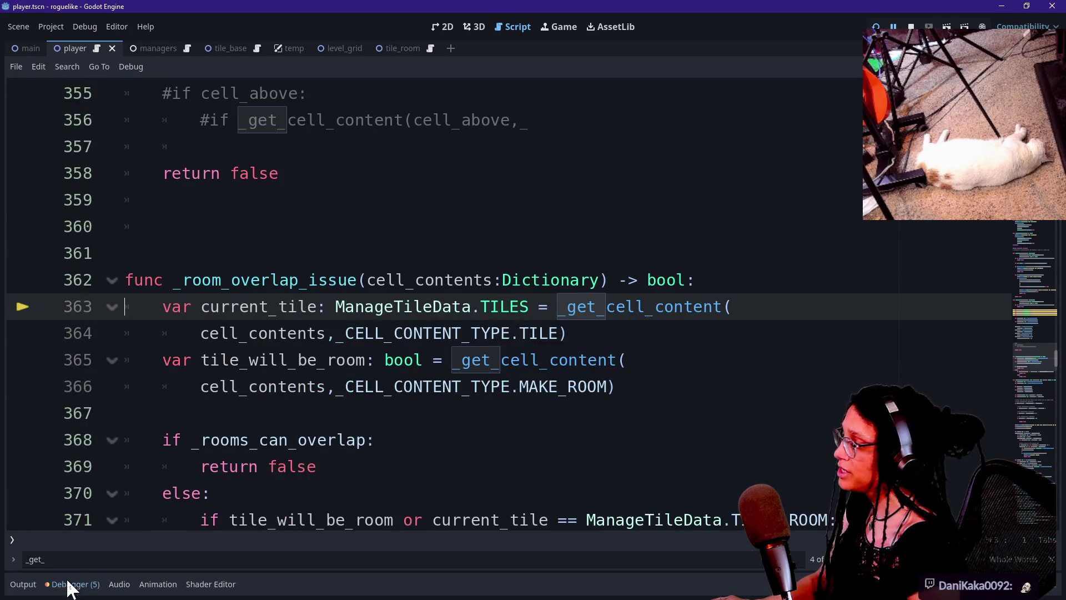
click(71, 583)
click(64, 532)
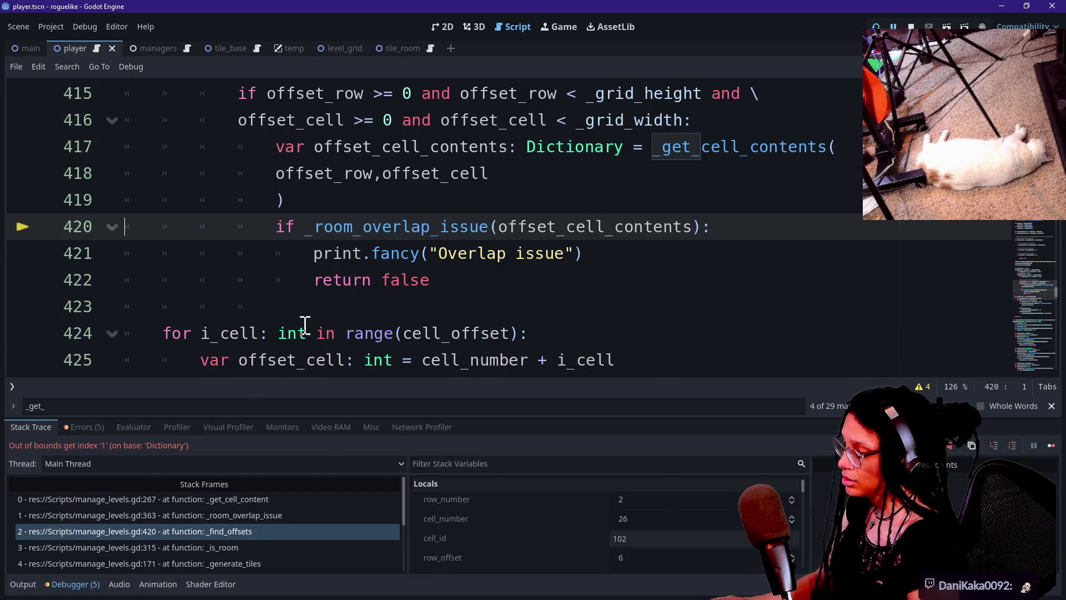
key(F12)
key(ctrl+j)
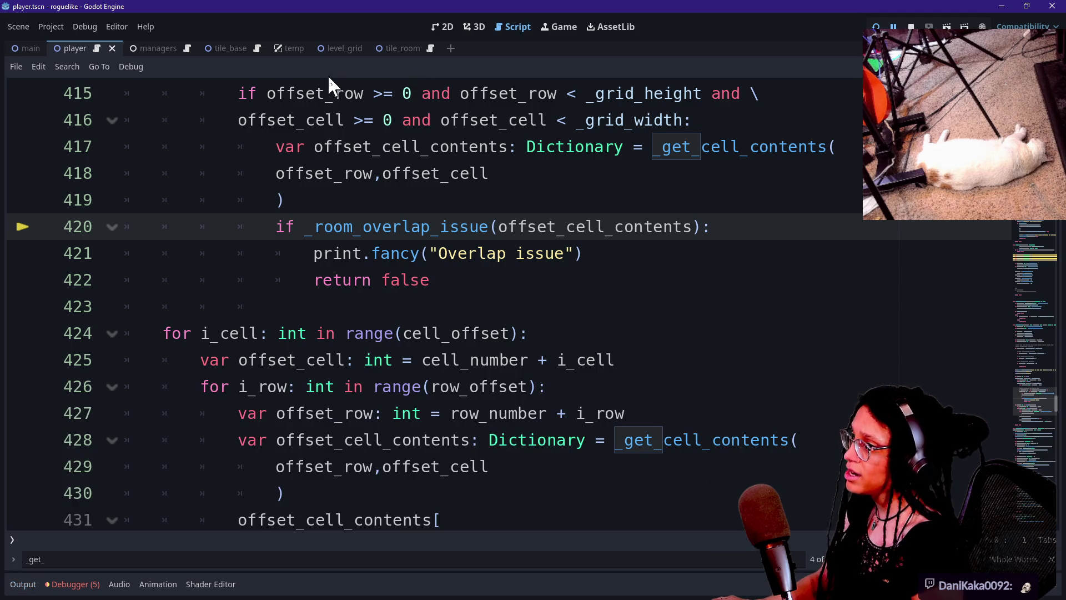
scroll(560, 138, up, 2)
Mark the grid-bounds check, _get_cell_contents call and overlap check on lines 414–422.
drag(303, 236, 580, 252)
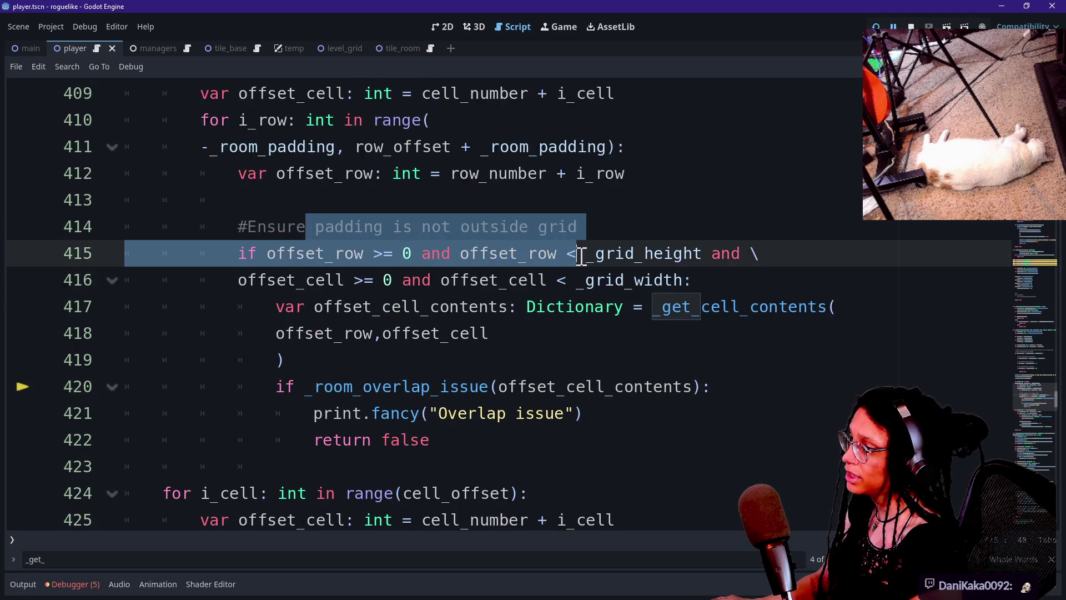
mouse_move(745, 278)
mouse_down()
mouse_move(173, 238)
mouse_move(190, 252)
mouse_move(583, 305)
mouse_up()
mouse_move(304, 302)
mouse_down()
mouse_move(697, 354)
mouse_move(714, 321)
mouse_up()
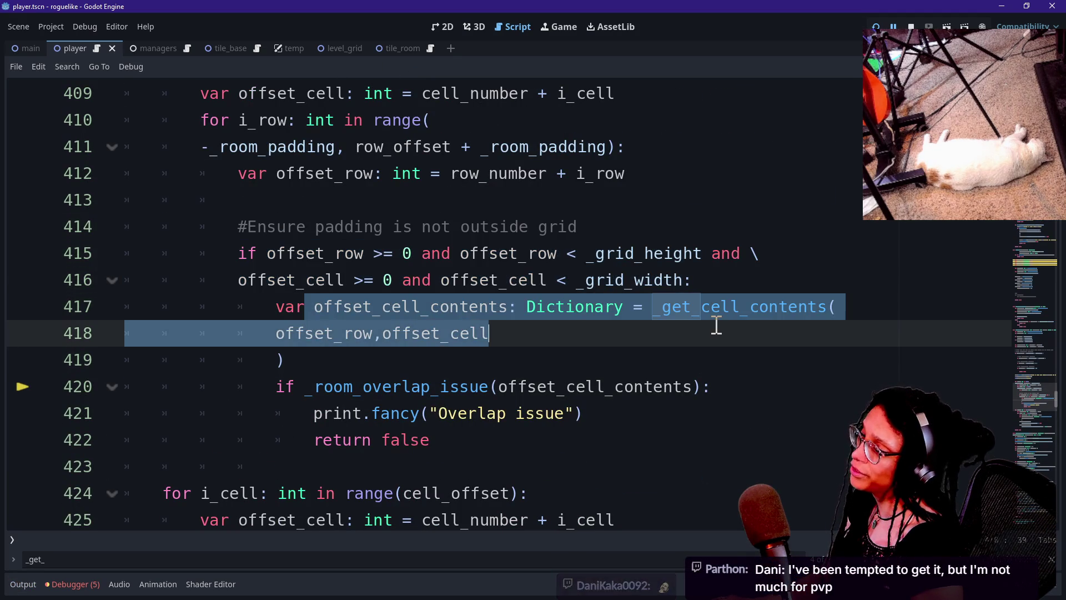
click(714, 325)
drag(281, 389, 457, 438)
click(478, 442)
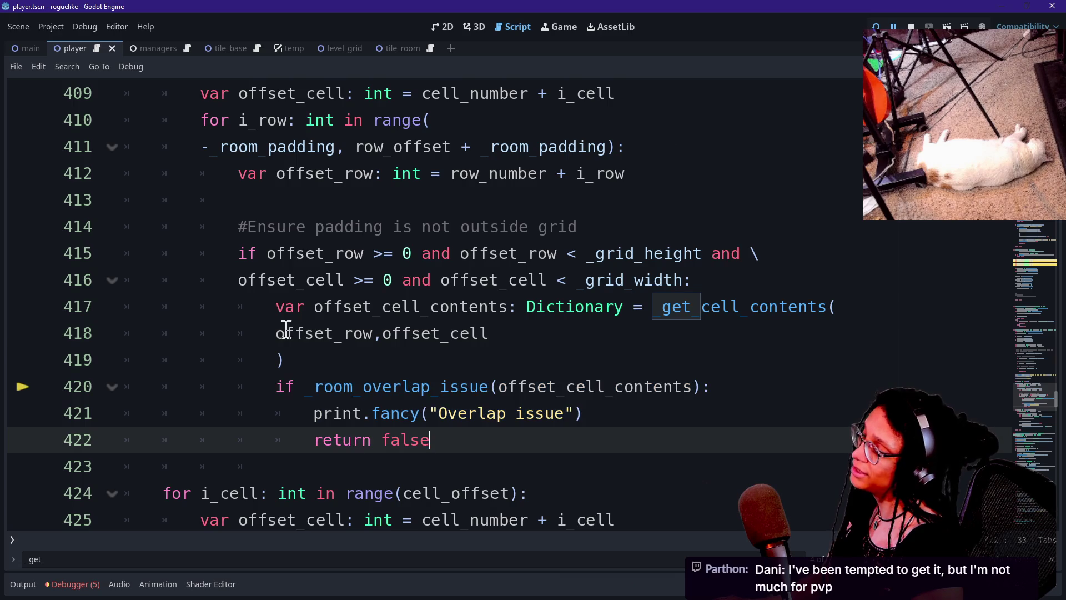
Study the grid height and width comparisons in the bounds condition on lines 415–416.
drag(220, 250, 731, 288)
click(730, 276)
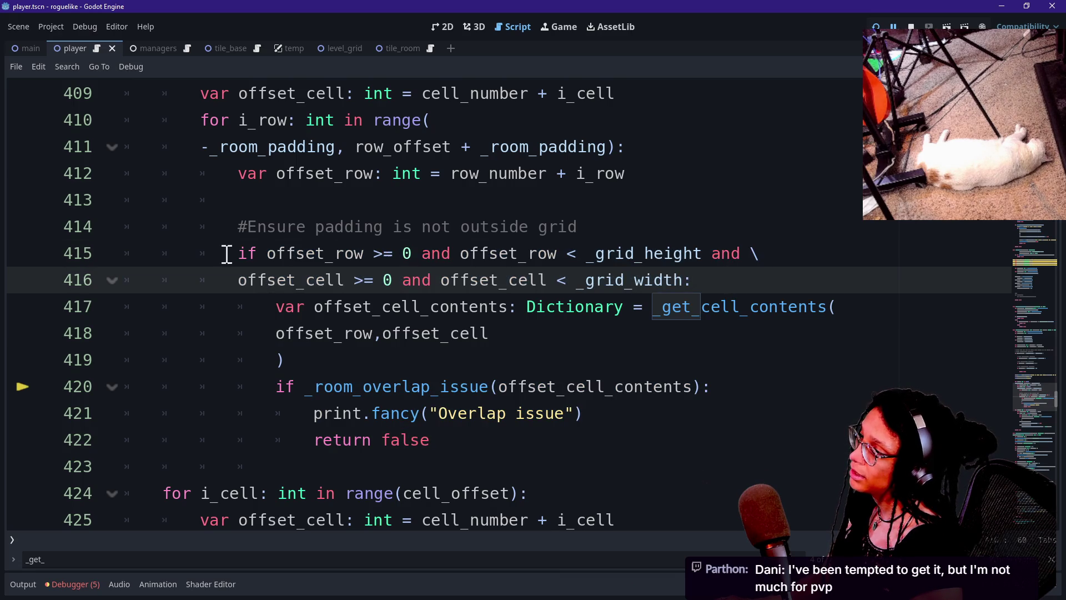
drag(209, 254, 507, 305)
click(511, 301)
mouse_move(511, 300)
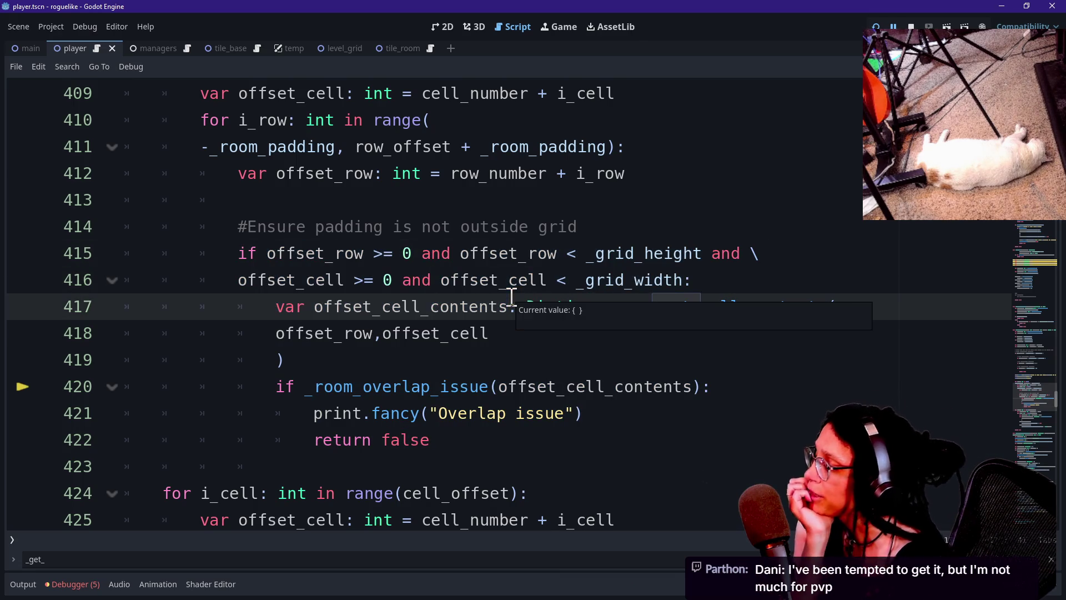
mouse_move(568, 253)
mouse_down()
mouse_move(682, 271)
mouse_move(558, 280)
mouse_up()
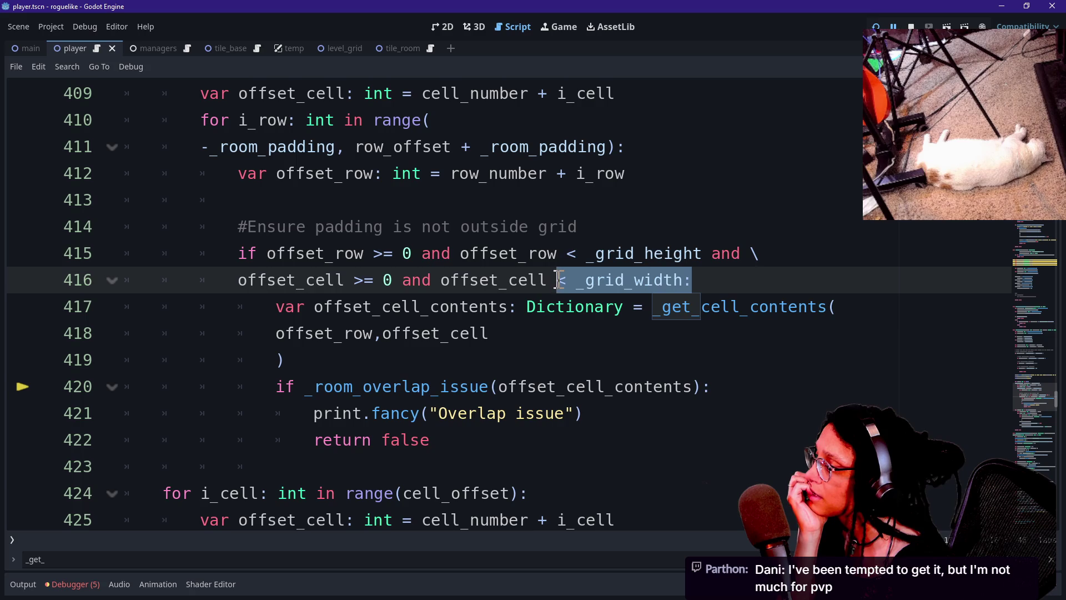
drag(694, 281, 290, 278)
click(290, 261)
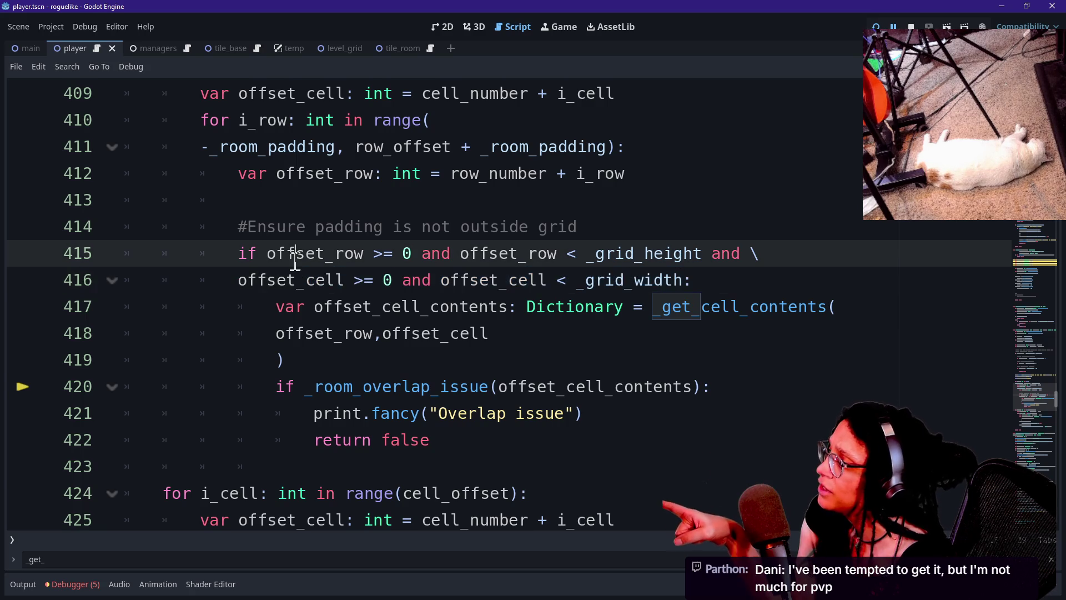
drag(631, 243, 710, 268)
click(714, 269)
scroll(715, 268, up, 2)
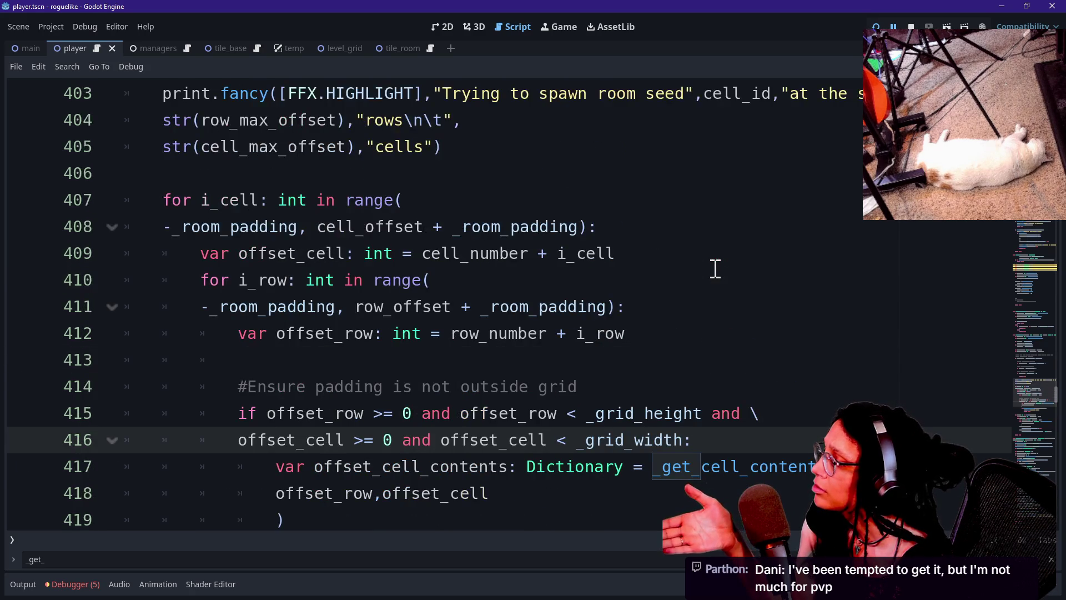
scroll(715, 269, up, 2)
scroll(715, 269, up, 5)
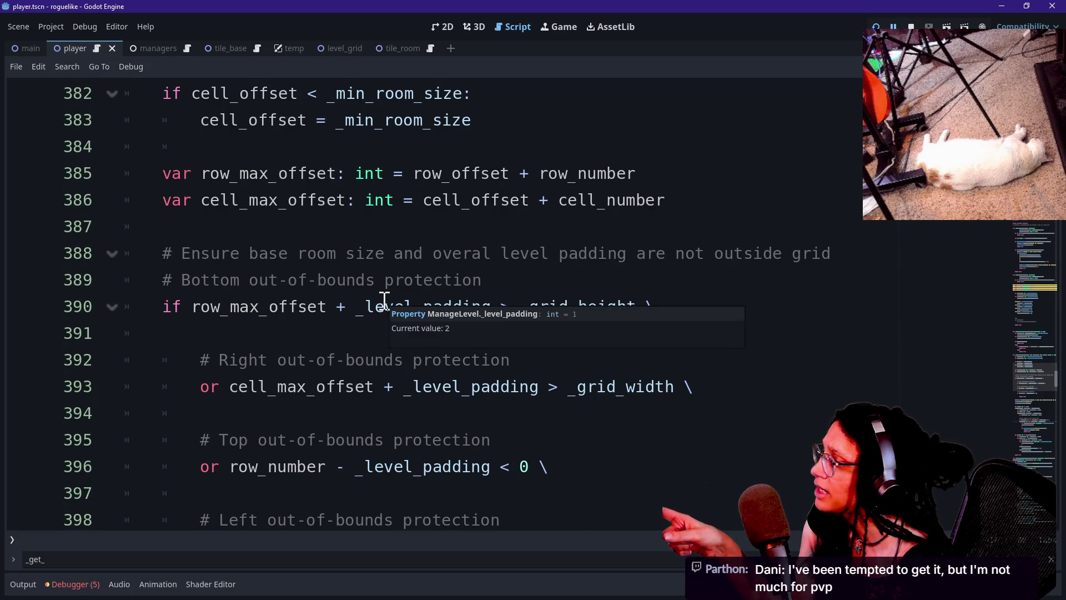
scroll(372, 297, down, 1)
drag(326, 227, 414, 392)
scroll(414, 392, down, 7)
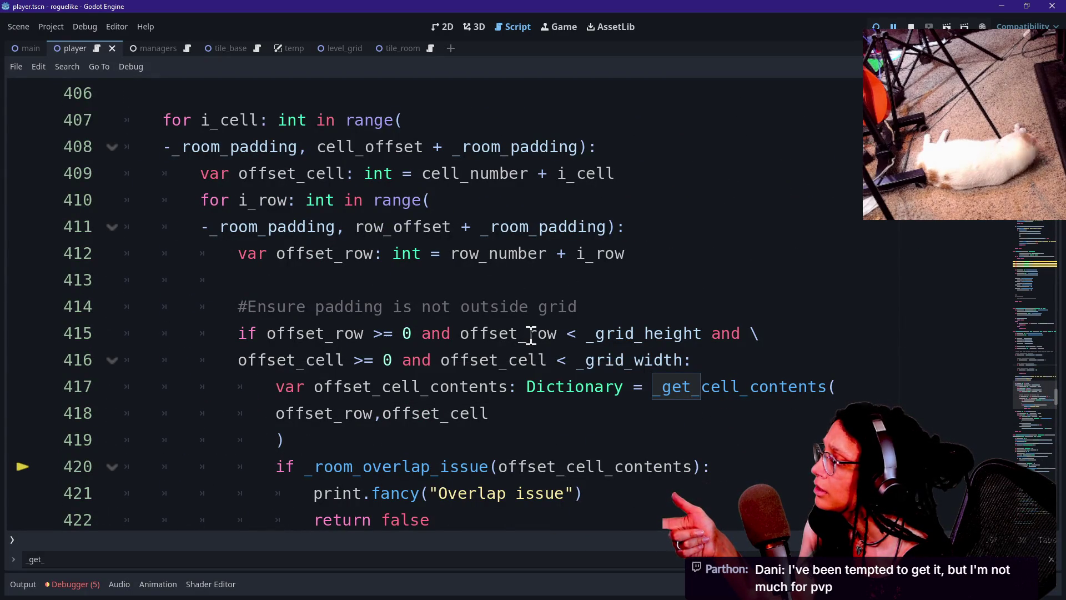
mouse_move(527, 334)
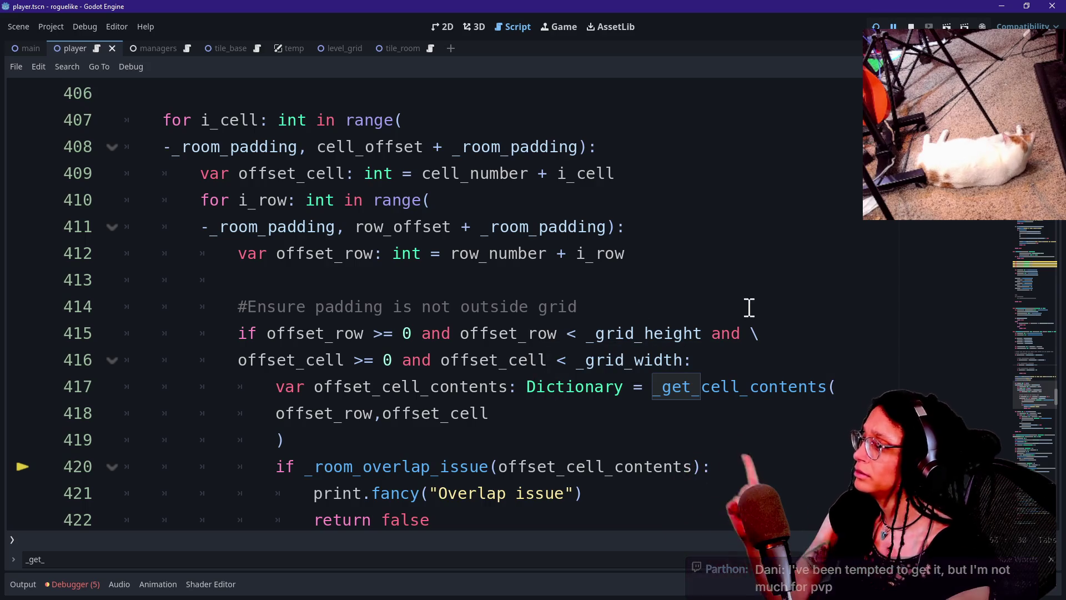
click(729, 278)
Start a new unindented function _is_in_bounds with a row_number parameter on line 414.
key(BackSpace)
key(BackSpace)
key(BackSpace)
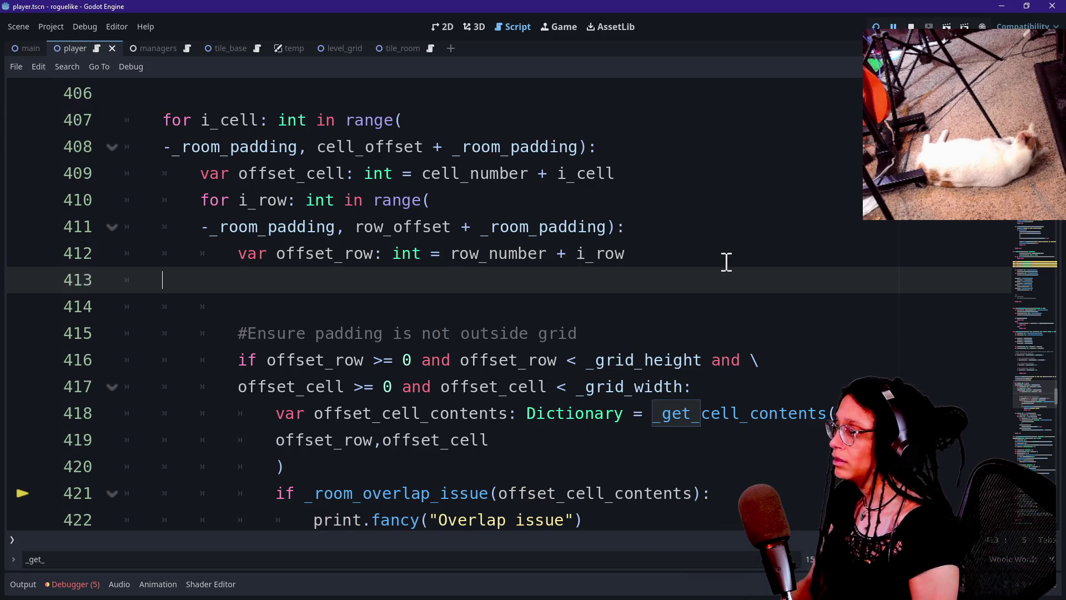
key(Return)
text(fnc)
key(BackSpace)
key(BackSpace)
text(unc )
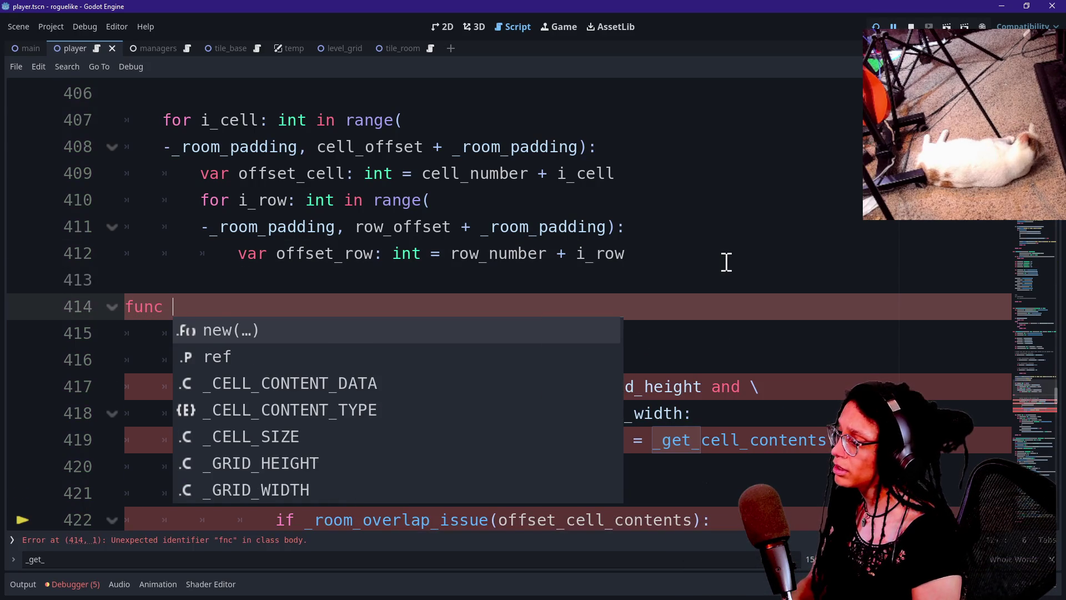
text(_c)
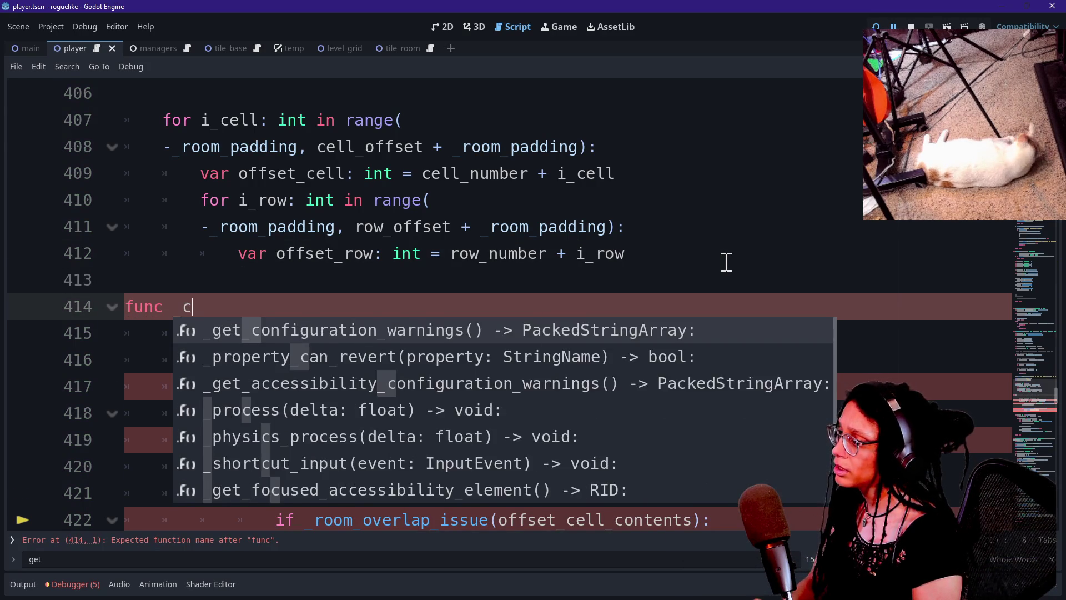
key(BackSpace)
text(is_i)
click(426, 256)
click(427, 301)
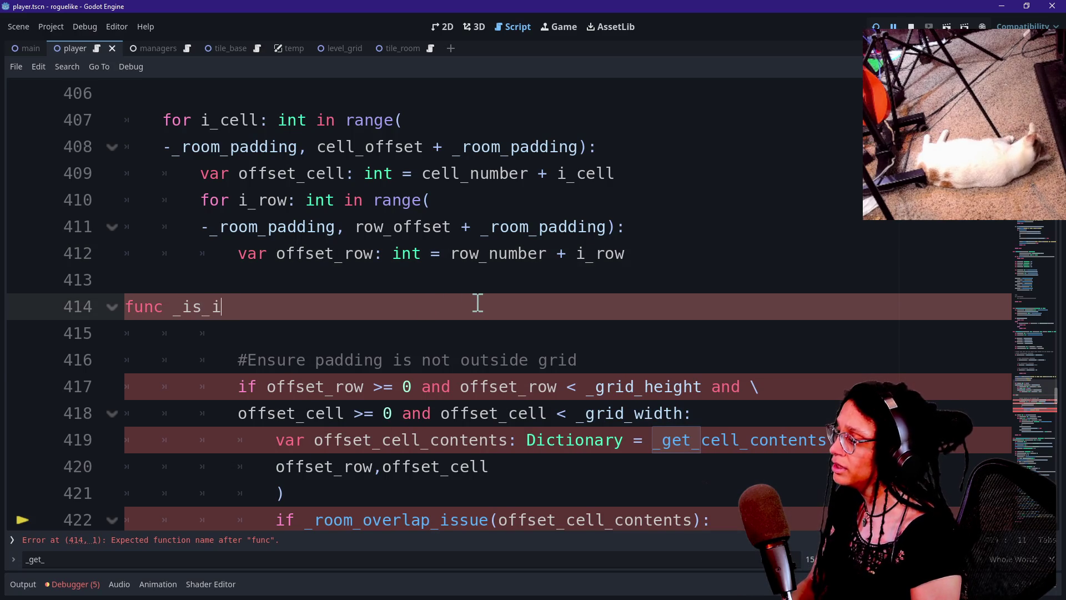
text(n_bounds:)
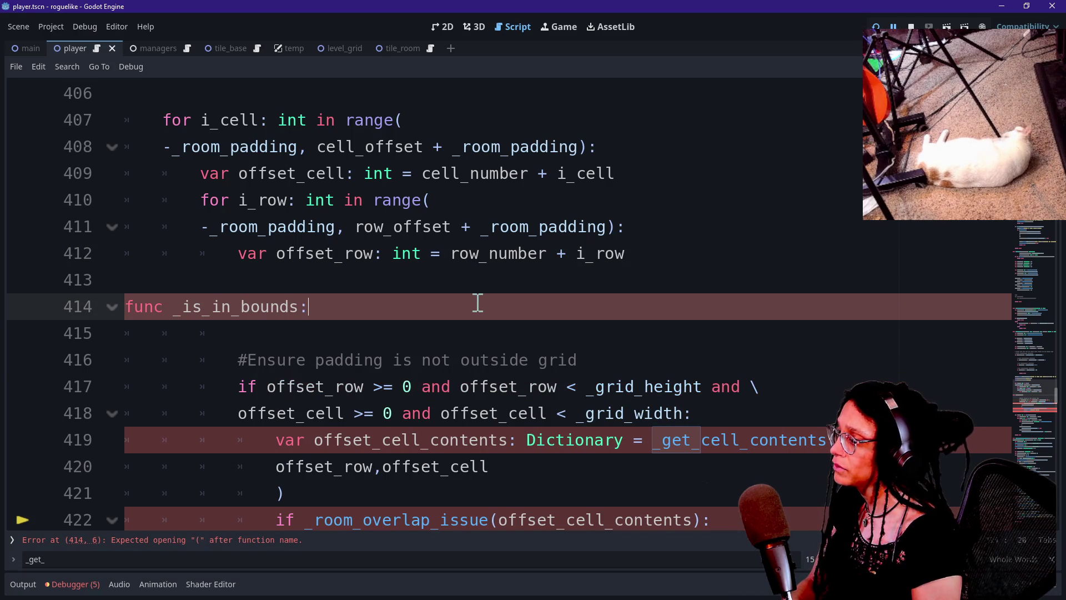
key(BackSpace)
text(()
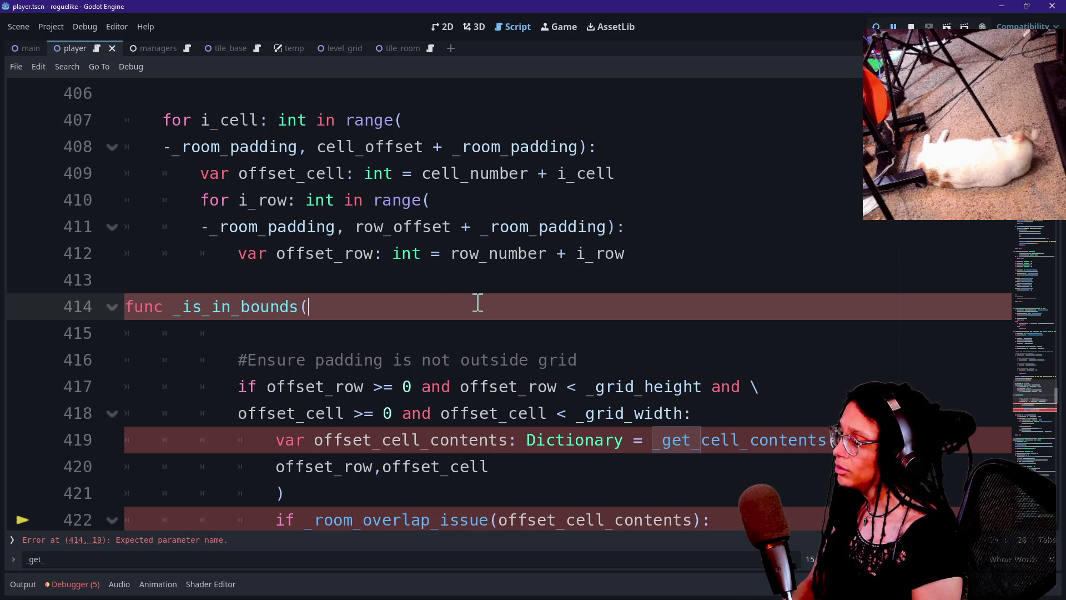
text(row_nn)
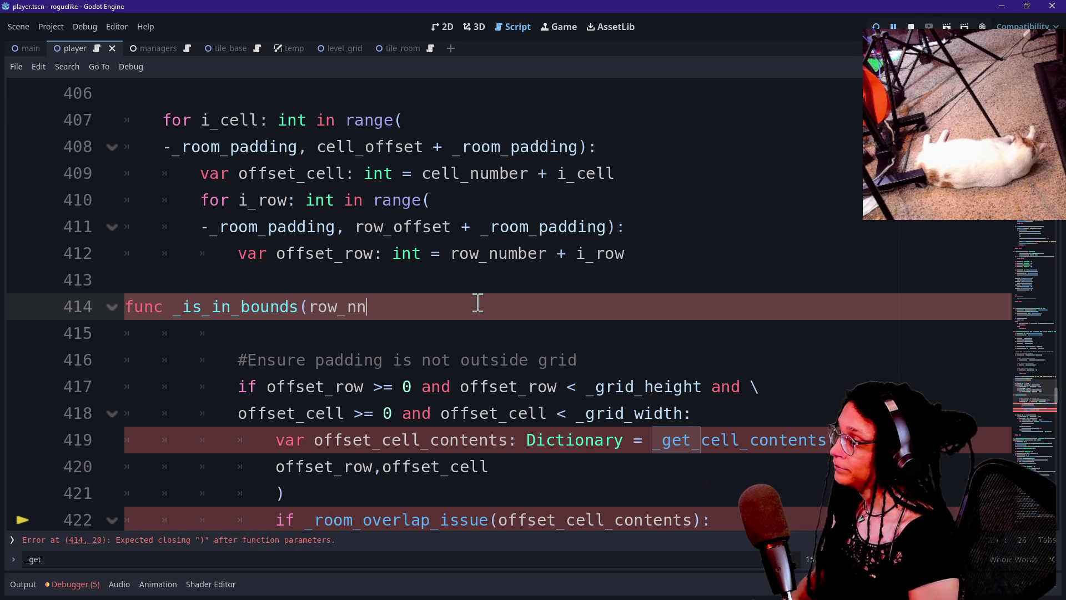
key(BackSpace)
text(umber))
Add cell_number as a second parameter of _is_in_bounds.
key(BackSpace)
text(,cell_f)
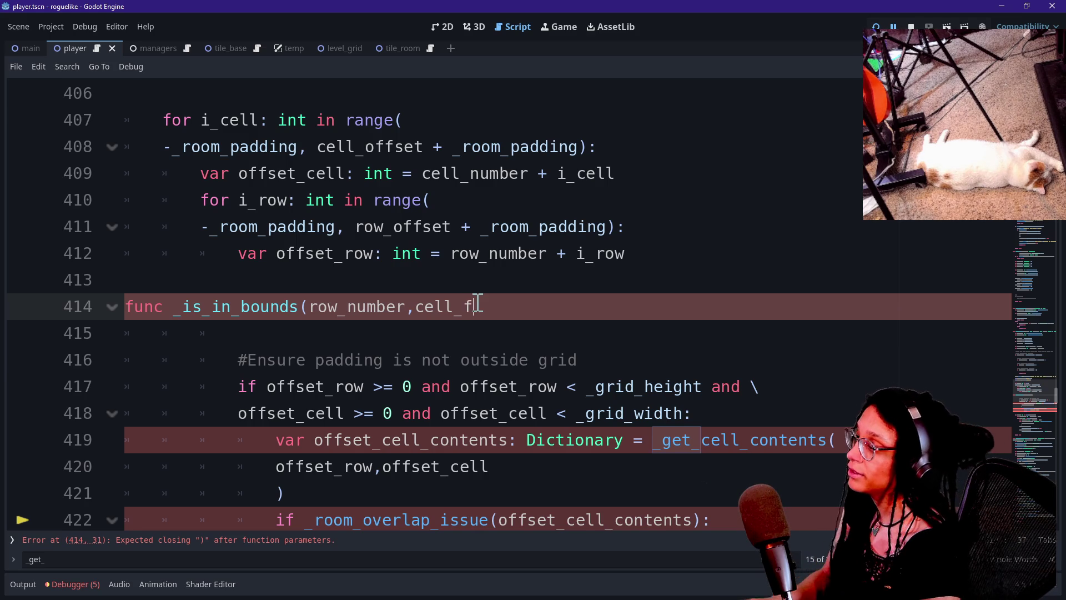
key(BackSpace)
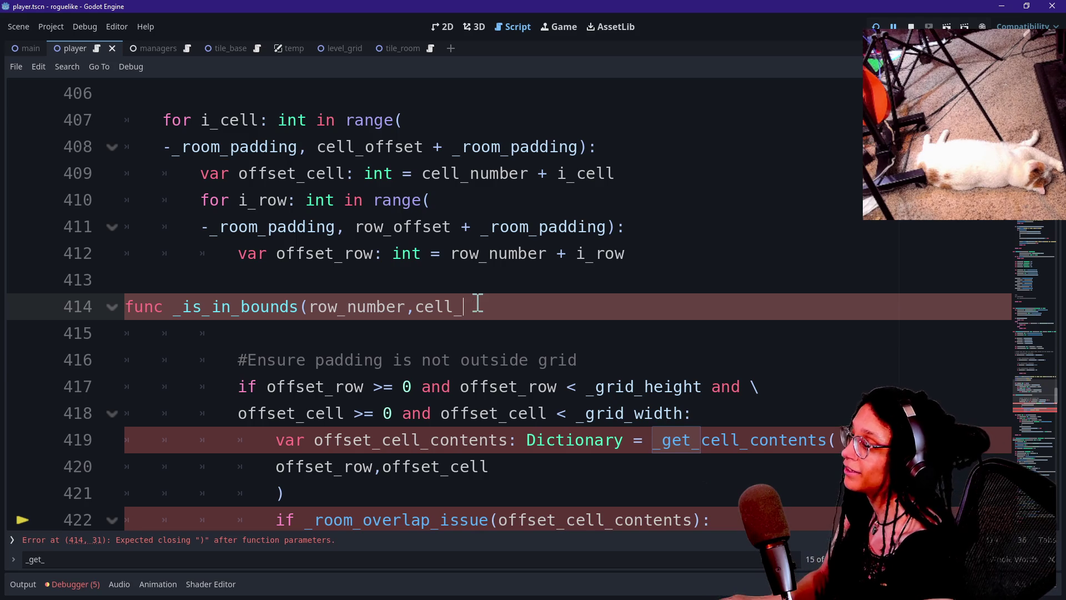
text(number))
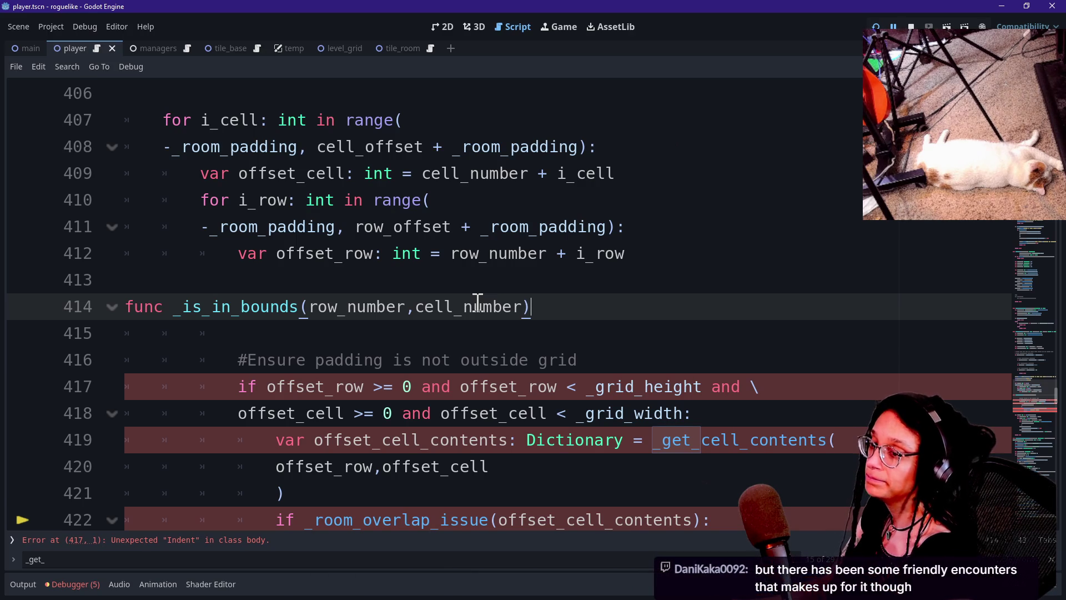
text(d)
key(BackSpace)
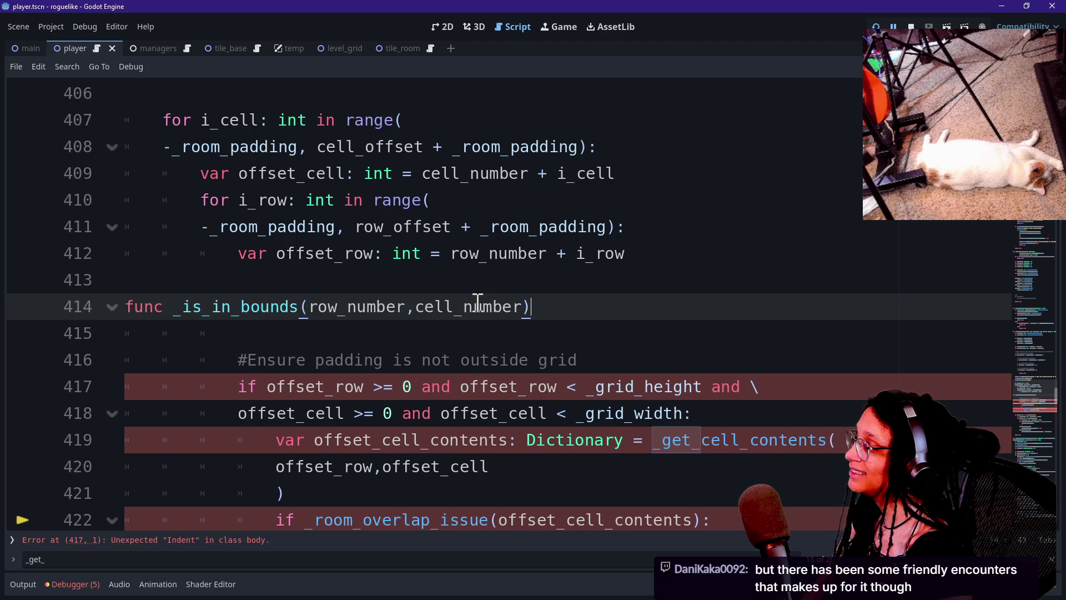
Type both parameters as int and declare a bool return type.
click(416, 307)
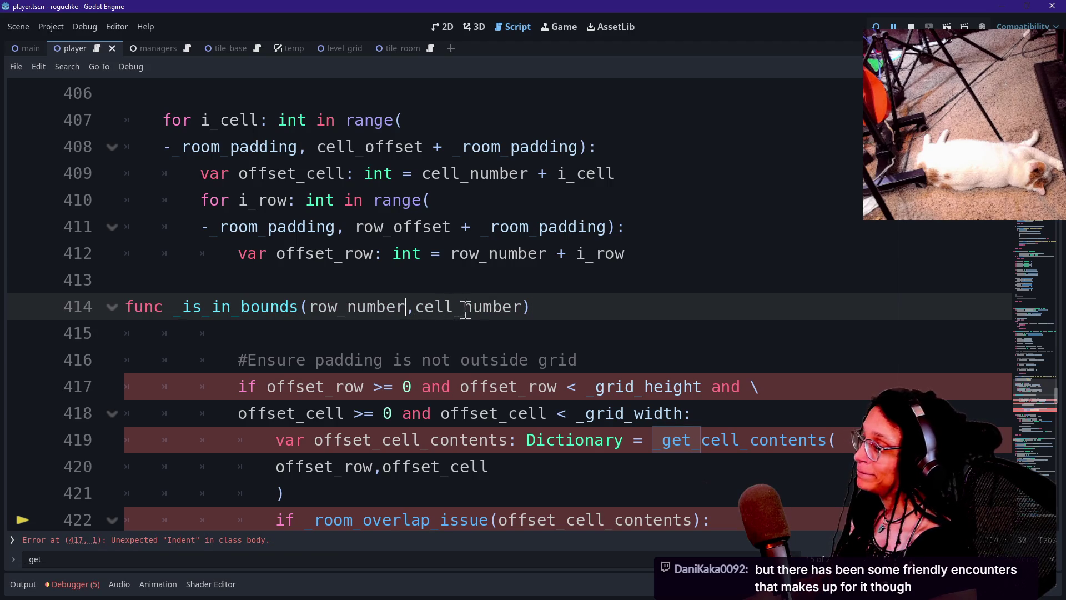
alt+click(523, 307)
text(:int)
click(646, 307)
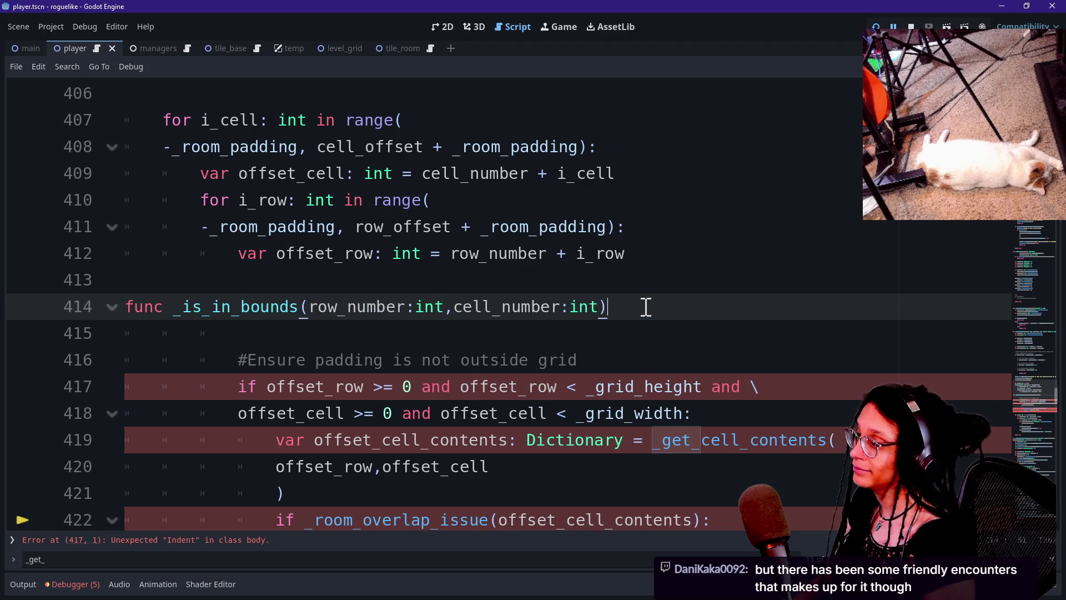
text( -> void:)
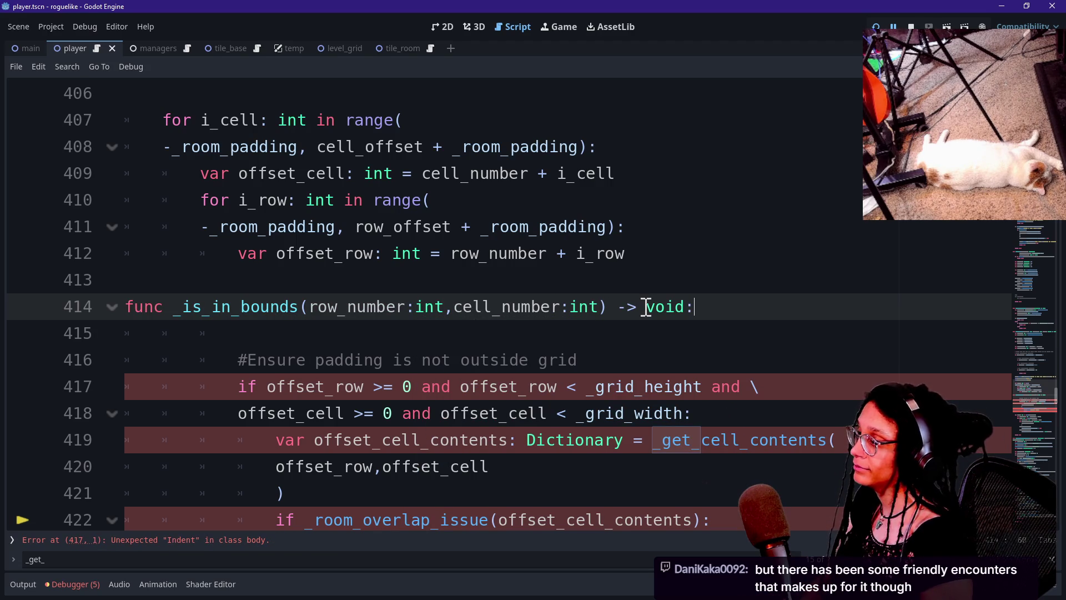
key(BackSpace)
key(BackSpace)
key(BackSpace)
text(bool:)
key(Return)
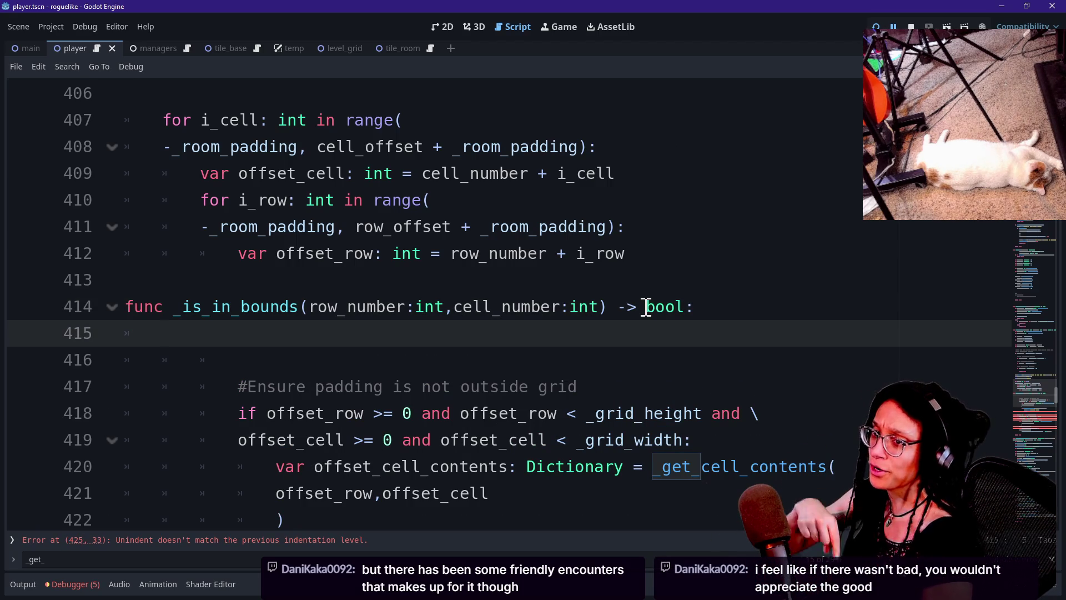
Select the two-line grid bounds condition in the padding check.
text(d)
key(BackSpace)
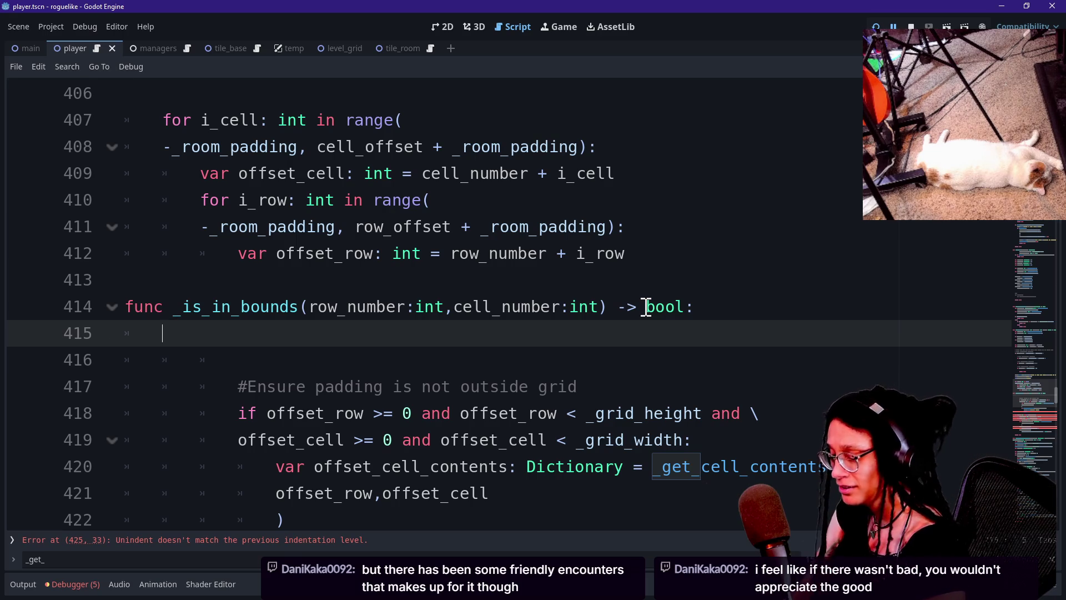
text(c)
key(BackSpace)
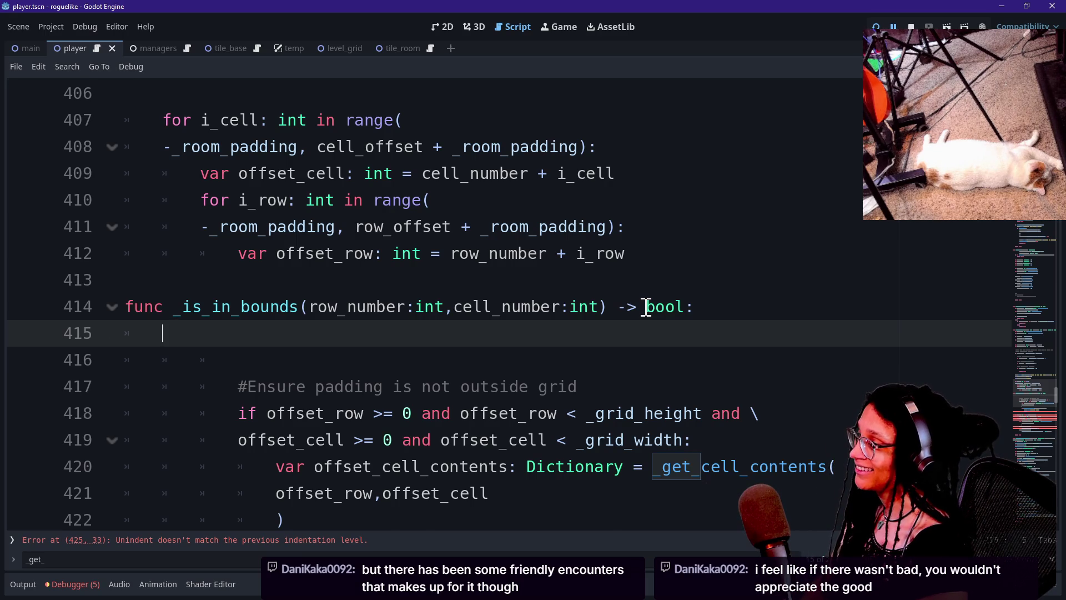
key(ctrl+z)
key(ctrl+z)
key(ctrl+shift+z)
key(ctrl+shift+z)
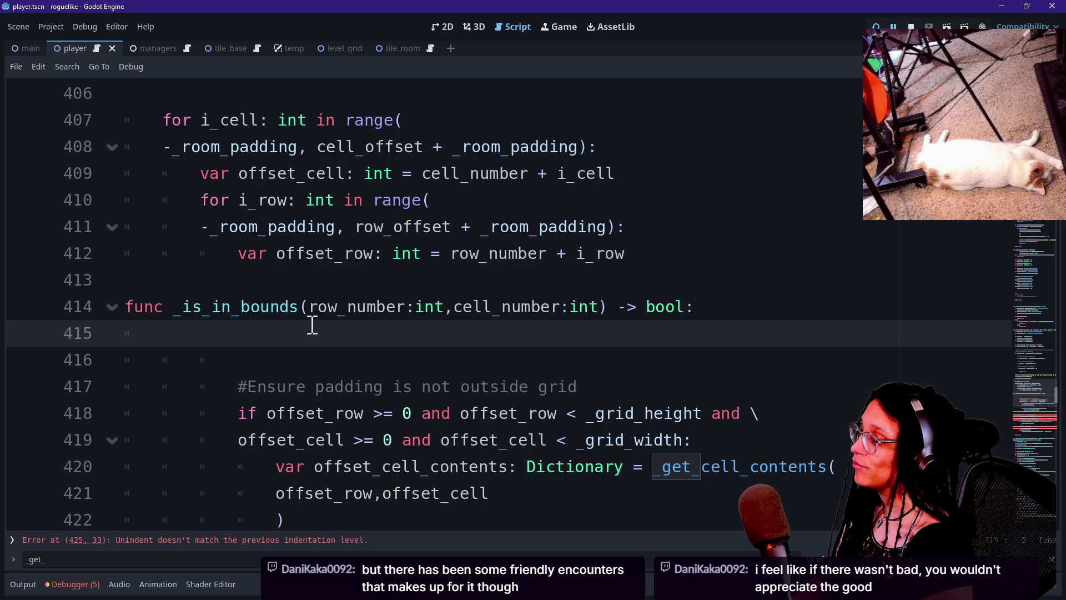
mouse_move(705, 442)
mouse_down()
mouse_move(714, 442)
mouse_move(221, 409)
mouse_move(242, 413)
mouse_up()
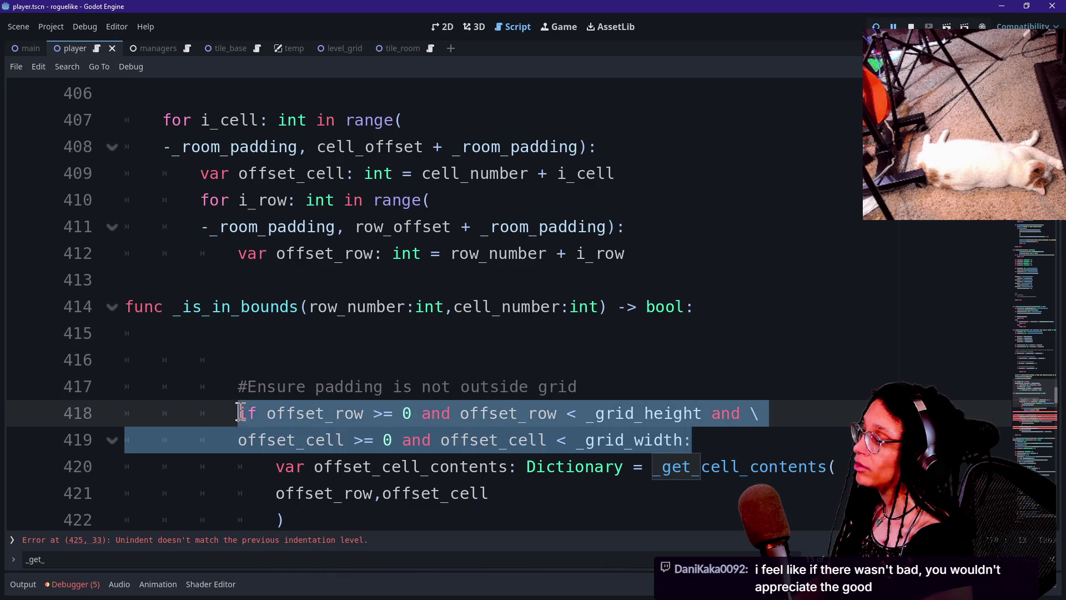
Copy the grid bounds condition into the _is_in_bounds body as its return.
key(ctrl+c)
click(309, 333)
key(ctrl+v)
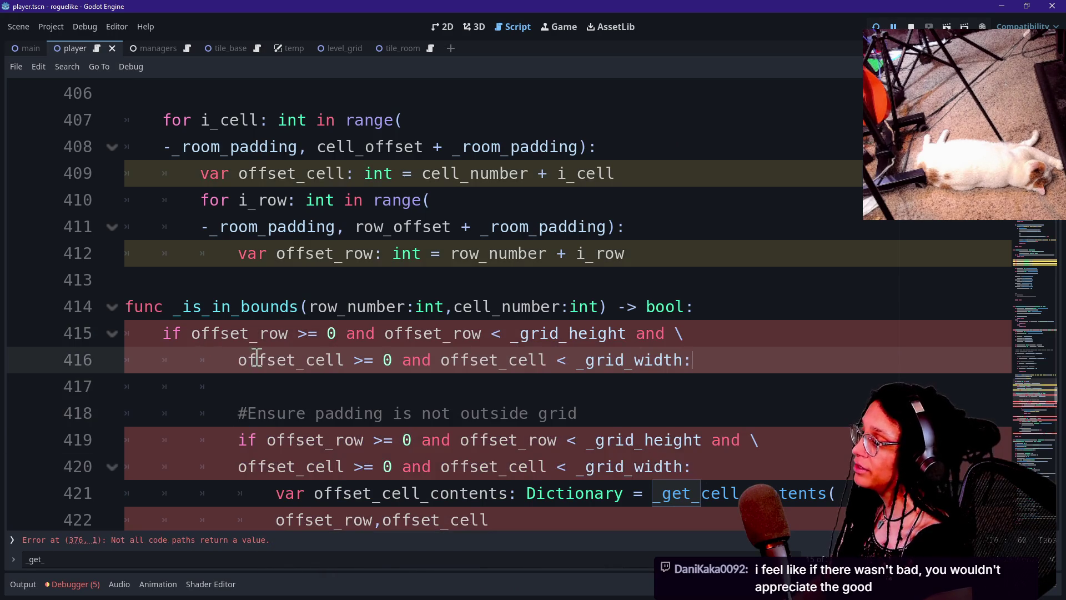
key(ctrl+z)
Start a new padding check line reading 'if _is_in_bounds(' below the comment.
click(586, 333)
key(Return)
text(if _is_in_bounds()
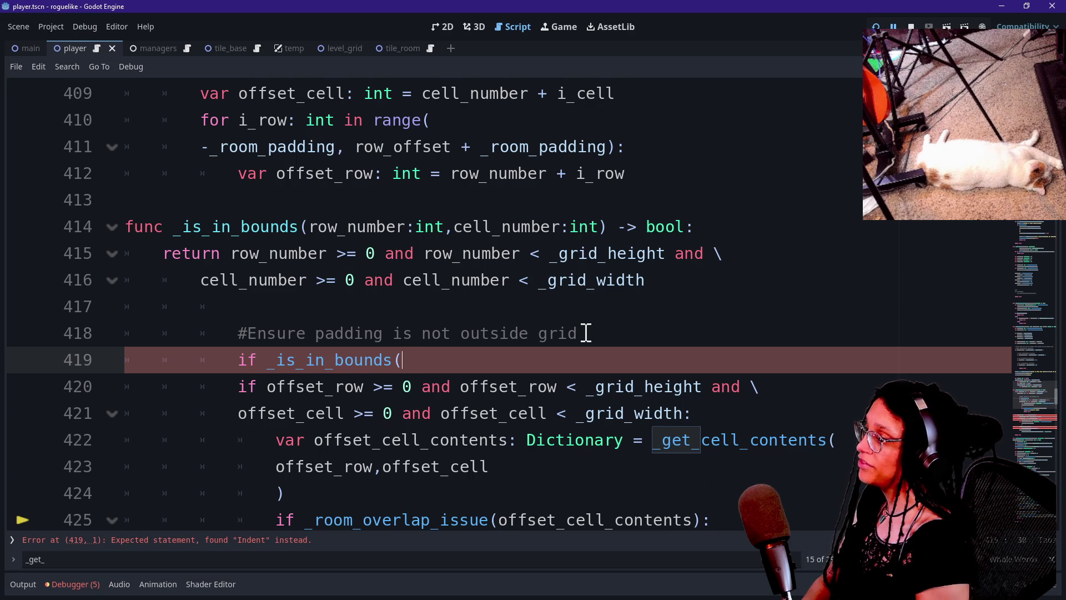
click(369, 253)
drag(558, 256, 569, 257)
click(522, 383)
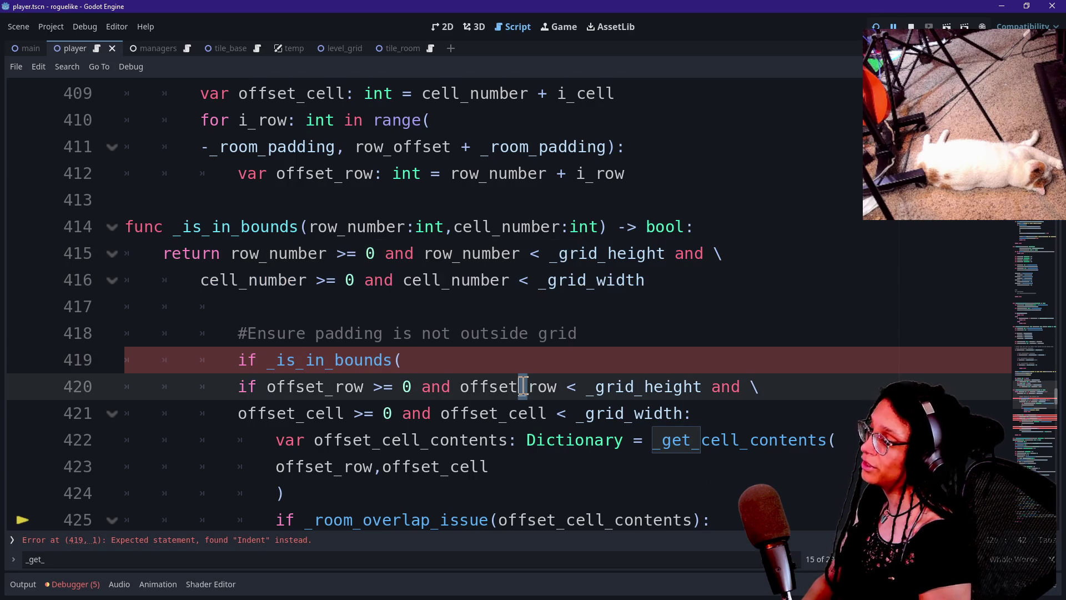
click(524, 360)
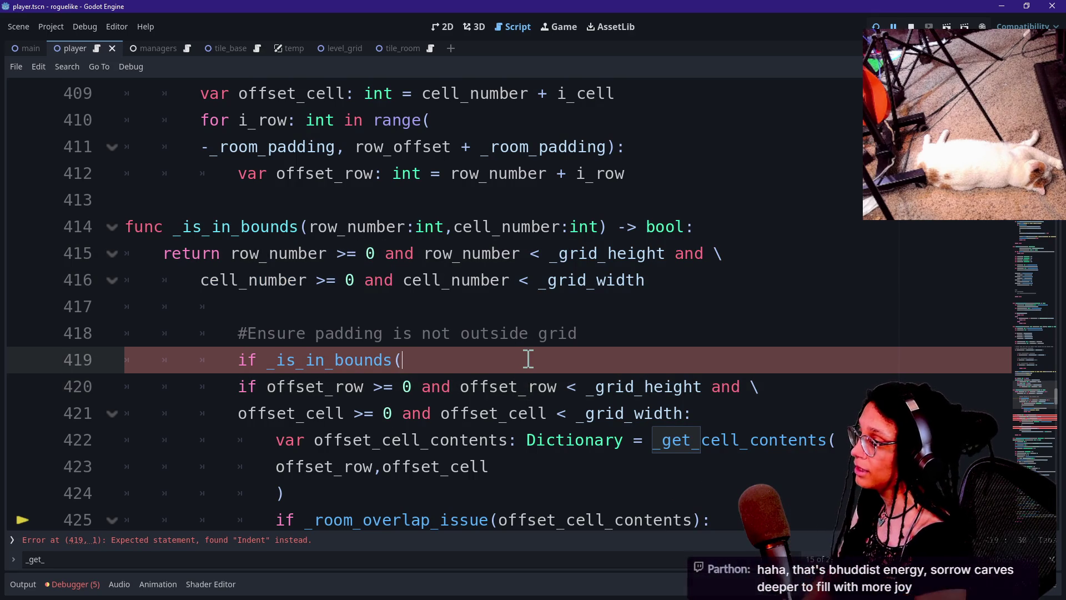
Complete the line as 'if _is_in_bounds(offset_row,offset_cell):'.
text(offs)
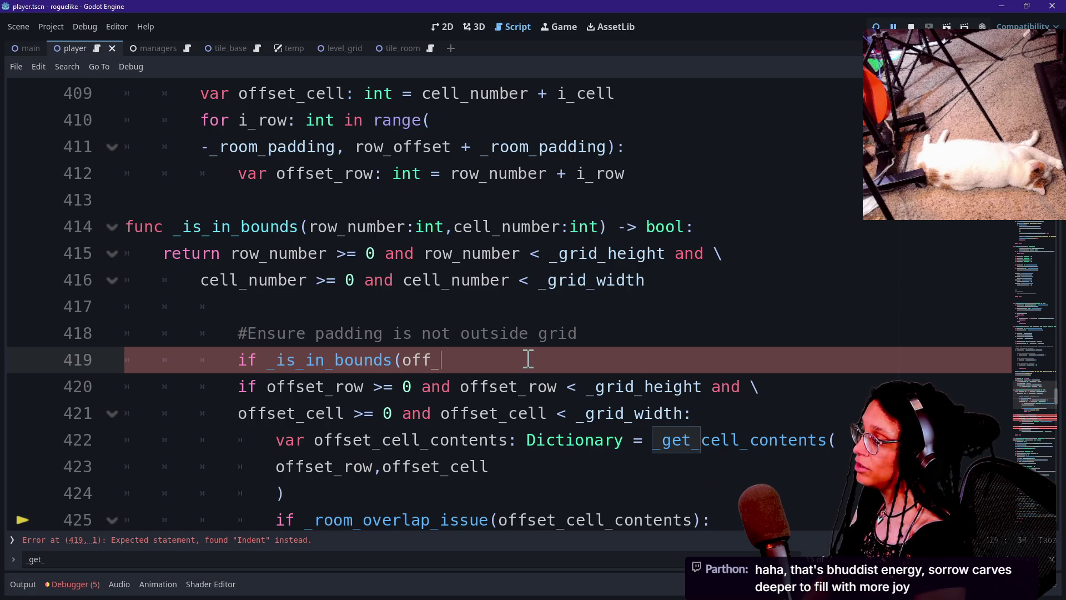
text(et_row,offset_nu)
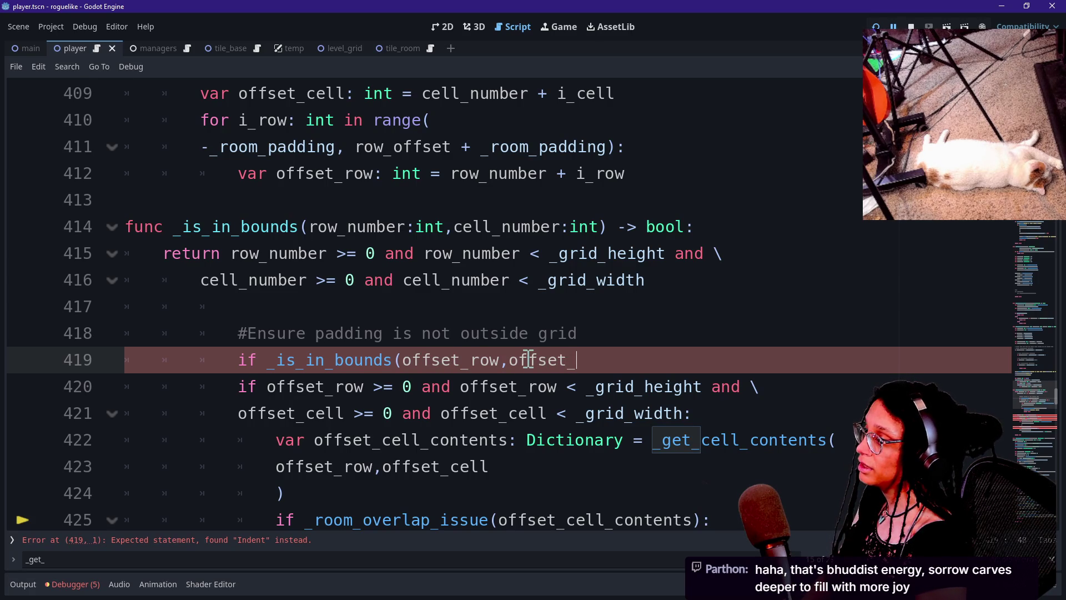
text(mbe)
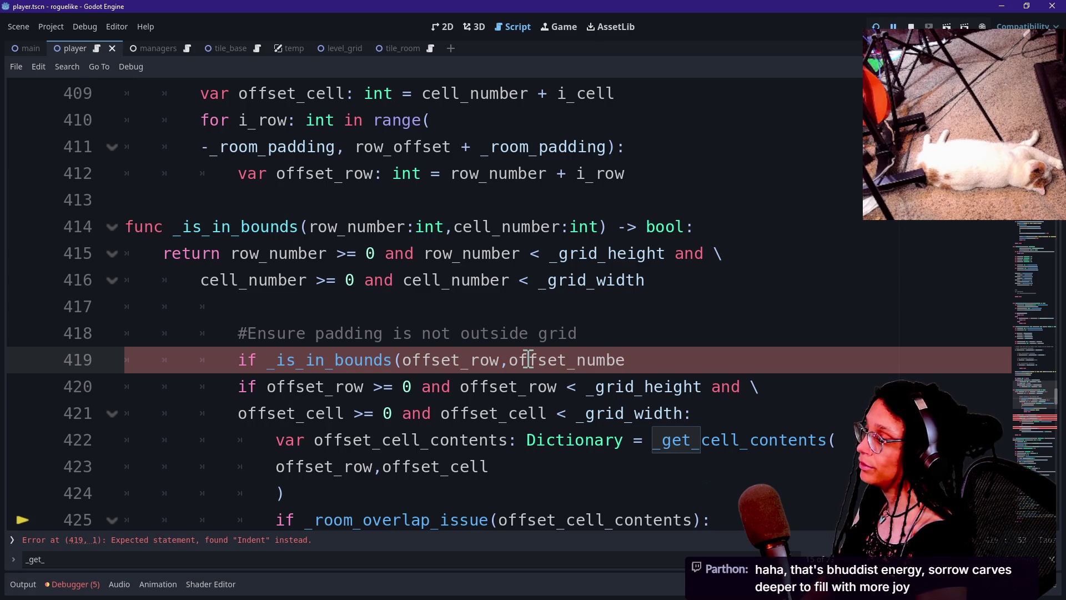
key(BackSpace)
key(BackSpace)
key(BackSpace)
text(cell()
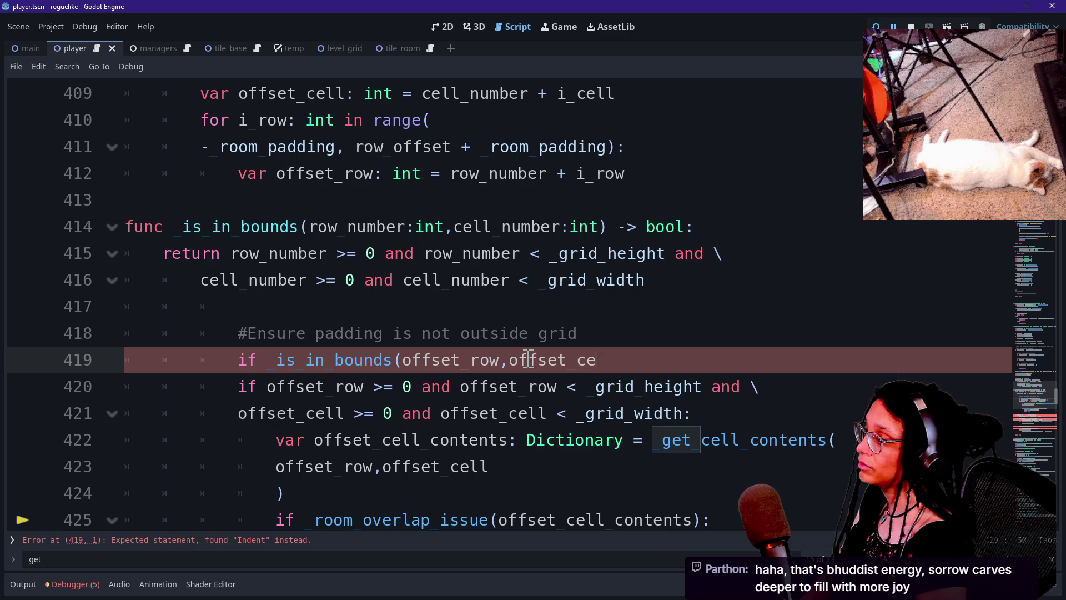
key(BackSpace)
text())
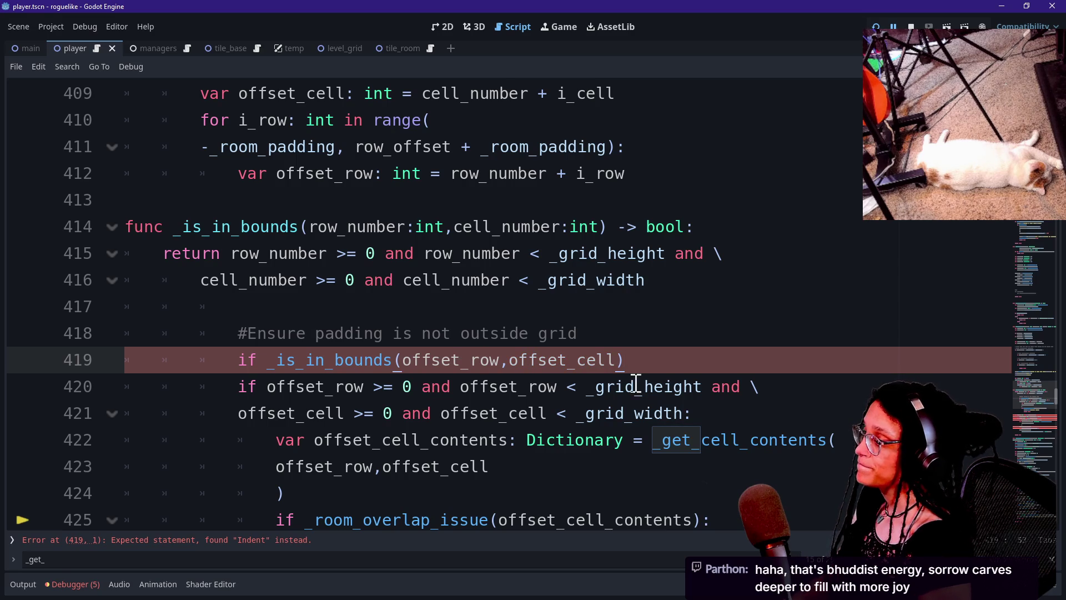
mouse_move(233, 392)
mouse_down()
mouse_move(545, 445)
mouse_move(700, 410)
mouse_up()
click(638, 334)
click(638, 356)
text(:)
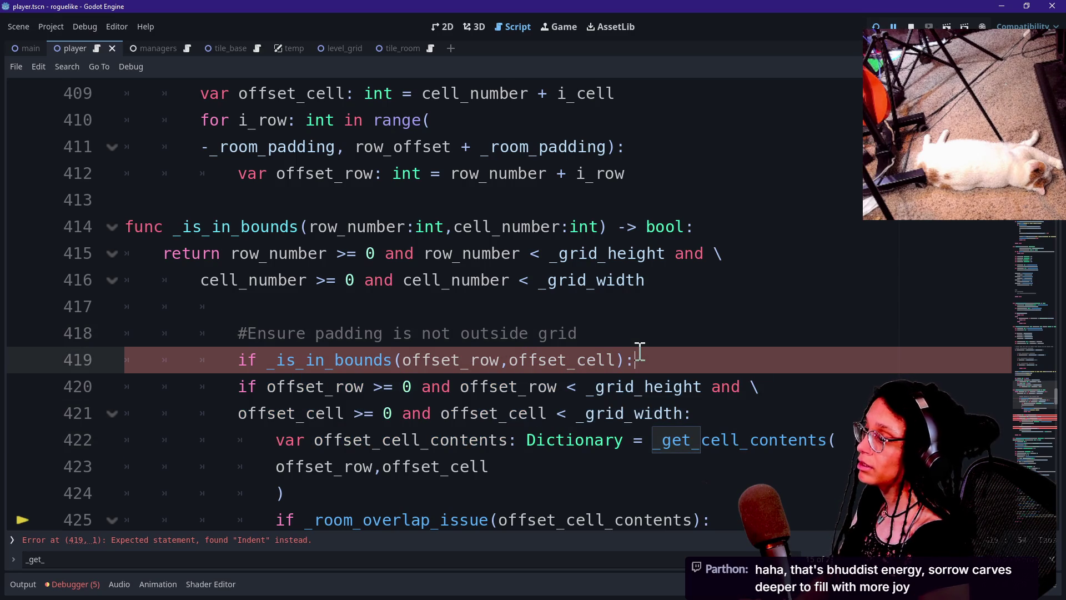
Delete the old two-line inline bounds condition.
drag(228, 386, 687, 414)
key(BackSpace)
key(ctrl+z)
drag(783, 409, 759, 364)
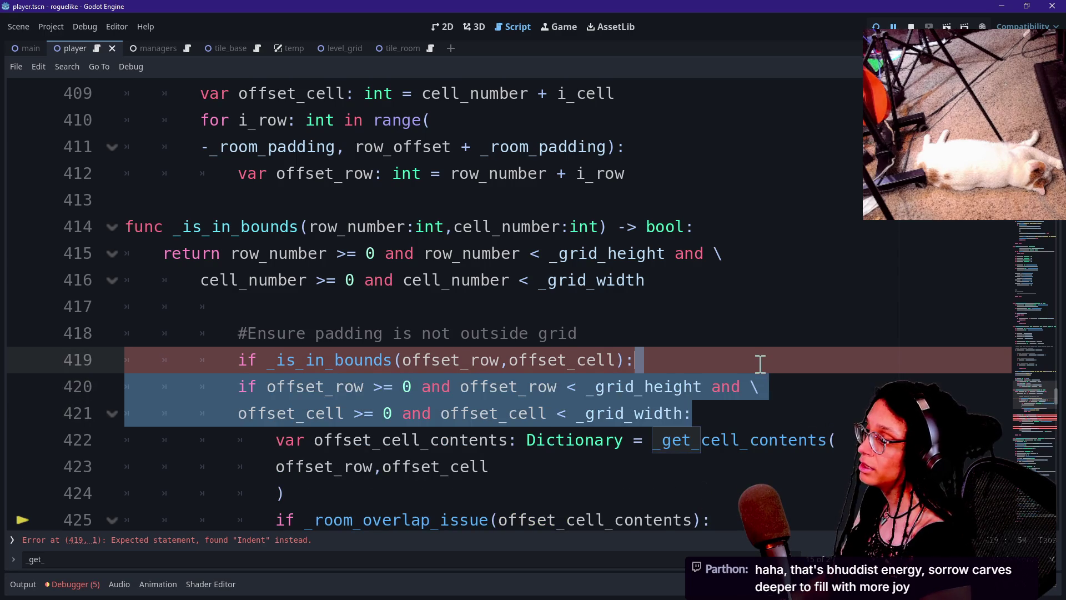
key(BackSpace)
Cut the whole _is_in_bounds function out of this spot.
click(639, 287)
click(650, 303)
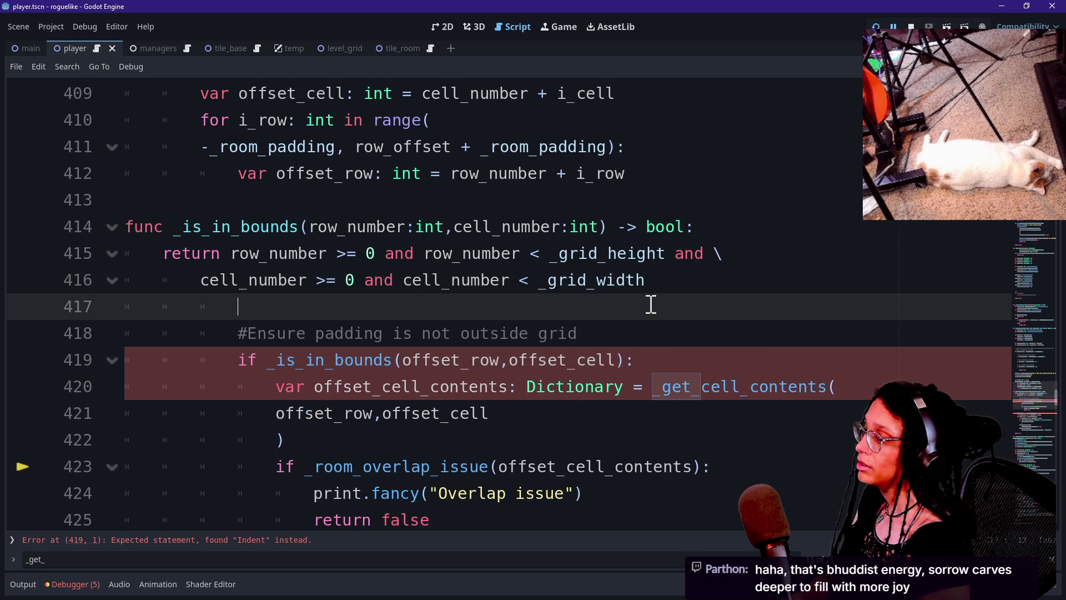
mouse_move(696, 288)
mouse_down()
mouse_move(592, 175)
mouse_move(627, 207)
mouse_up()
key(ctrl+x)
key(BackSpace)
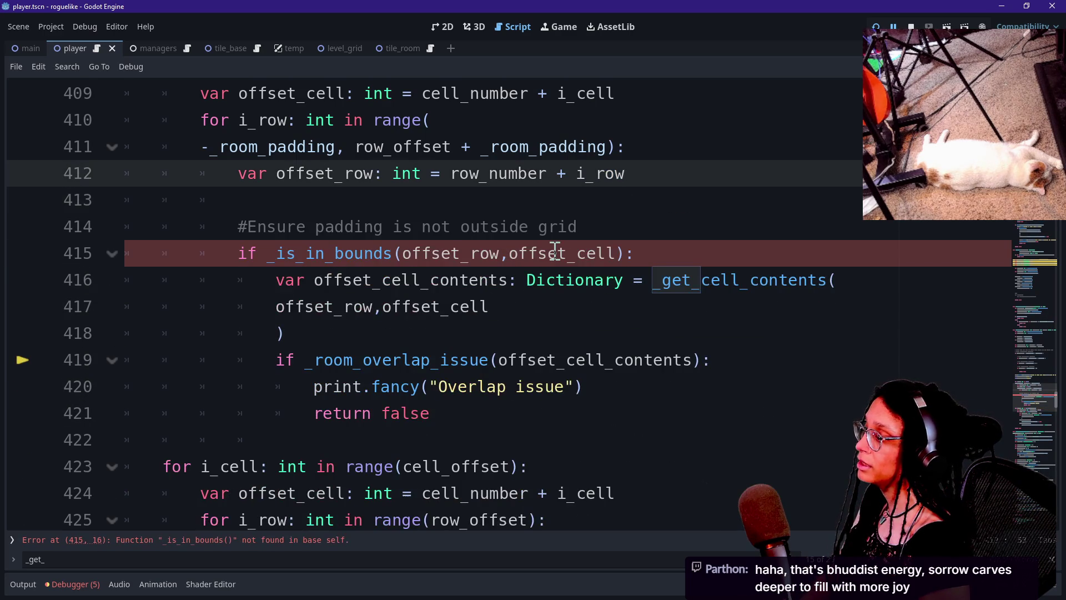
Search the script for 'helpers' to reach the Misc helpers region.
scroll(555, 248, down, 10)
key(ctrl+f)
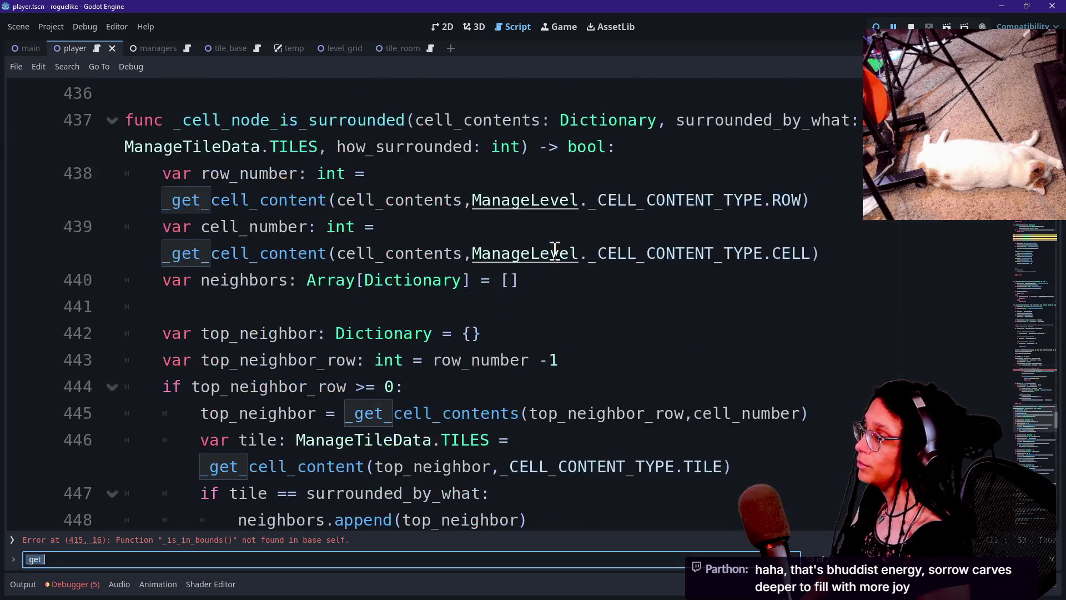
text(helpers)
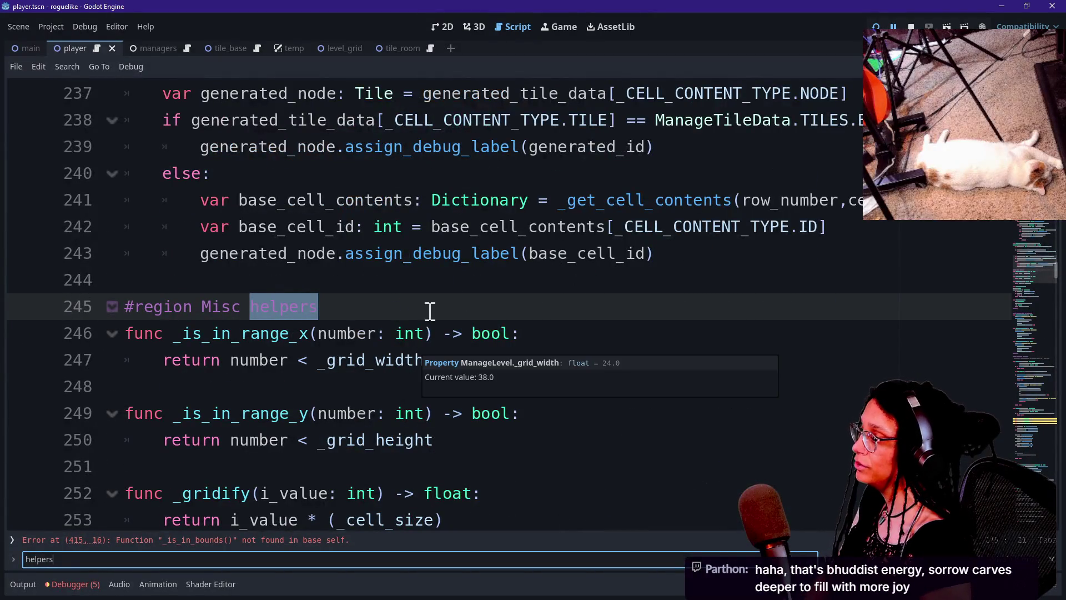
click(433, 301)
Place the caret at the end of the #region Misc helpers line.
drag(366, 340, 419, 388)
click(418, 388)
key(Down)
key(Down)
key(Down)
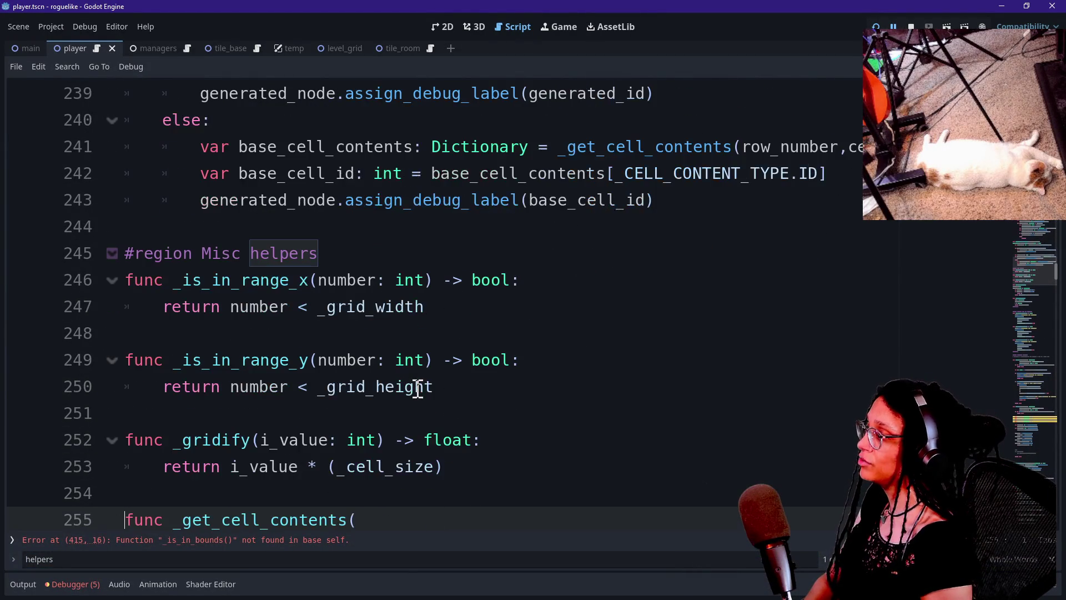
click(459, 404)
drag(459, 405, 257, 386)
click(257, 386)
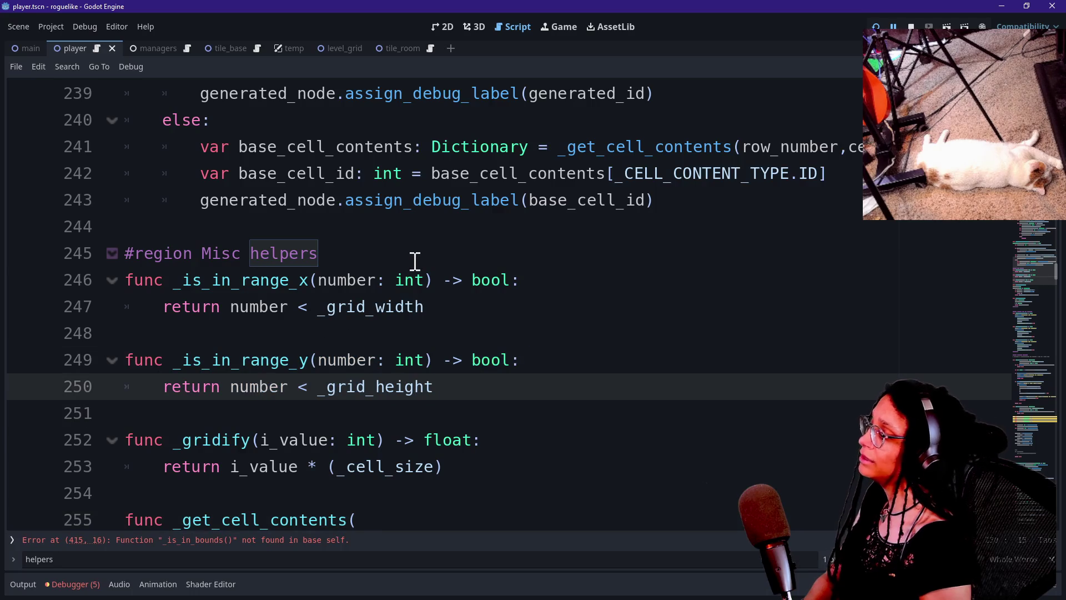
click(414, 253)
Paste _is_in_bounds under the region header and add a blank line after it.
key(ctrl+v)
click(359, 261)
key(Return)
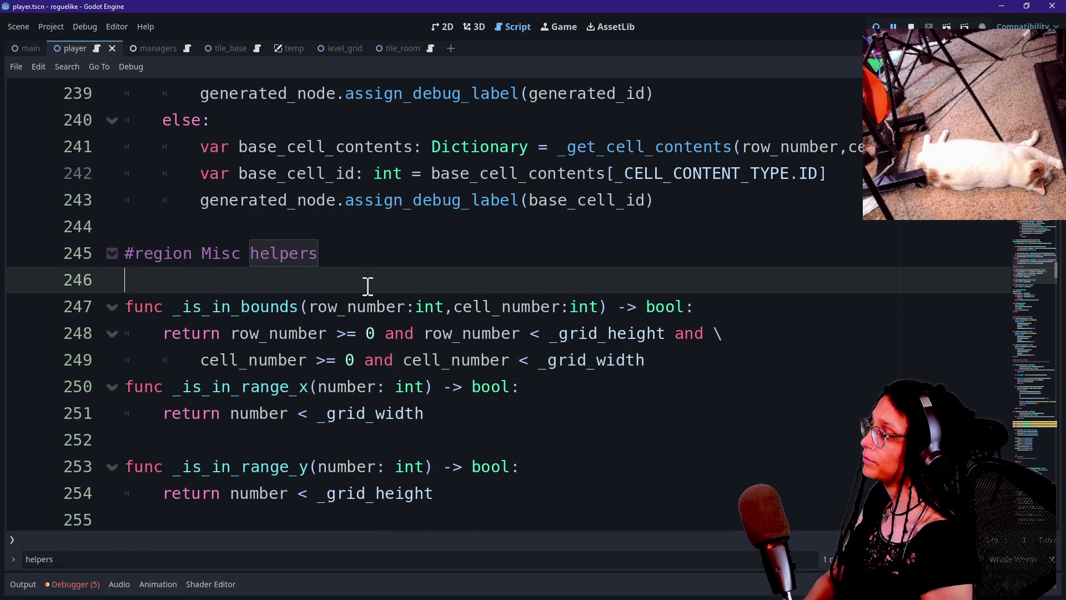
key(BackSpace)
click(766, 311)
click(759, 334)
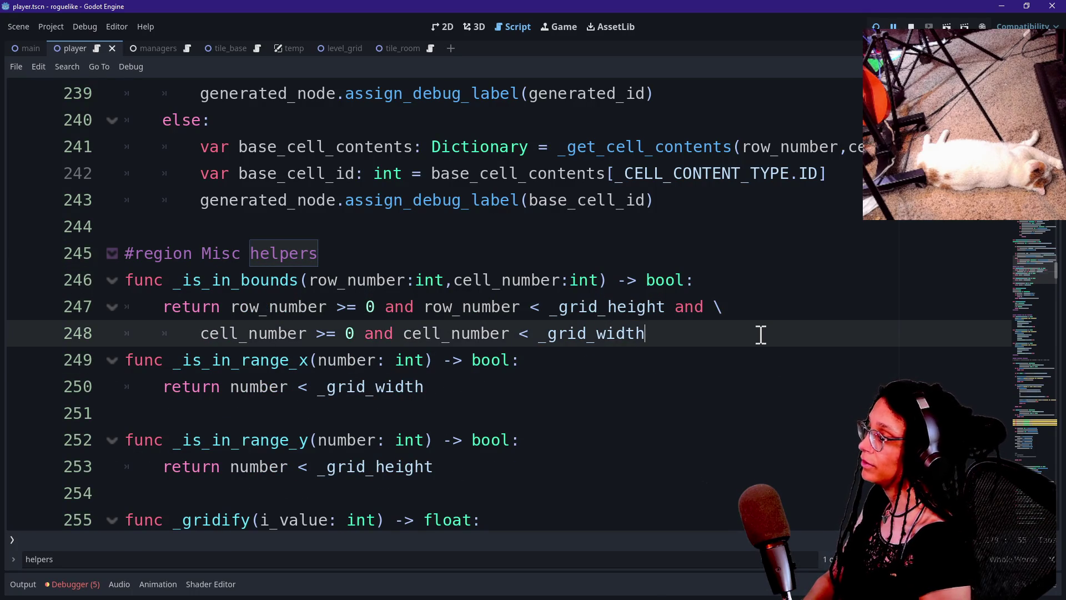
key(Return)
Compare the new _is_in_bounds with the _is_in_range_x and _is_in_range_y helpers.
scroll(409, 406, down, 1)
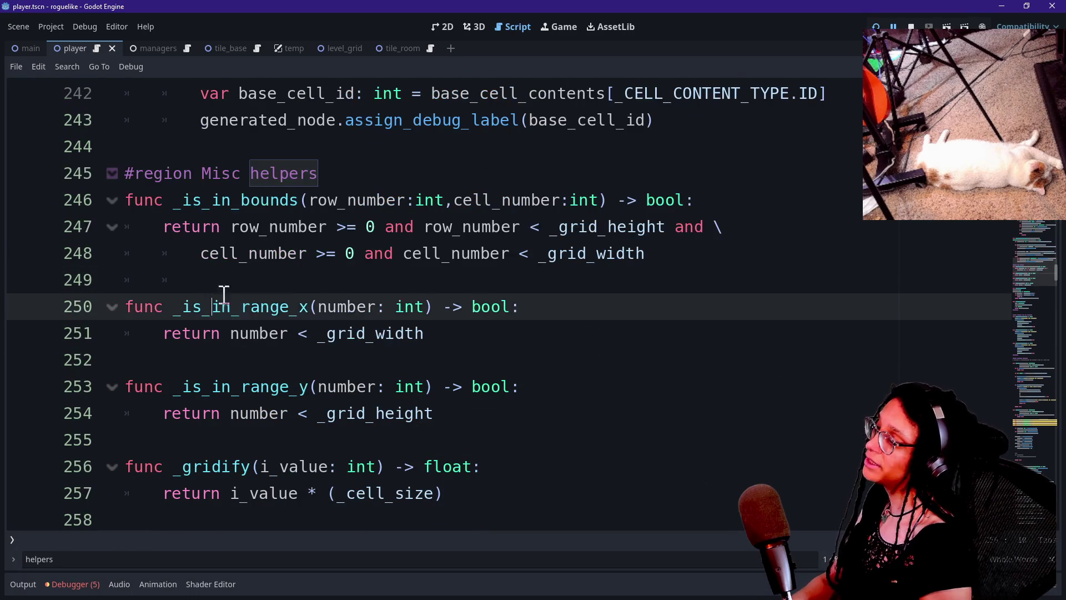
drag(213, 306, 395, 333)
click(203, 339)
drag(181, 307, 303, 306)
drag(182, 389, 340, 389)
click(339, 389)
drag(116, 316, 410, 351)
click(409, 351)
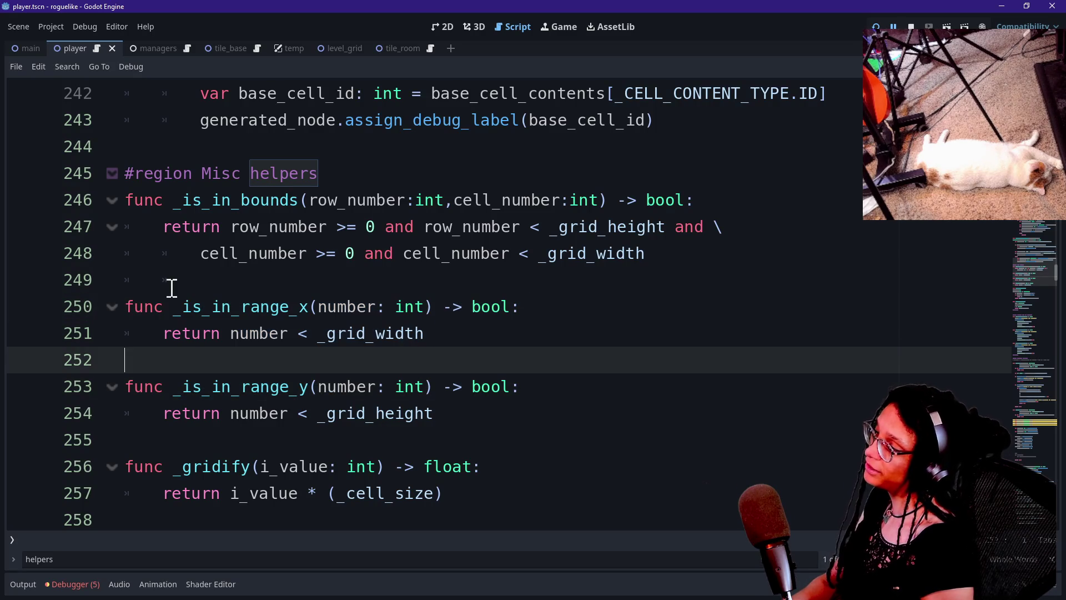
drag(160, 307, 350, 307)
click(349, 306)
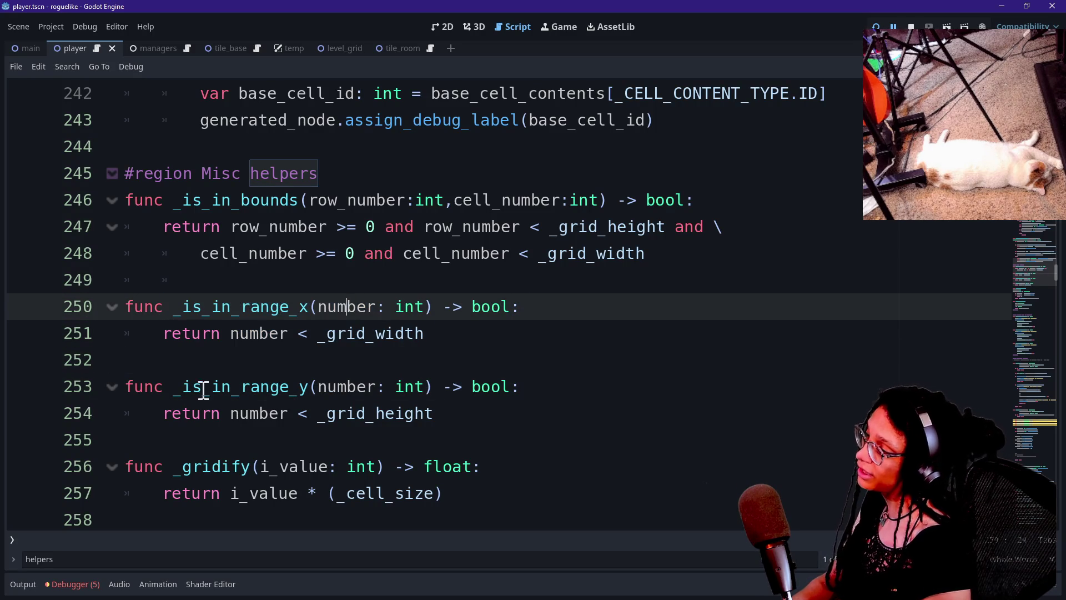
drag(160, 386, 368, 386)
click(366, 386)
drag(188, 200, 460, 270)
click(461, 269)
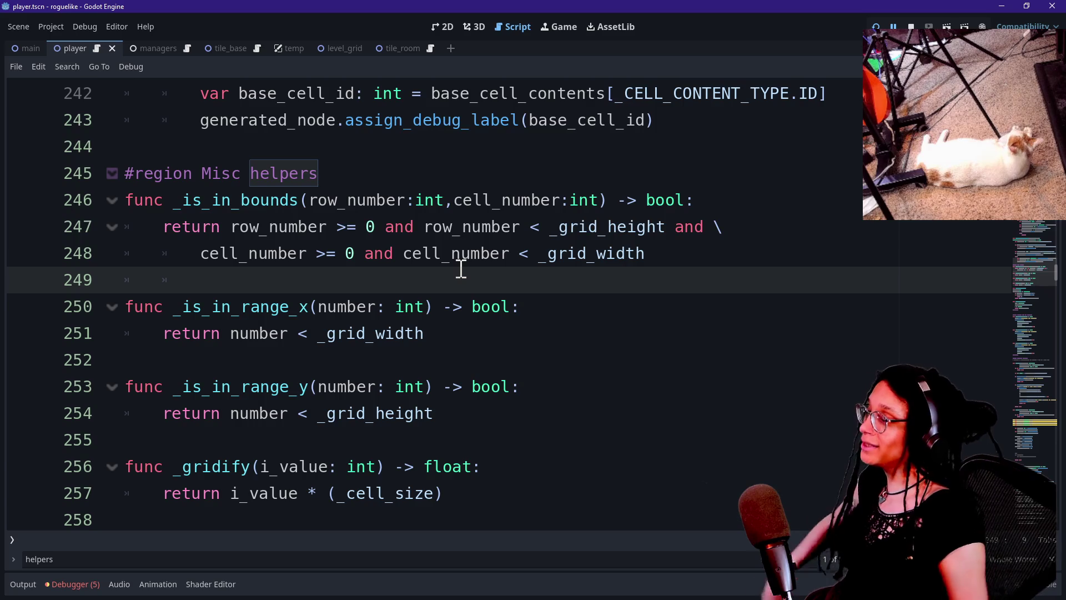
Jump back to the neighbour cell declarations in _is_wall.
click(560, 227)
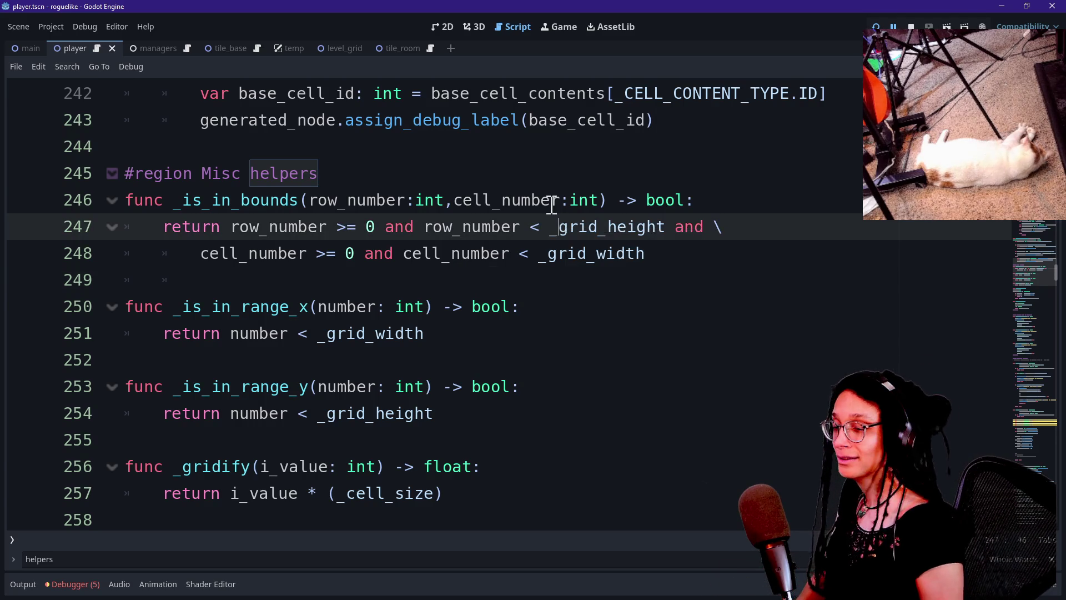
scroll(550, 205, up, 2)
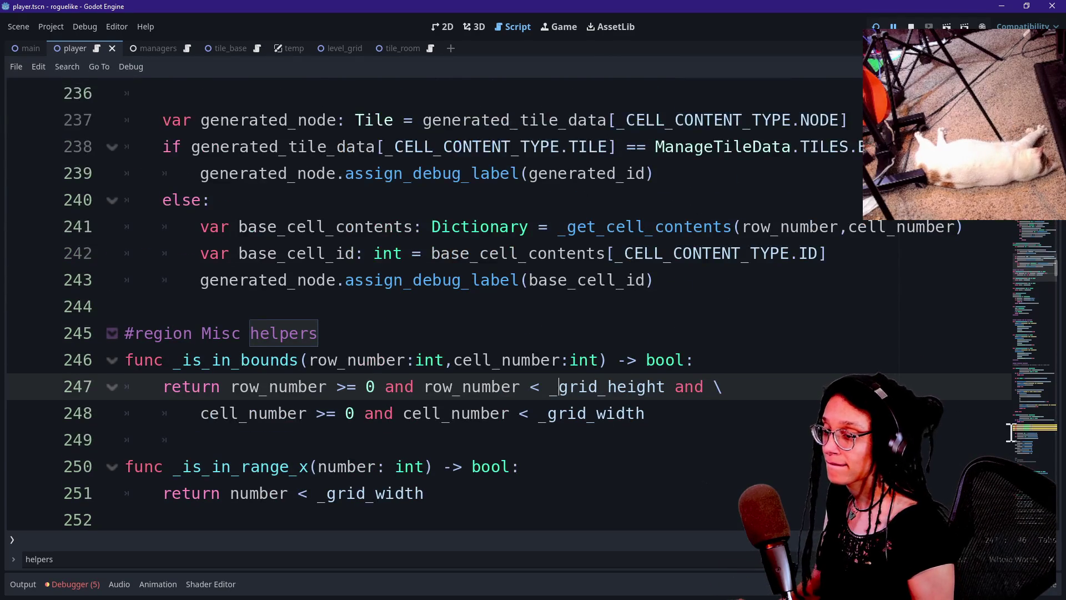
click(1028, 426)
click(615, 314)
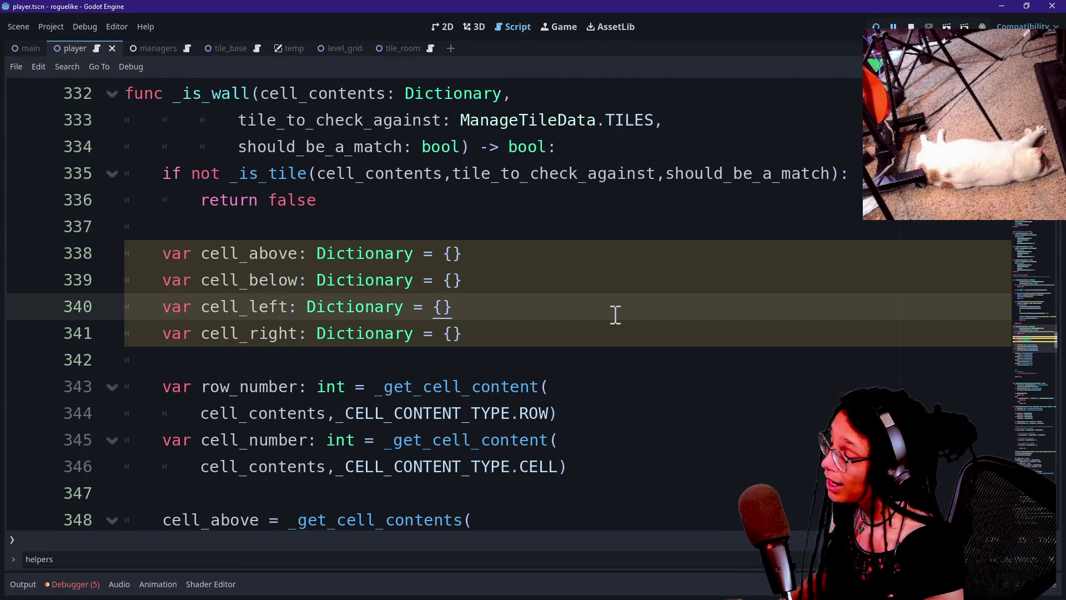
Open the debugger's stack trace and jump to the failing _get_cell_content frame.
key(Down)
key(Down)
scroll(424, 345, down, 3)
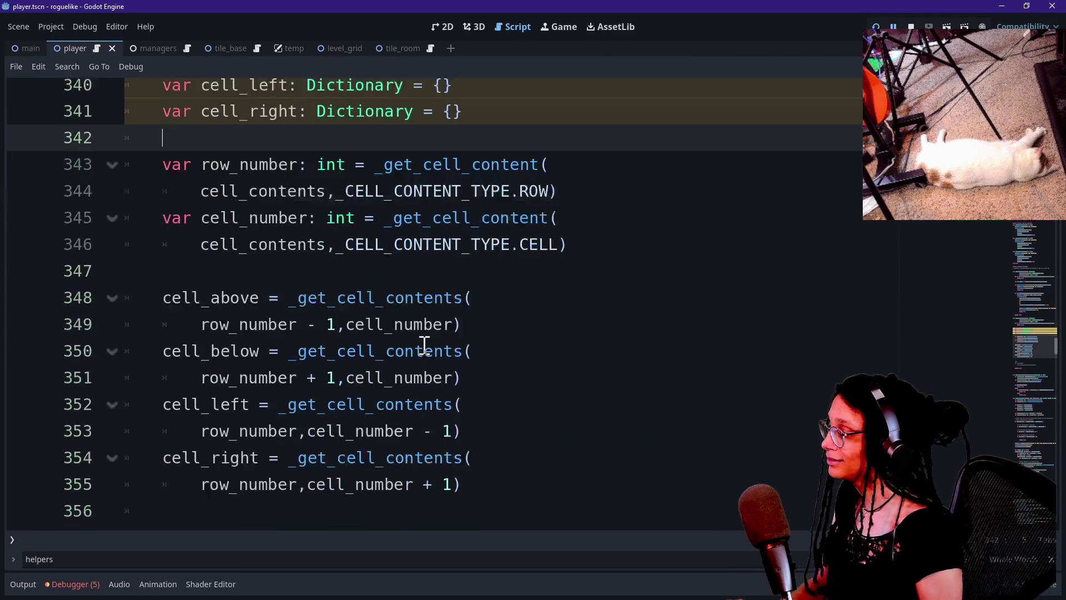
scroll(424, 344, up, 2)
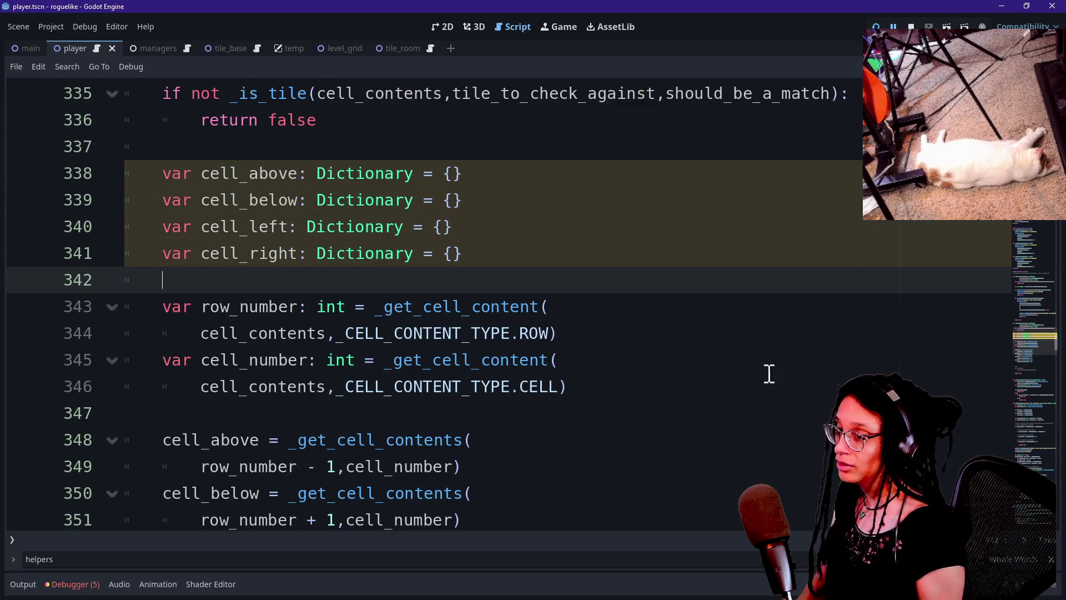
click(63, 584)
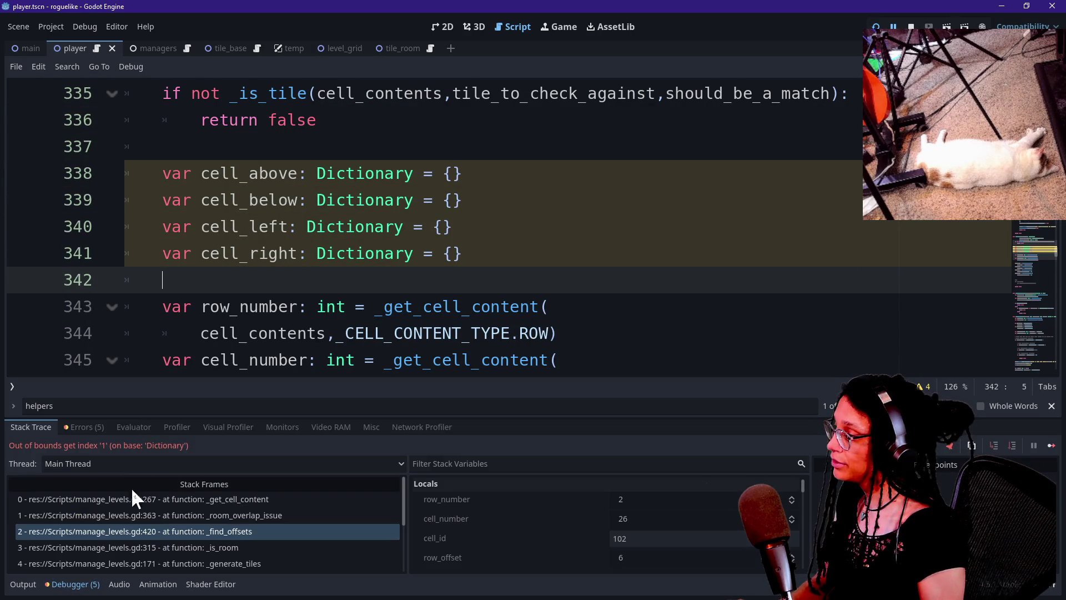
click(134, 497)
Place the caret at the end of the _get_cell_content signature.
click(440, 280)
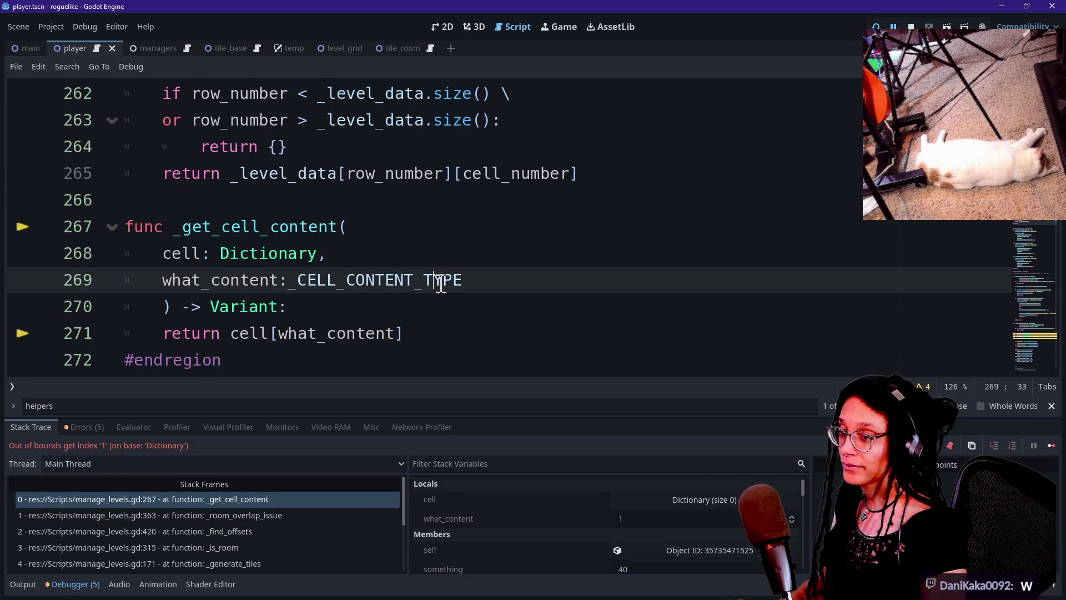
key(Down)
key(Down)
key(Down)
scroll(376, 238, down, 1)
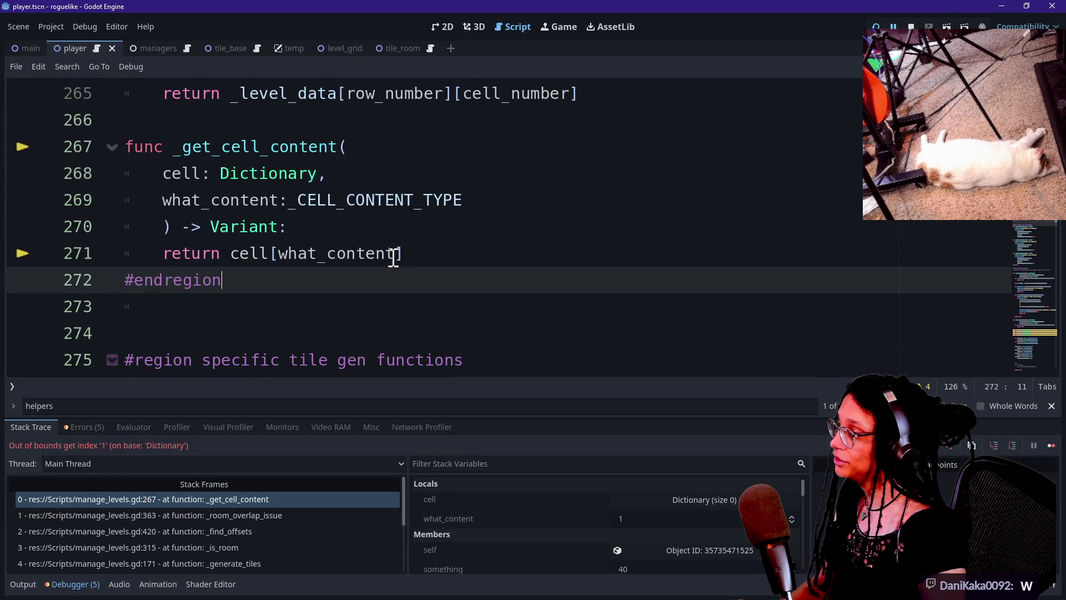
scroll(400, 259, up, 1)
click(412, 255)
key(Down)
key(Down)
key(Up)
key(Up)
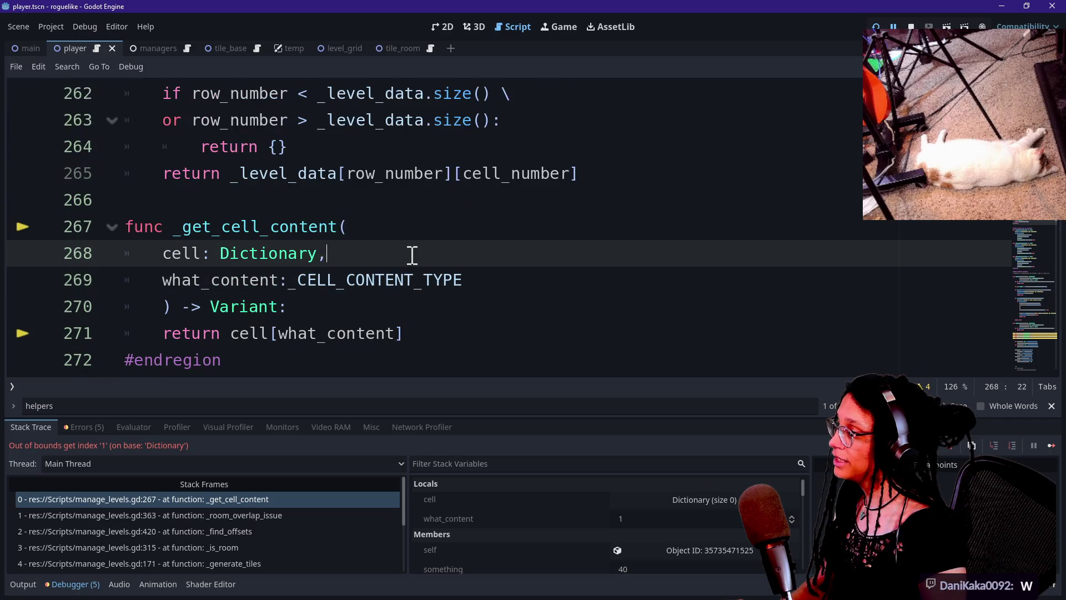
click(487, 307)
Try writing an _is_in_bounds check before the return, then delete it.
key(Return)
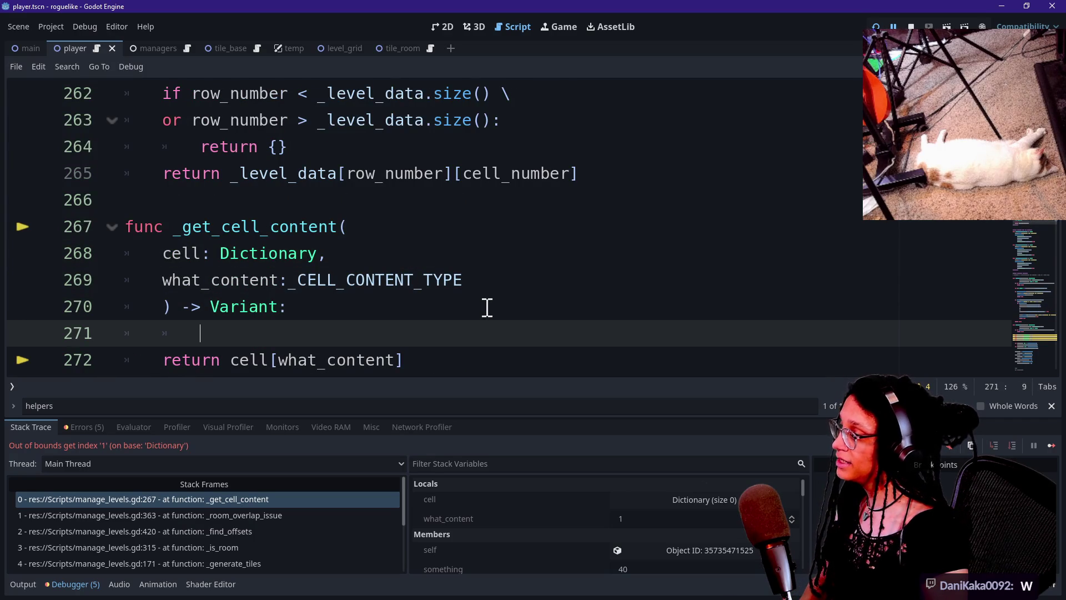
text(_is_)
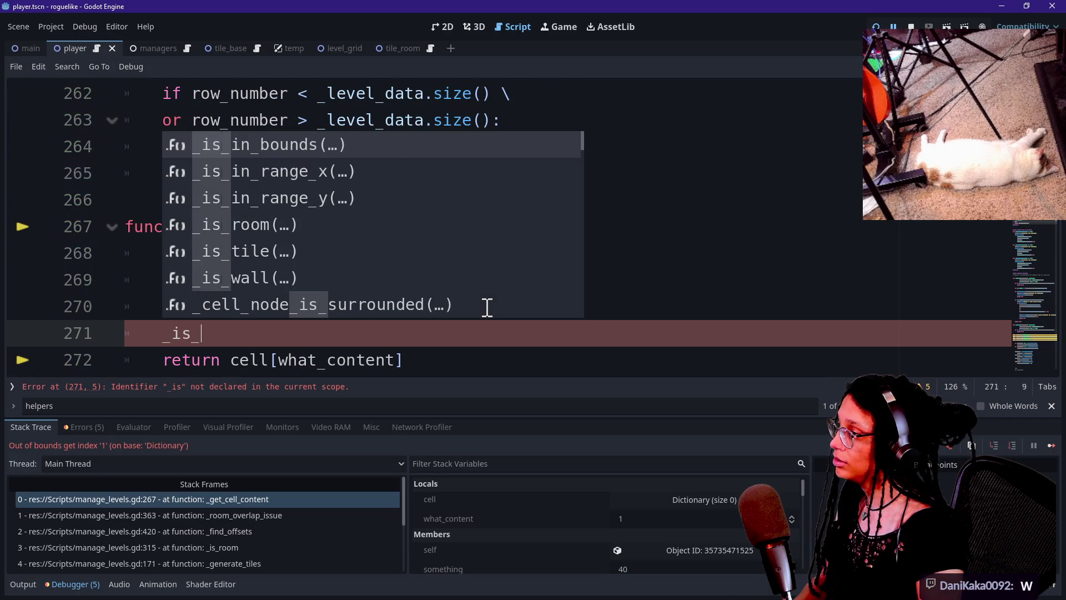
text(inrang)
key(BackSpace)
key(BackSpace)
key(BackSpace)
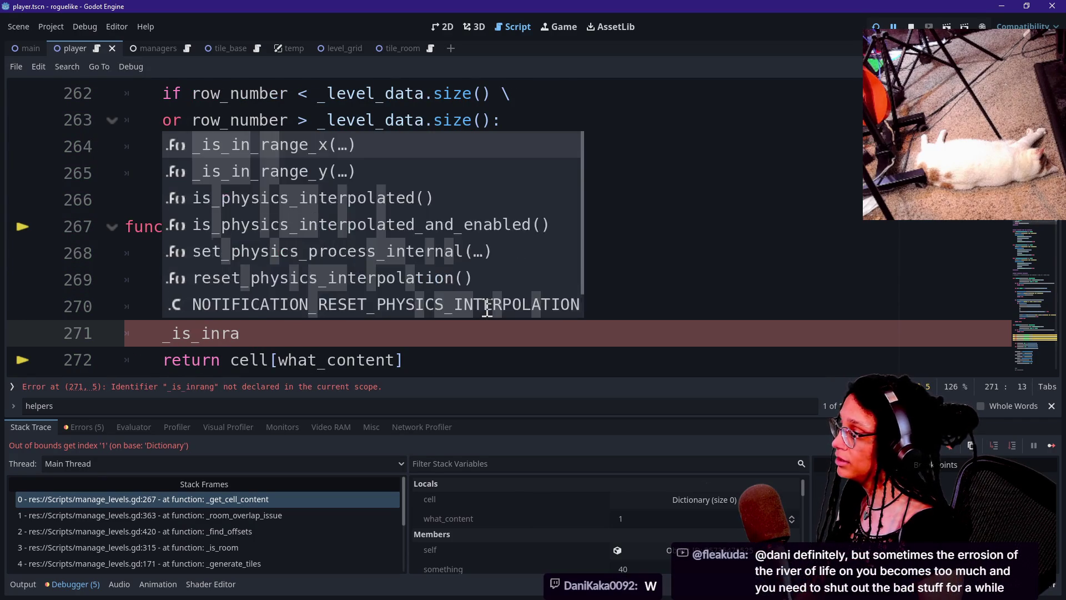
text(_boundas()
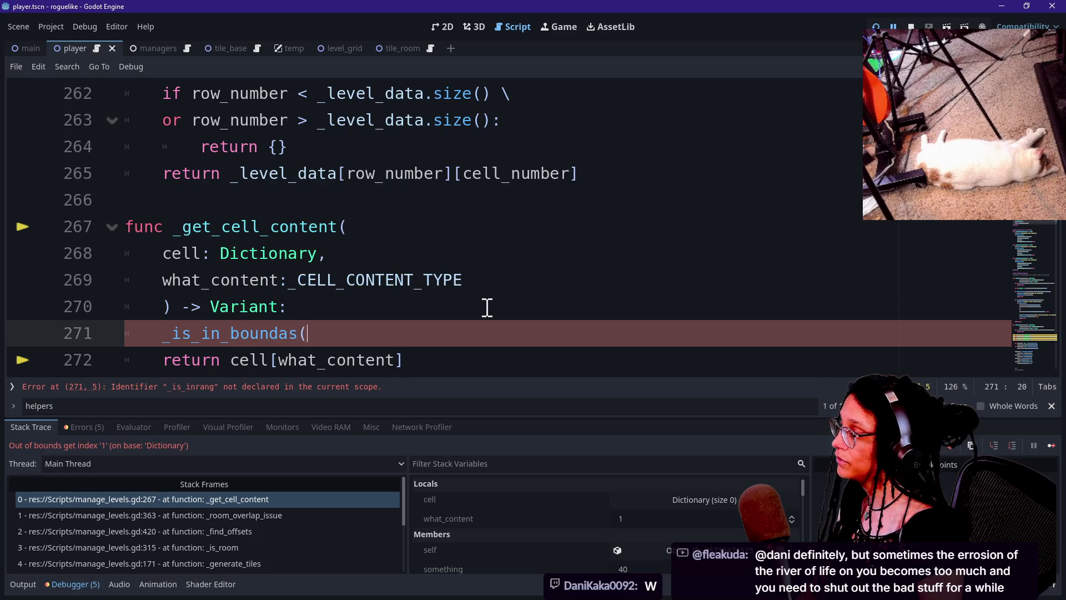
key(BackSpace)
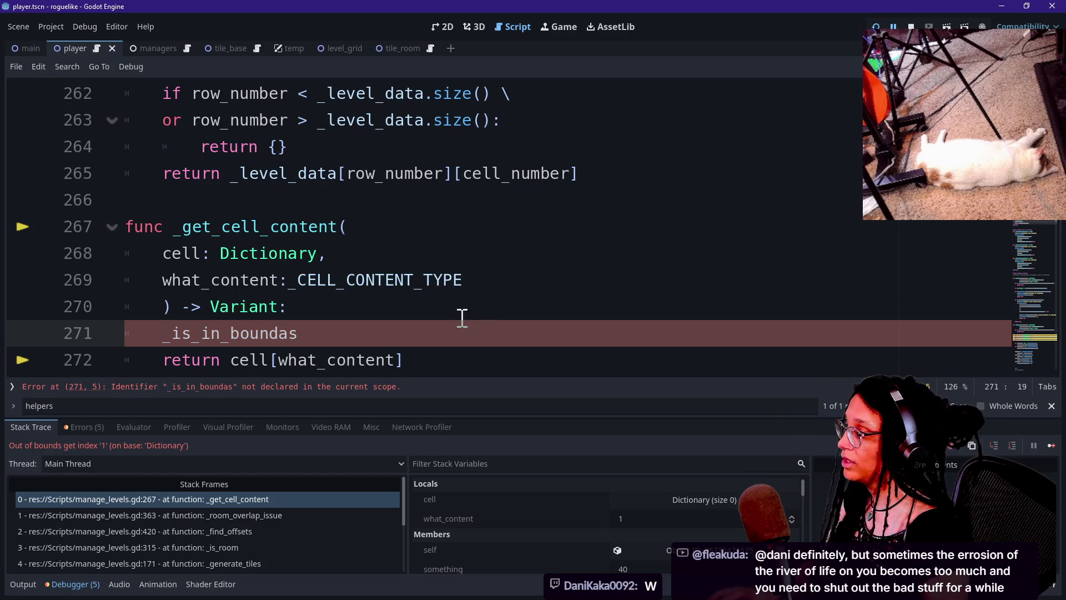
key(shift+Up)
key(BackSpace)
scroll(456, 314, up, 1)
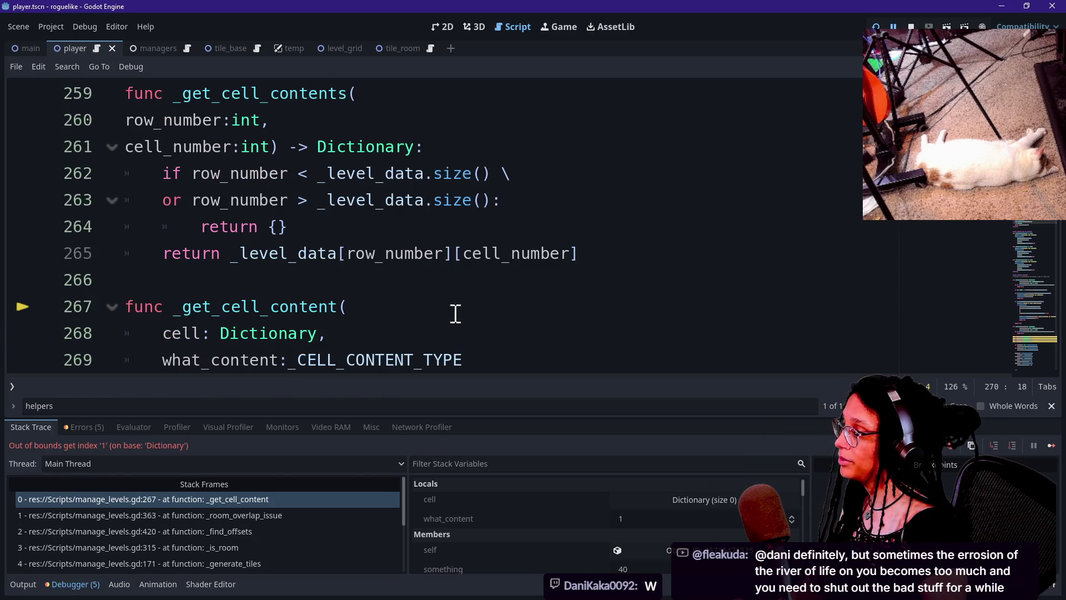
Replace the row-size guard with 'if not _is_in_bounds(row_number,cell_number):' and run the project.
drag(441, 227, 166, 201)
click(423, 186)
drag(519, 209, 165, 174)
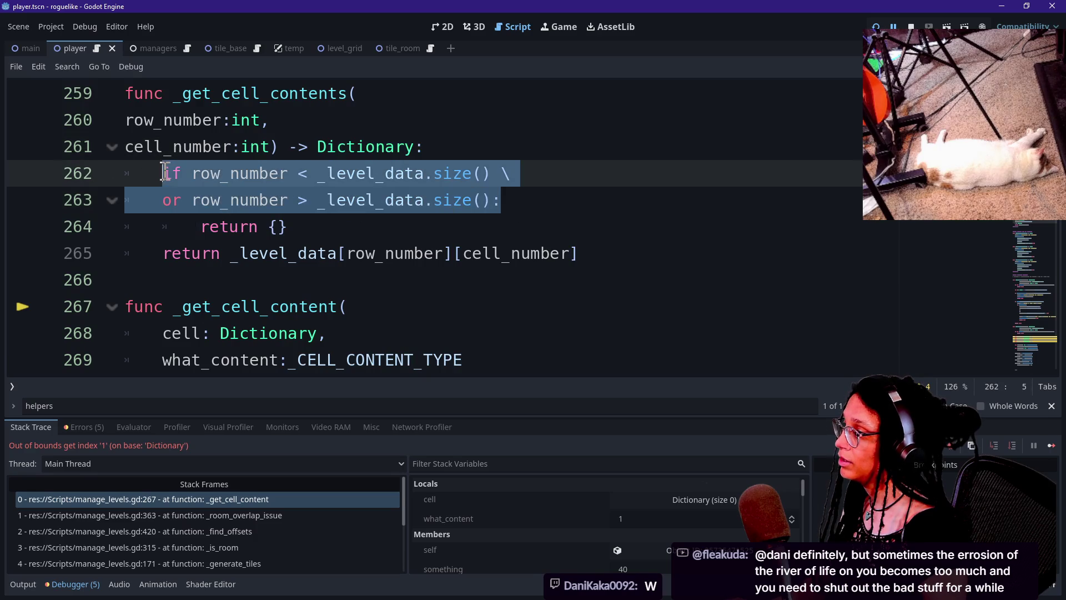
text(if bu)
key(BackSpace)
key(BackSpace)
key(BackSpace)
text(not _is)
key(Return)
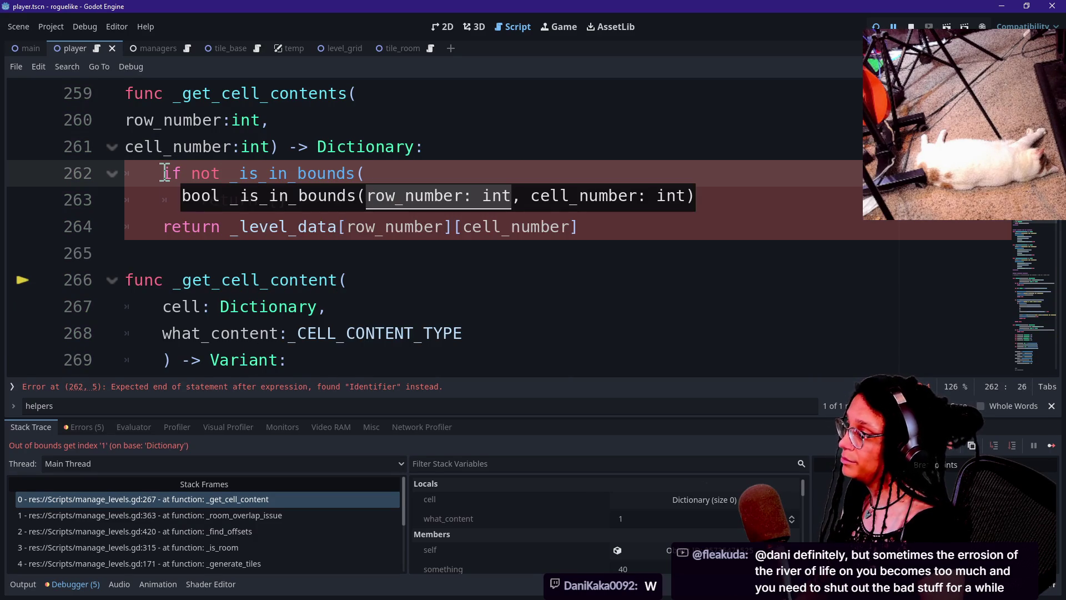
text(row_number,)
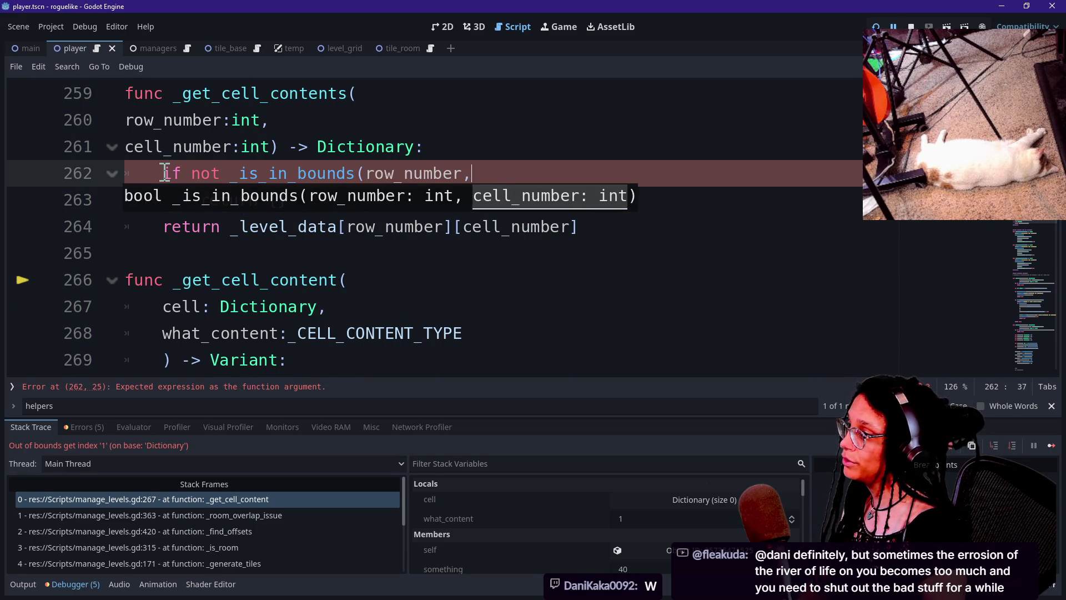
text(er):)
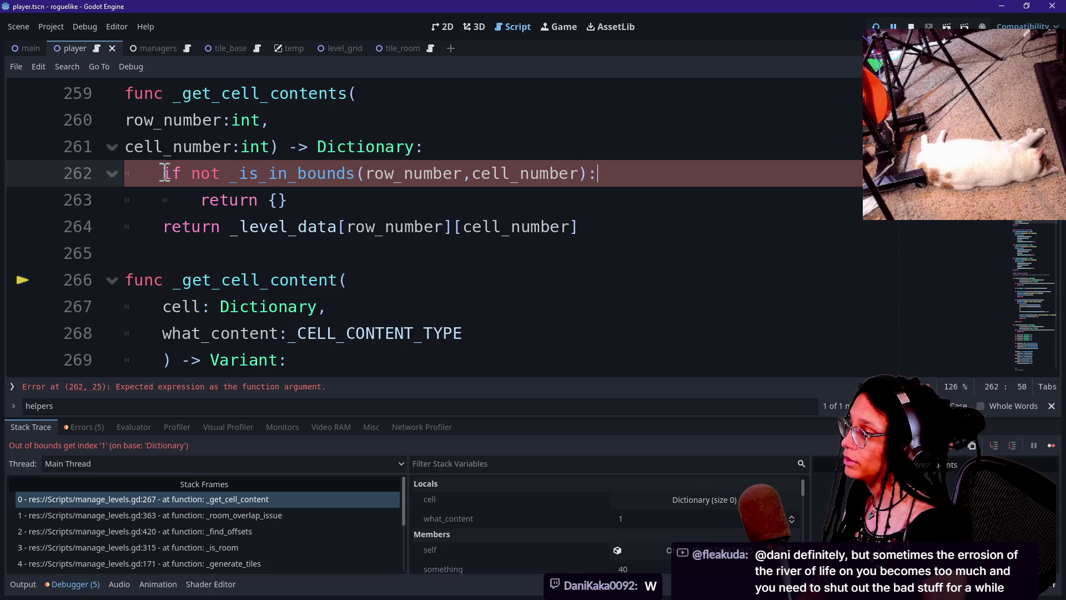
click(876, 27)
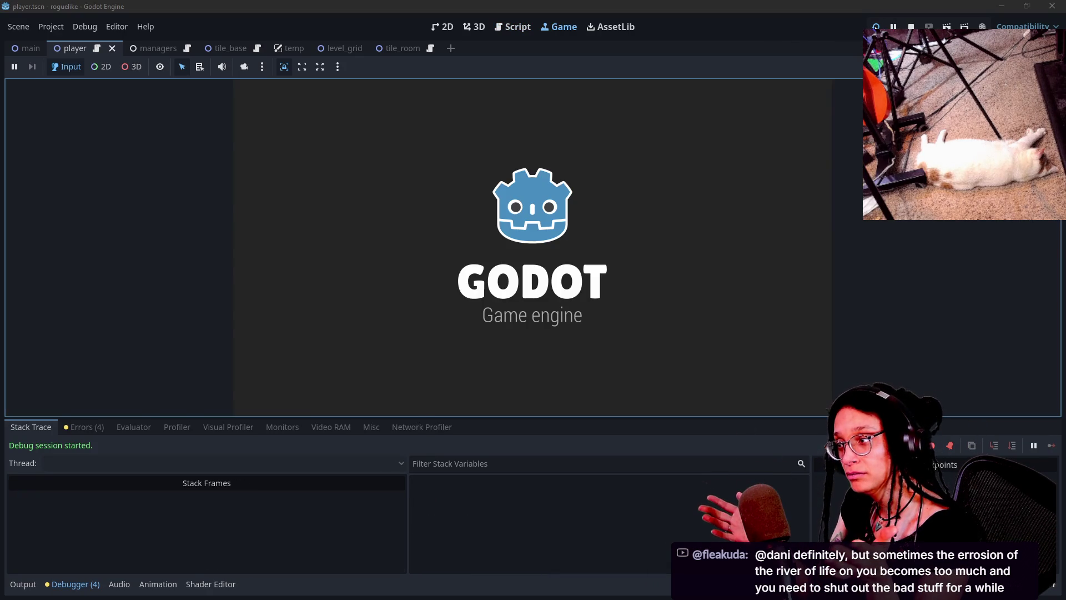
Stop the game and go to the cell_above–cell_right declarations near line 341.
click(911, 27)
click(643, 305)
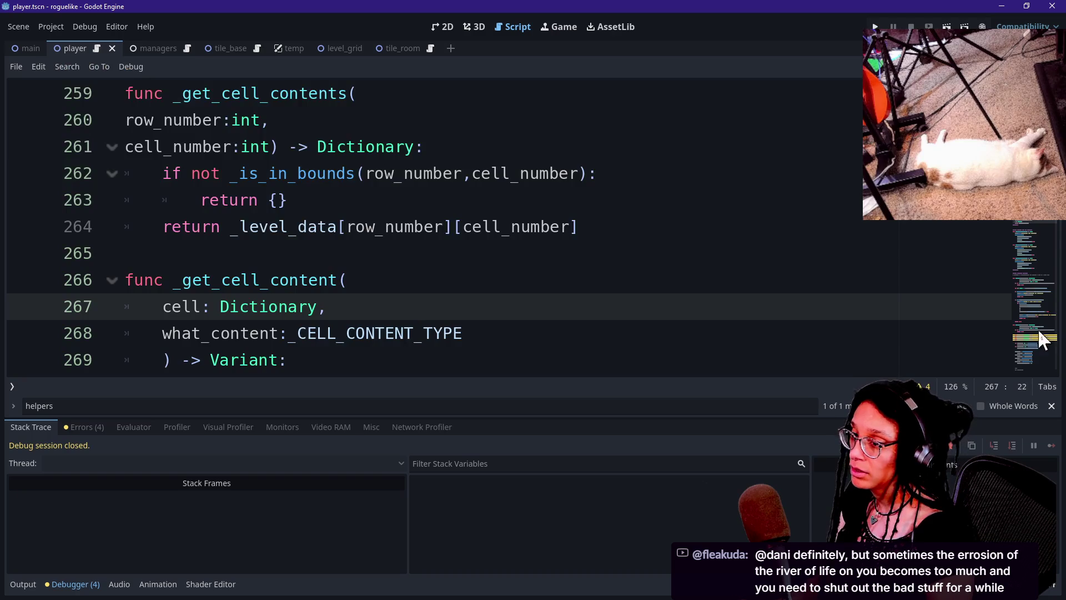
click(1040, 333)
scroll(601, 310, down, 1)
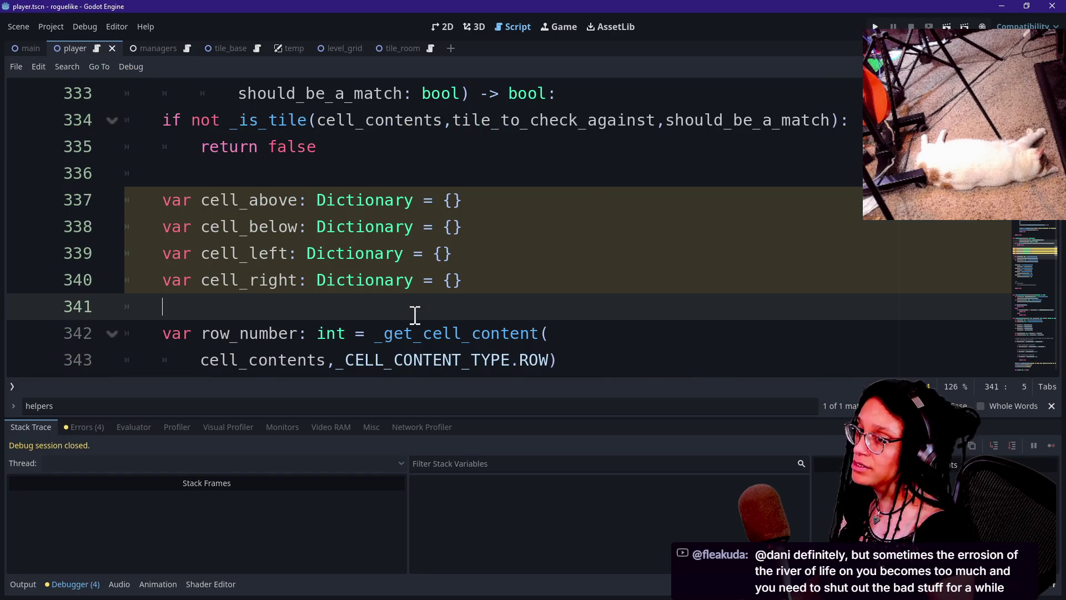
click(416, 315)
key(Down)
key(Down)
key(Down)
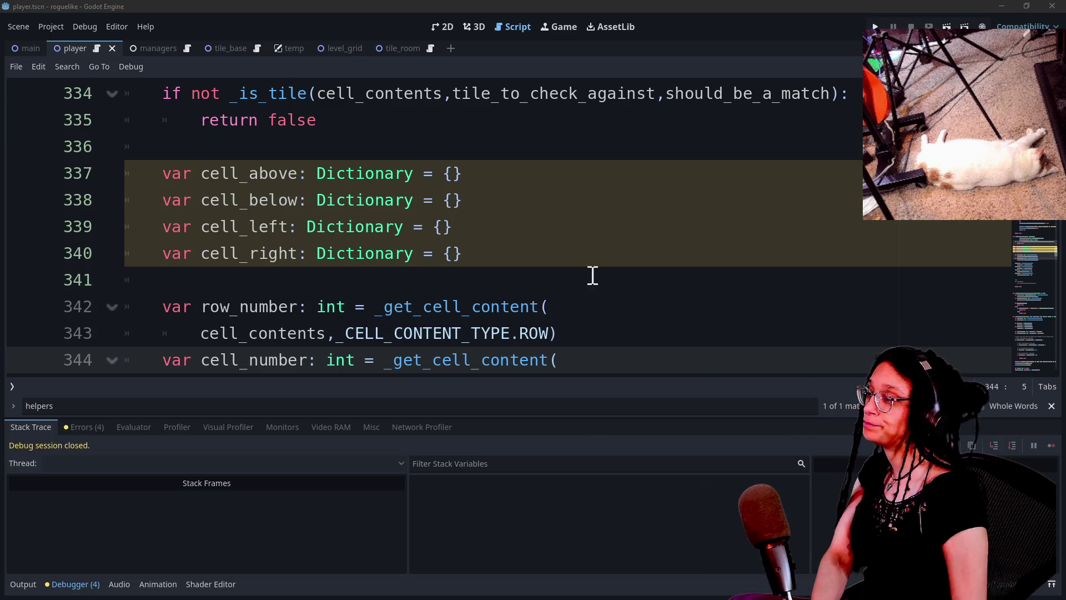
Write the cell_above, cell_below, cell_left and cell_right _get_cell_contents assignments with ±1 row/cell offsets.
click(595, 286)
scroll(594, 288, down, 1)
click(562, 352)
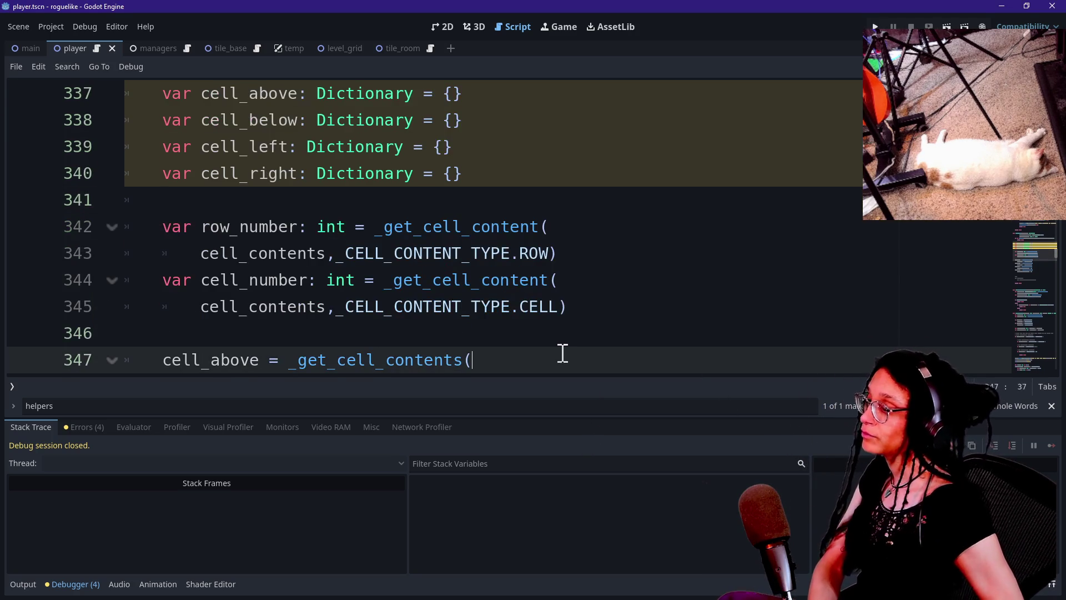
click(569, 341)
key(Down)
key(Up)
key(Down)
key(Down)
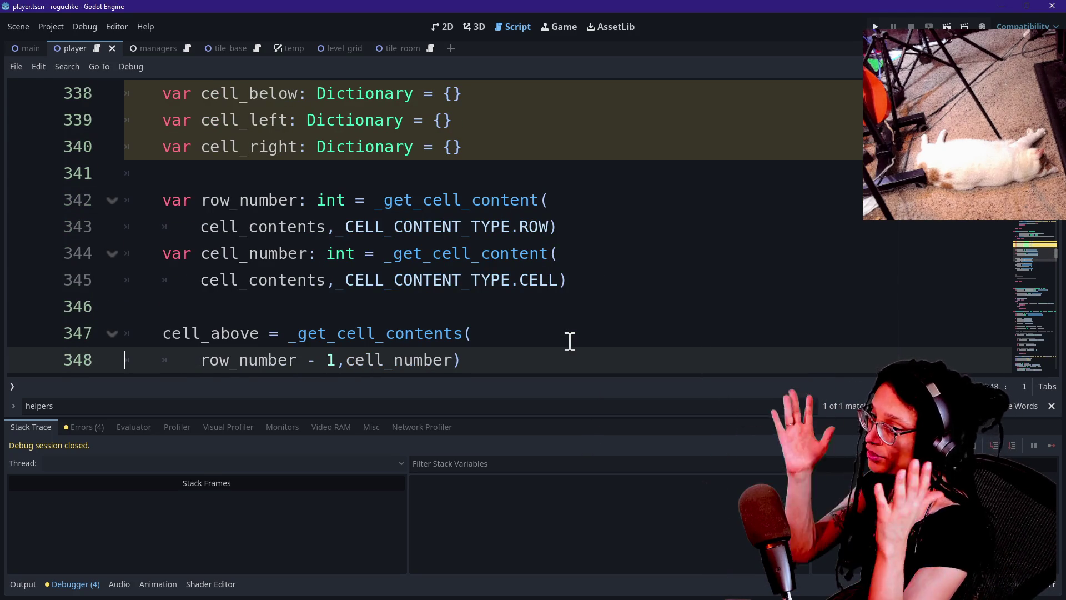
key(Up)
key(Down)
key(Down)
key(Down)
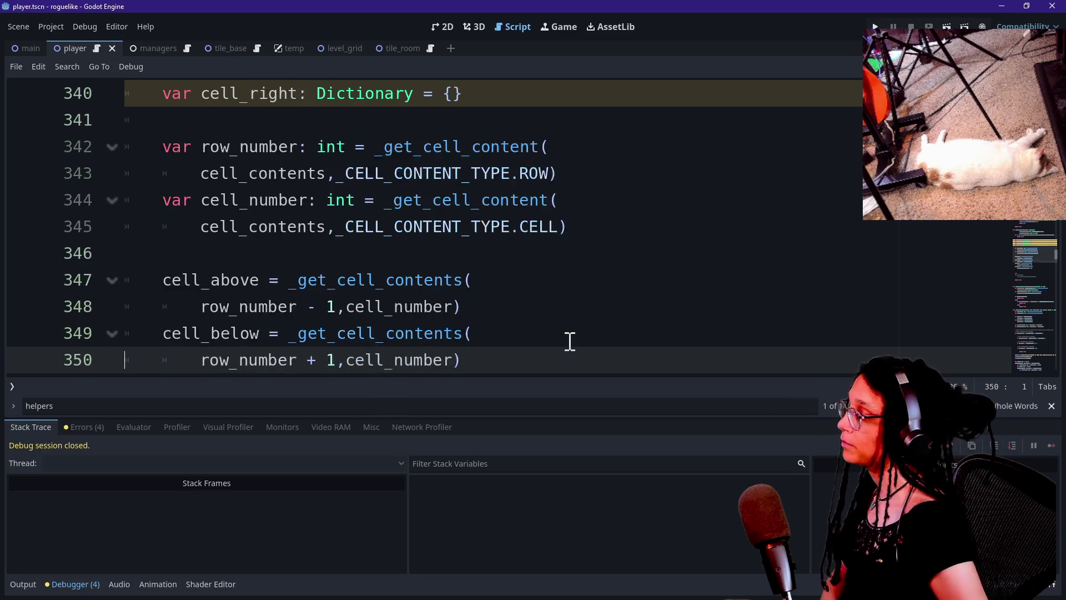
key(Down)
click(445, 307)
scroll(532, 315, down, 1)
click(532, 315)
key(Down)
key(Up)
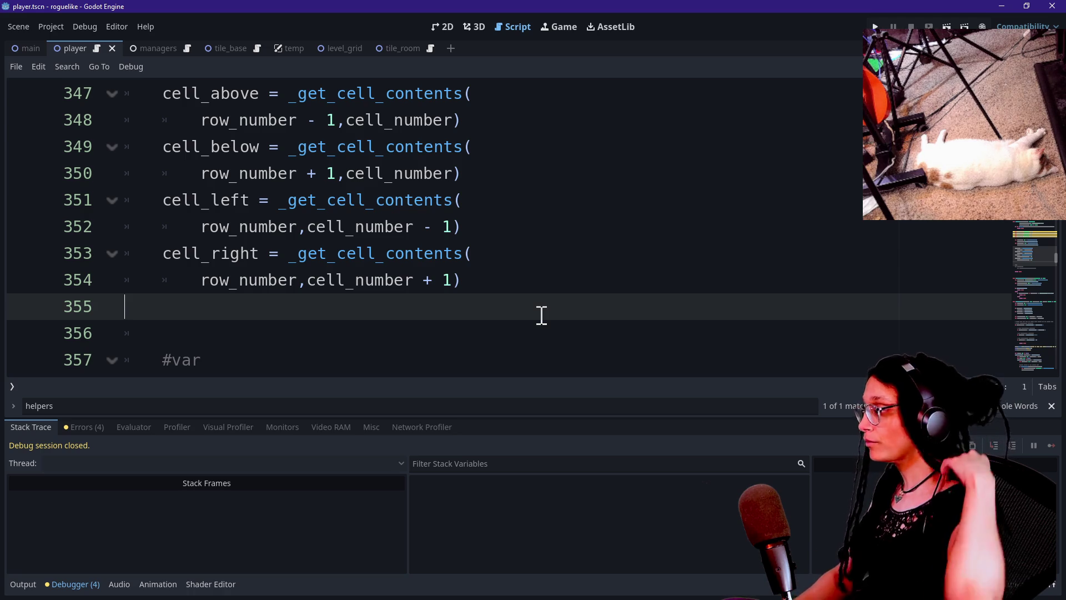
Uncomment the draft check on lines 357–359 with Ctrl+K.
scroll(499, 298, down, 2)
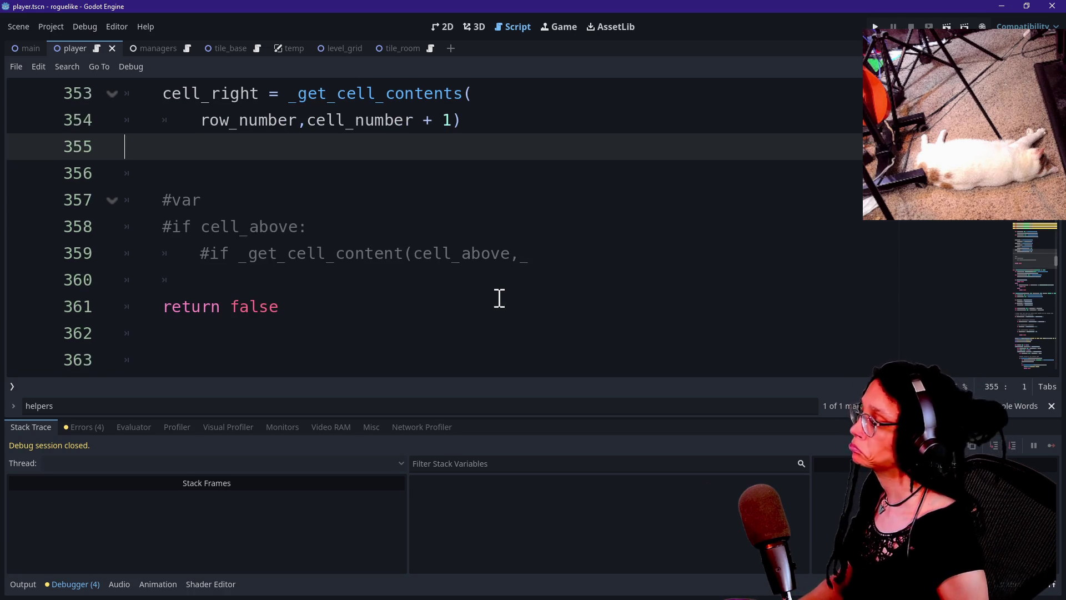
click(388, 215)
drag(569, 255, 533, 198)
key(ctrl+k)
text(outisde)
click(353, 216)
click(202, 203)
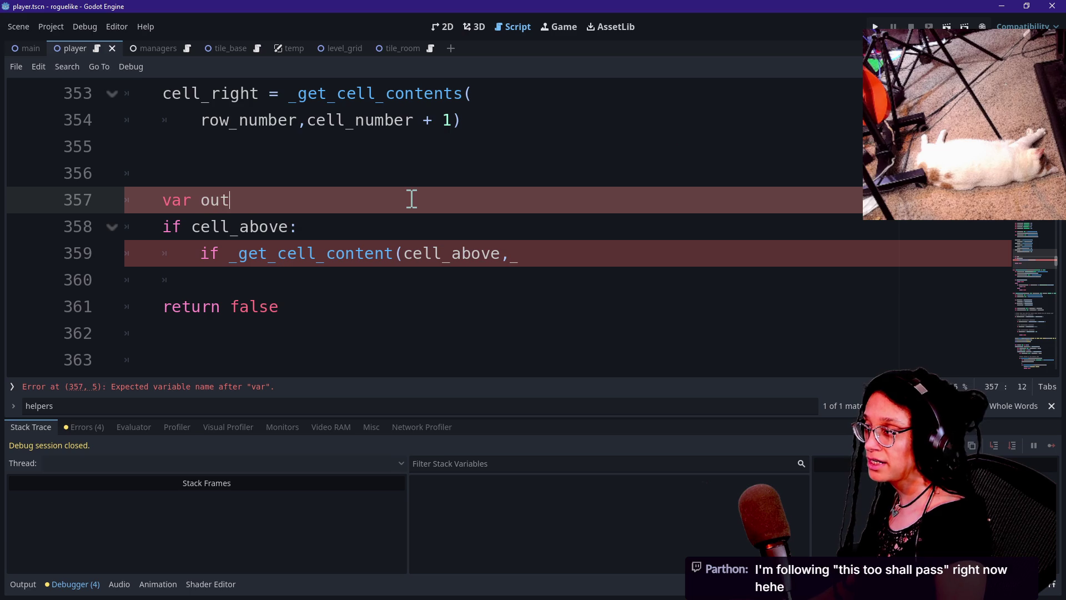
Declare outisde_cell_tile with type ManageTileData.TILES on line 357.
text(_cell_tile: M)
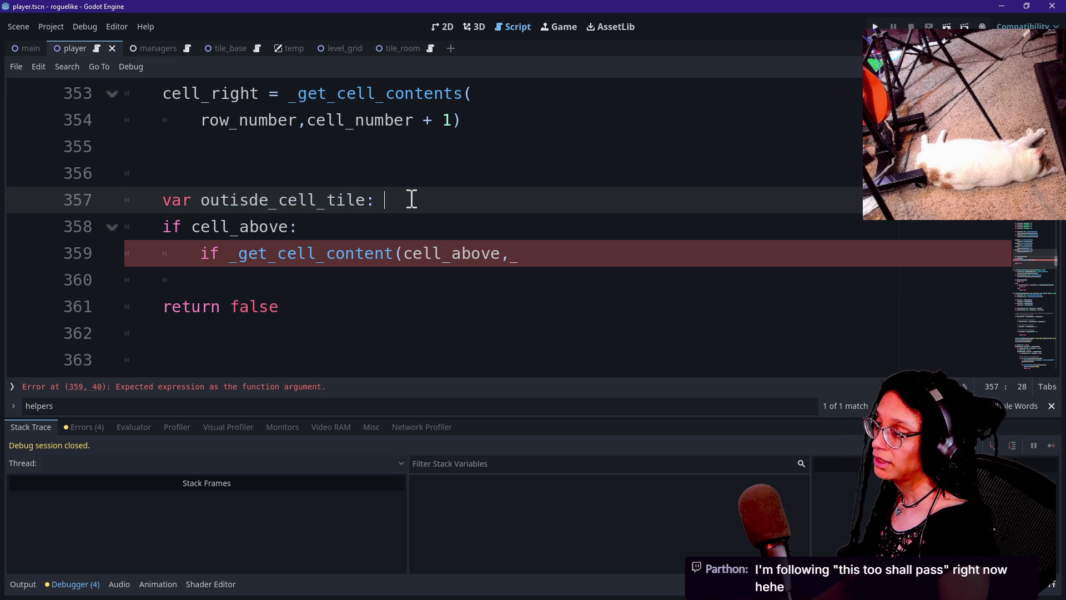
text(anage)
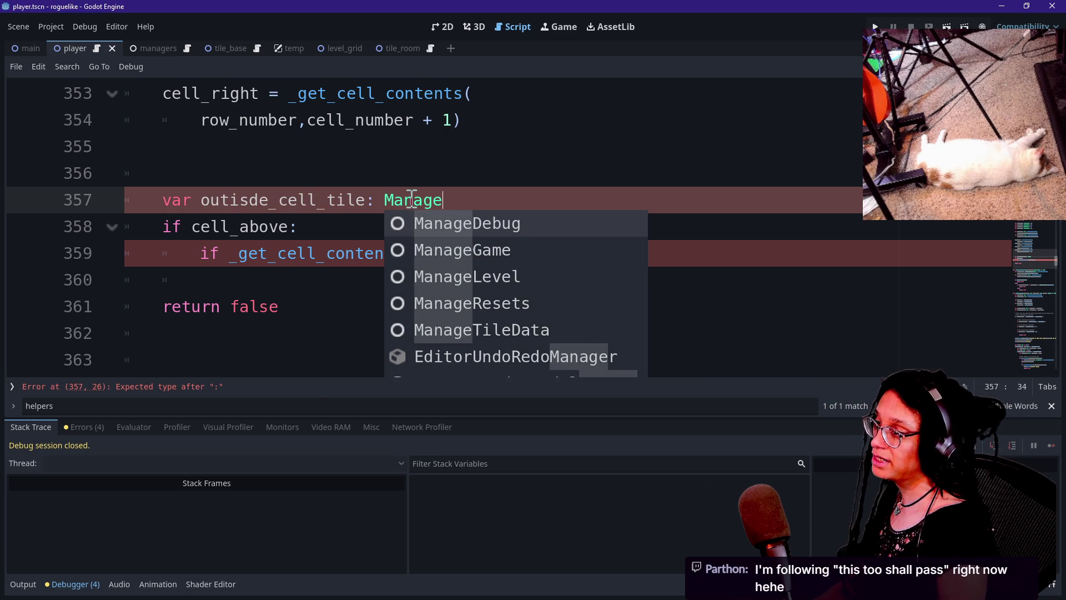
key(Down)
key(Down)
key(Down)
key(Down)
key(Return)
text(.TIL)
key(Return)
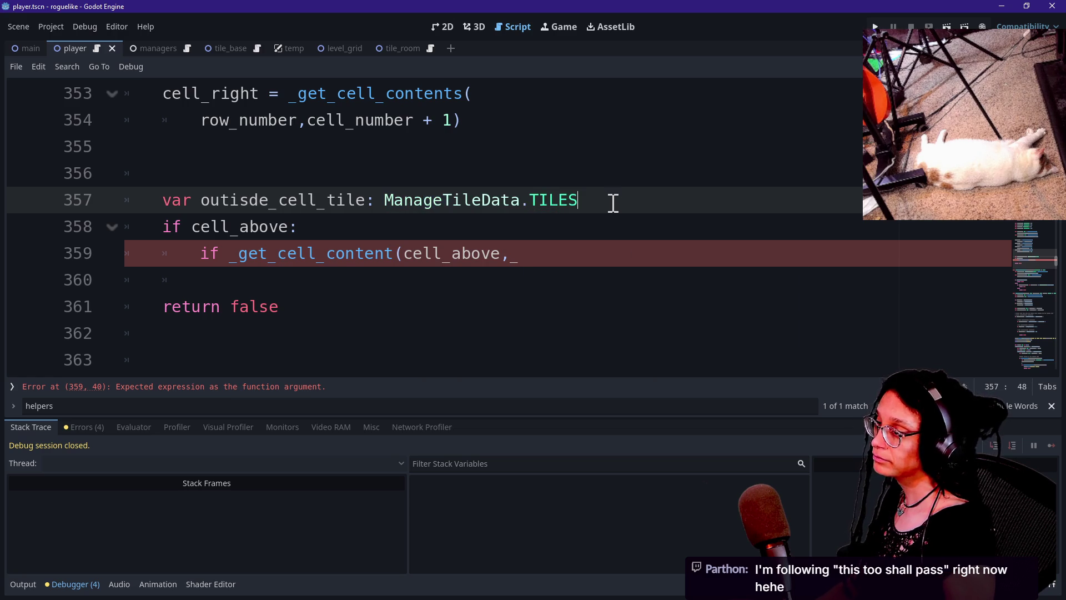
Complete the call as _get_cell_content(cell_above, _CELL_CONTENT_TYPE.TILE).
click(537, 243)
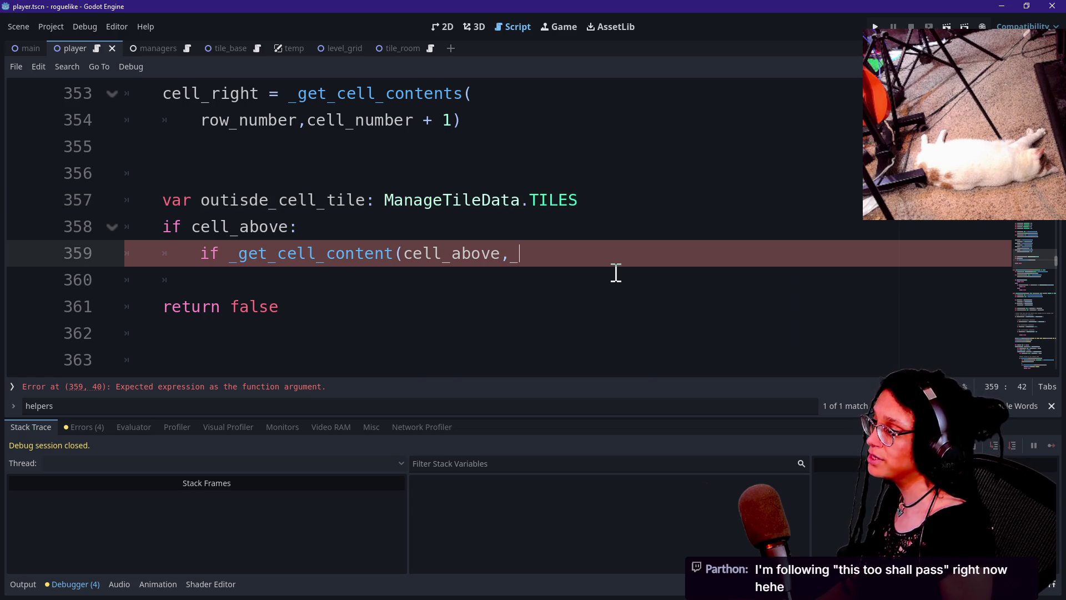
key(Up)
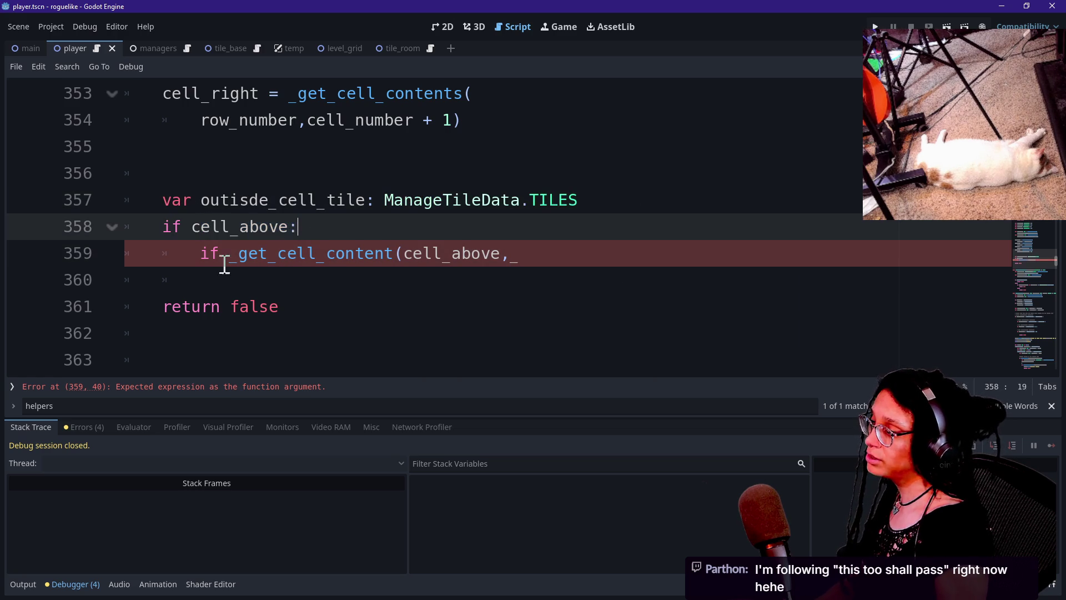
drag(210, 252, 374, 252)
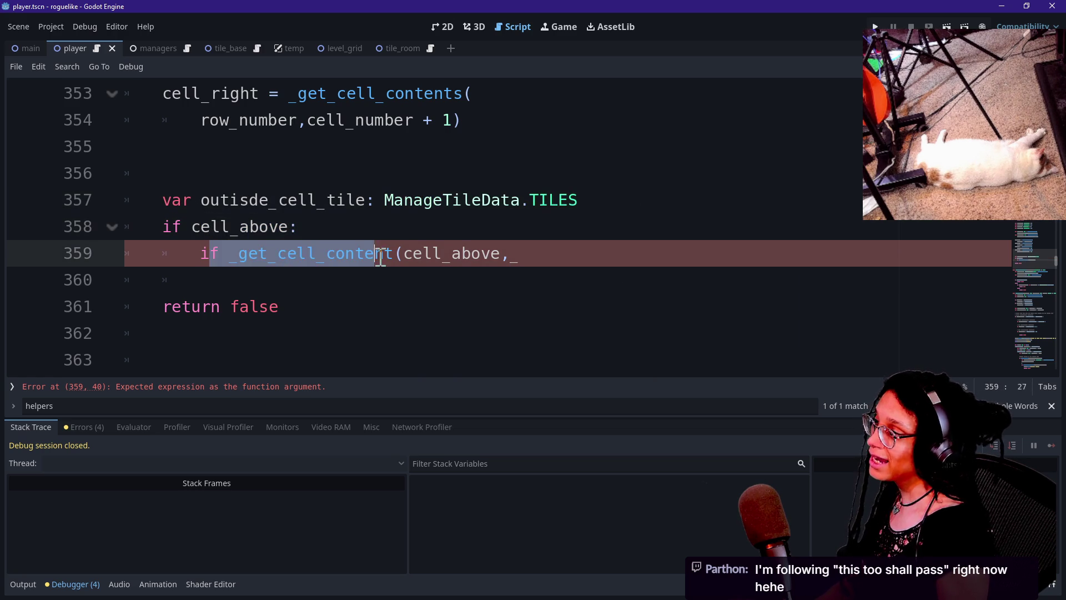
click(383, 253)
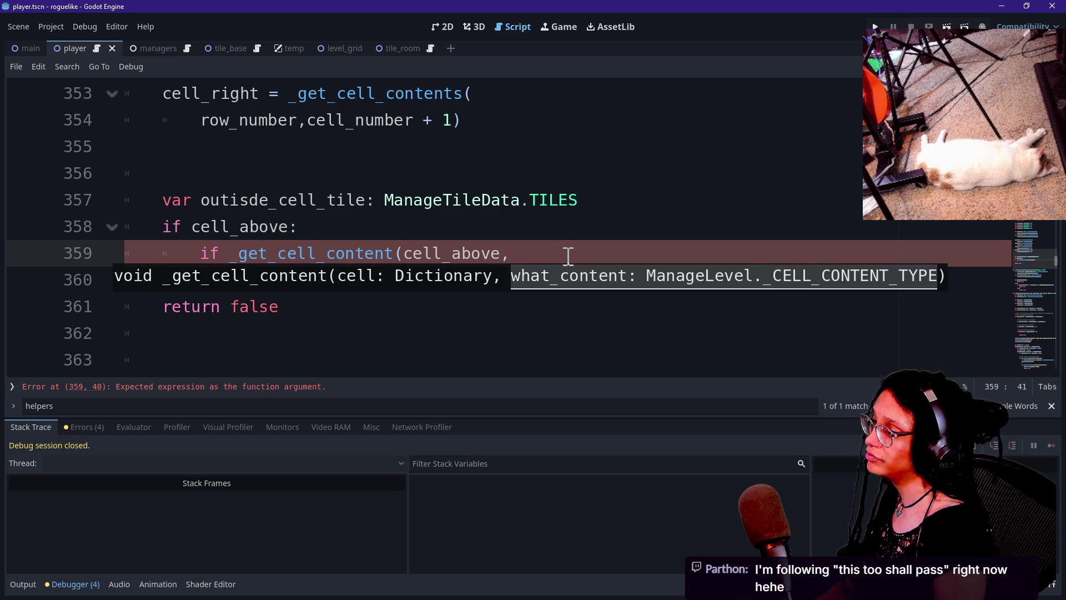
text(_CELL)
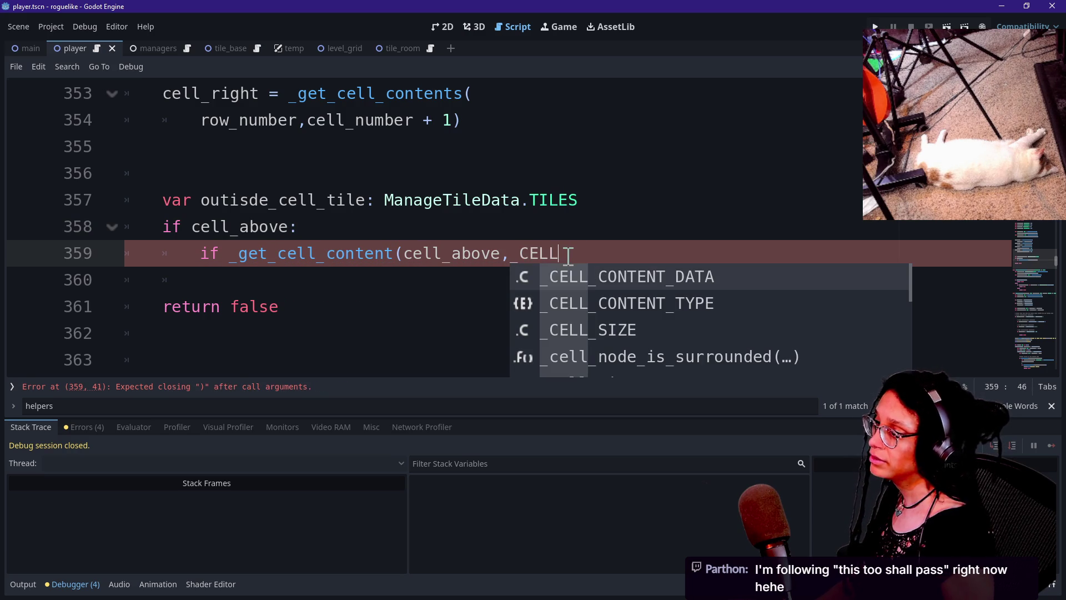
key(Down)
key(Return)
text(.)
key(Down)
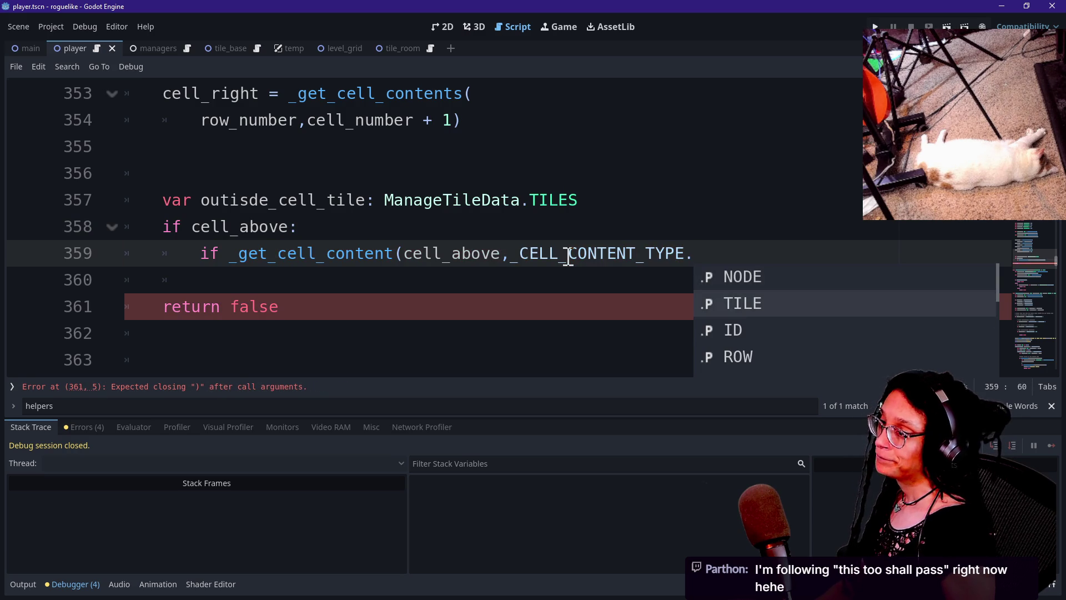
key(Return)
text())
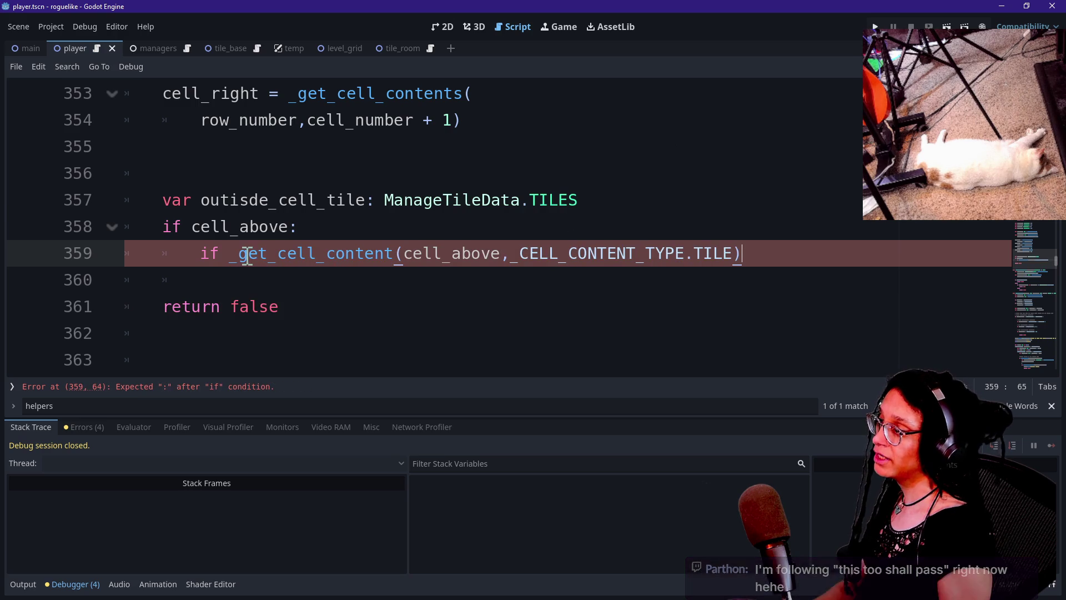
Move the _get_cell_content call into an outisde_cell_tile assignment under if cell_above:.
drag(231, 255, 778, 257)
key(ctrl+c)
key(BackSpace)
click(630, 209)
click(632, 231)
key(Return)
text(va)
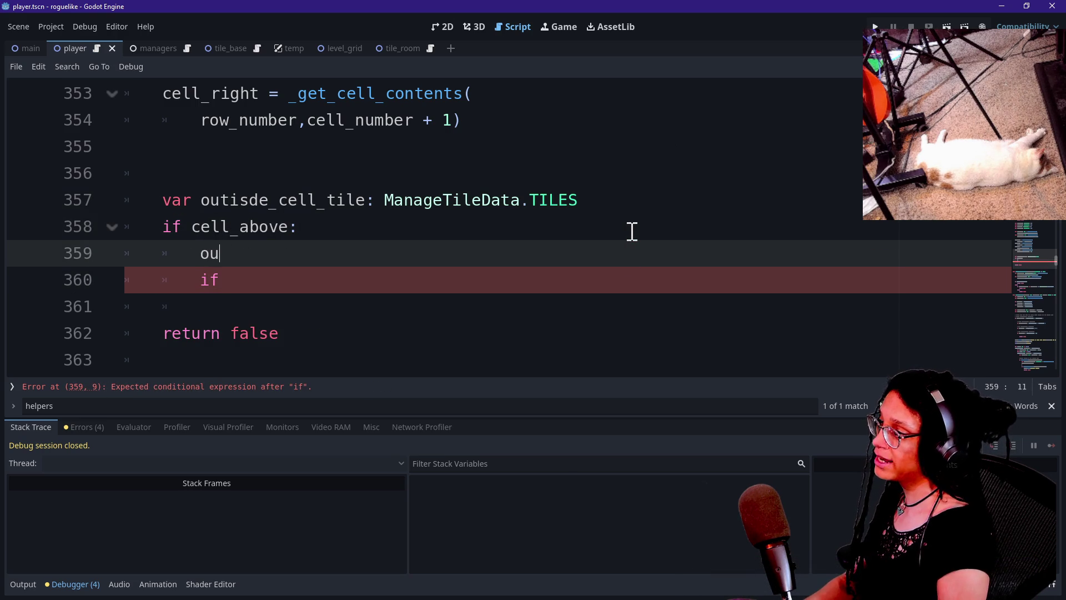
key(Return)
key(ctrl+v)
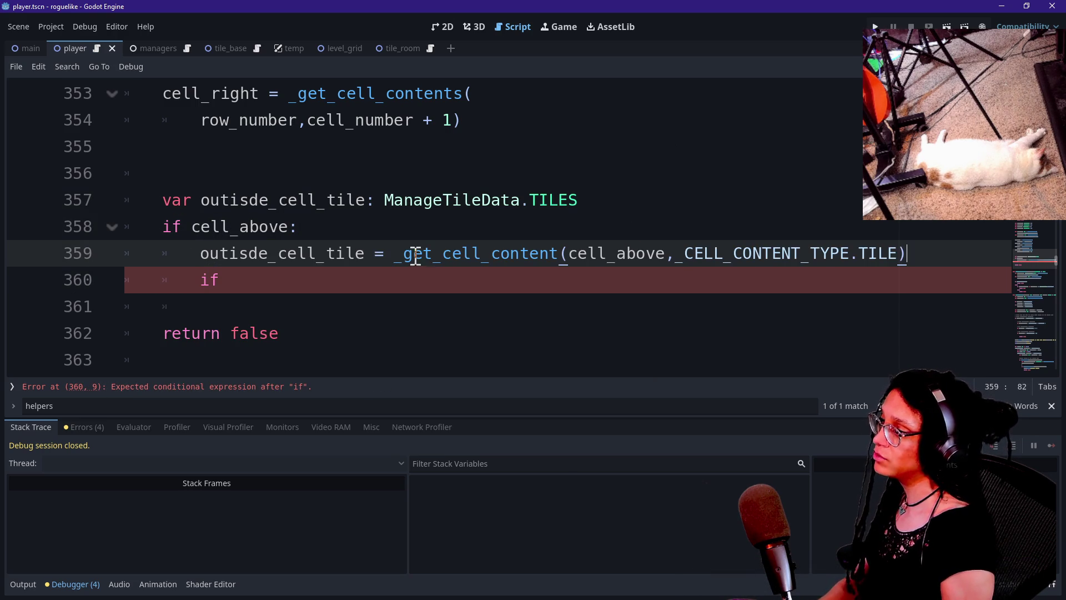
Start the inner condition 'if outisde_cell_tile =='.
click(410, 275)
text(ou)
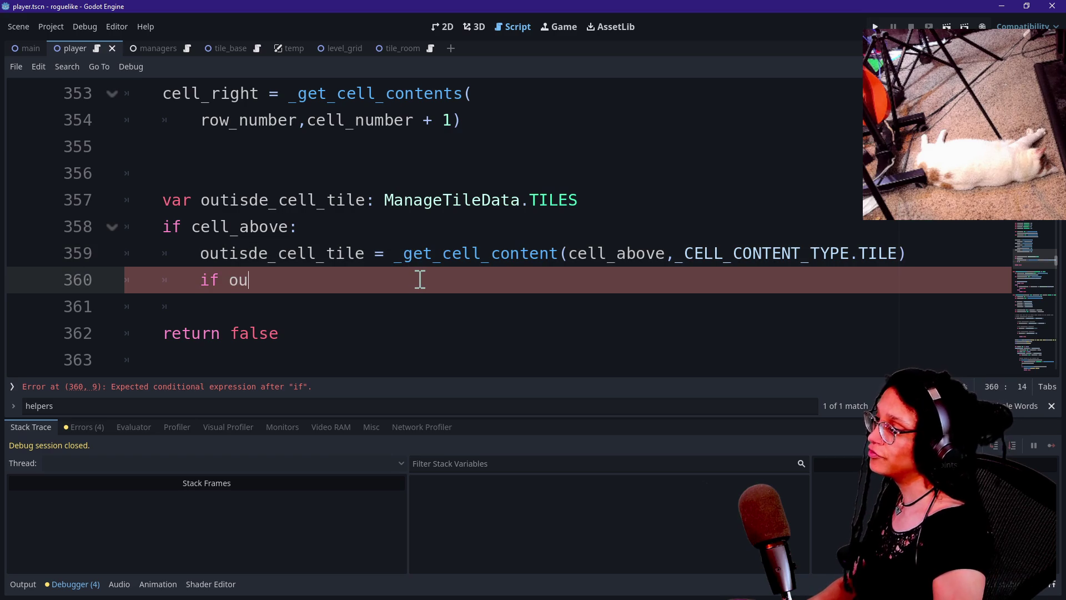
key(Return)
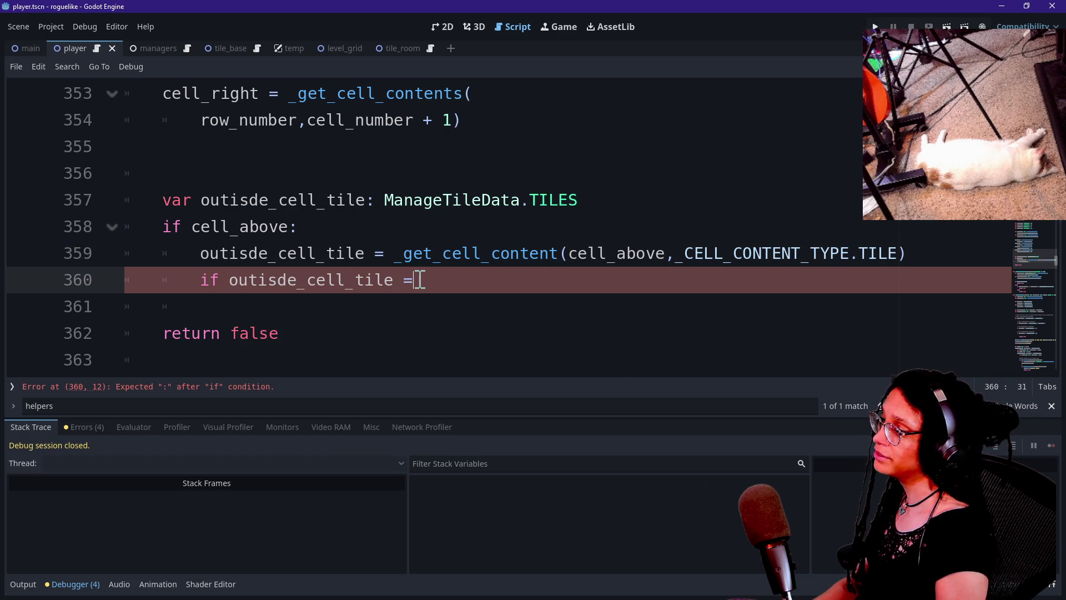
text(= <)
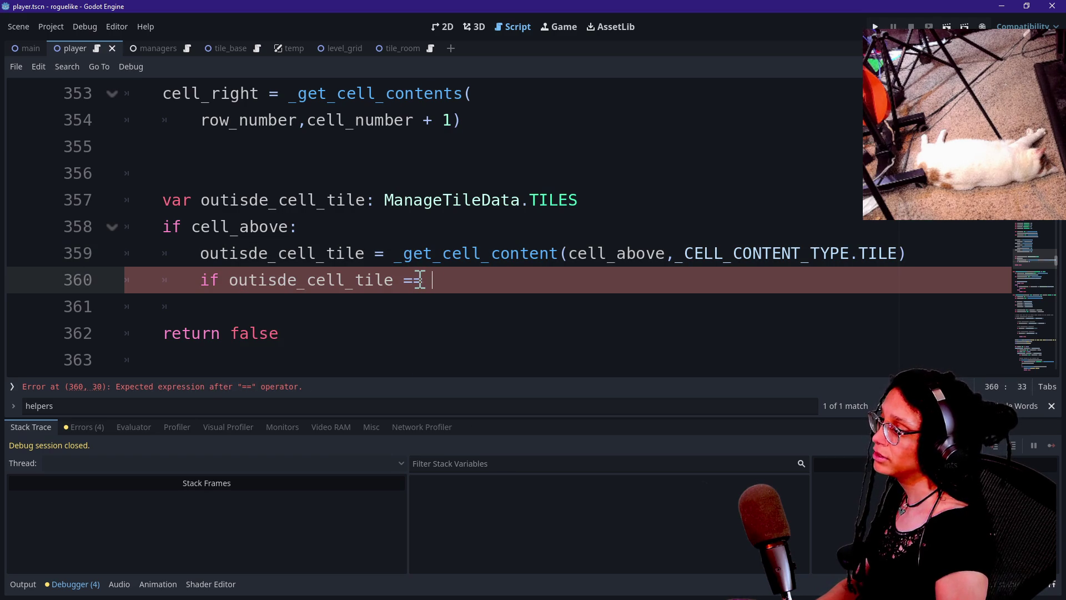
click(658, 184)
click(667, 199)
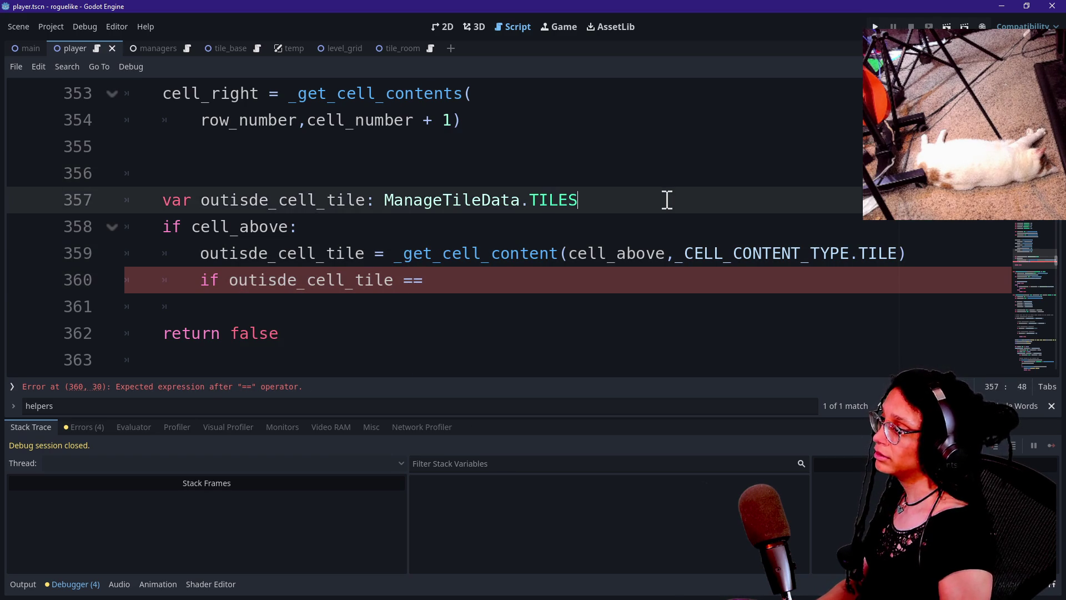
Add var target_cell_tile: ManageTileData.TILES = ManageTileData.TILES.ROOM on line 358.
key(Return)
text(var target_cell_tile:)
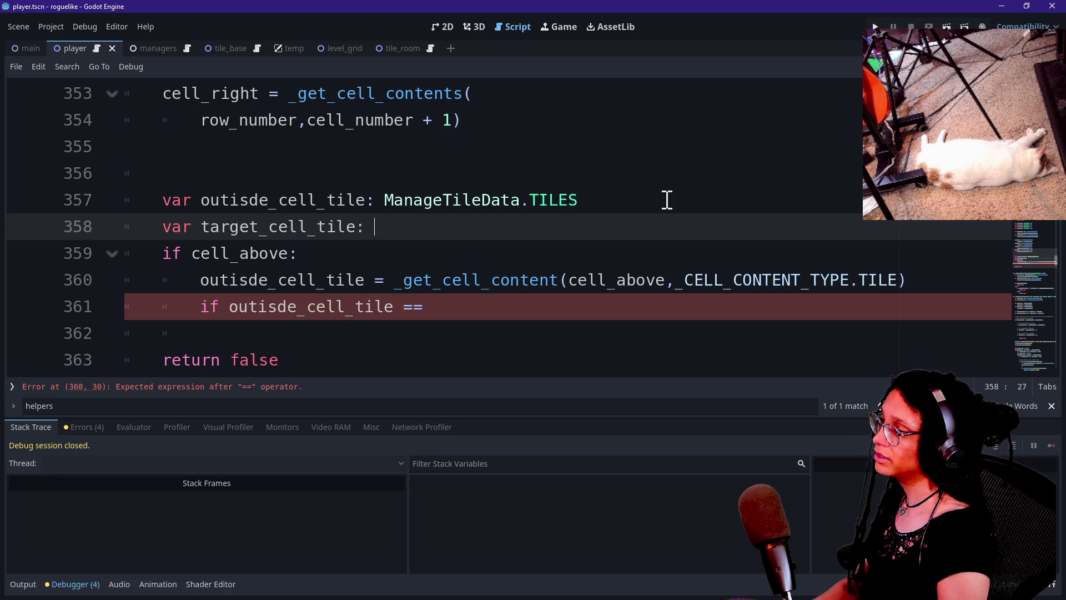
text(anage)
key(Down)
key(Down)
key(Down)
key(Return)
key(Return)
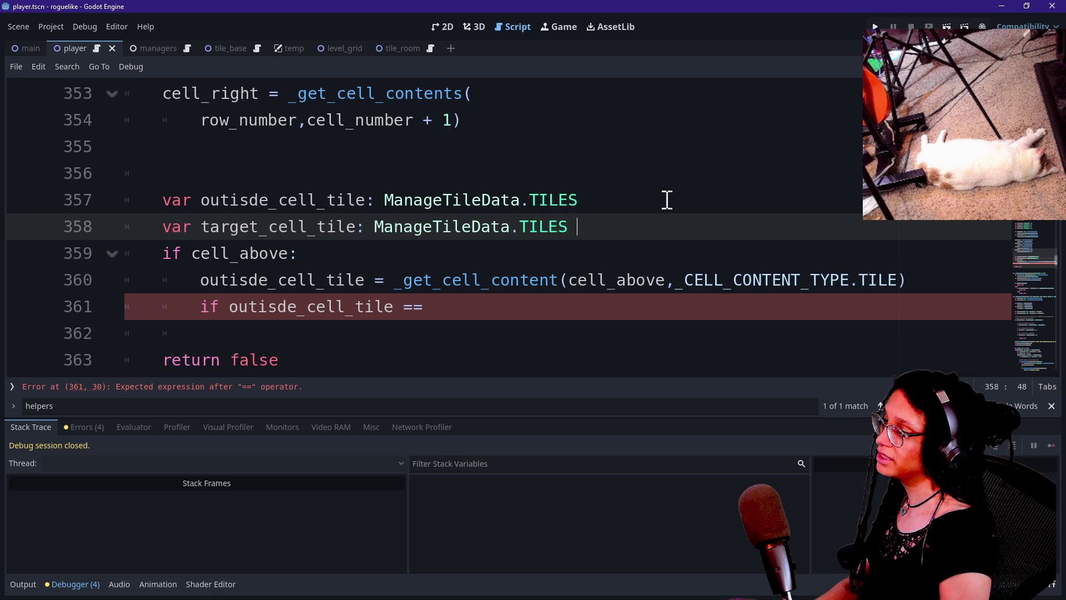
text(=)
drag(374, 227, 568, 228)
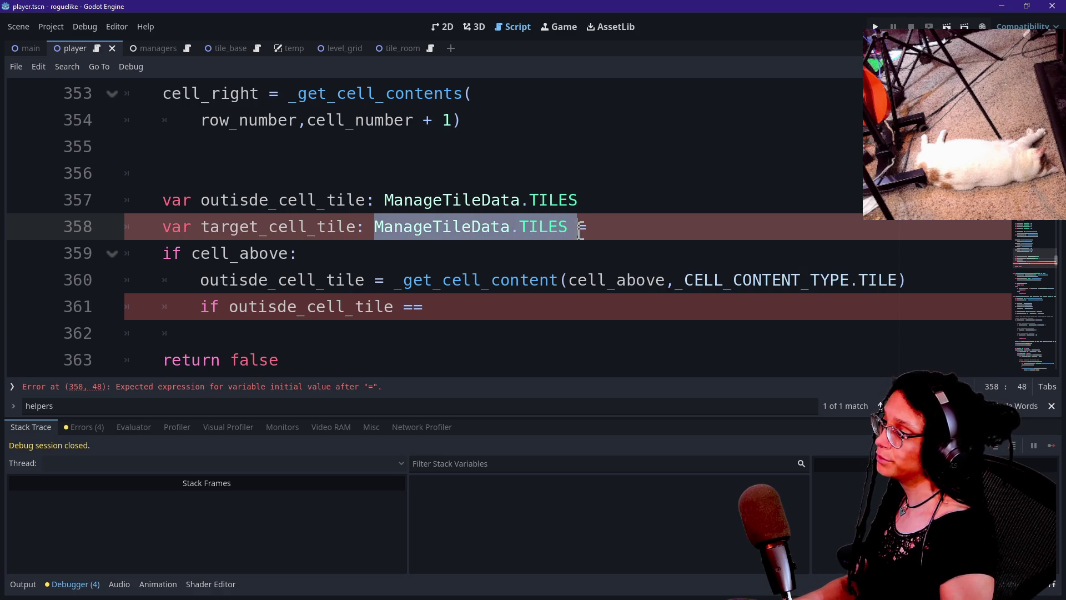
key(ctrl+c)
click(630, 227)
key(ctrl+v)
text(ROOM)
Review the tile_to_check_against parameter and the new target_cell_tile line.
scroll(356, 182, up, 5)
scroll(356, 183, up, 3)
mouse_move(239, 174)
mouse_down()
mouse_move(500, 155)
mouse_move(673, 169)
mouse_up()
scroll(367, 264, down, 2)
scroll(366, 264, up, 2)
scroll(366, 264, down, 4)
scroll(366, 264, down, 4)
click(516, 246)
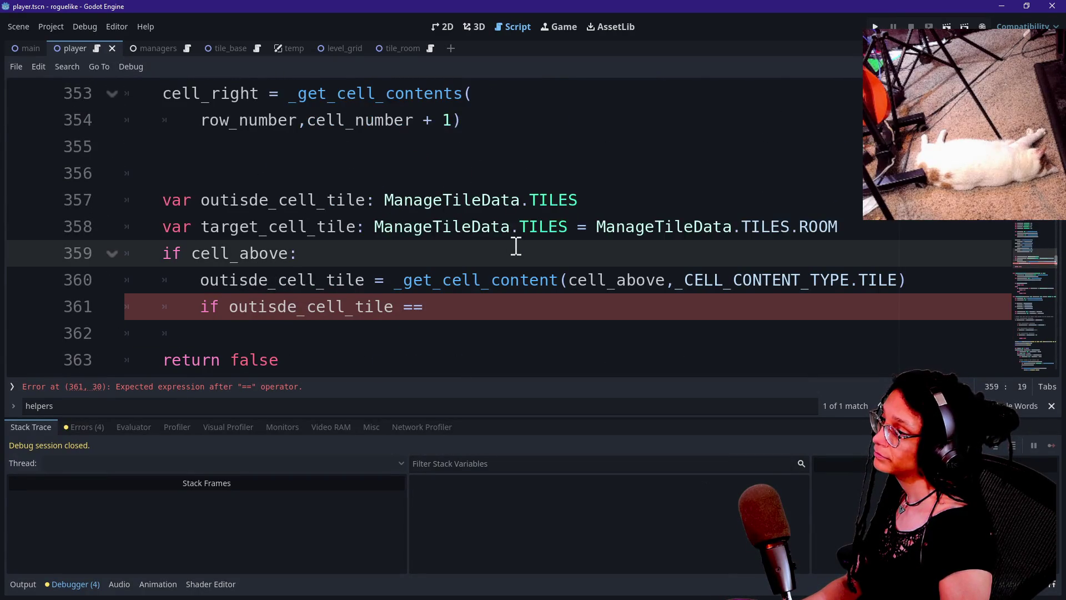
mouse_move(861, 234)
mouse_down()
mouse_move(564, 229)
mouse_move(459, 239)
mouse_up()
click(446, 260)
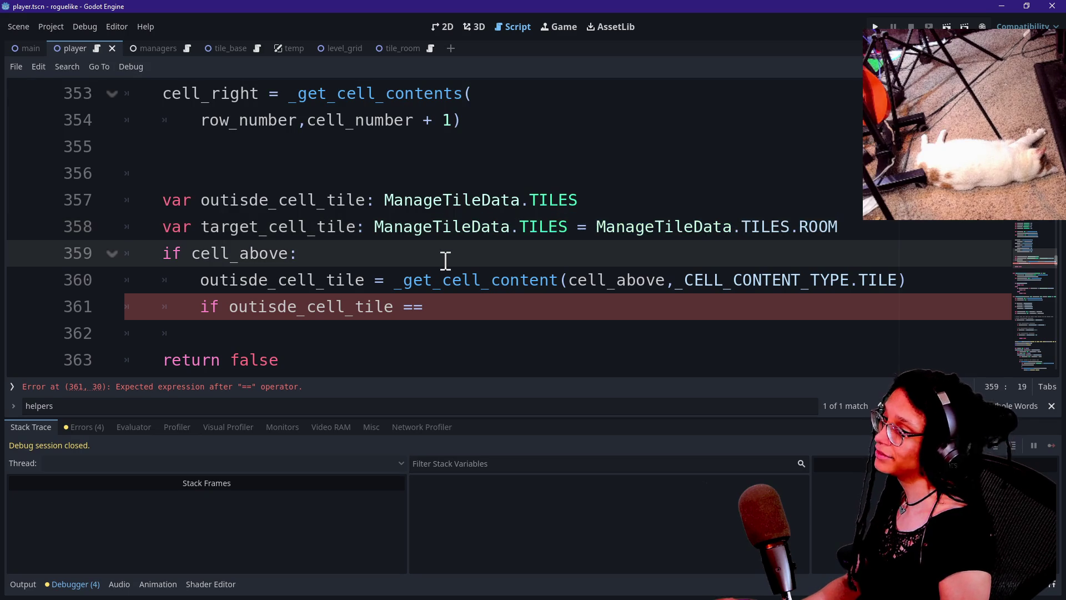
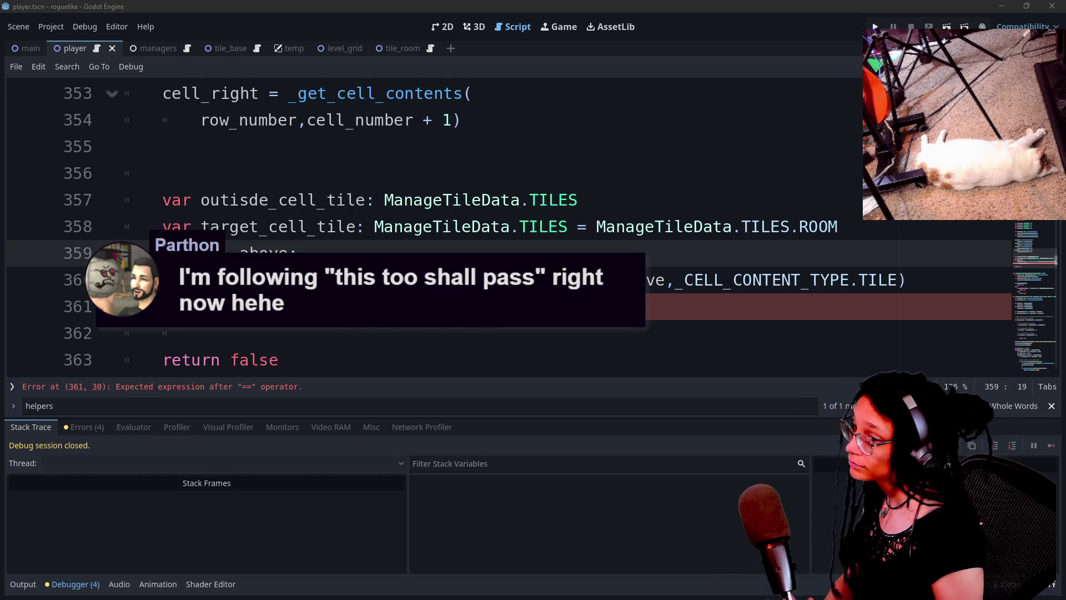
Complete line 361 as 'if not outisde_cell_tile == target_cell_tile:' using autocomplete.
click(508, 309)
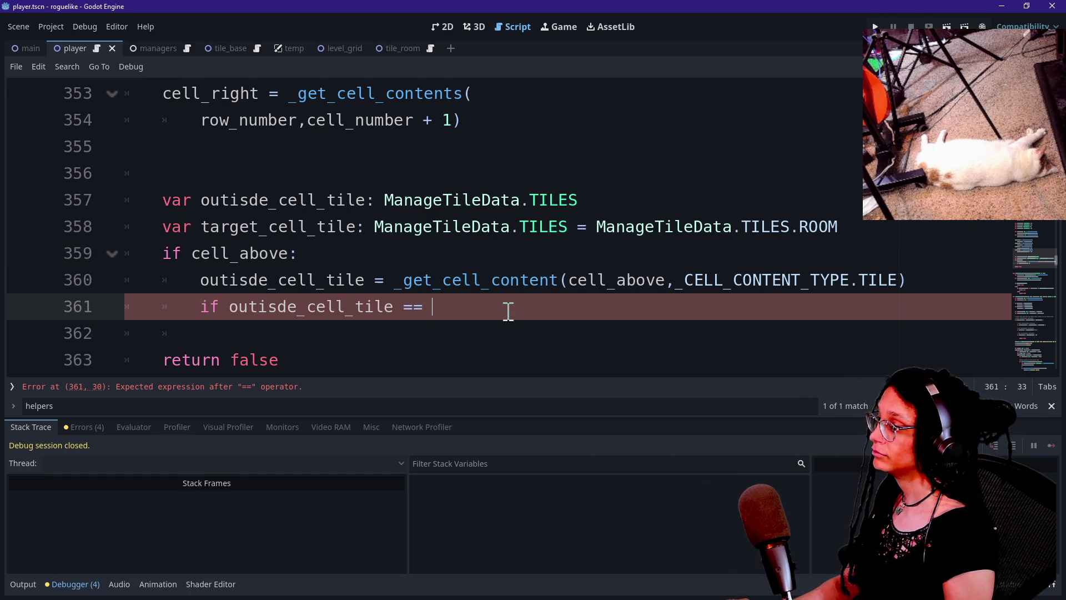
key(ctrl+space)
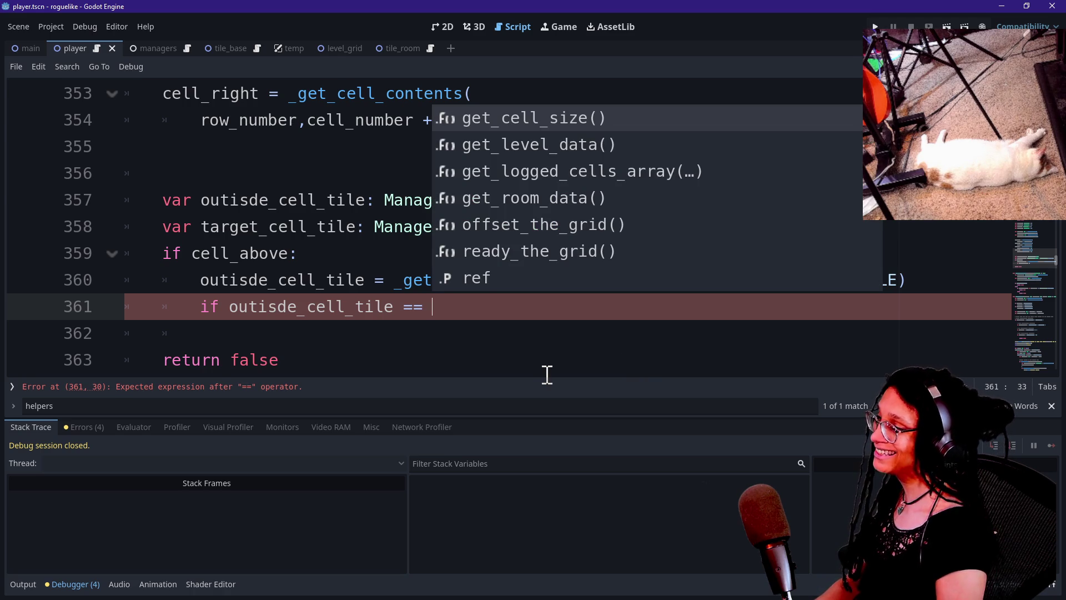
text(tar)
key(Return)
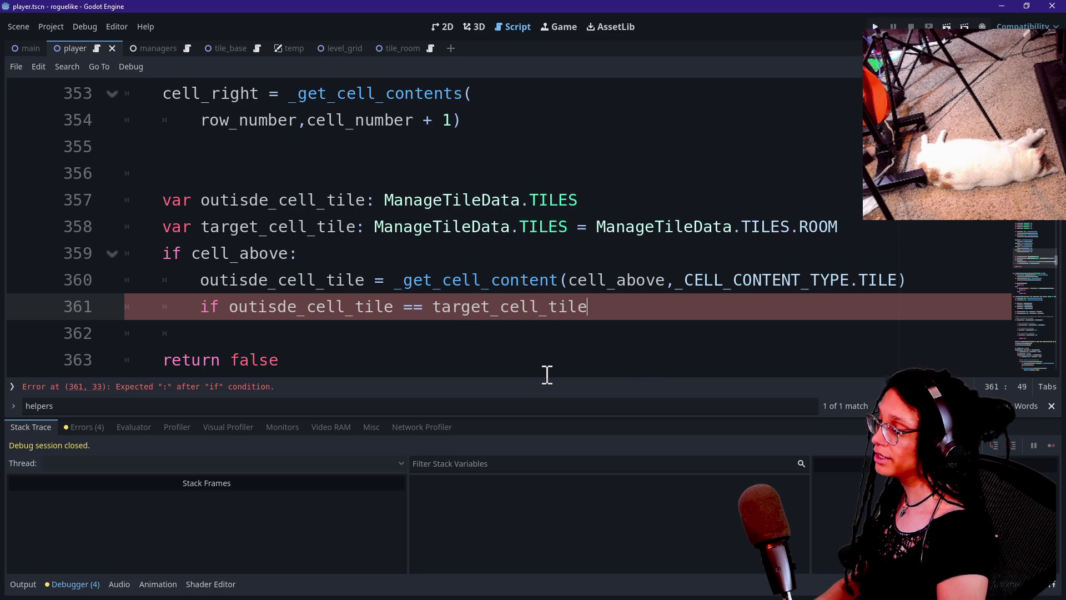
text(:)
key(Return)
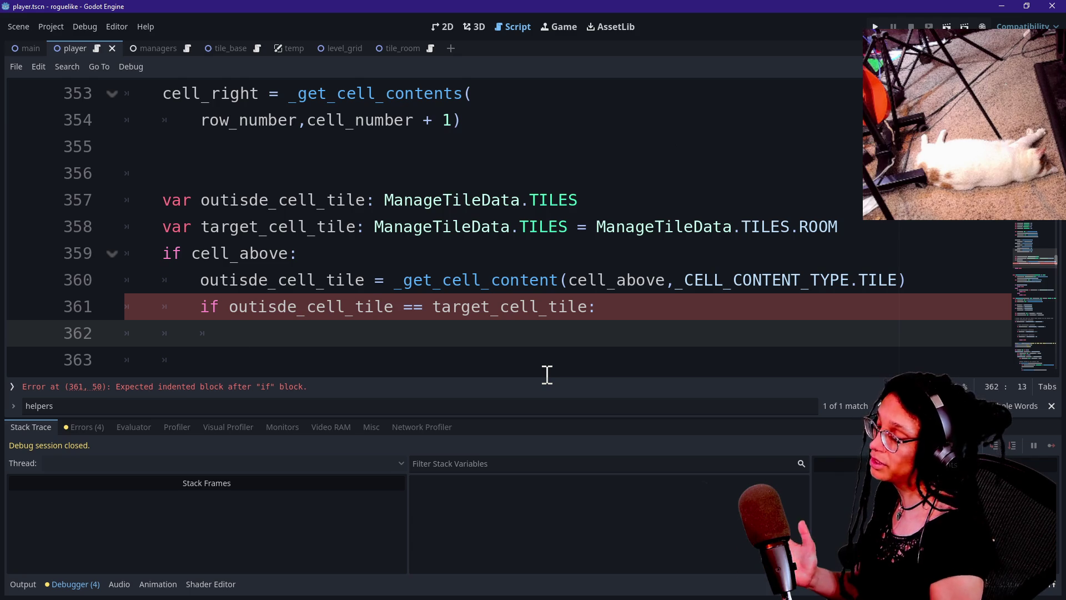
click(216, 306)
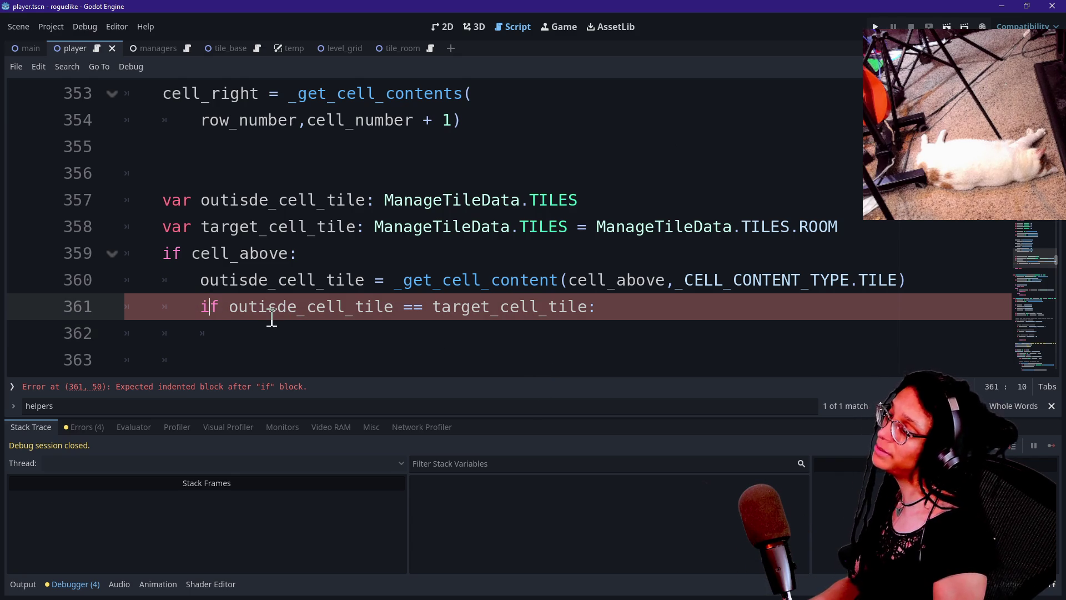
text(not)
Add 'return false' as the body of that check and start a new line.
click(495, 344)
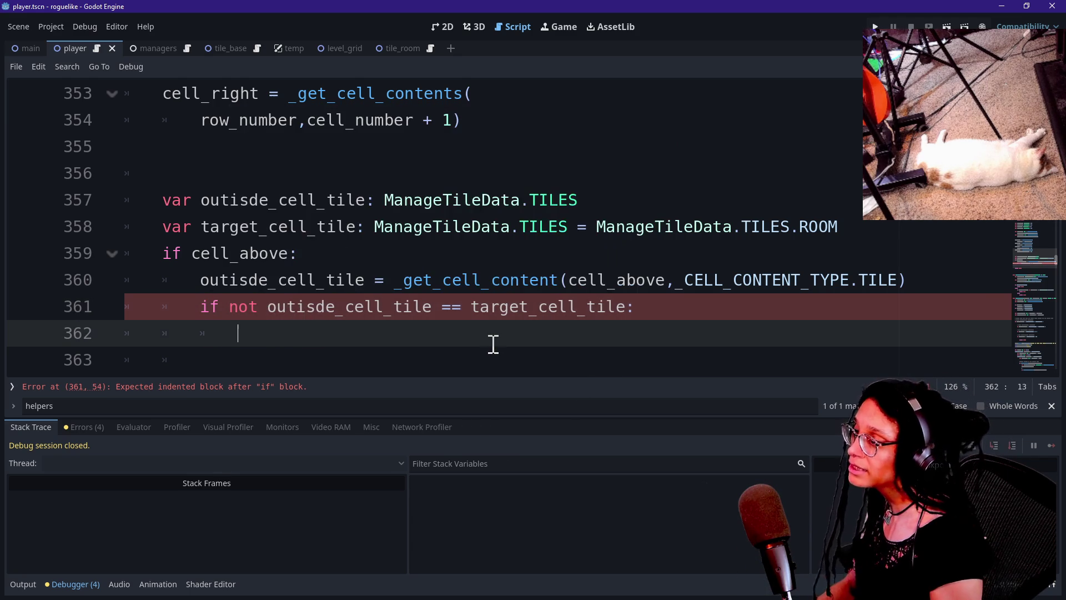
scroll(443, 235, down, 7)
scroll(436, 191, up, 5)
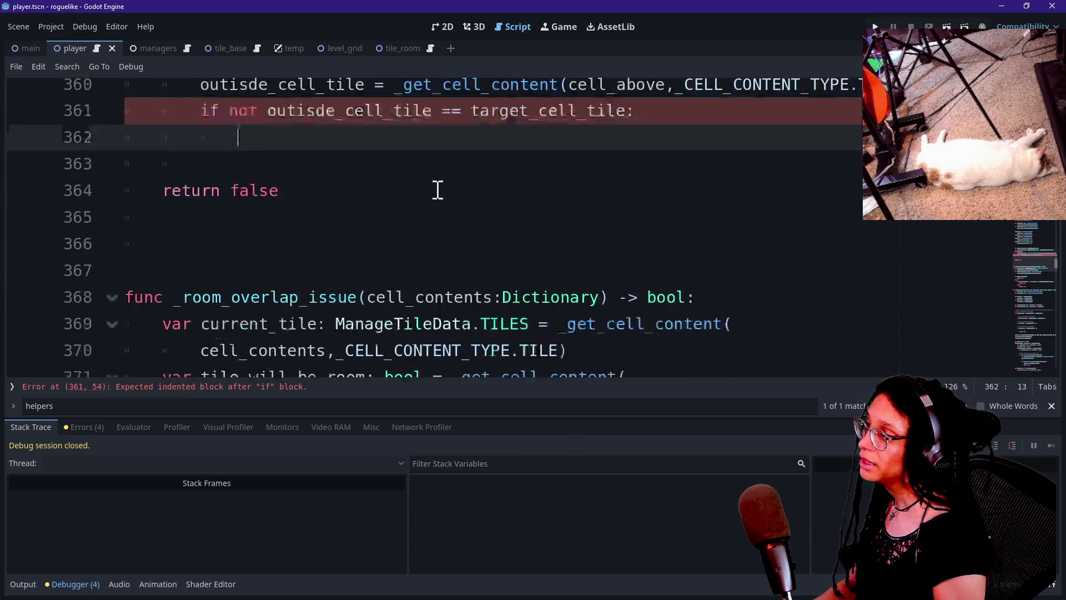
text(return )
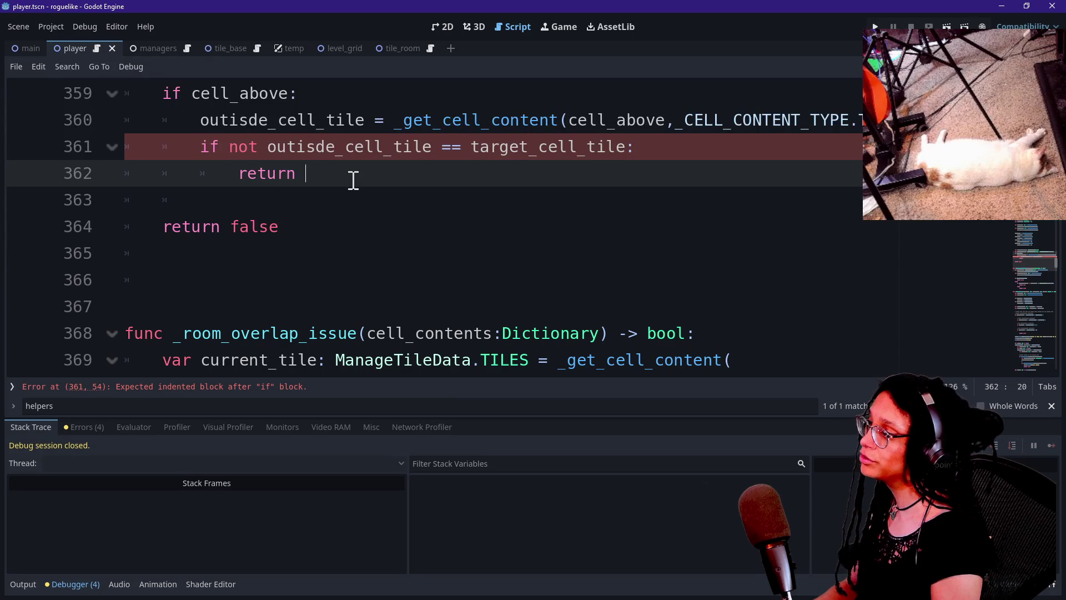
text(false)
scroll(331, 226, up, 2)
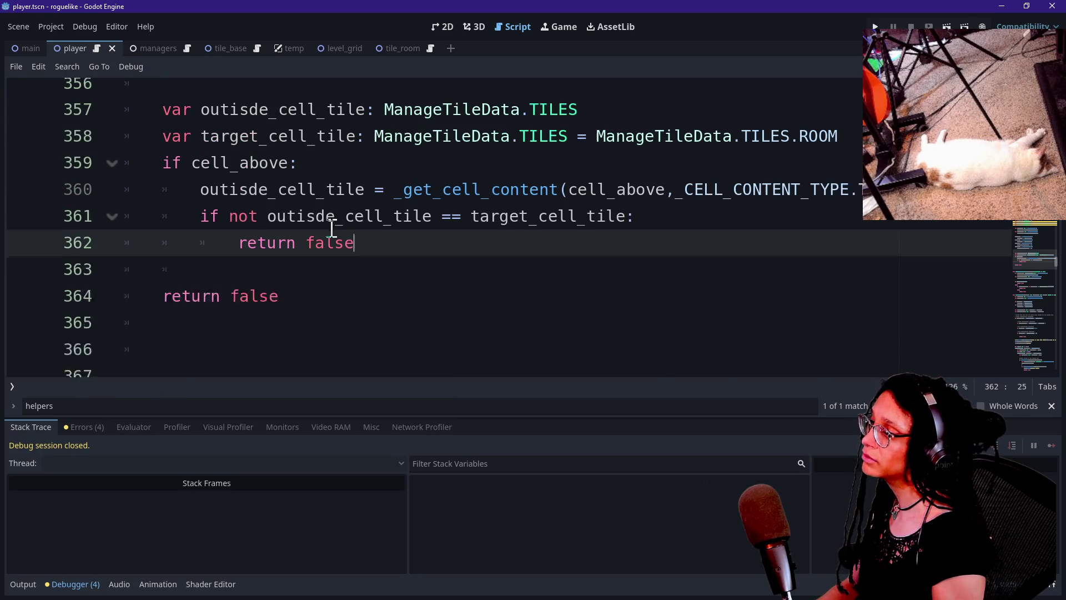
key(Return)
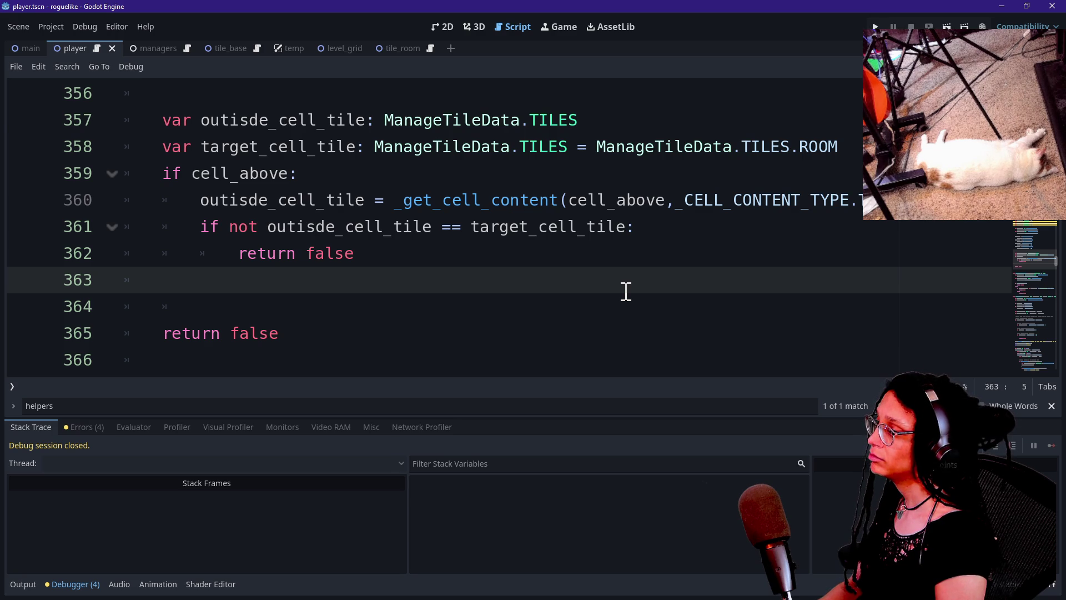
Write 'if cell_below' on line 363 beneath the cell_above check.
text(el)
key(BackSpace)
text(lif )
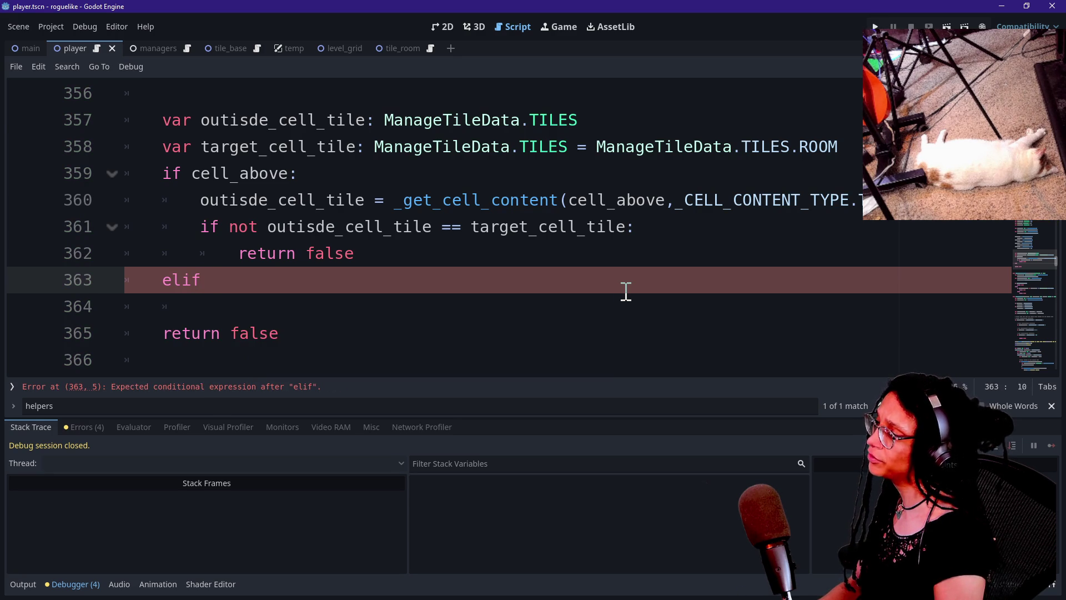
text(cell_)
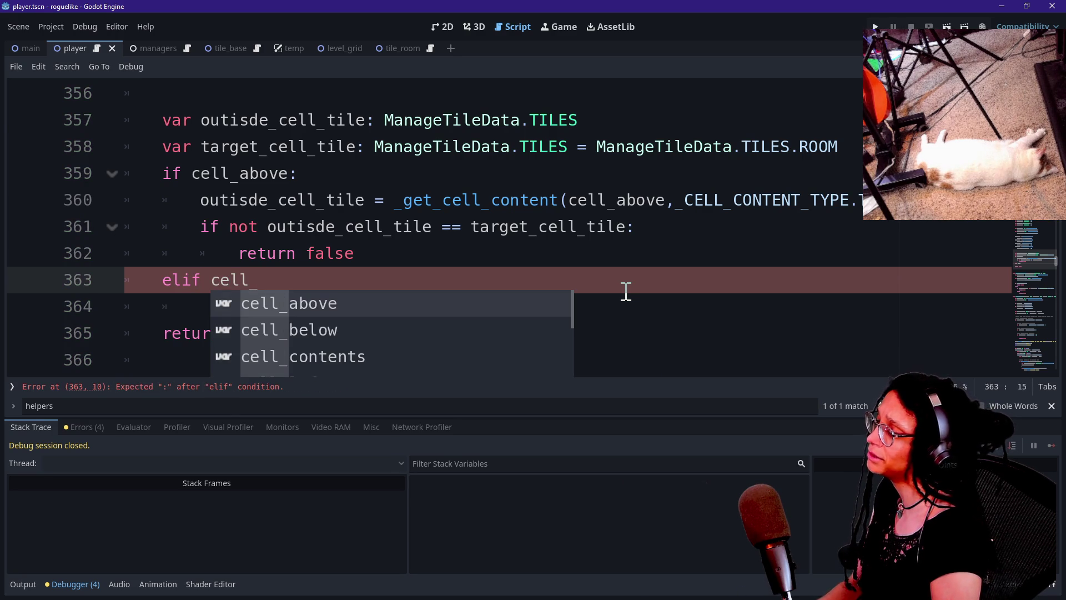
text(a)
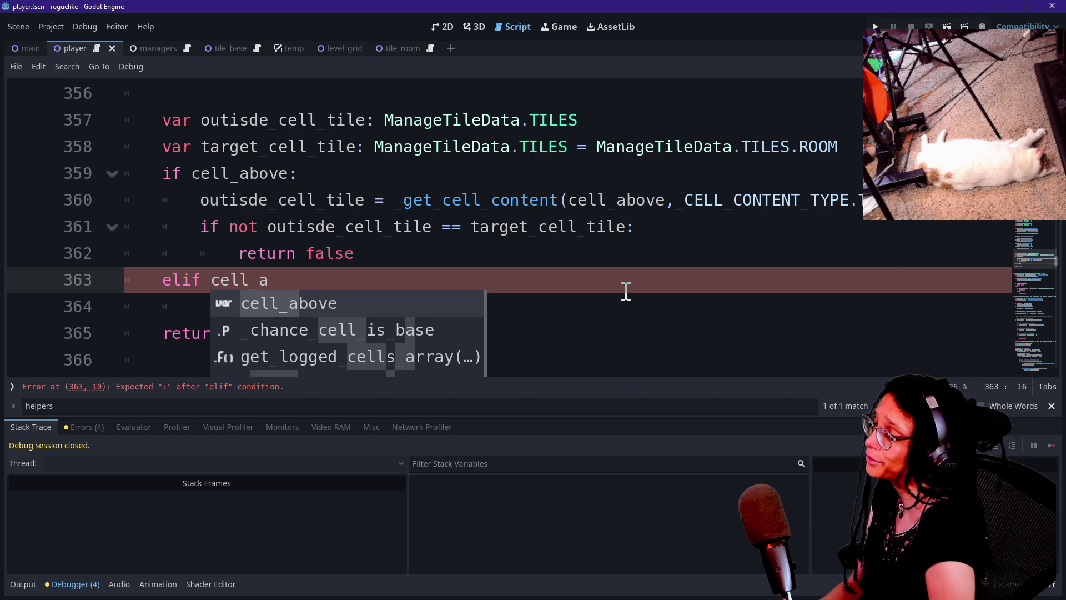
key(BackSpace)
key(BackSpace)
key(BackSpace)
text(if)
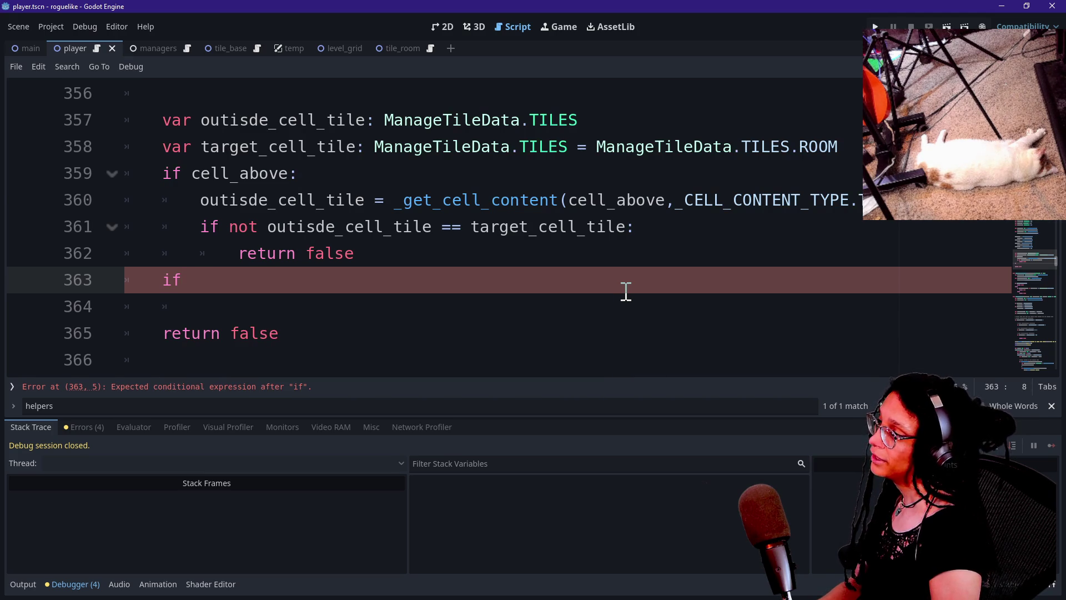
text(cell_below)
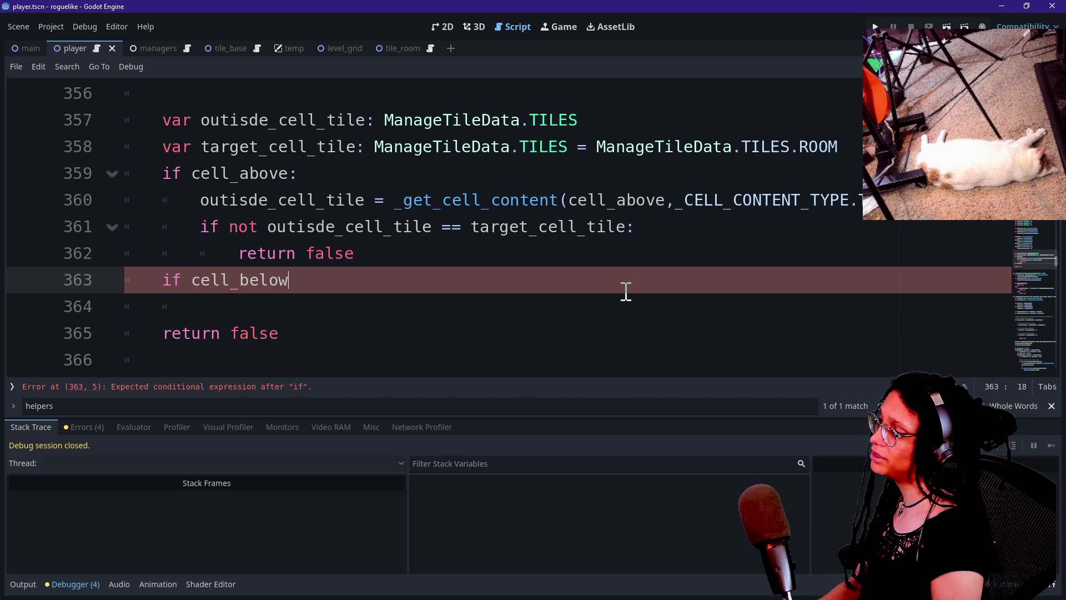
drag(507, 255, 508, 183)
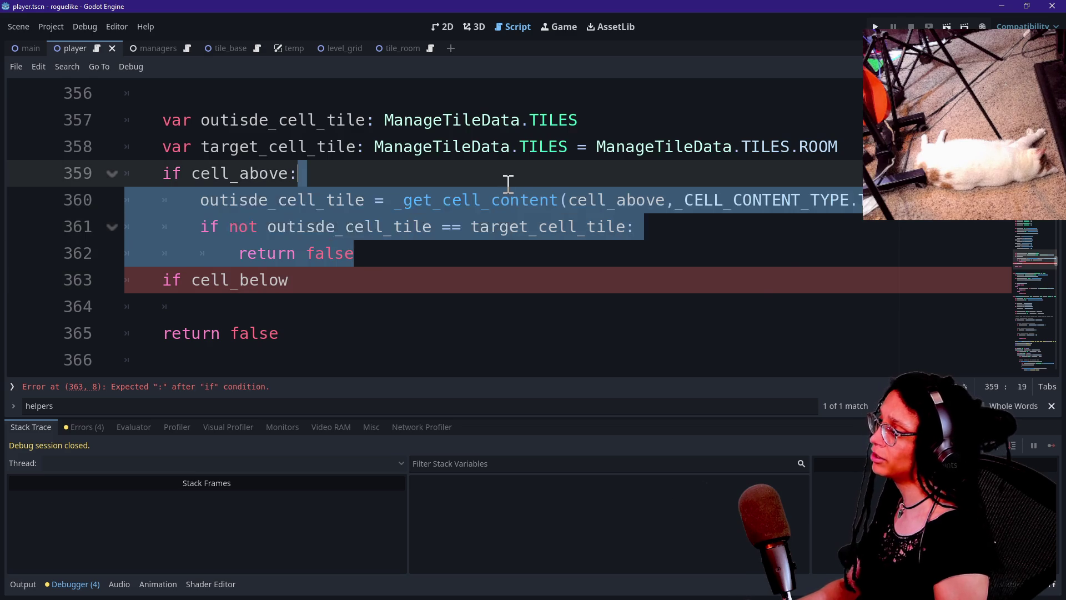
click(429, 261)
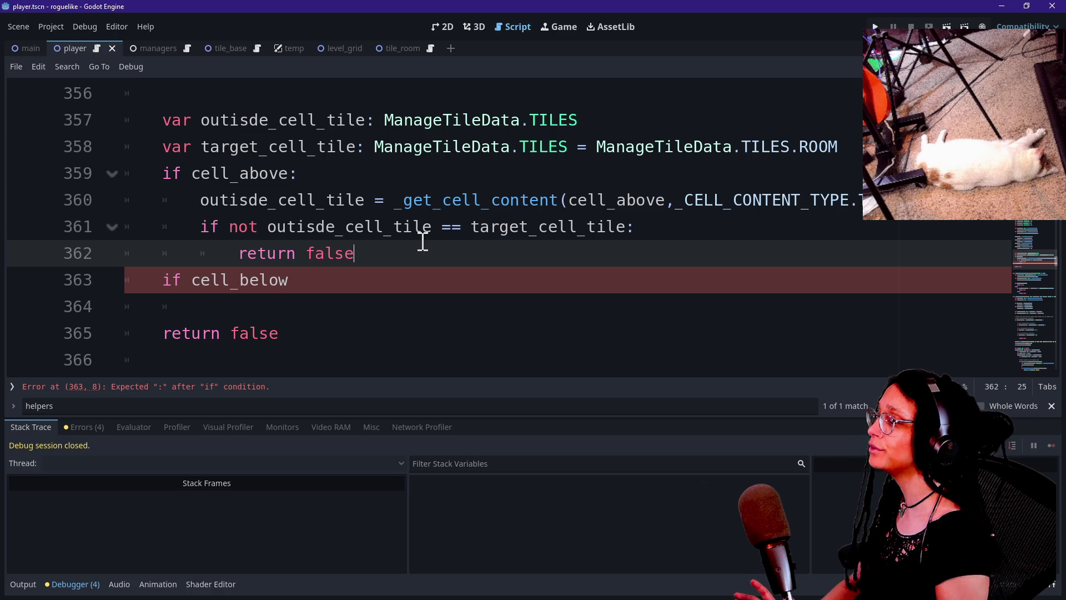
Review the cell declarations and hide the bottom panel with Alt+O.
scroll(422, 241, up, 6)
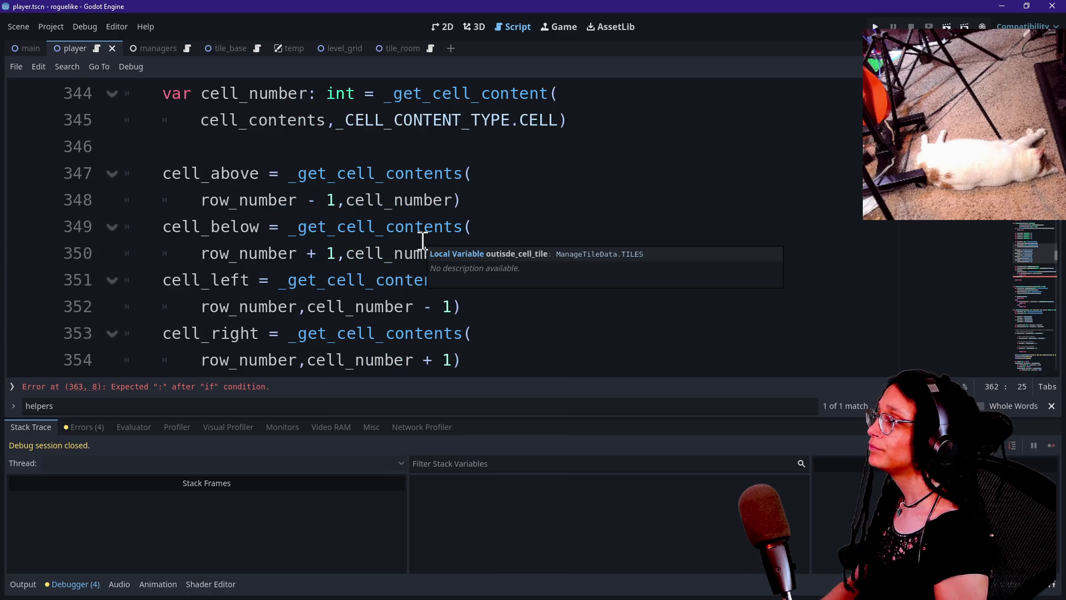
scroll(423, 241, up, 1)
scroll(423, 238, down, 2)
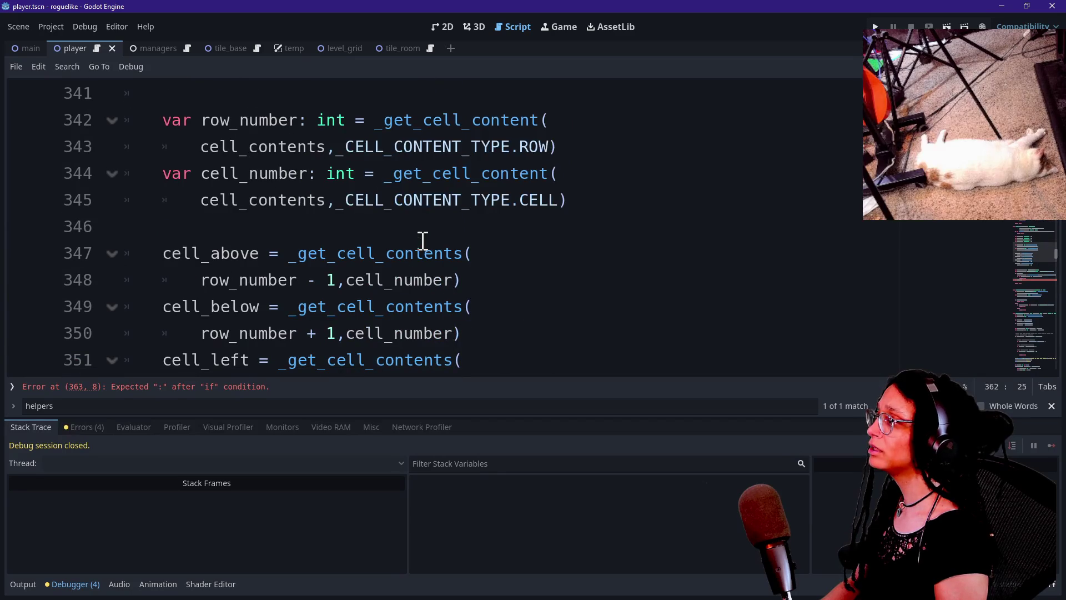
scroll(365, 201, up, 2)
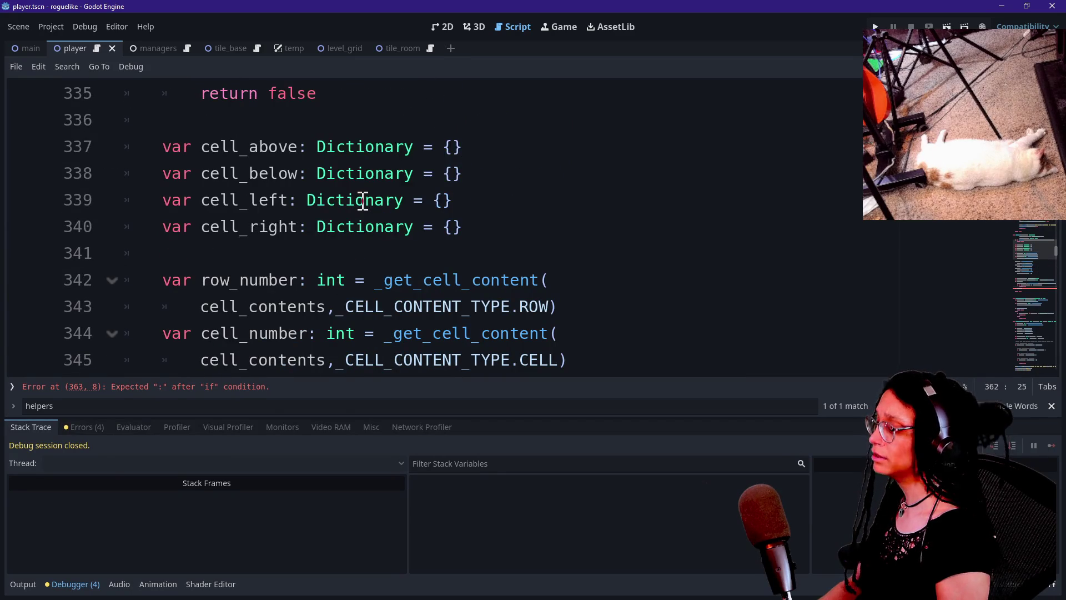
key(alt+o)
key(alt+o)
scroll(363, 201, up, 1)
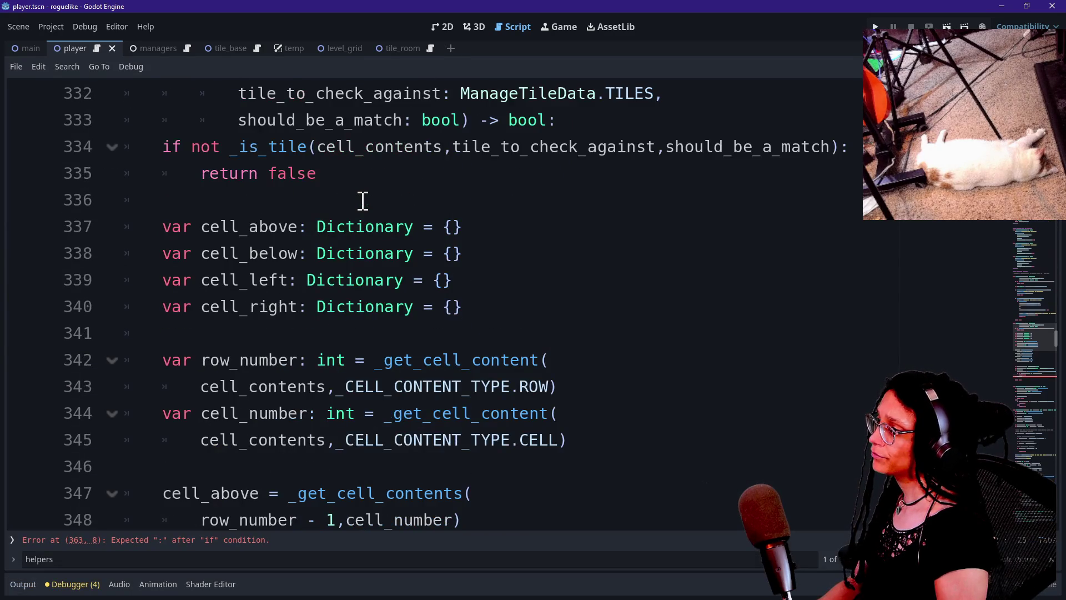
scroll(362, 201, down, 8)
click(350, 380)
Start a function header _is_adjacent_tile_a_room with a cell_contents: Dictionary parameter.
text(func _)
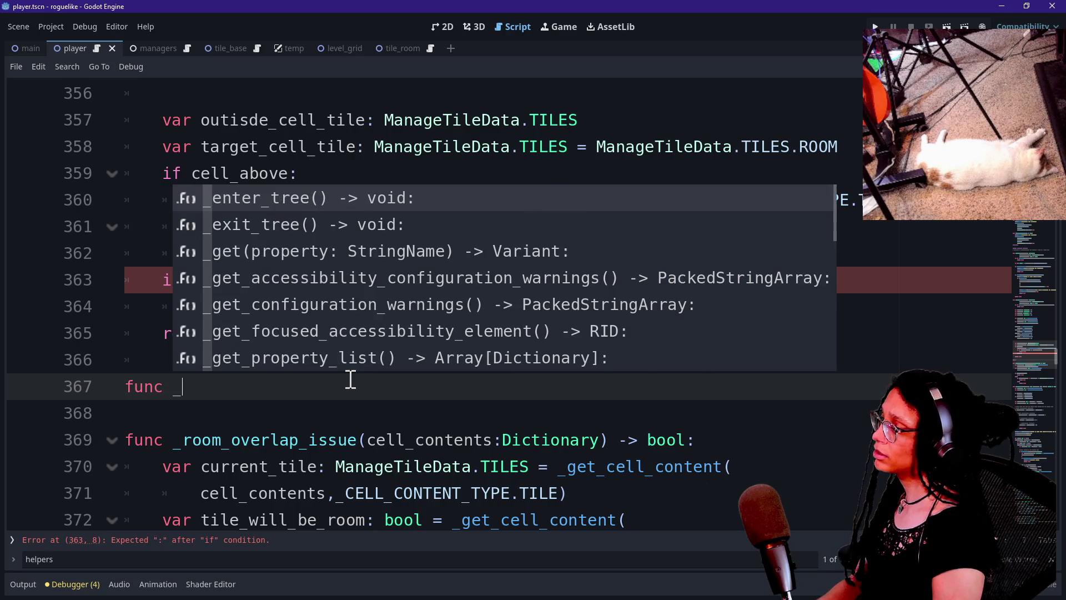
text(is+)
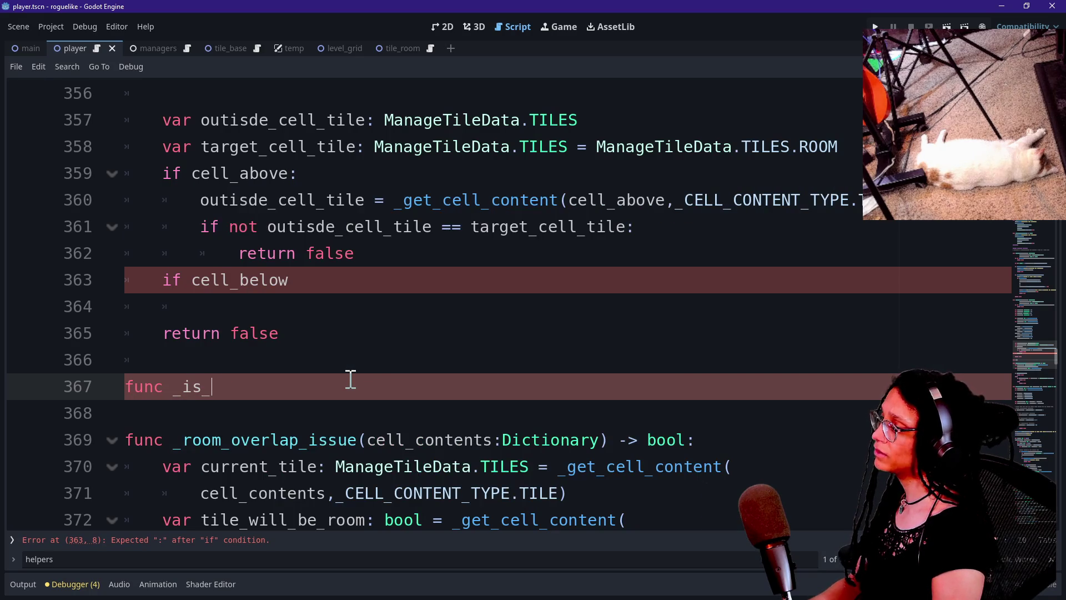
text(adjacent_tile_)
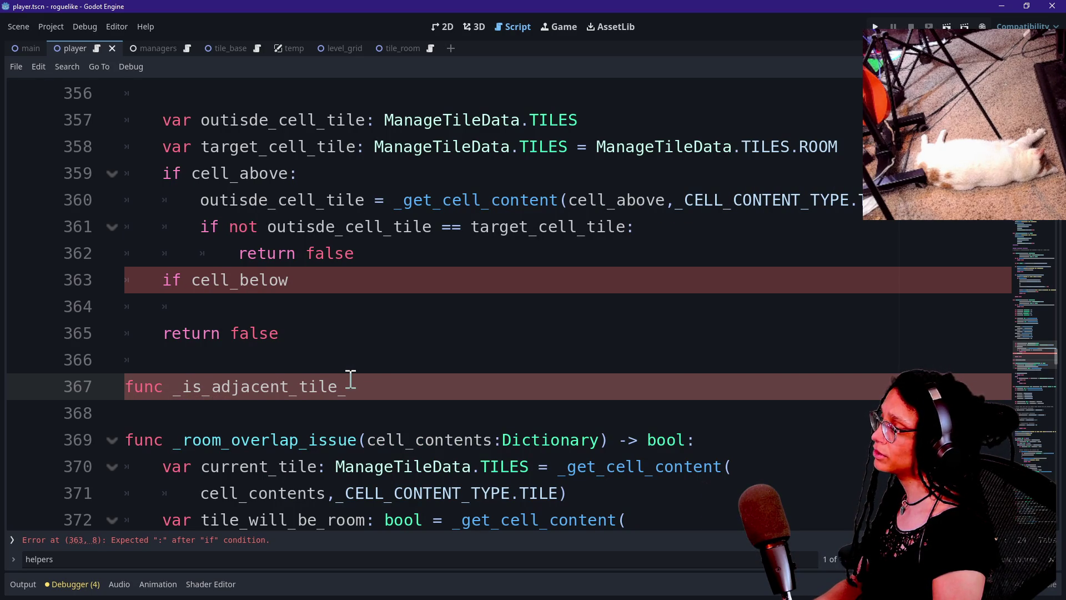
text(())
key(BackSpace)
scroll(218, 255, up, 2)
scroll(218, 255, down, 5)
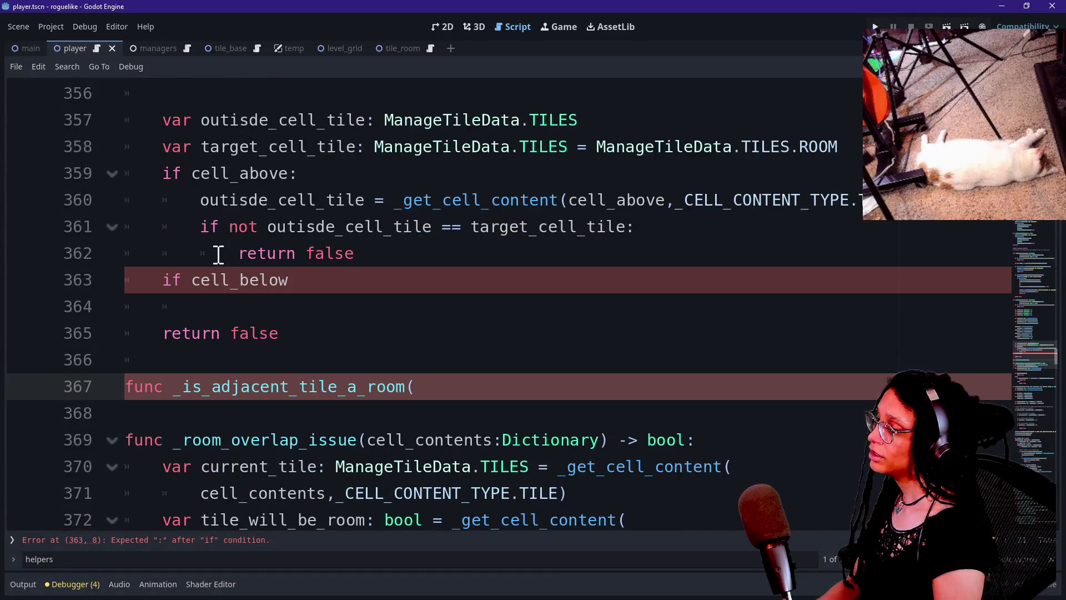
text(direction:)
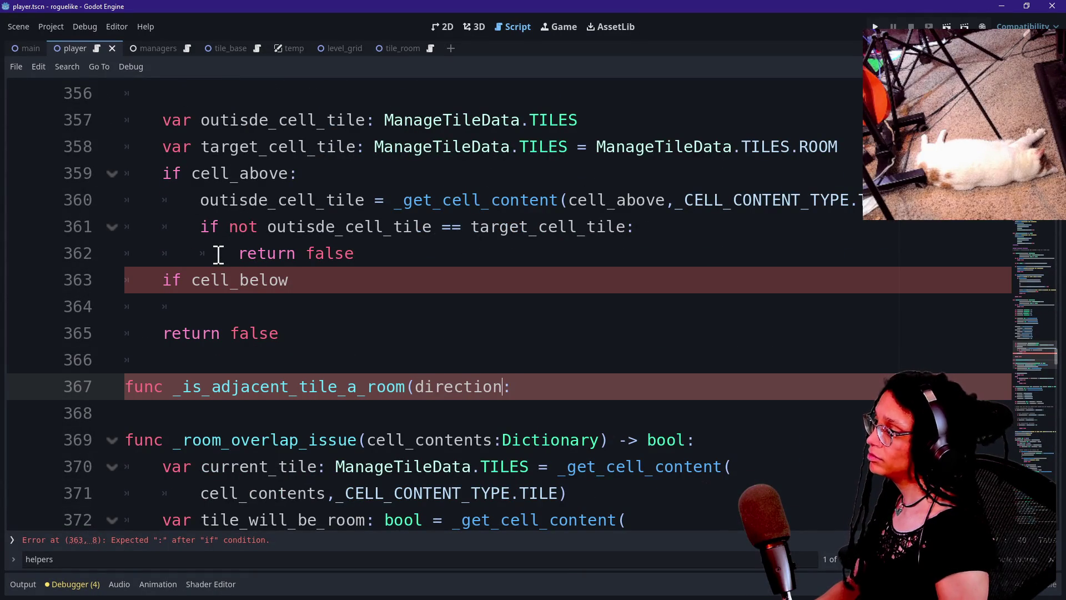
key(ctrl+Left)
text(cell_contents)
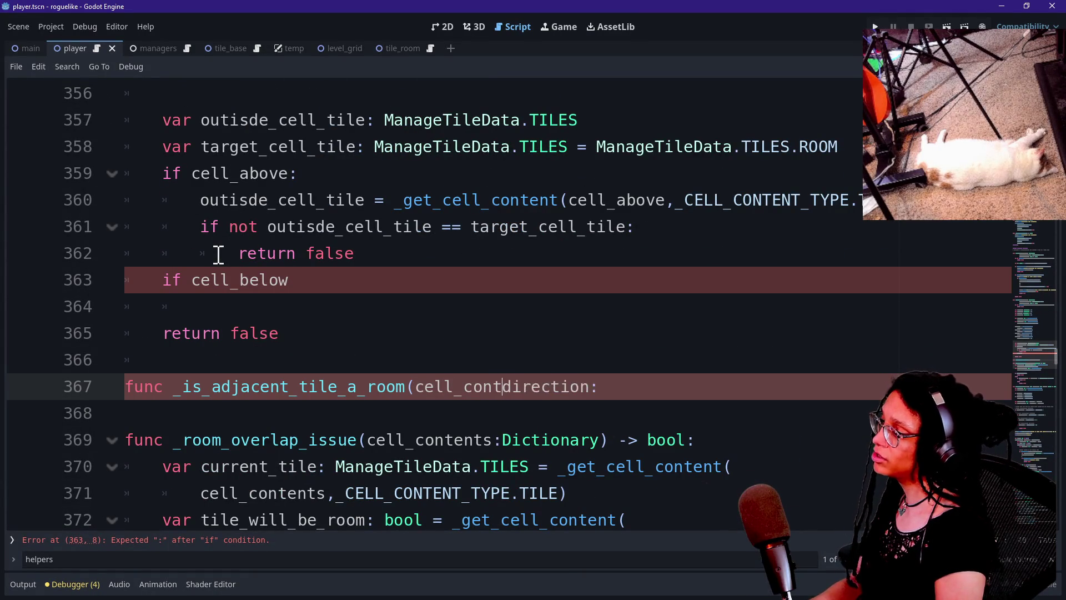
text(: Dire)
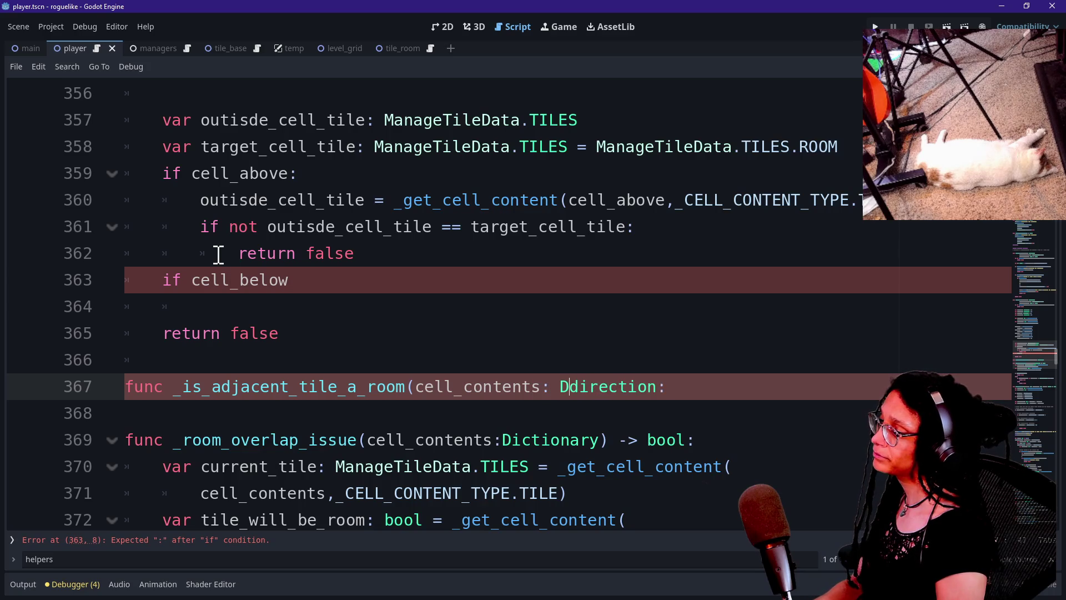
key(BackSpace)
key(BackSpace)
text(ctio)
key(Return)
text(,)
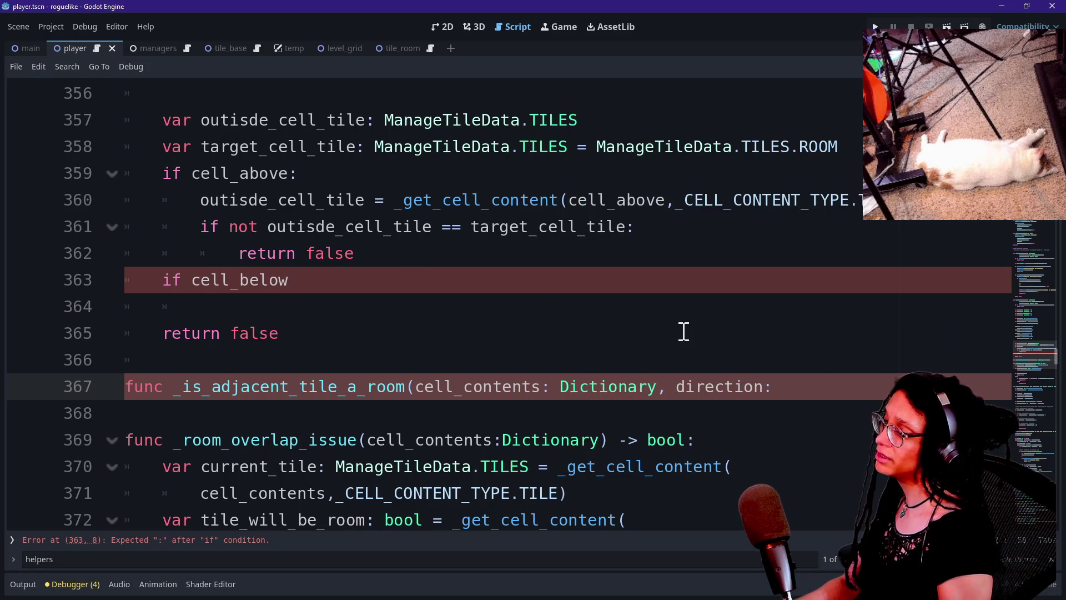
Move the parameters onto their own line and add an int parameter.
click(414, 386)
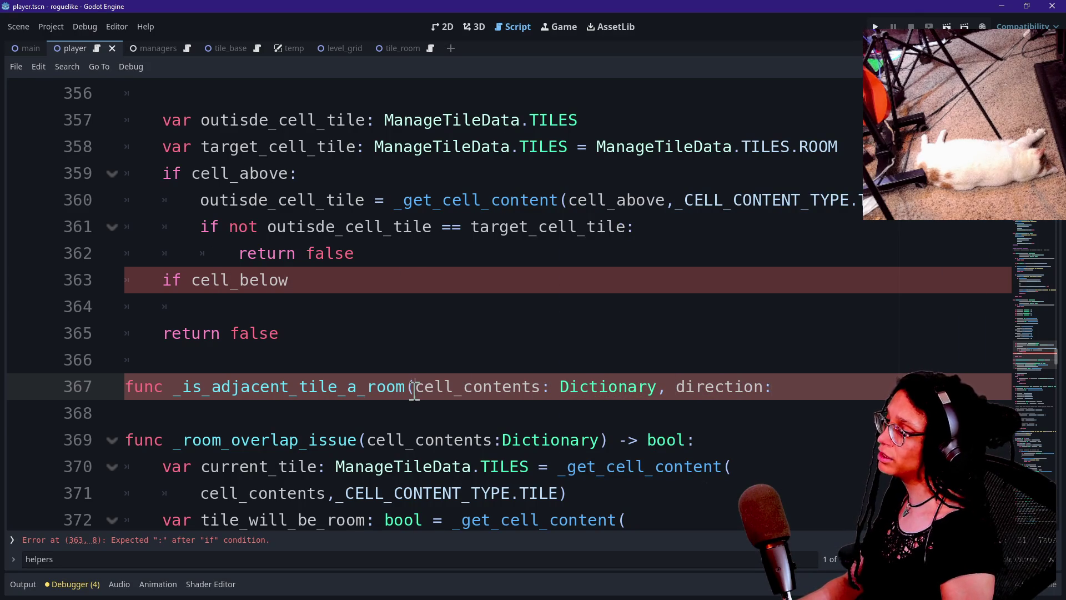
key(Return)
click(549, 419)
text(int,)
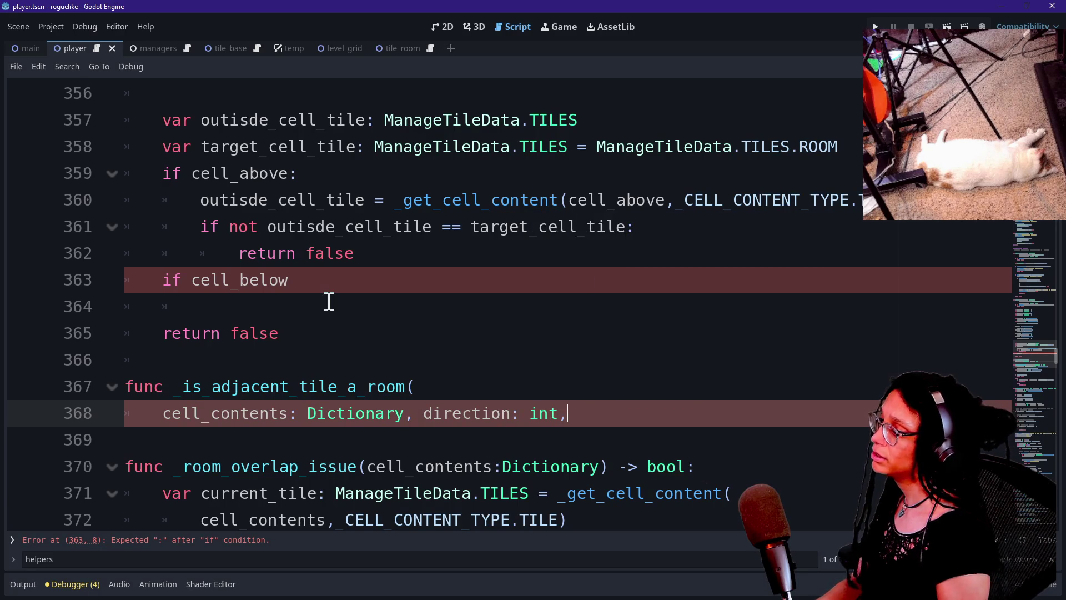
Compare the row and cell_number offsets in the cell_above, cell_below and cell_left lookups.
scroll(333, 305, up, 7)
click(307, 440)
drag(306, 439, 337, 440)
drag(307, 493, 336, 494)
scroll(336, 495, down, 3)
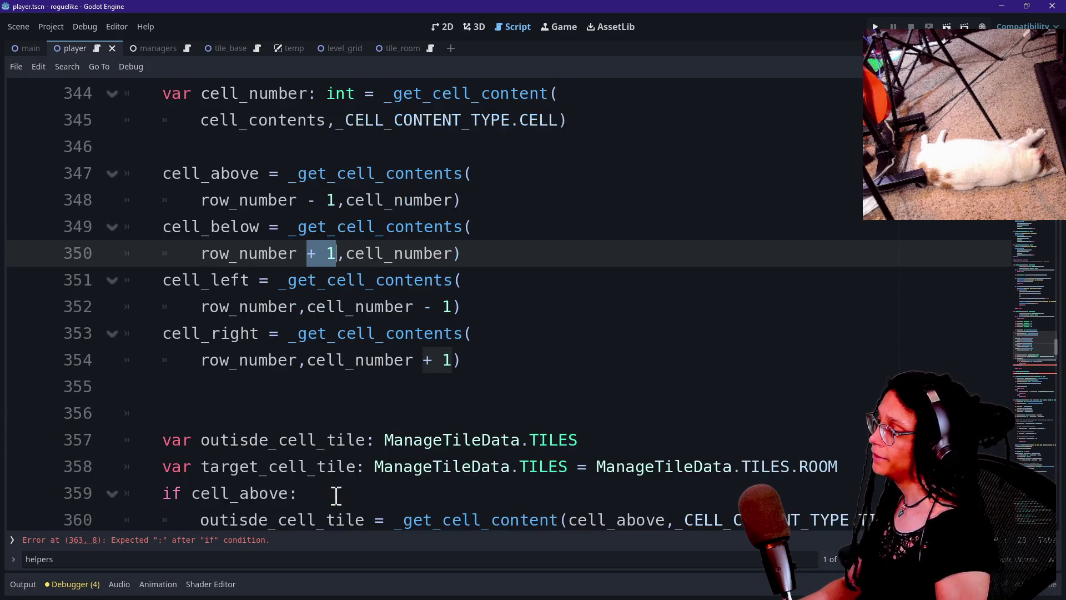
click(206, 307)
drag(206, 306, 427, 306)
click(427, 307)
drag(197, 307, 417, 306)
click(409, 307)
double_click(409, 307)
click(463, 306)
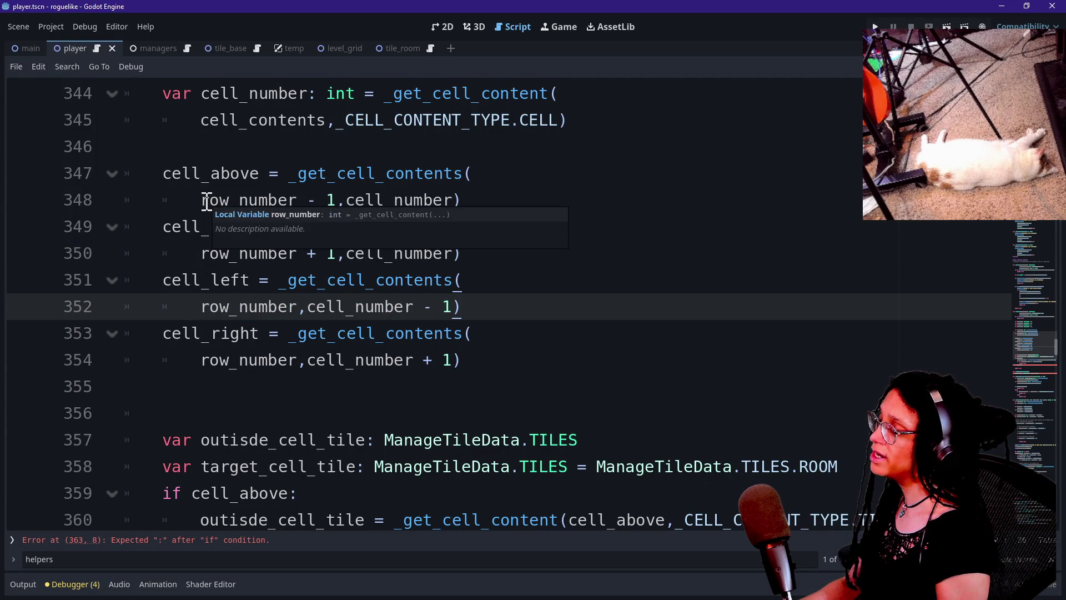
Inspect the row_number argument of the cell_above _get_cell_contents call.
drag(204, 200, 468, 198)
mouse_move(295, 186)
mouse_down()
mouse_move(295, 176)
mouse_move(505, 210)
mouse_move(486, 201)
mouse_up()
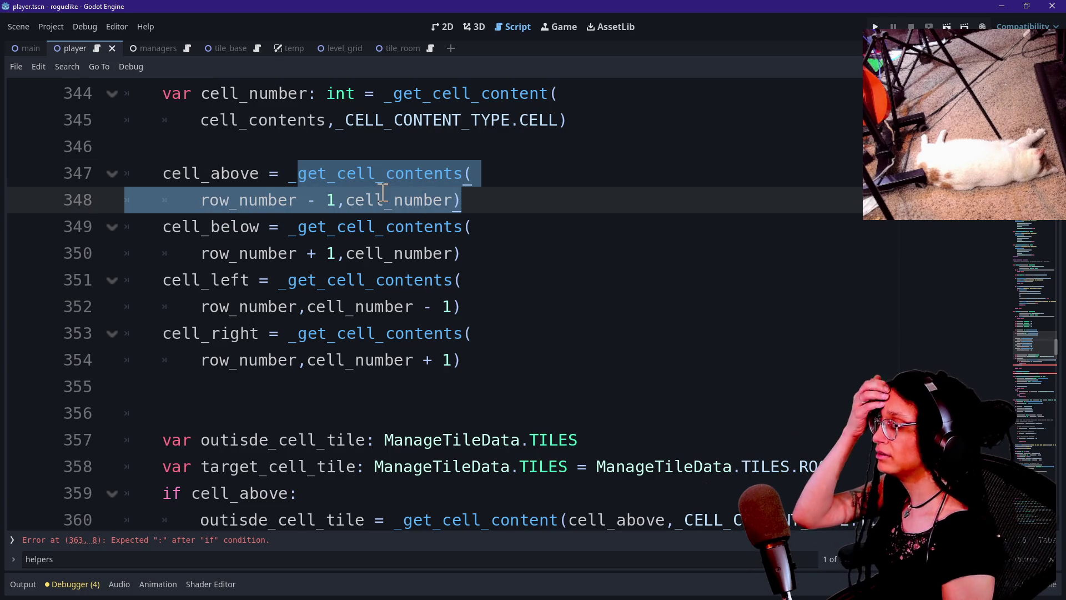
mouse_move(339, 178)
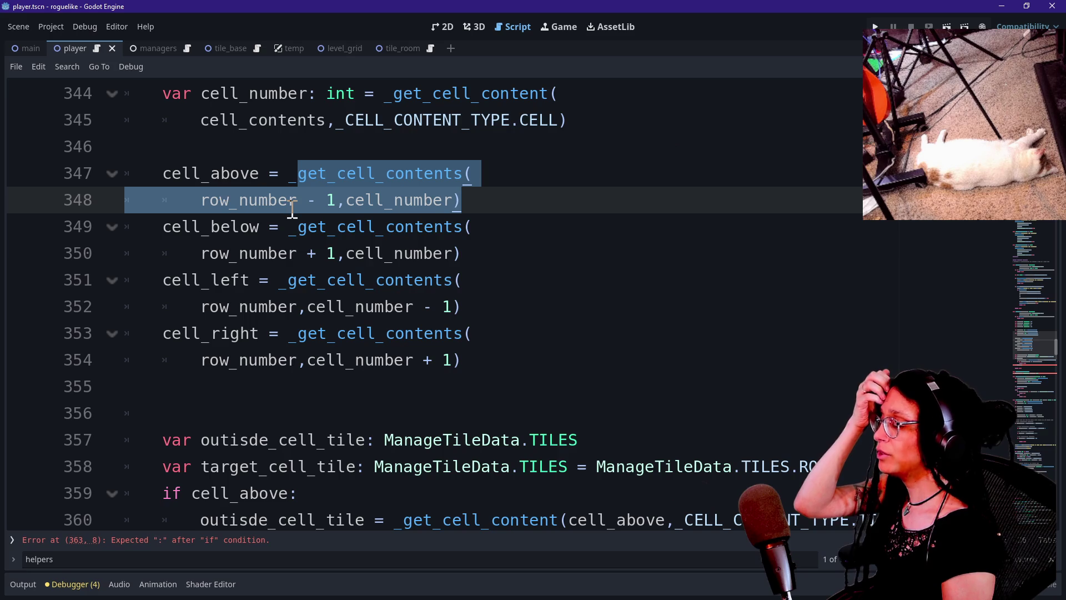
click(354, 183)
mouse_move(357, 183)
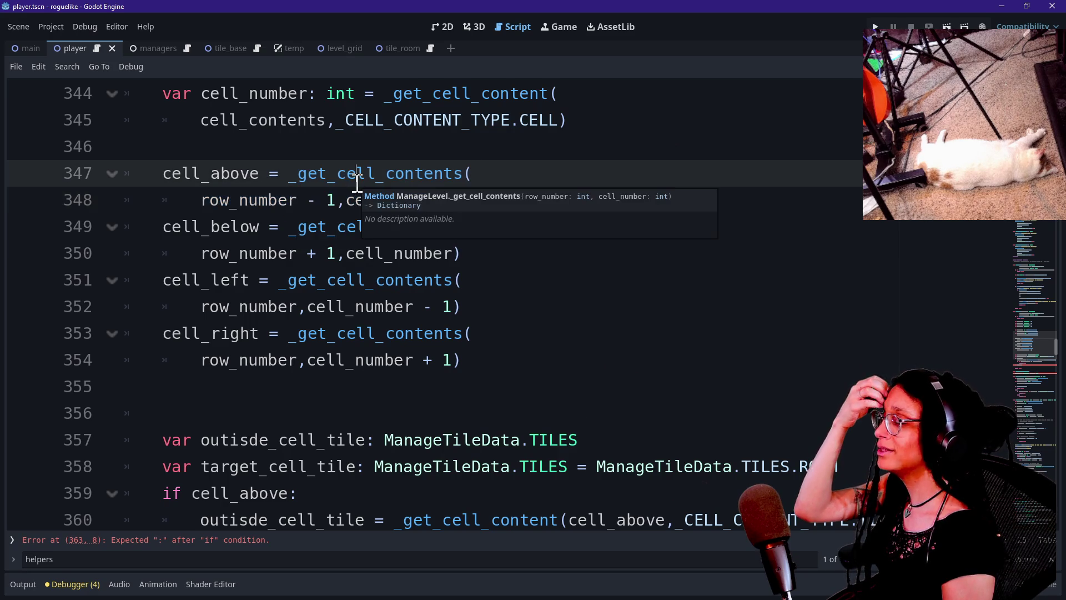
Delete the unfinished _is_adjacent_tile_a_room function header.
scroll(357, 183, up, 1)
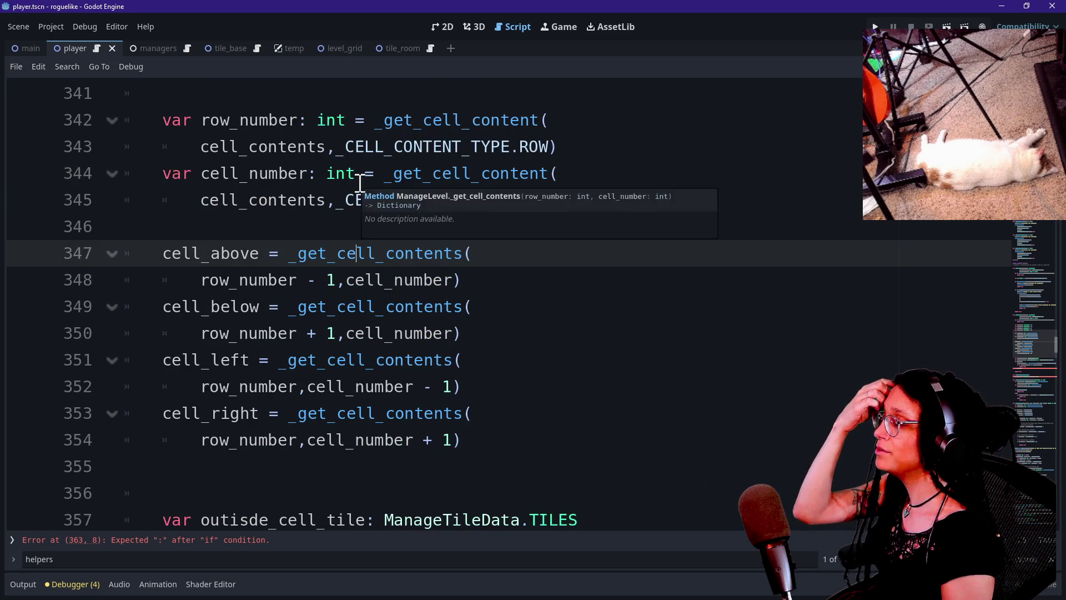
scroll(364, 188, down, 1)
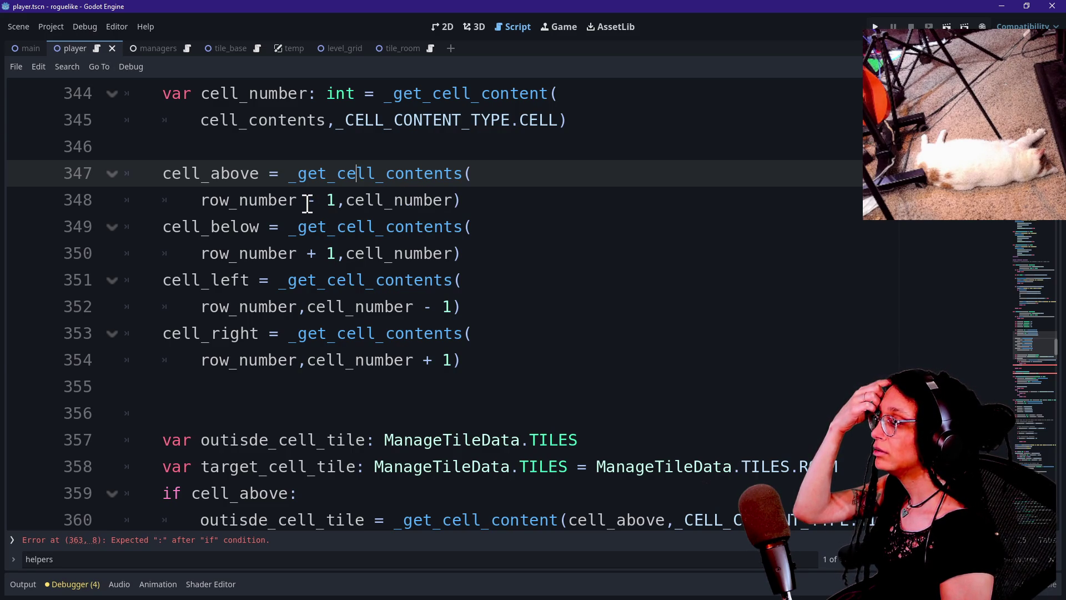
scroll(307, 204, down, 5)
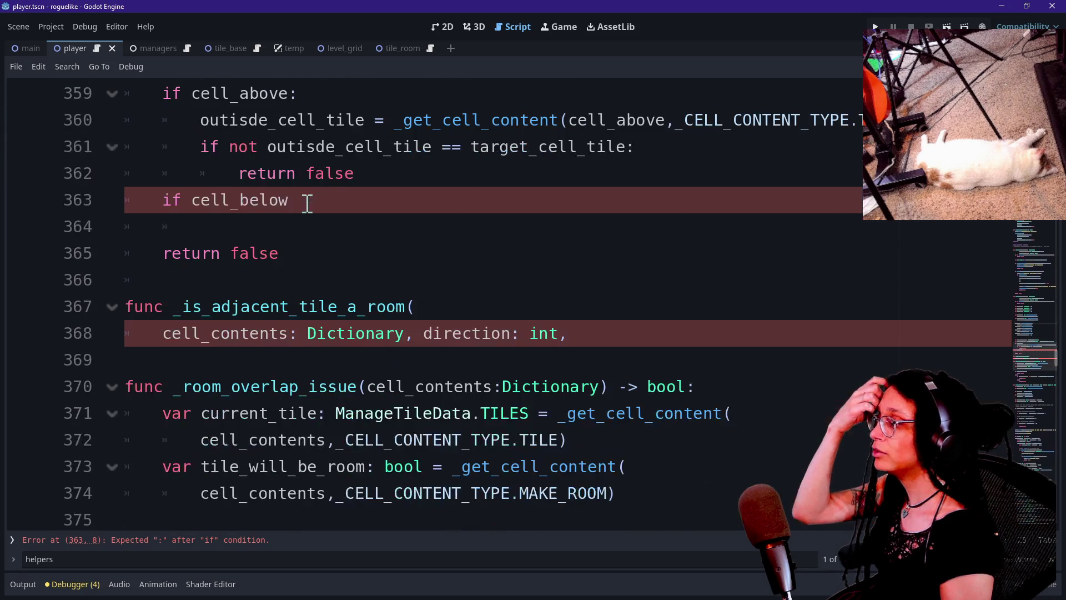
scroll(307, 201, down, 1)
scroll(548, 264, up, 1)
mouse_move(583, 317)
mouse_down()
mouse_move(572, 267)
mouse_move(626, 326)
mouse_up()
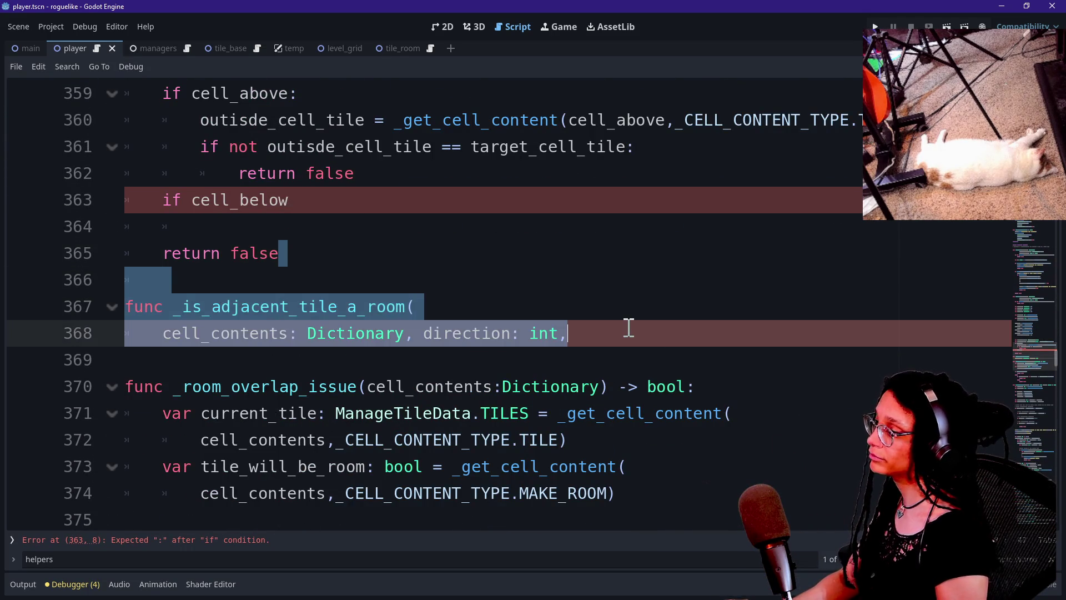
key(BackSpace)
scroll(628, 327, up, 1)
Copy the cell_above lookup and if-check and paste it under 'if cell_below'.
click(623, 308)
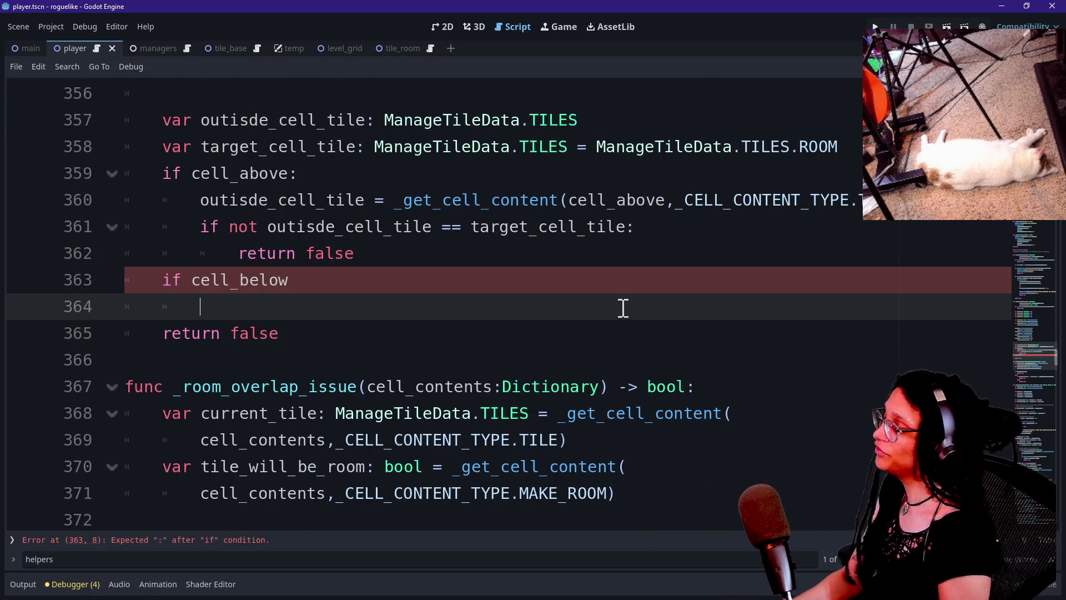
click(623, 291)
mouse_move(407, 254)
mouse_down()
mouse_move(107, 233)
mouse_move(5, 176)
mouse_move(98, 214)
mouse_move(103, 116)
mouse_move(268, 202)
mouse_move(345, 199)
mouse_move(330, 174)
mouse_up()
key(ctrl+c)
click(320, 270)
key(ctrl+v)
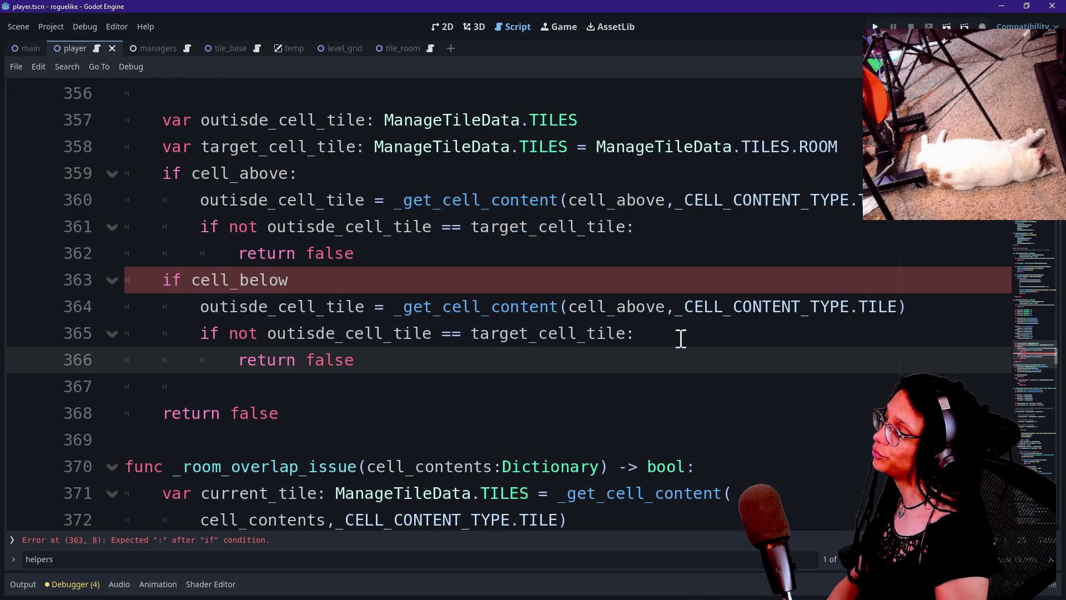
Rename the pasted lookup to cell_below and add the missing colon.
click(657, 307)
key(BackSpace)
key(BackSpace)
key(BackSpace)
key(BackSpace)
text(b)
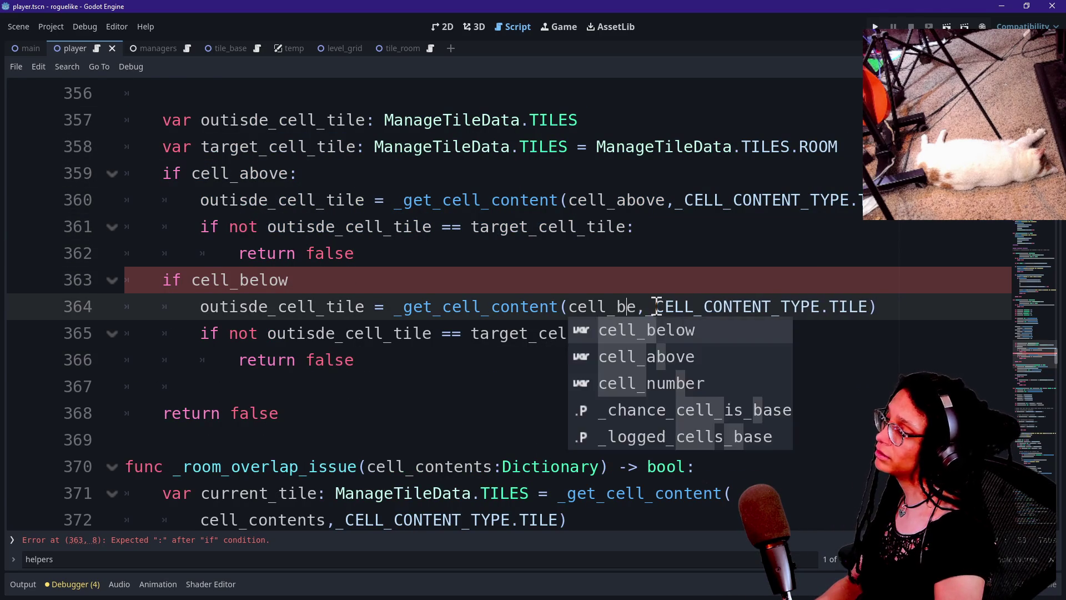
key(Return)
key(BackSpace)
click(341, 277)
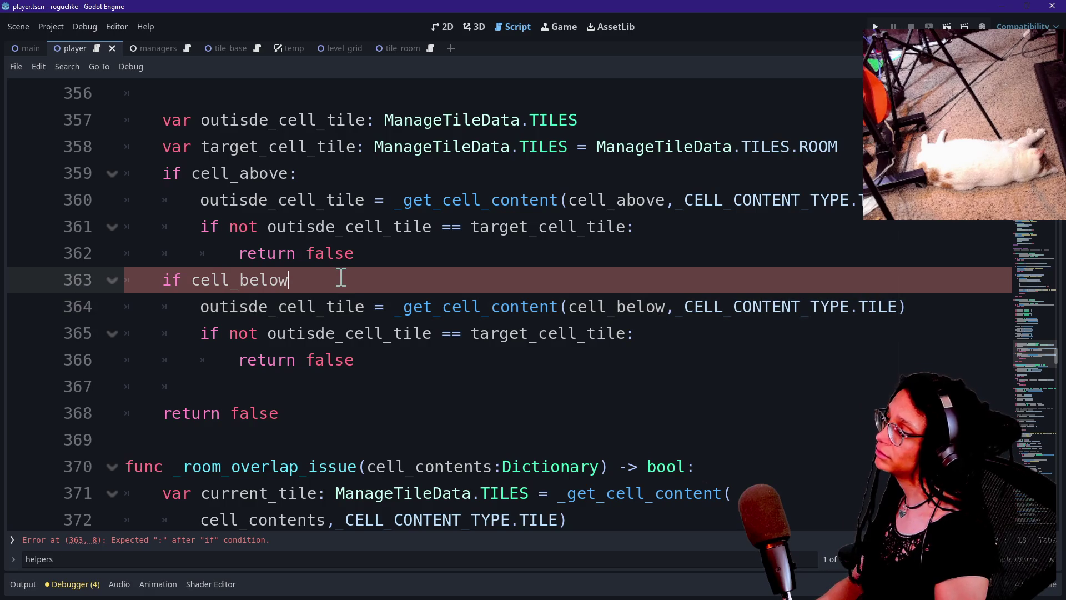
text(:)
click(391, 336)
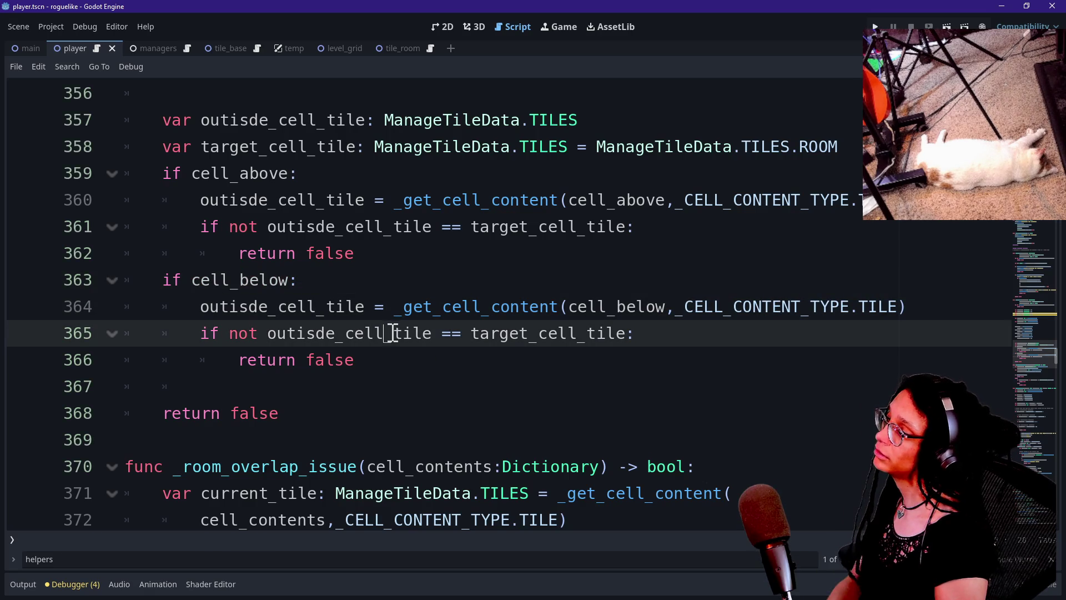
drag(394, 345, 410, 265)
click(409, 278)
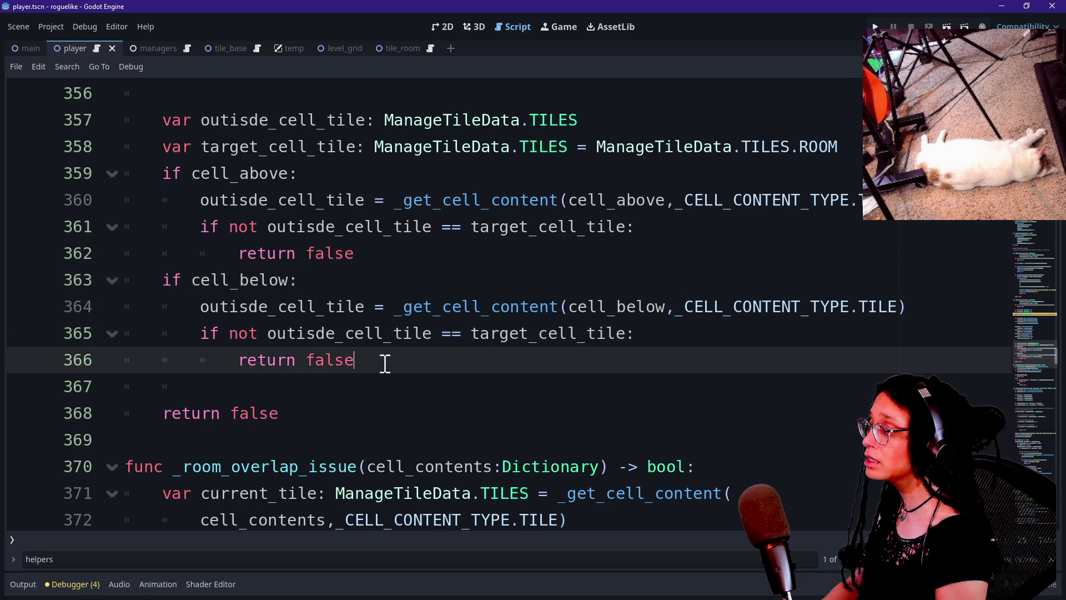
drag(381, 364, 414, 300)
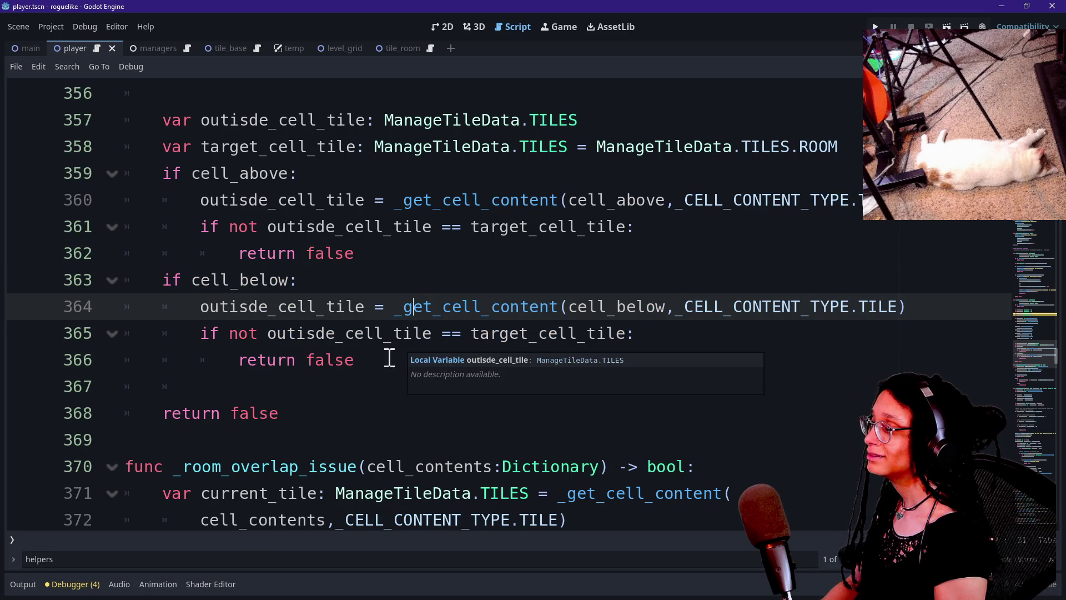
click(357, 411)
key(Return)
key(Return)
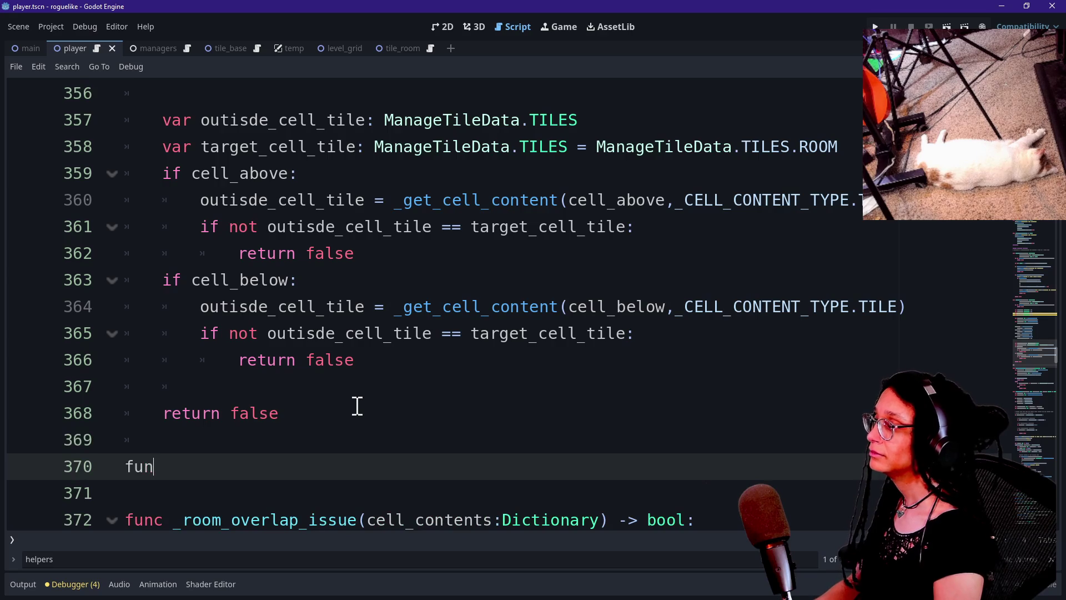
text(nc _is_)
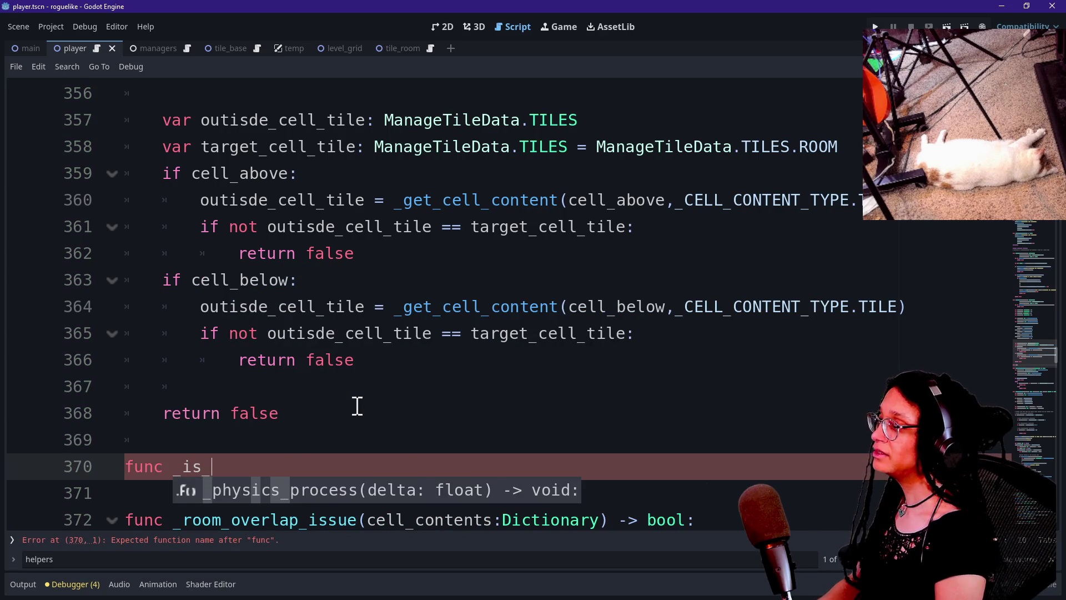
text(cell_)
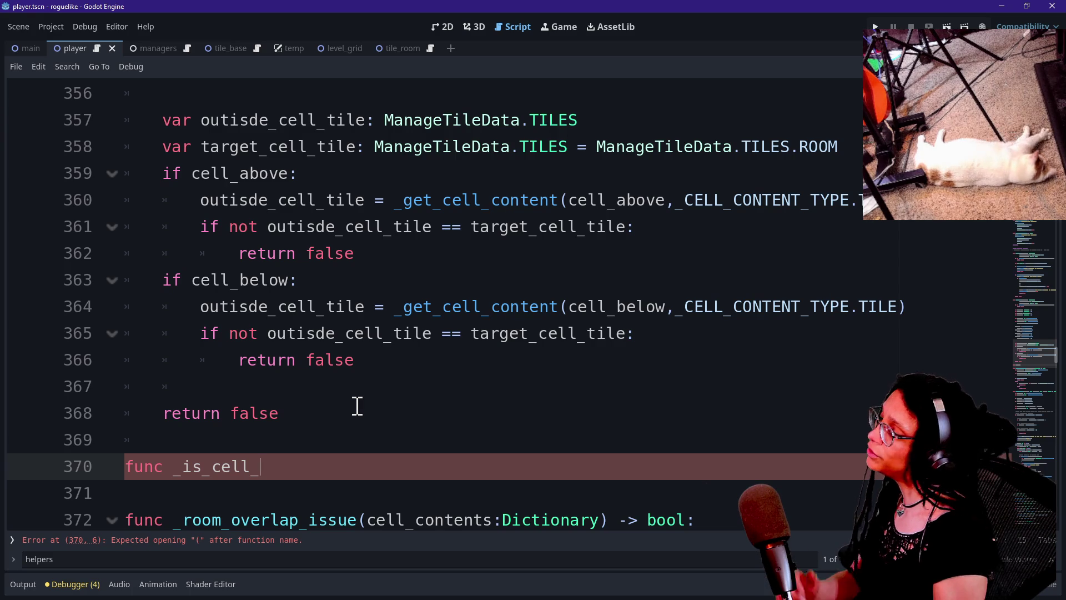
scroll(292, 286, up, 4)
scroll(293, 286, up, 6)
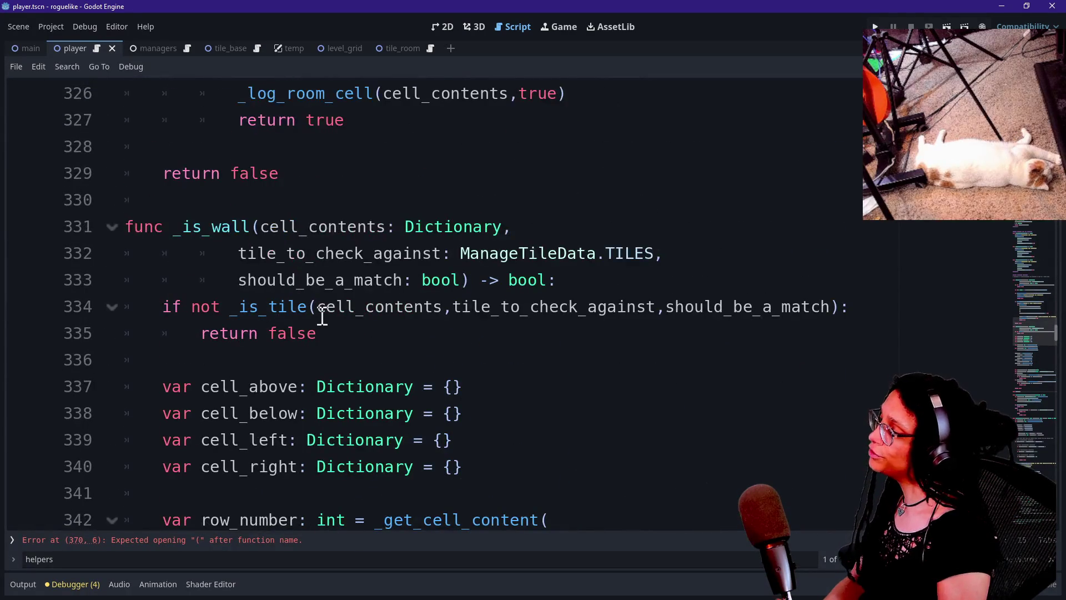
scroll(322, 316, down, 12)
drag(322, 308, 334, 279)
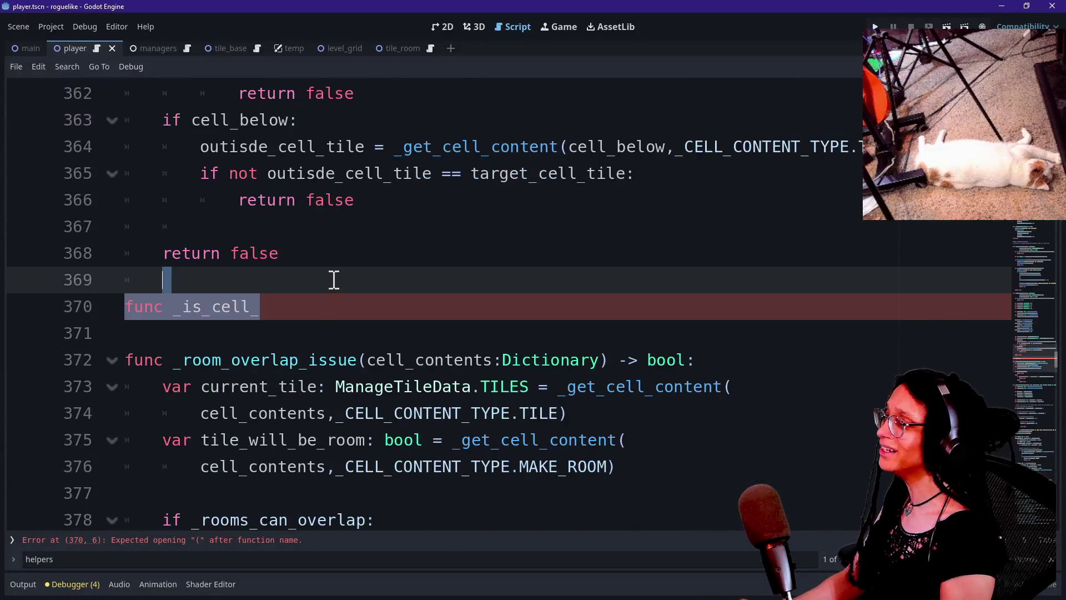
key(BackSpace)
key(BackSpace)
scroll(334, 279, up, 3)
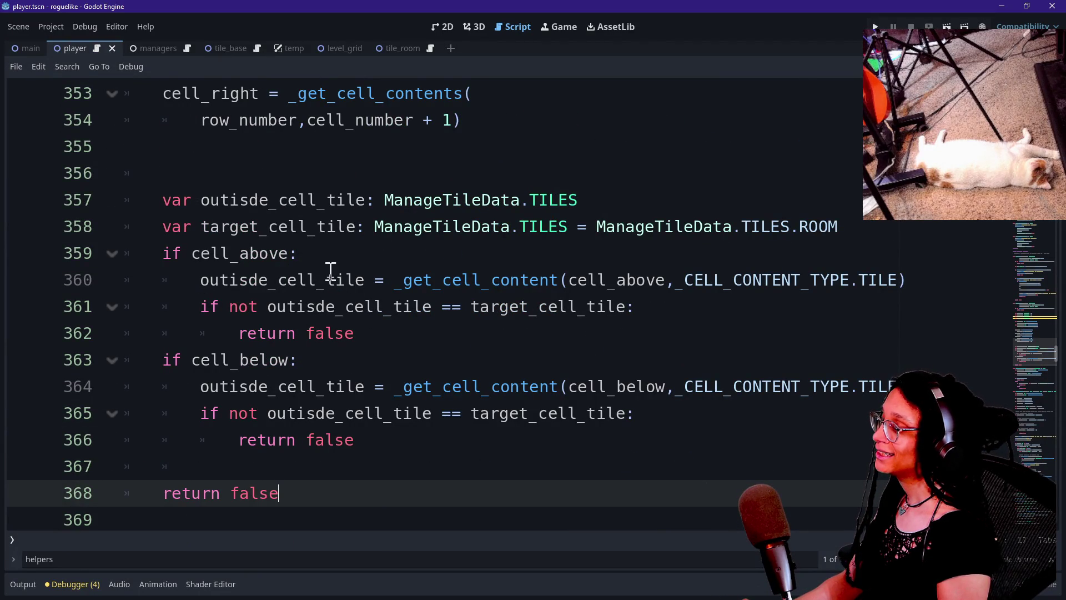
Remove the old outisde_cell_tile comparison and its return from the cell_above branch.
mouse_move(201, 285)
mouse_down()
mouse_move(602, 281)
mouse_move(583, 302)
mouse_up()
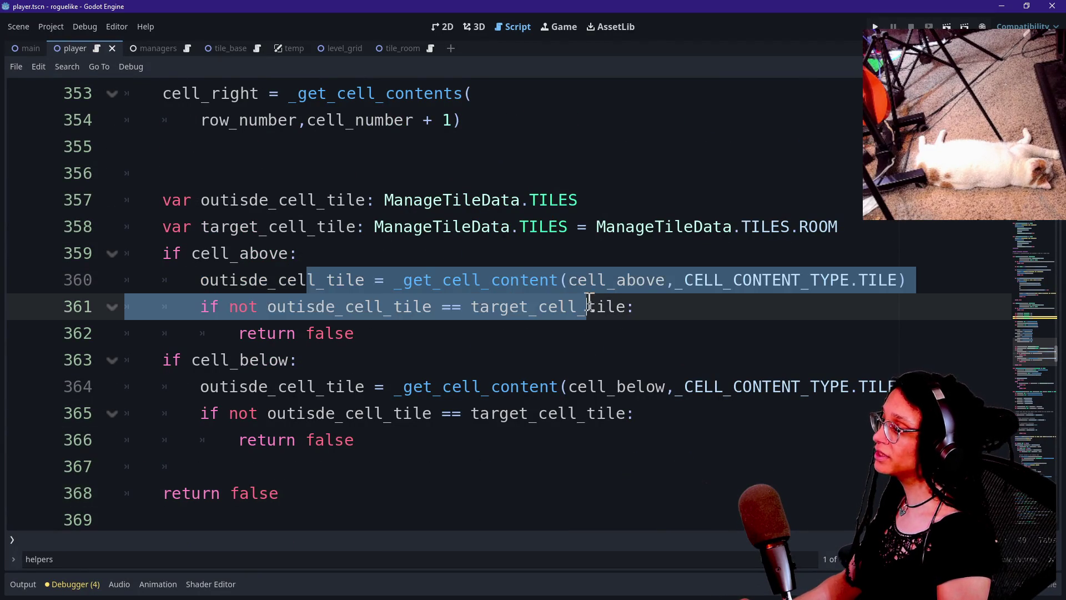
click(589, 302)
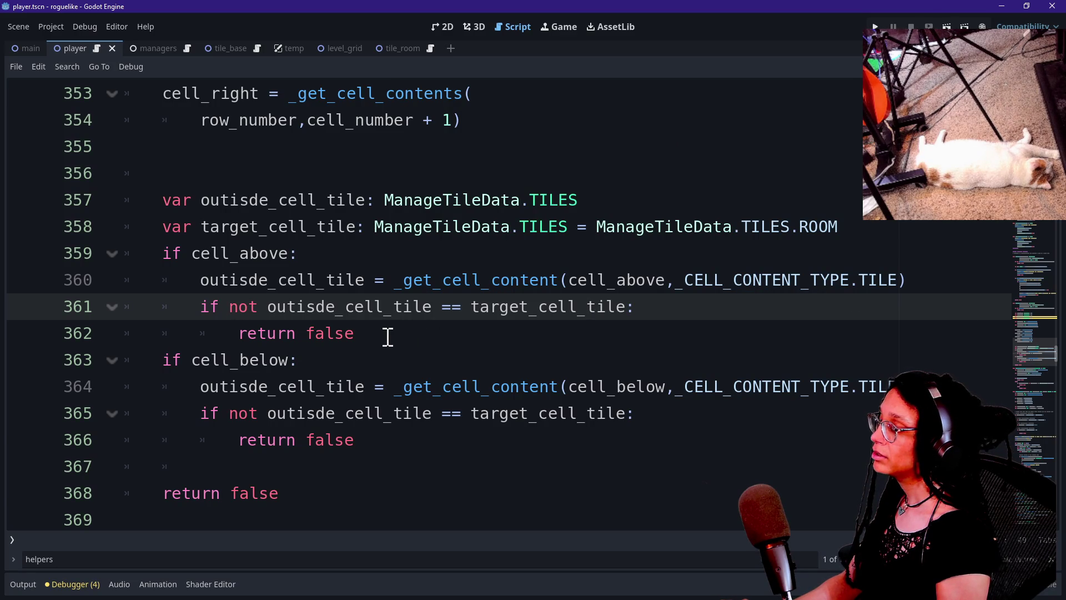
mouse_move(664, 323)
mouse_down()
mouse_move(717, 305)
mouse_move(911, 283)
mouse_up()
key(BackSpace)
key(Return)
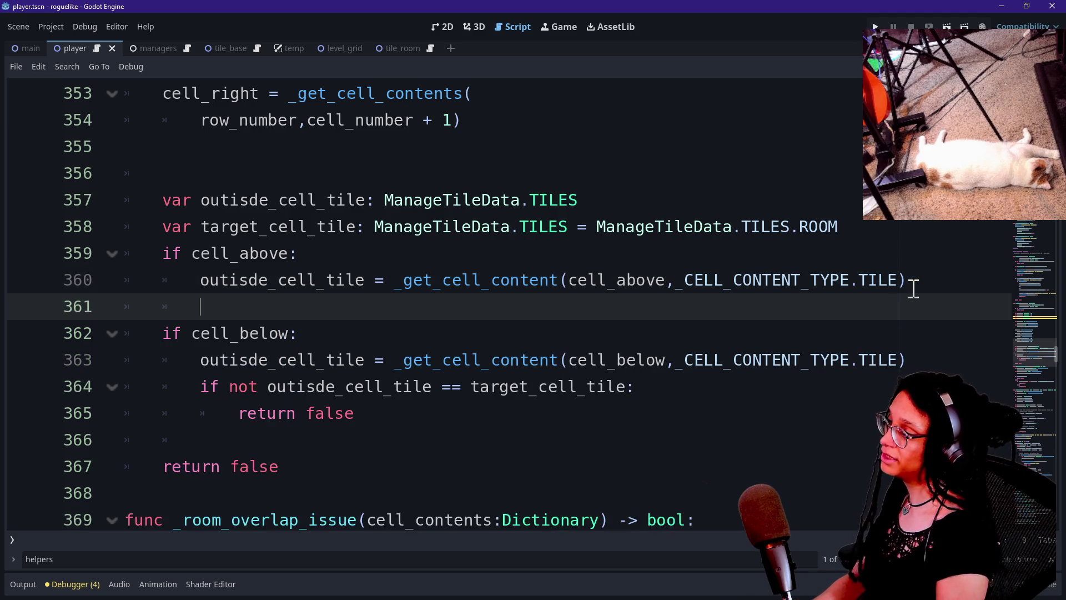
Write 'if _is_tile(cell_above, target_cell_tile, false):' with a 'return false' body.
text(if _is)
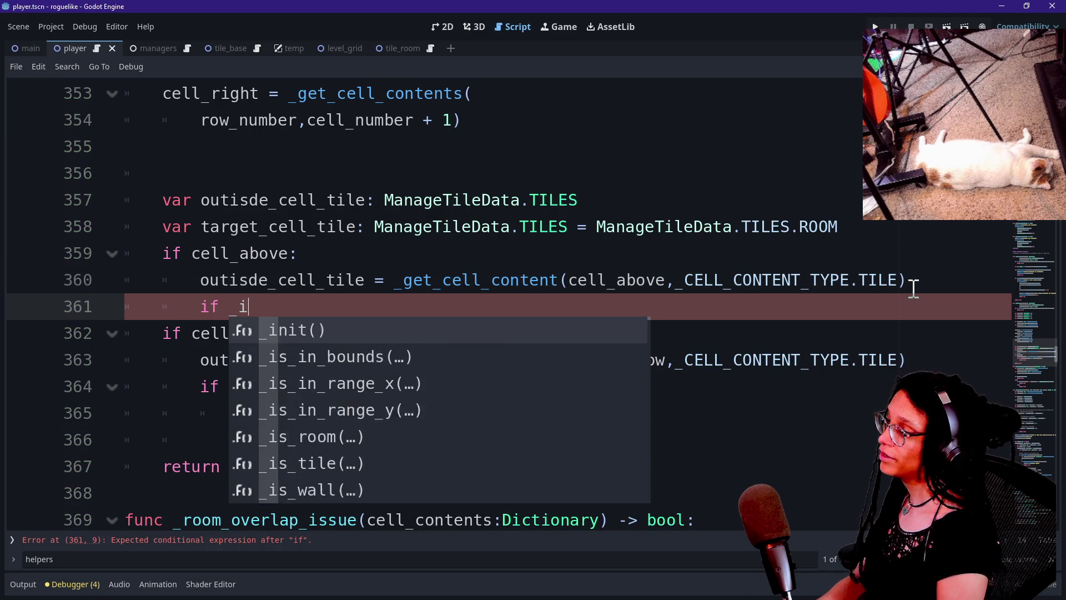
text(_tile()
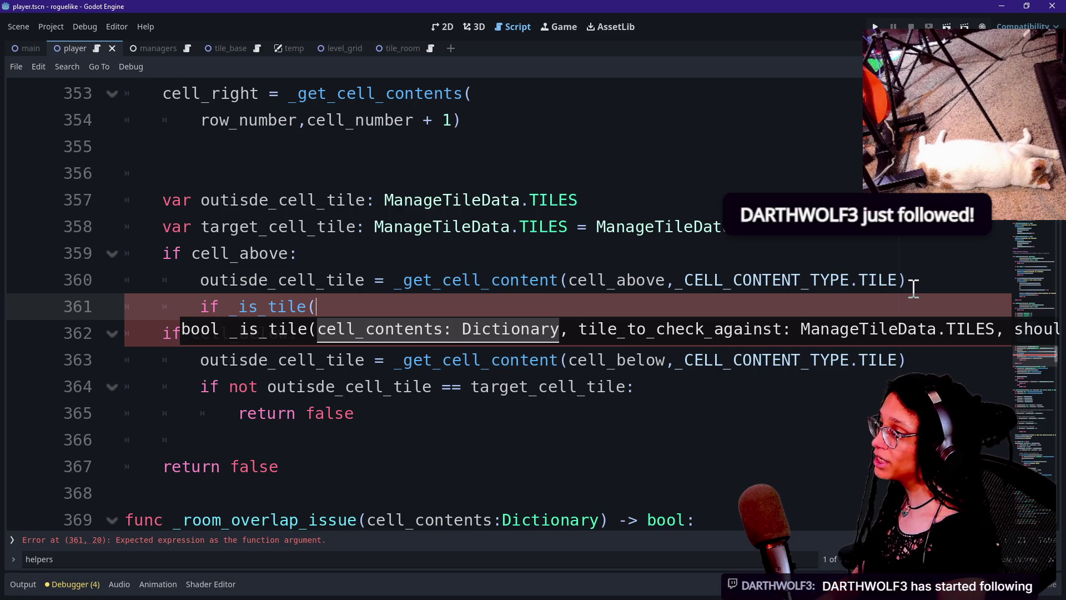
text(cell_above)
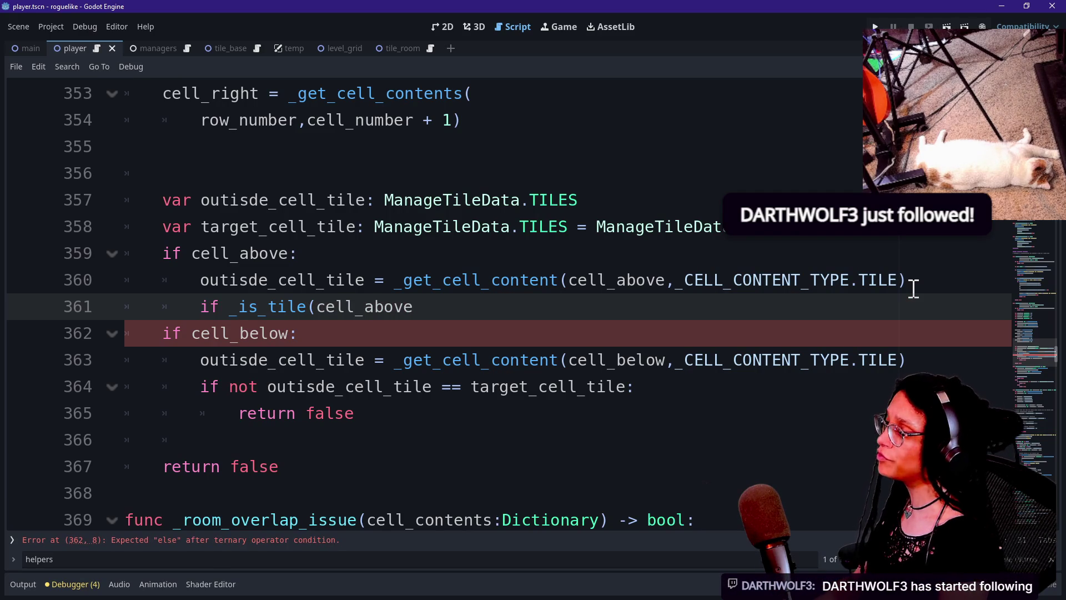
key(BackSpace)
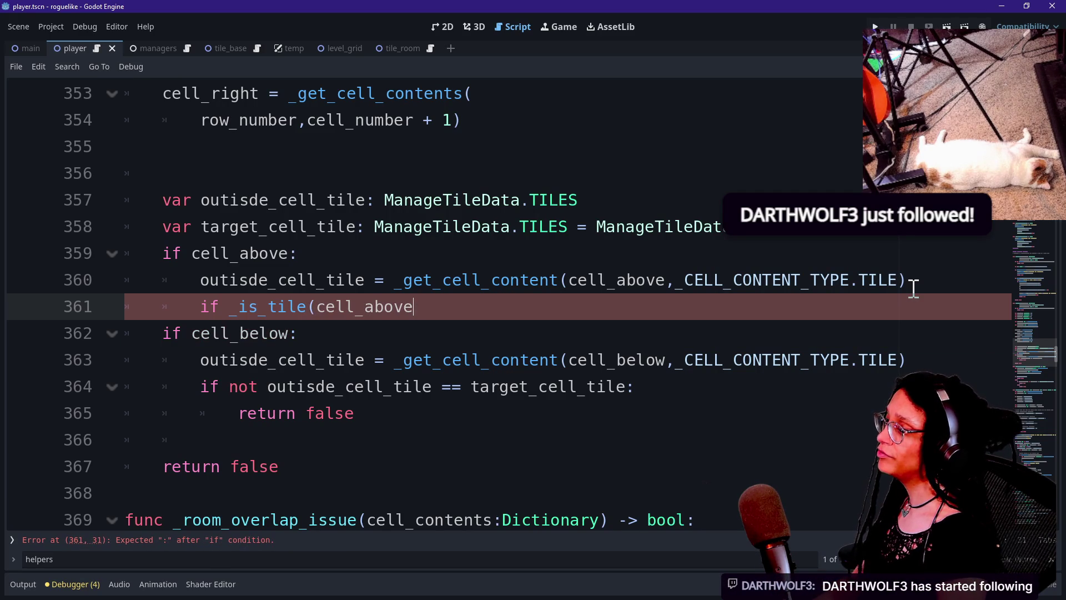
text(,)
key(Escape)
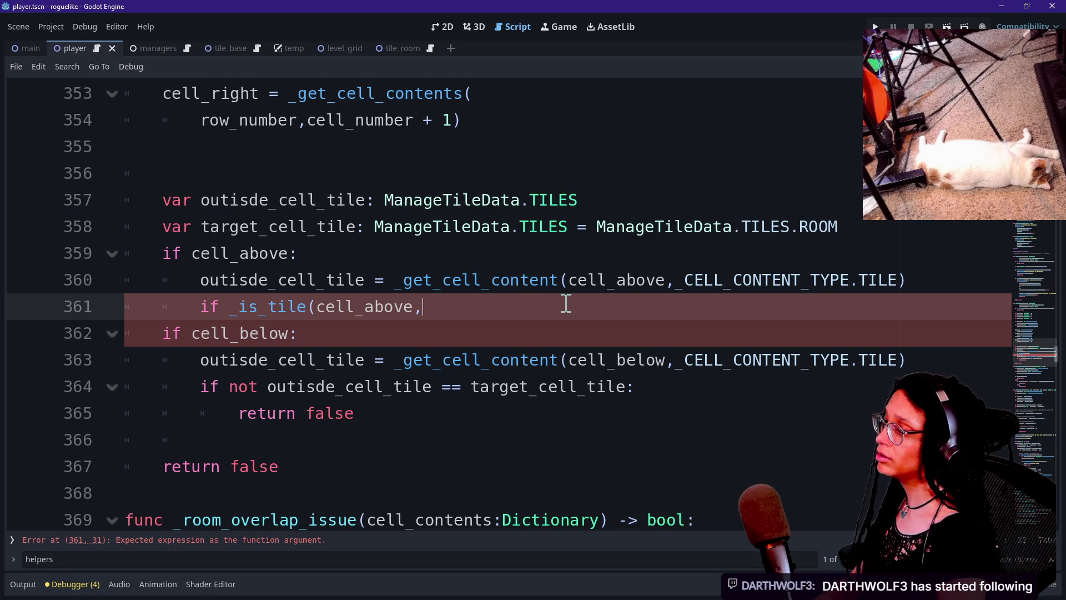
key(ctrl+space)
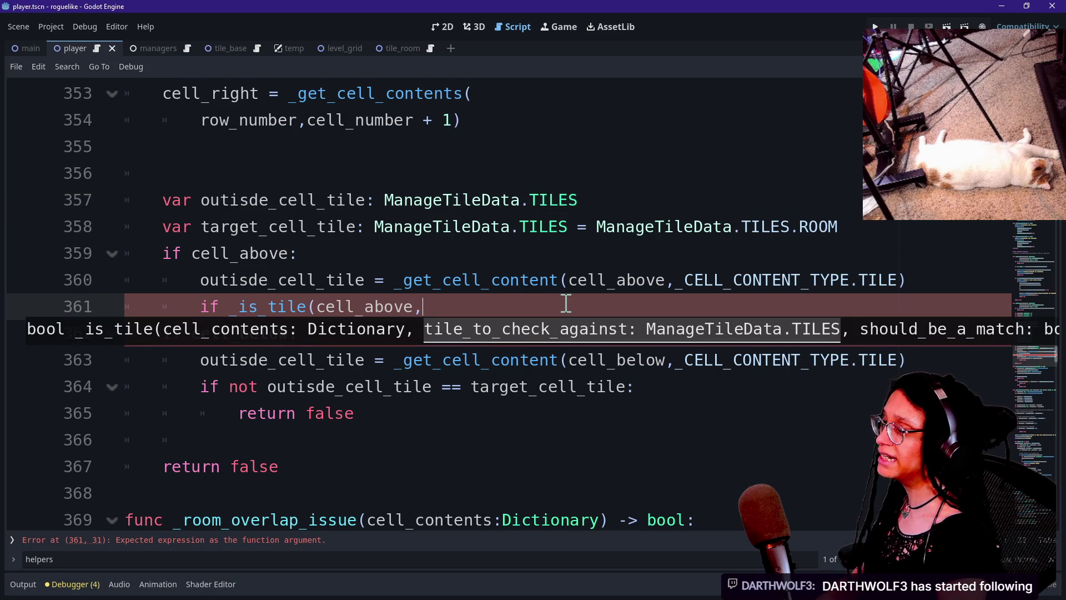
text(tar)
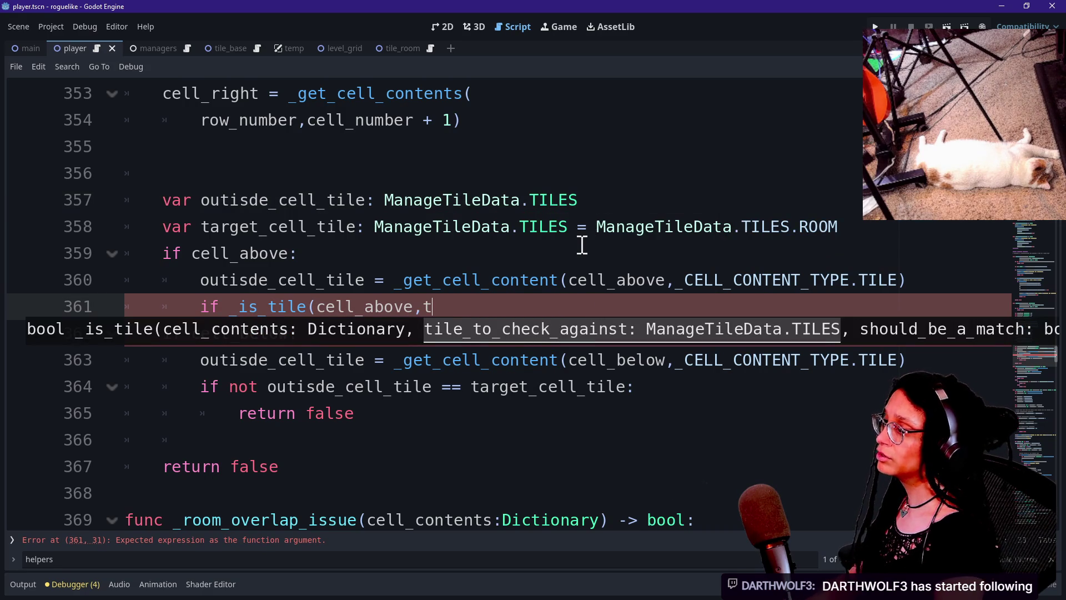
key(Return)
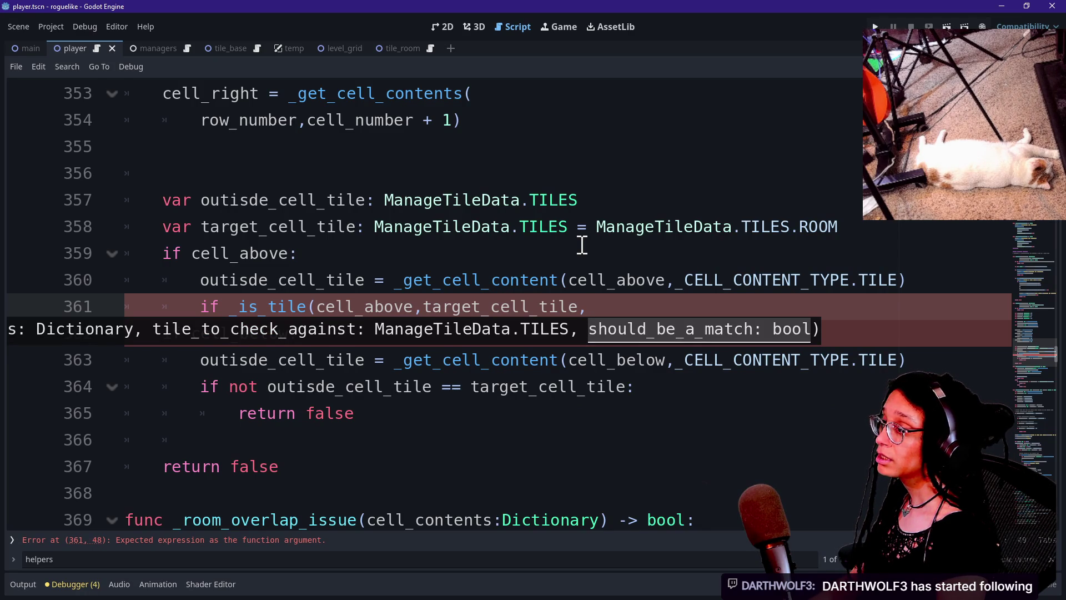
text(false):)
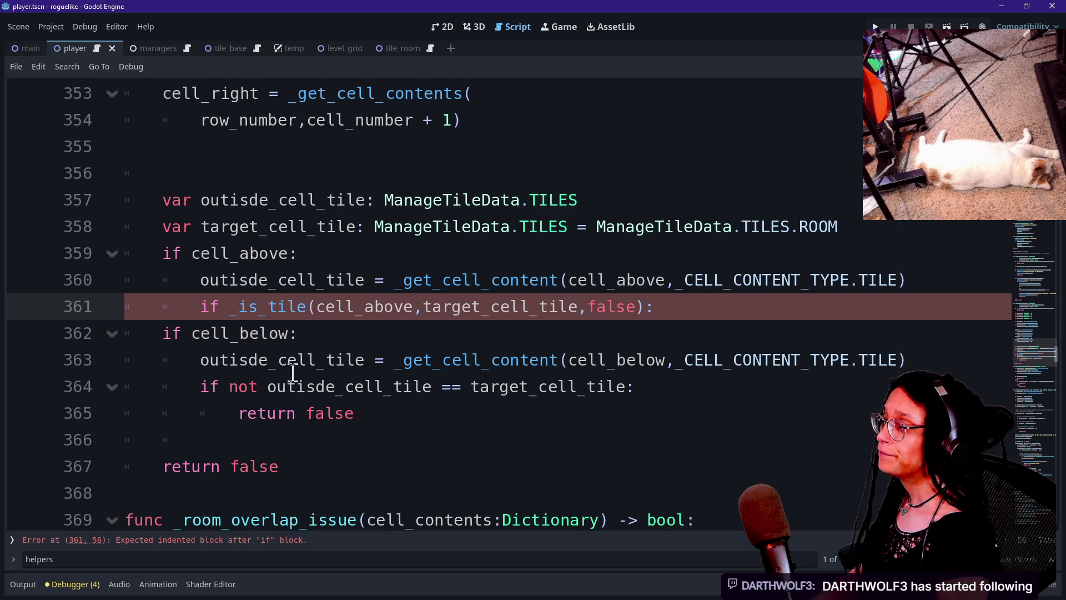
key(Return)
text(return false)
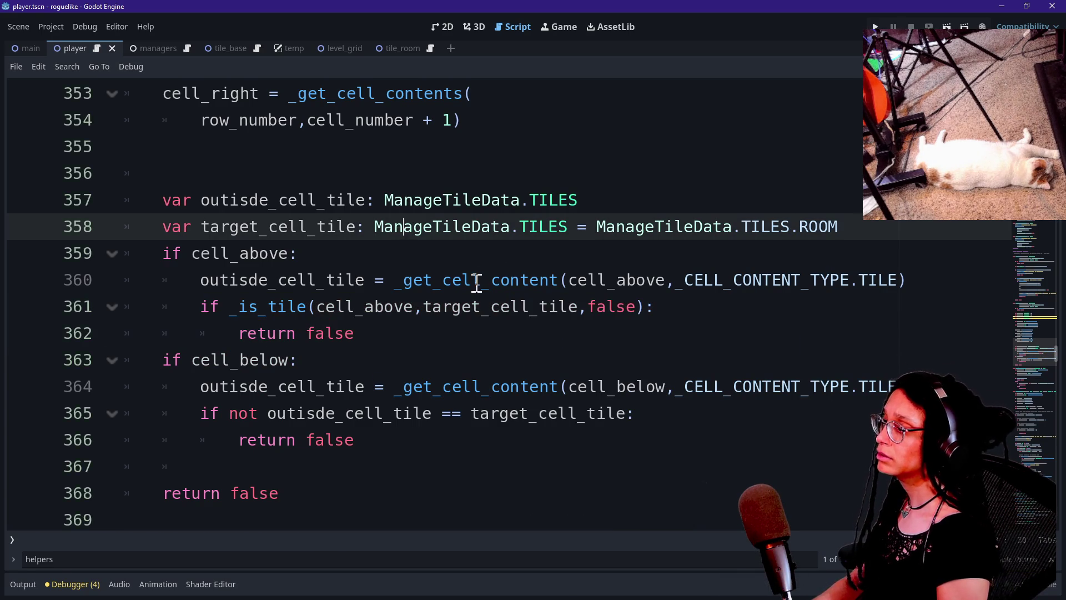
Replace the cell_below comparison with the copied _is_tile check, changed to cell_below.
mouse_move(664, 321)
mouse_down()
mouse_move(924, 301)
mouse_move(923, 283)
mouse_up()
key(ctrl+c)
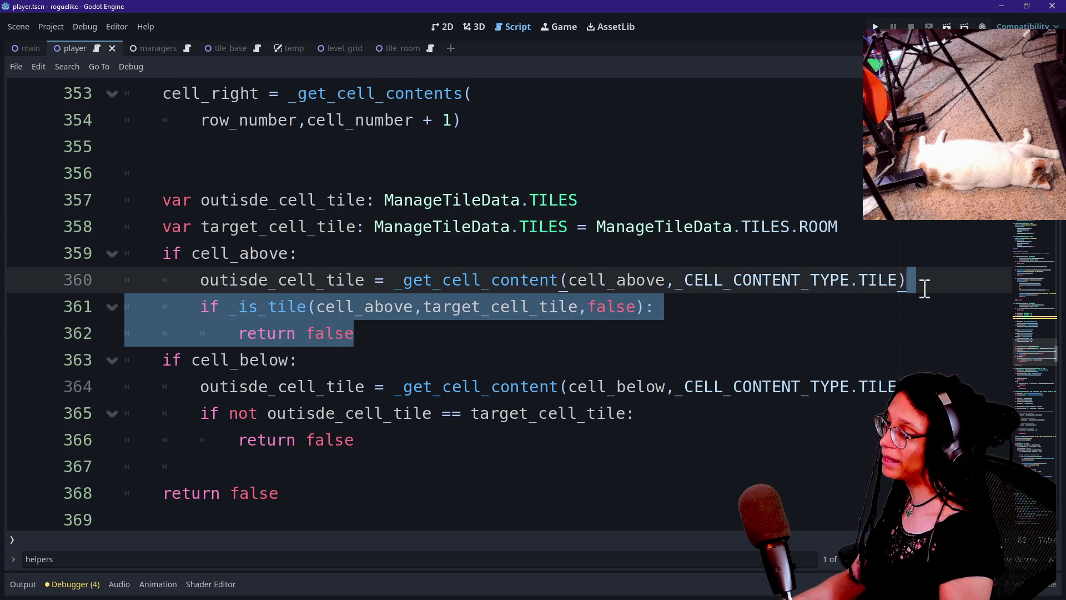
drag(538, 431, 910, 387)
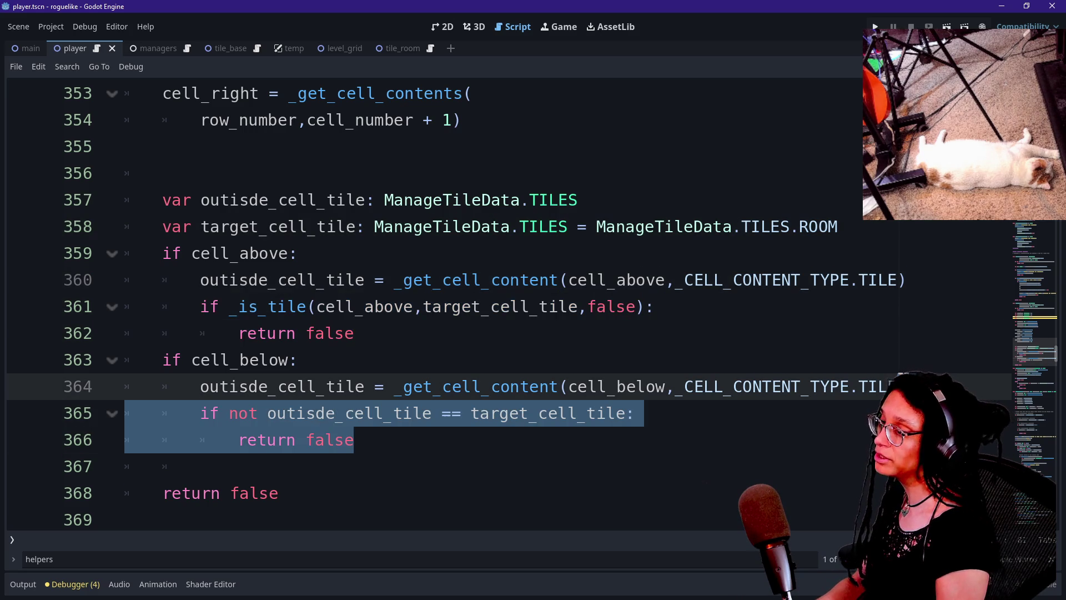
key(ctrl+v)
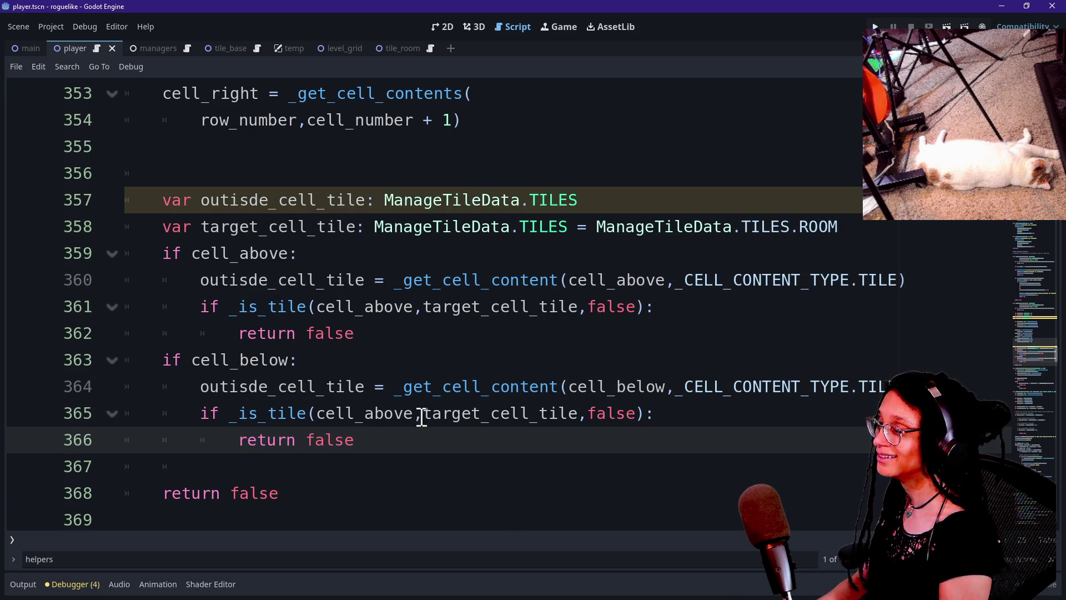
click(380, 417)
key(BackSpace)
key(BackSpace)
key(BackSpace)
key(Delete)
key(Delete)
text(below)
click(209, 307)
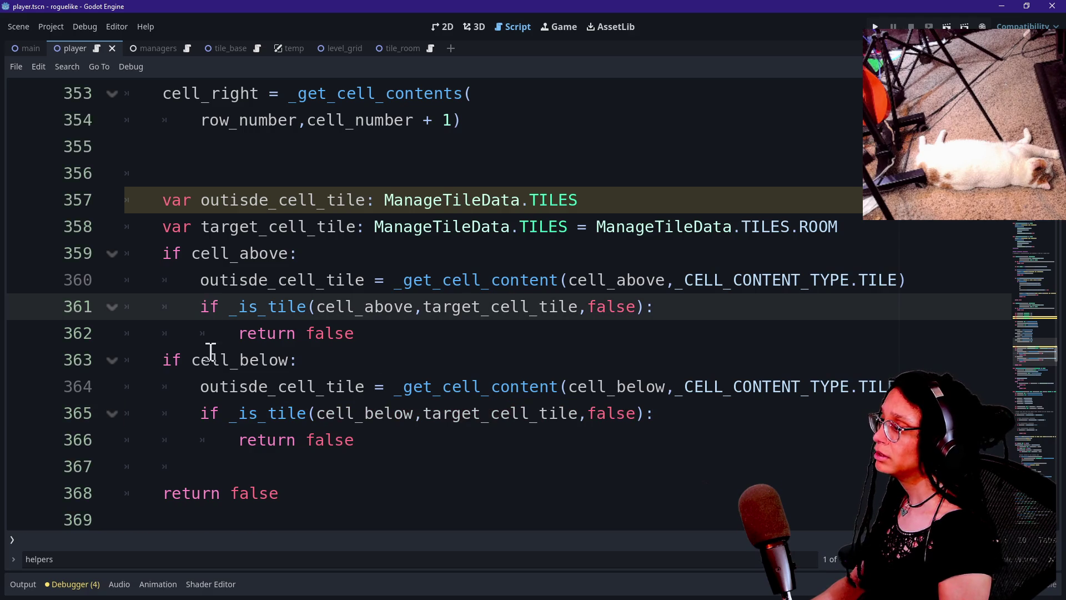
Try removing the _get_cell_content call on line 360, then undo it.
click(198, 200)
mouse_move(637, 198)
mouse_down()
mouse_move(134, 158)
mouse_move(105, 198)
mouse_move(387, 200)
mouse_move(368, 199)
mouse_up()
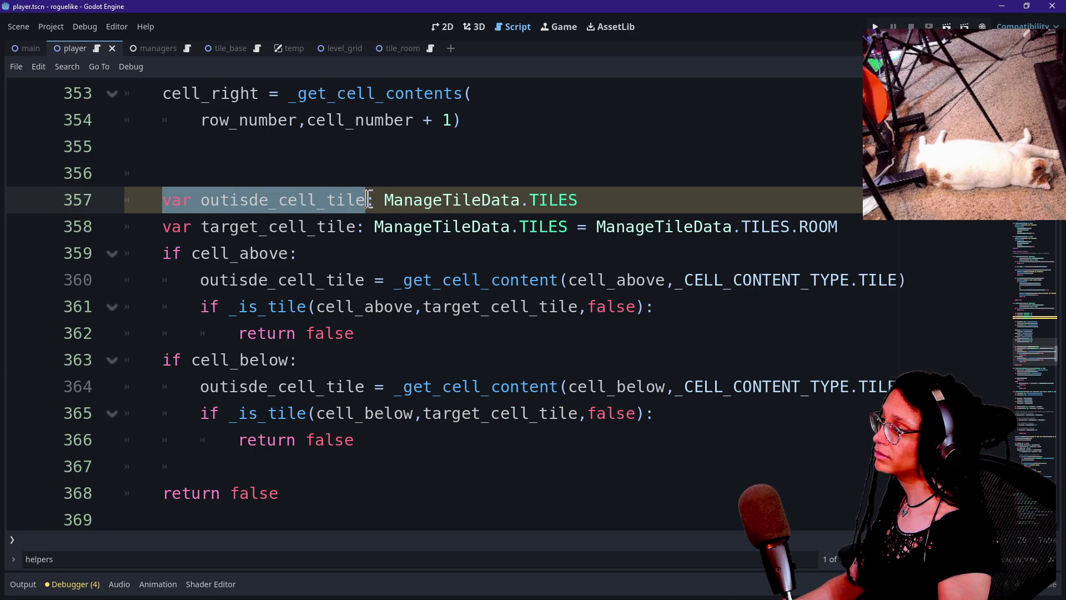
click(369, 198)
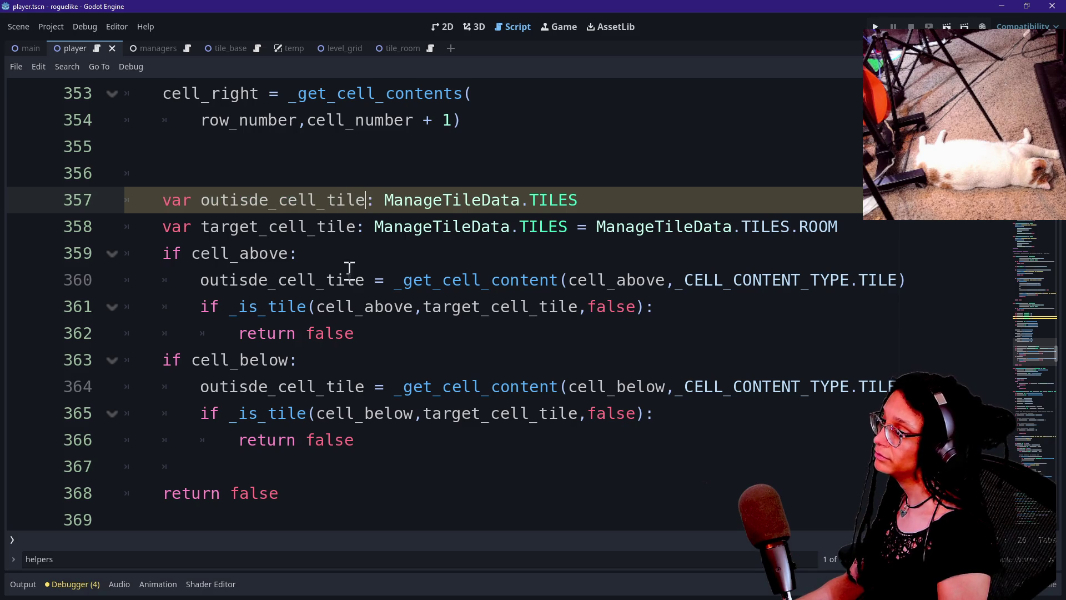
drag(395, 279, 937, 282)
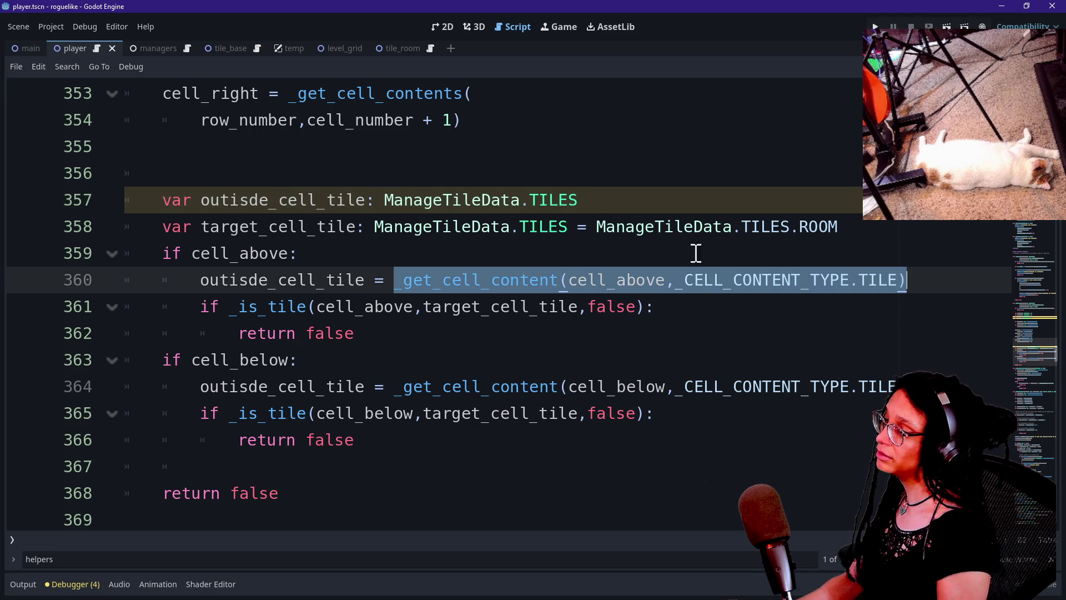
key(BackSpace)
drag(313, 308, 475, 306)
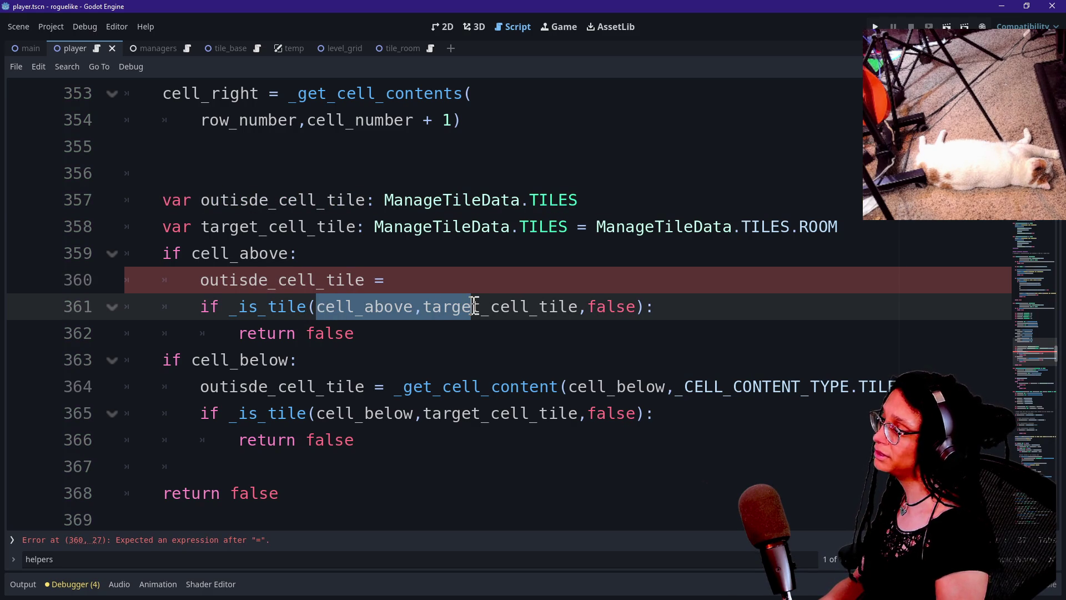
click(469, 306)
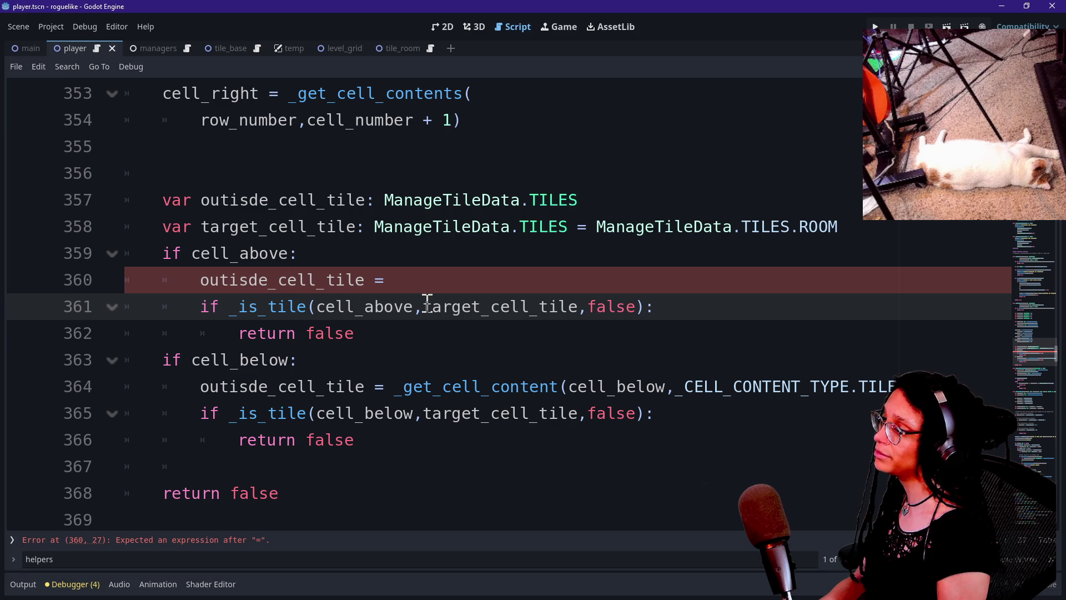
key(ctrl+z)
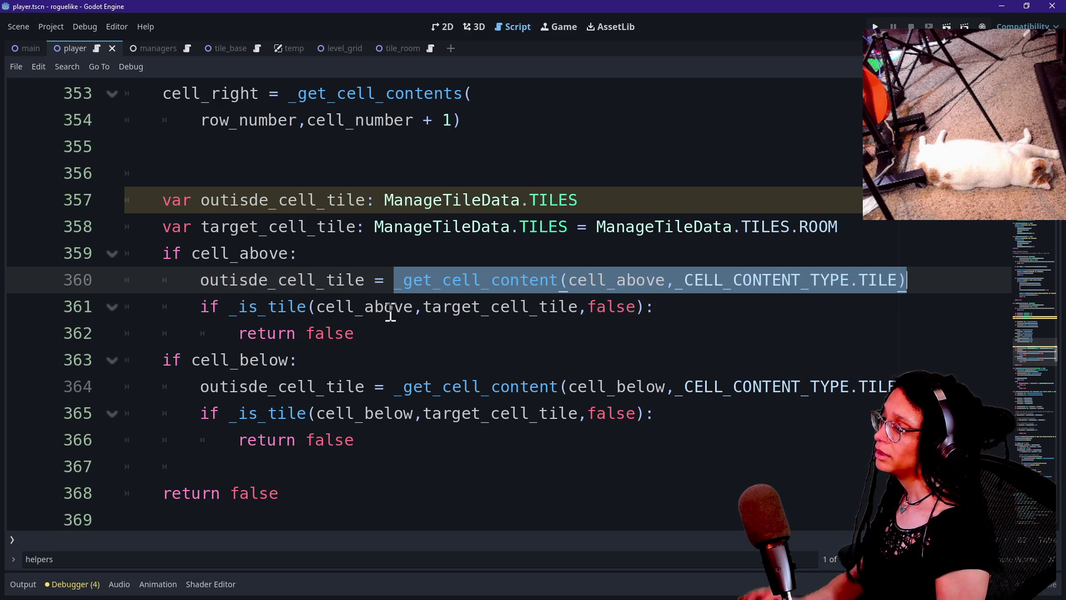
mouse_move(397, 314)
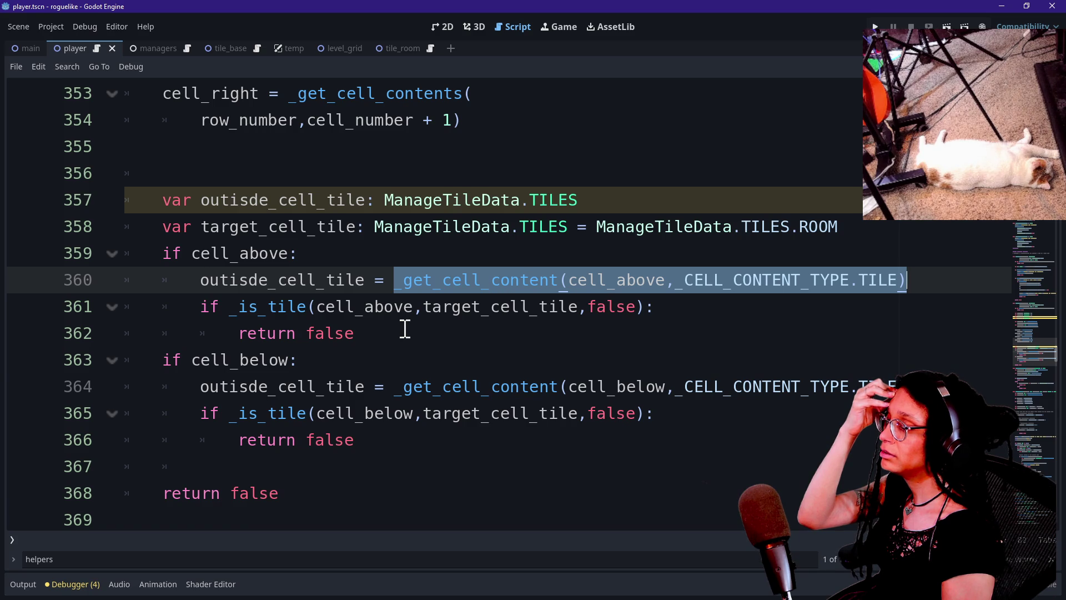
click(314, 306)
drag(314, 306, 428, 307)
click(428, 306)
Delete the outisde_cell_tile declaration and both its assignment lines.
mouse_move(919, 279)
mouse_down()
mouse_move(919, 252)
mouse_move(801, 215)
mouse_move(798, 187)
mouse_up()
key(BackSpace)
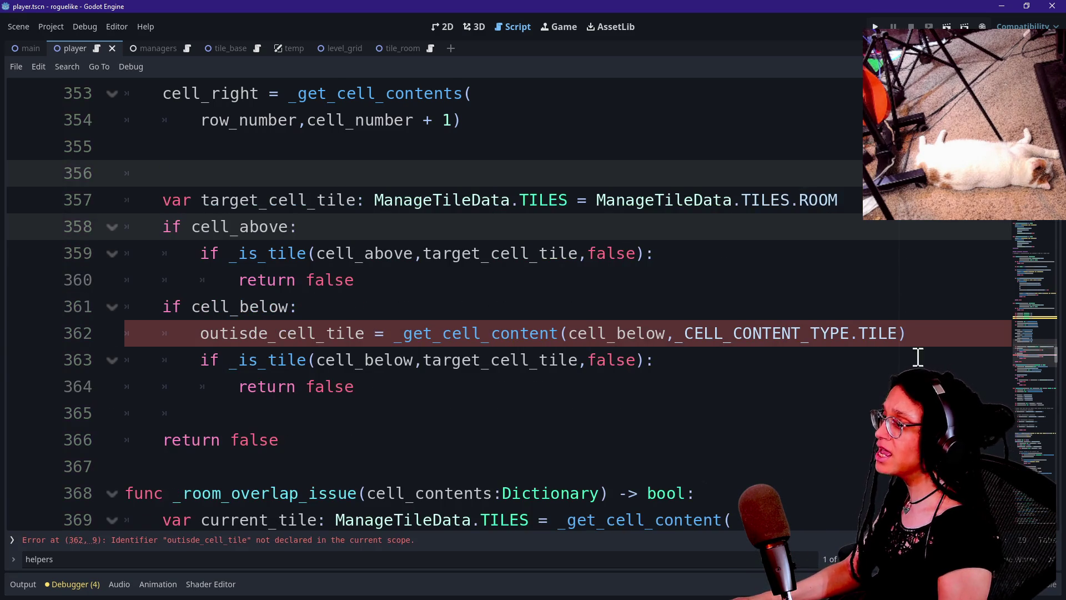
click(928, 334)
drag(932, 323, 930, 311)
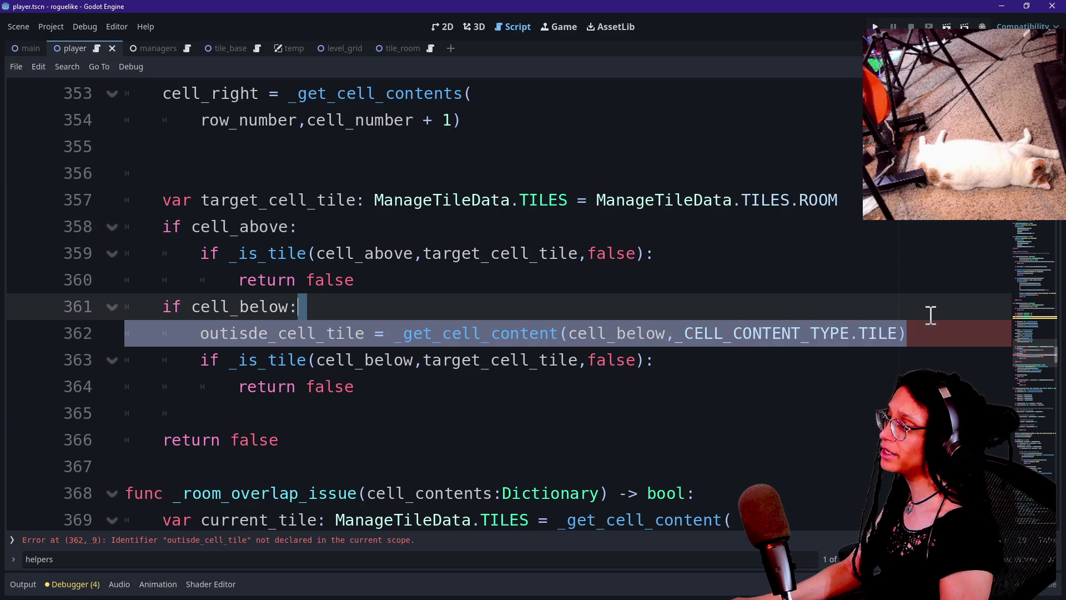
key(BackSpace)
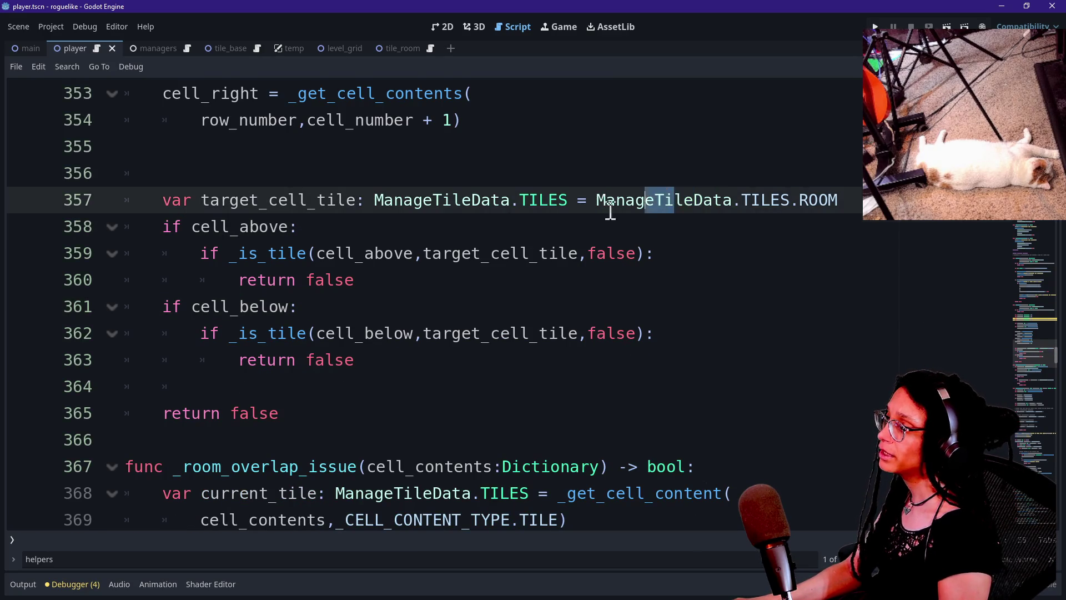
Insert a blank line after the target_cell_tile declaration.
drag(655, 200, 586, 214)
click(530, 239)
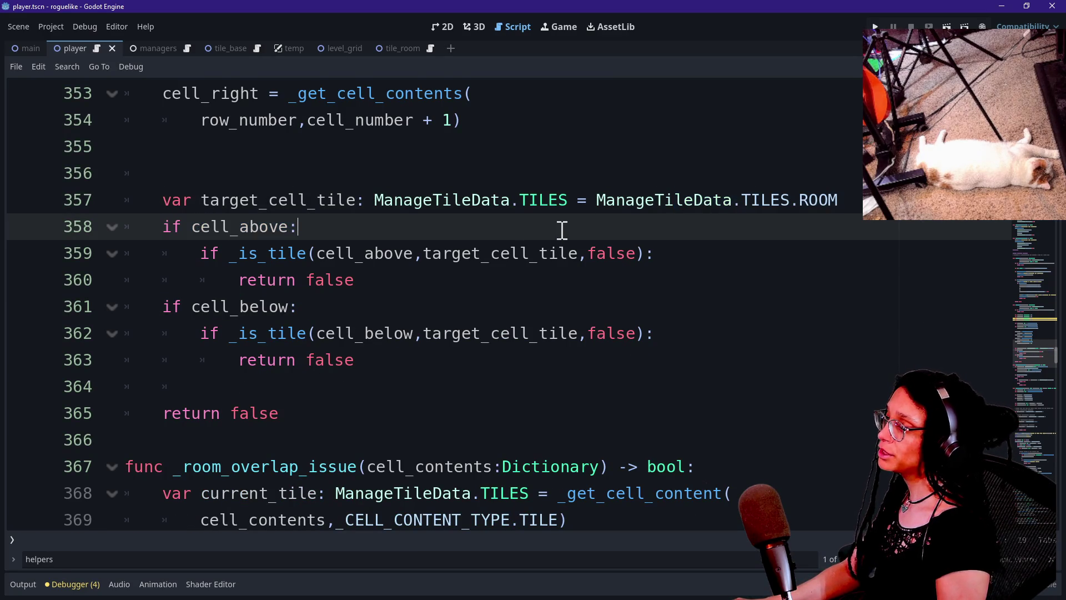
click(836, 194)
key(Return)
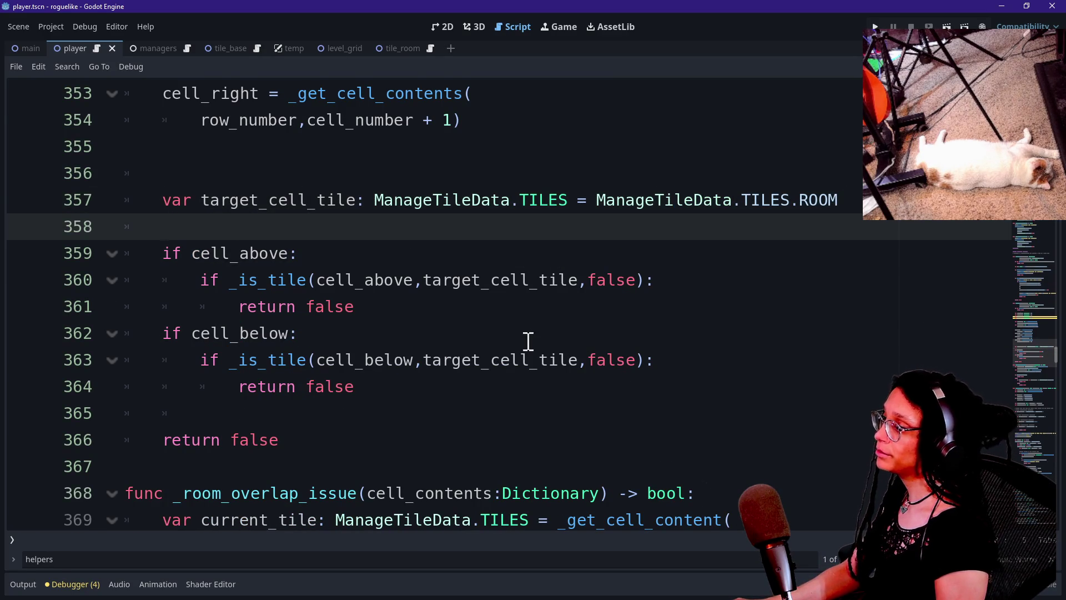
Duplicate the cell_below neighbour check block in the script.
click(425, 389)
mouse_move(448, 387)
mouse_down()
mouse_move(475, 352)
mouse_move(482, 311)
mouse_up()
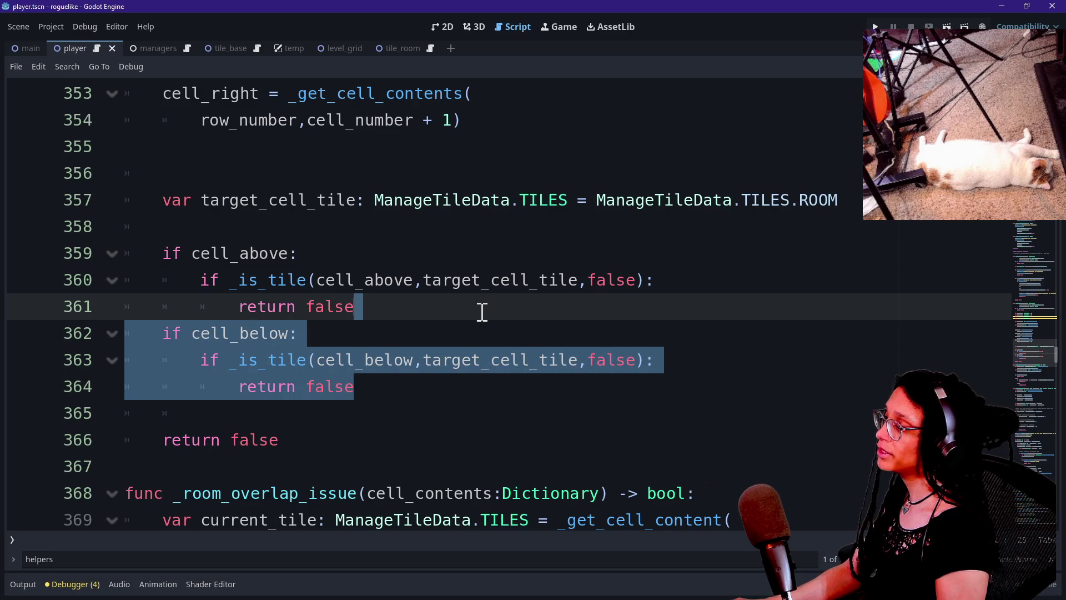
click(482, 311)
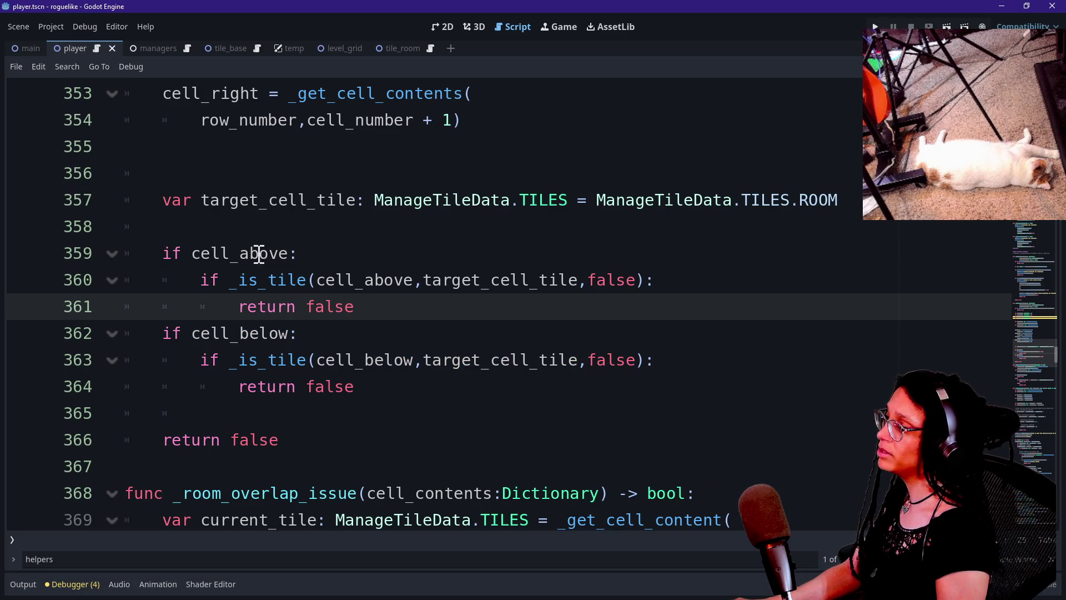
mouse_move(435, 385)
mouse_down()
mouse_move(421, 331)
mouse_move(431, 306)
mouse_up()
click(421, 387)
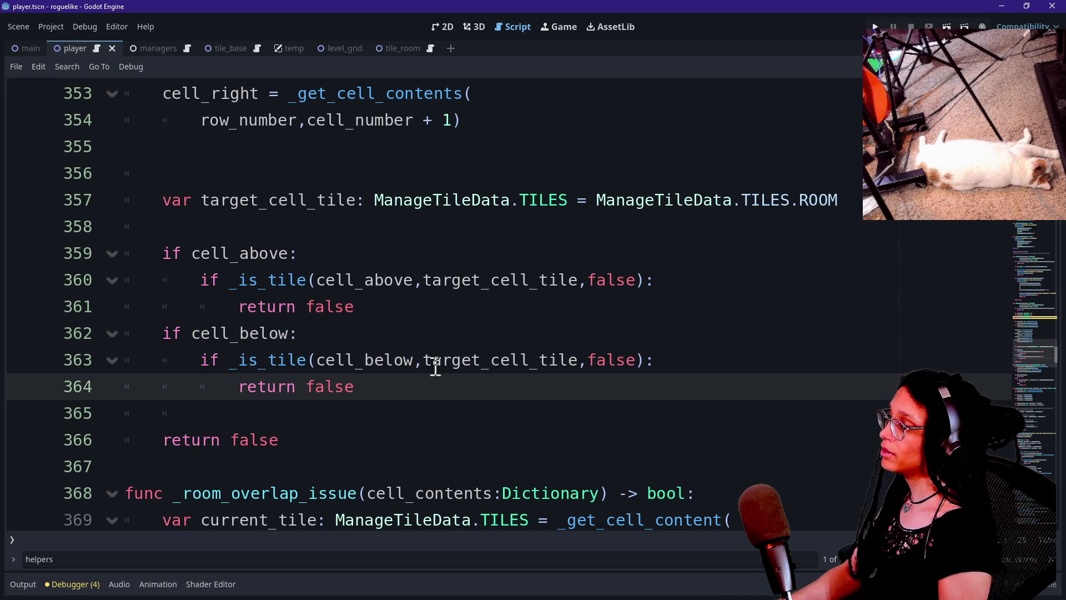
drag(437, 377, 439, 302)
key(ctrl+c)
click(432, 383)
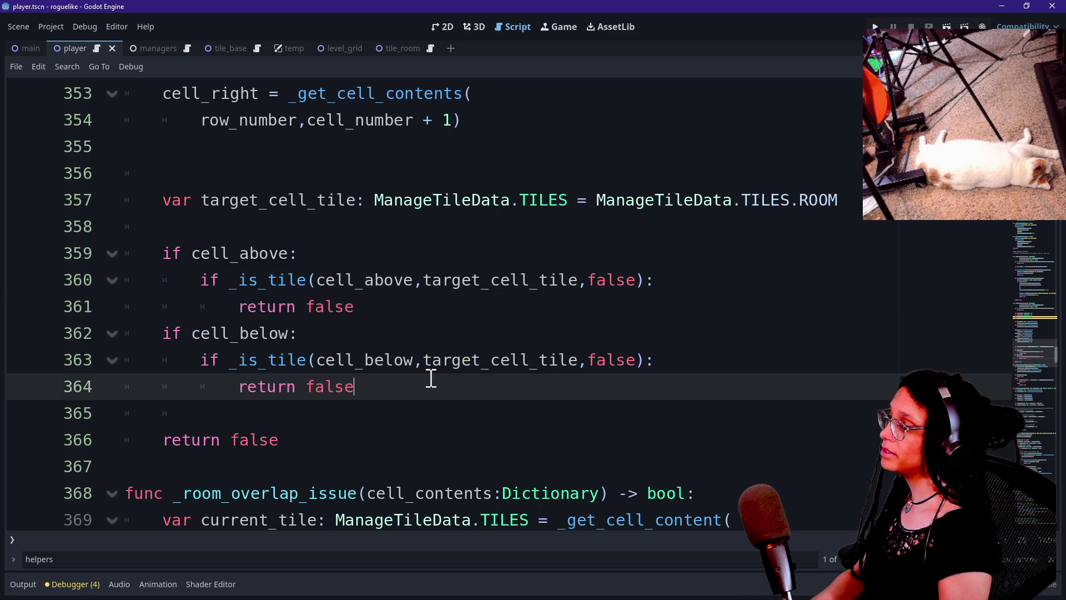
key(ctrl+v)
Change the duplicated check's argument so it tests cell_left.
click(305, 413)
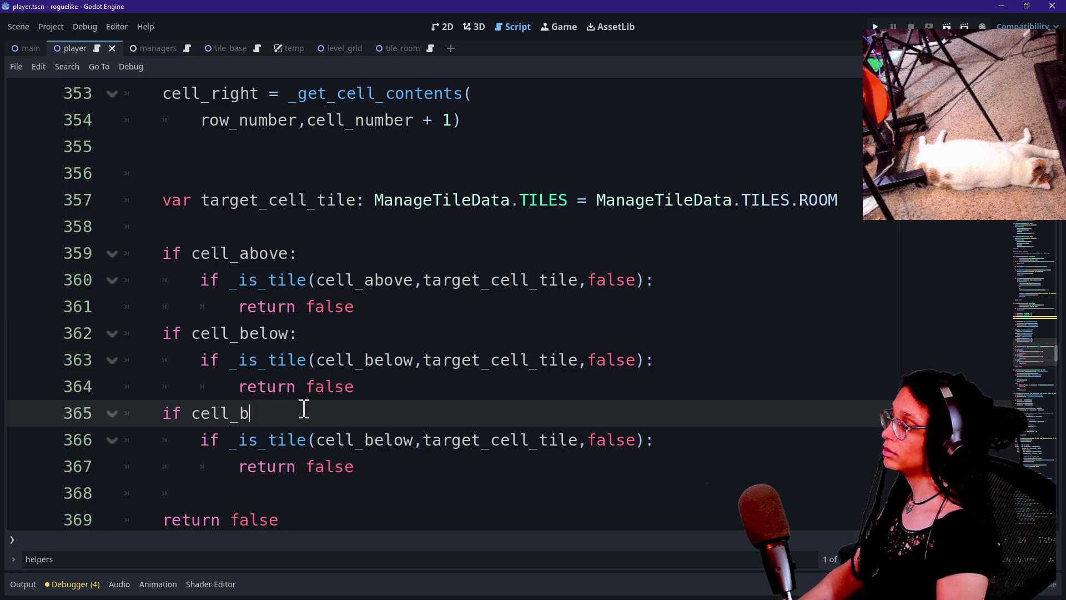
text(ht)
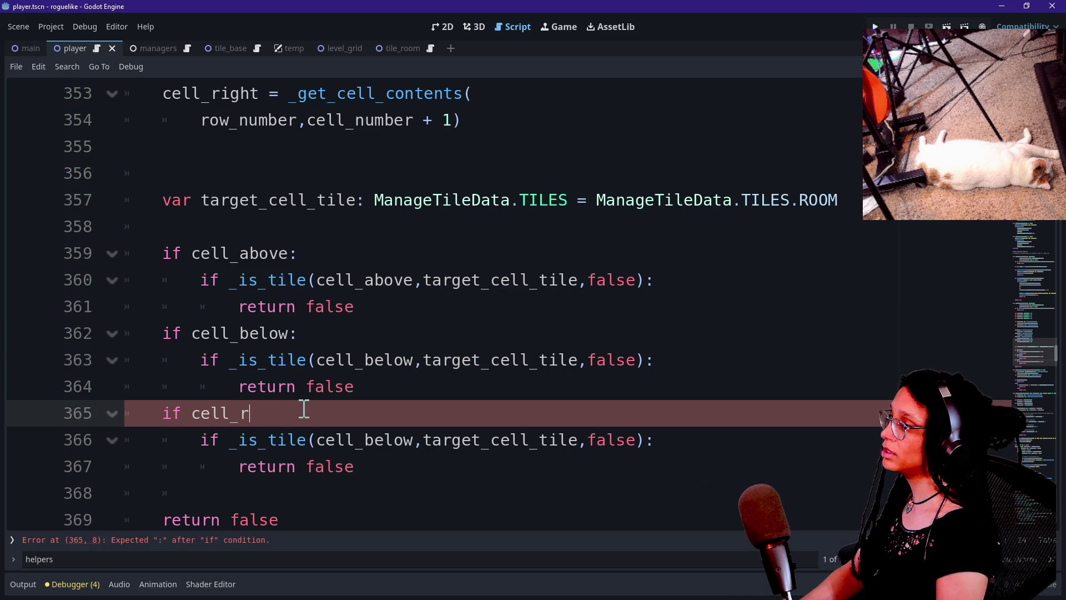
click(412, 438)
key(BackSpace)
key(BackSpace)
key(BackSpace)
key(BackSpace)
key(BackSpace)
text(left)
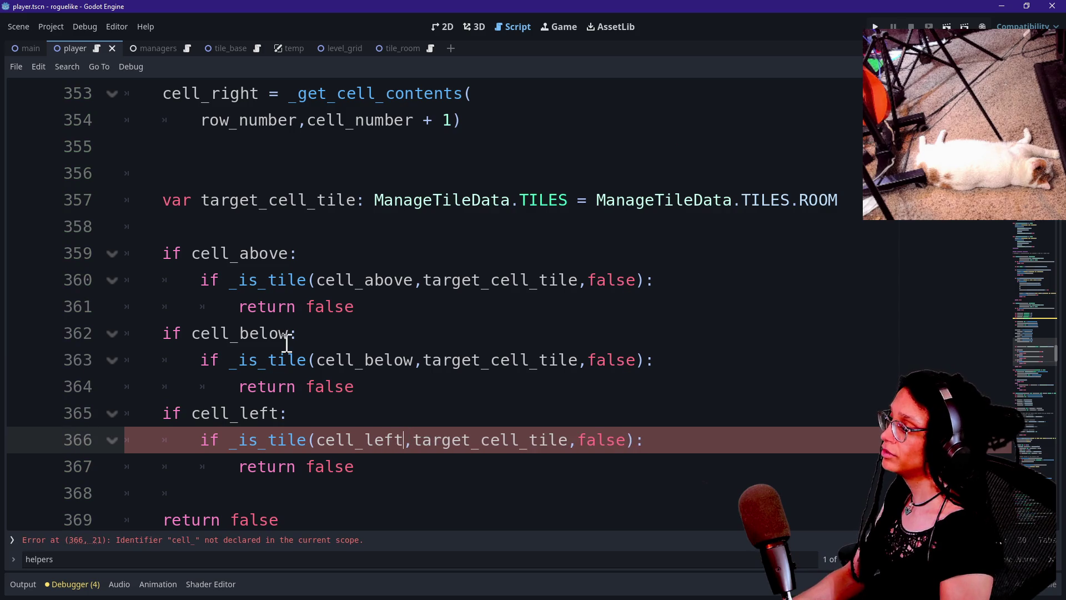
Paste another copy of the check and make it test cell_right.
scroll(286, 340, down, 1)
click(418, 391)
key(Return)
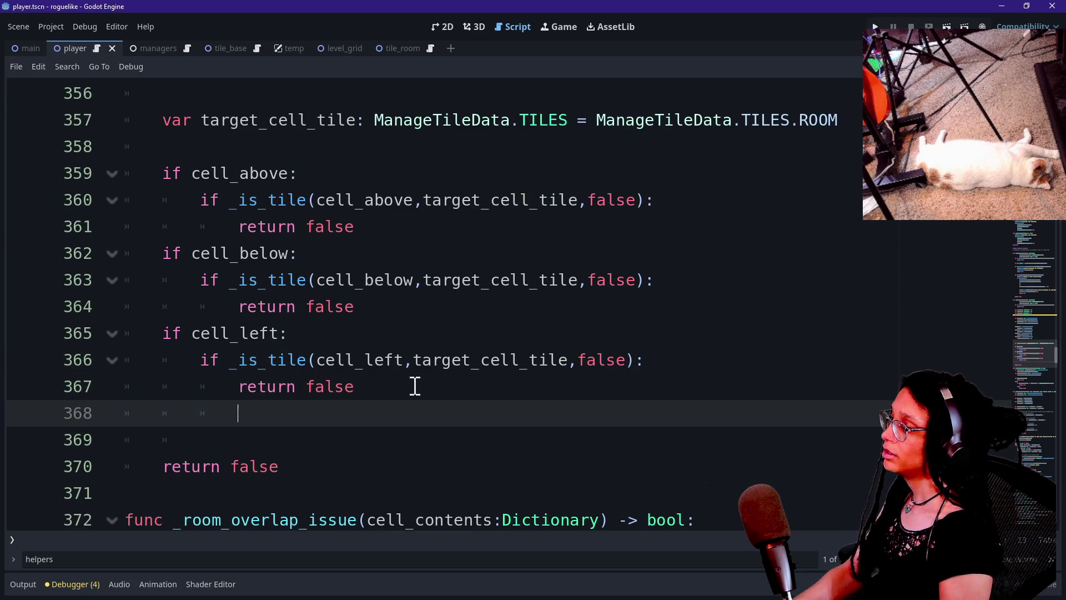
key(BackSpace)
key(BackSpace)
key(ctrl+v)
click(392, 405)
key(BackSpace)
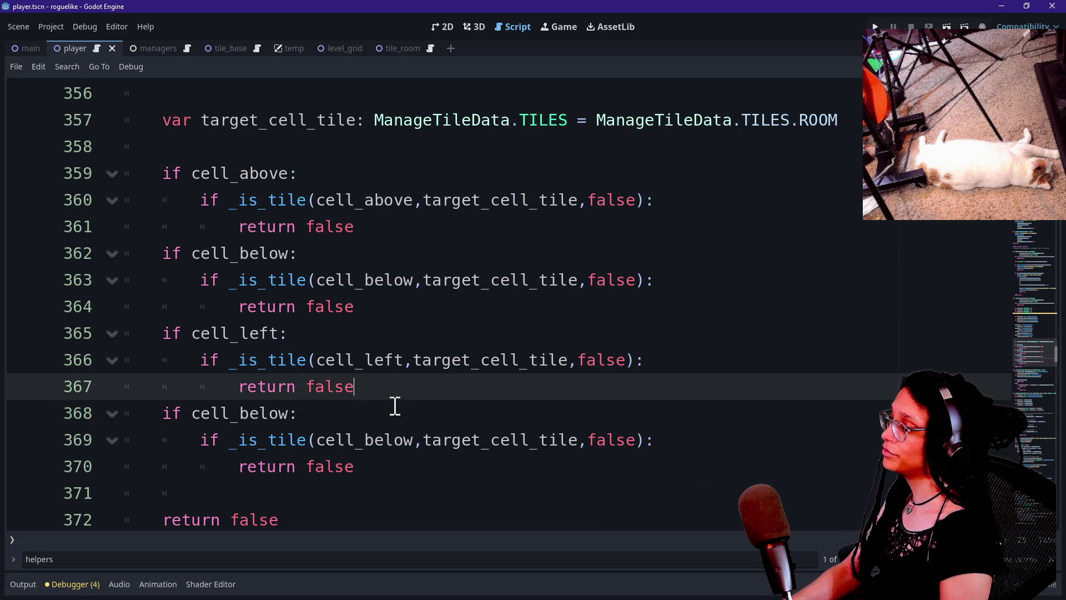
drag(245, 416, 291, 413)
text(right)
click(290, 338)
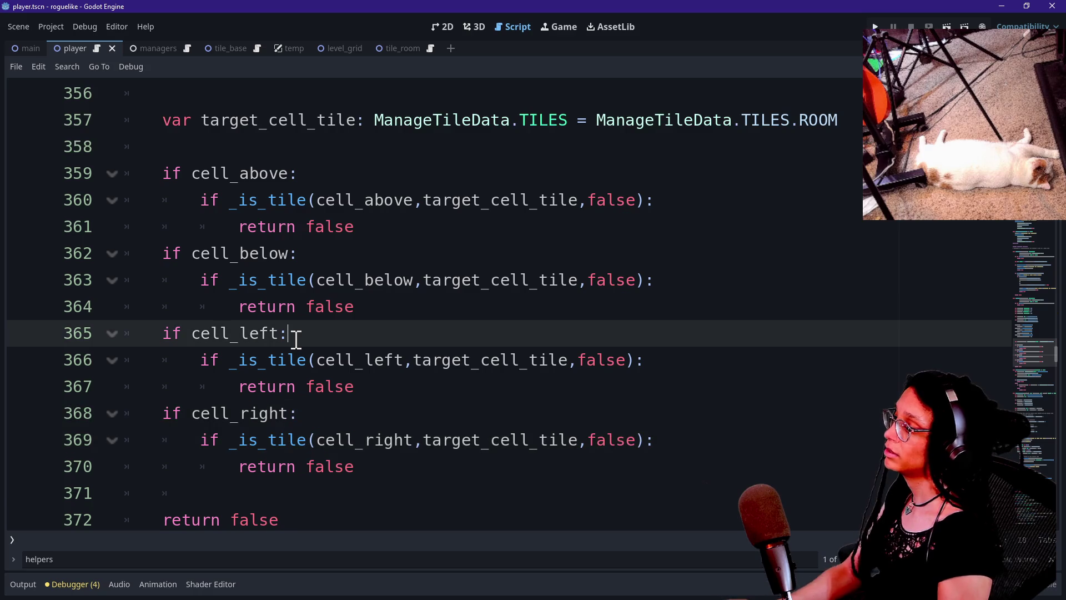
scroll(291, 340, down, 2)
click(347, 364)
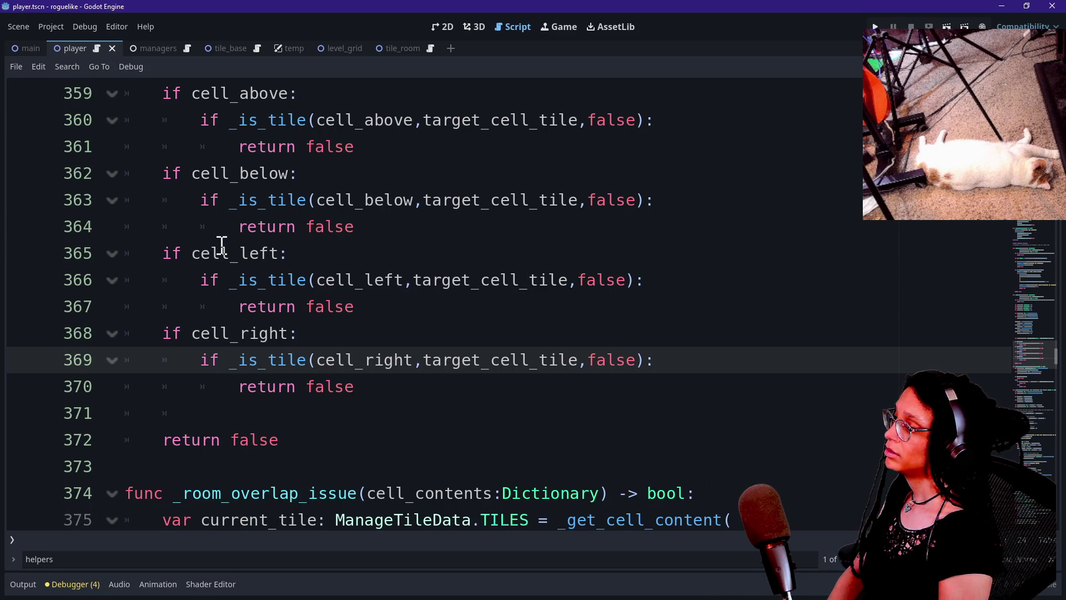
Review the four neighbour checks in the function.
drag(163, 93, 386, 350)
click(386, 397)
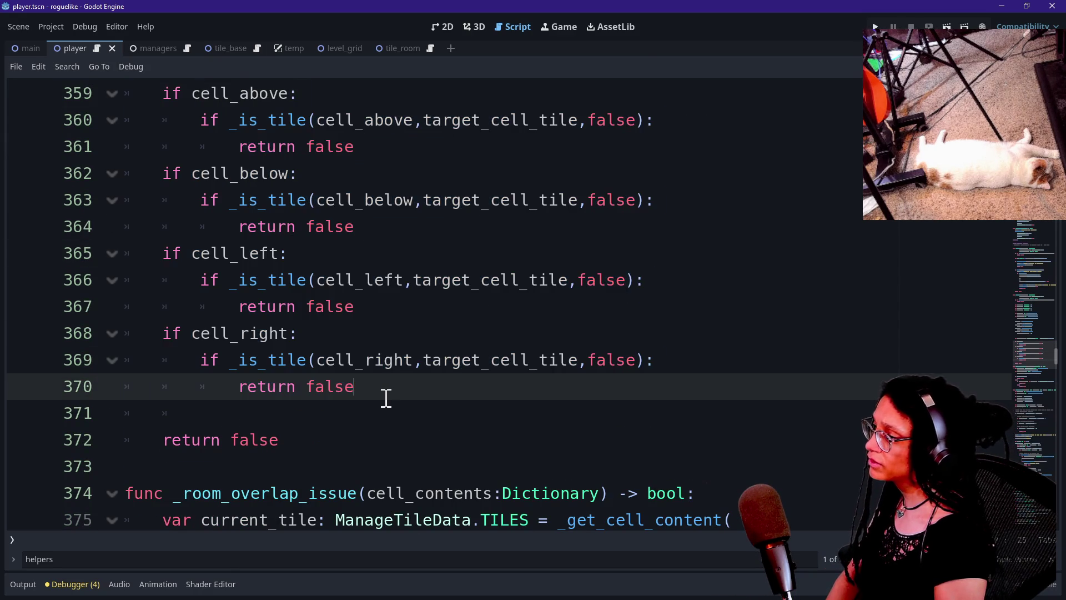
scroll(385, 396, up, 1)
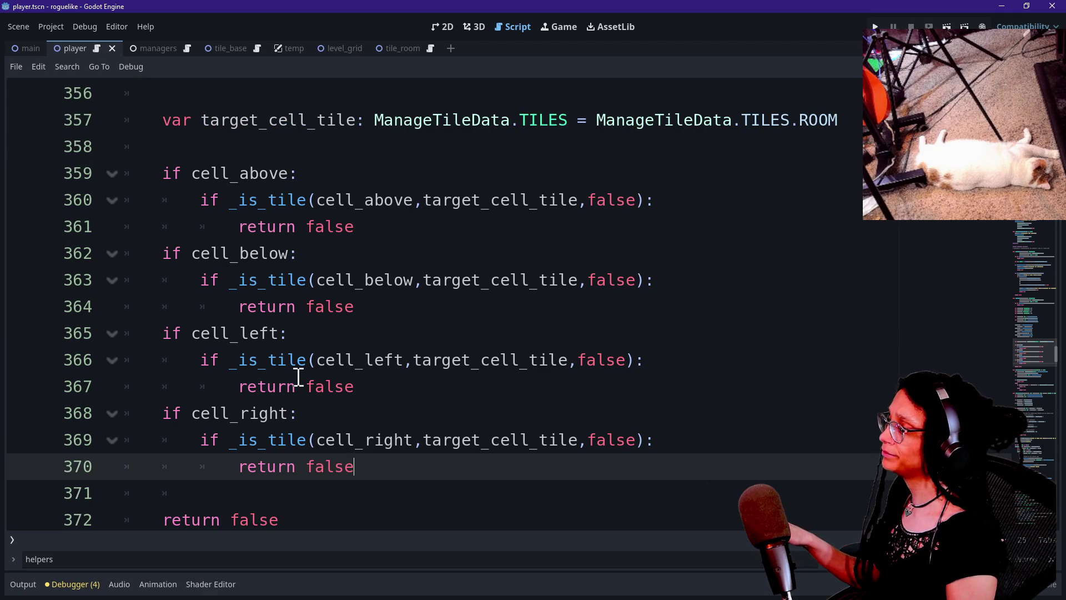
drag(259, 182, 331, 508)
click(331, 476)
scroll(326, 469, down, 1)
Change the function's final return to true, remove an extra blank line, and save.
click(256, 457)
double_click(254, 440)
text(true)
click(417, 283)
scroll(417, 282, up, 2)
scroll(417, 282, down, 1)
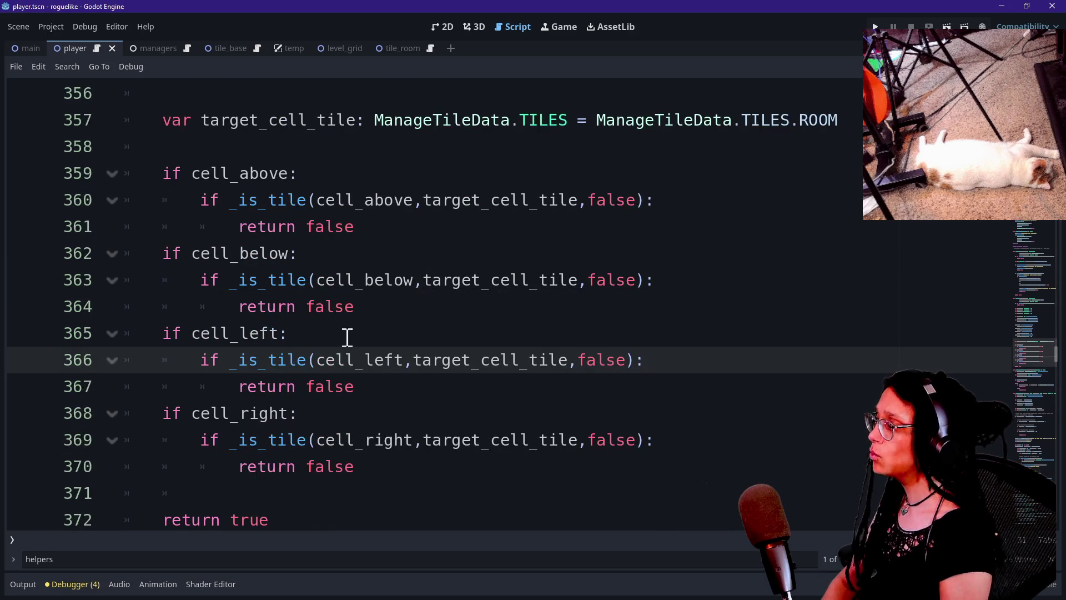
click(291, 494)
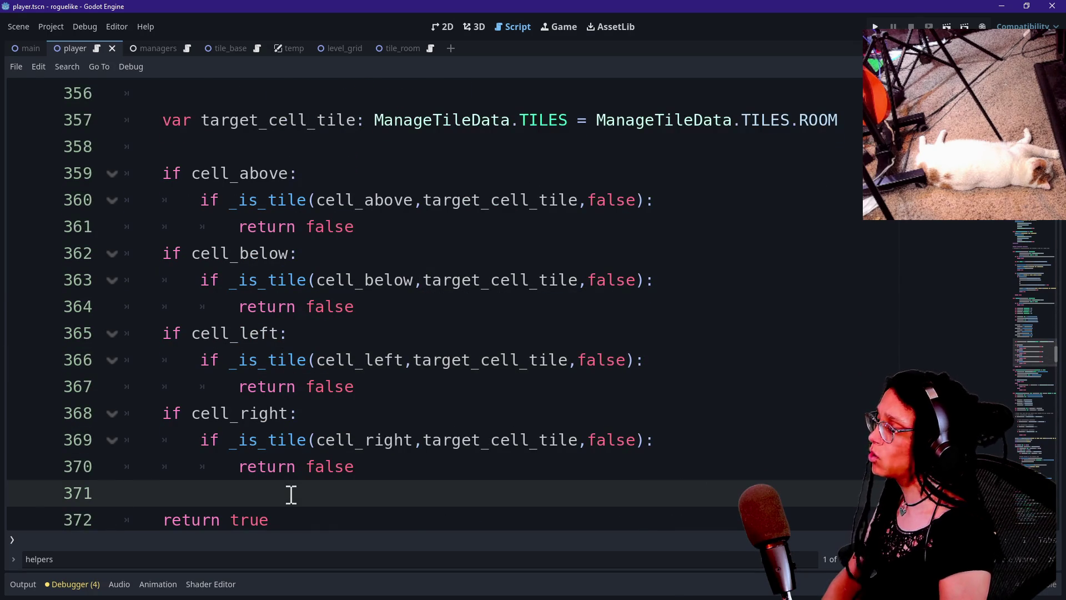
scroll(291, 494, up, 3)
click(284, 336)
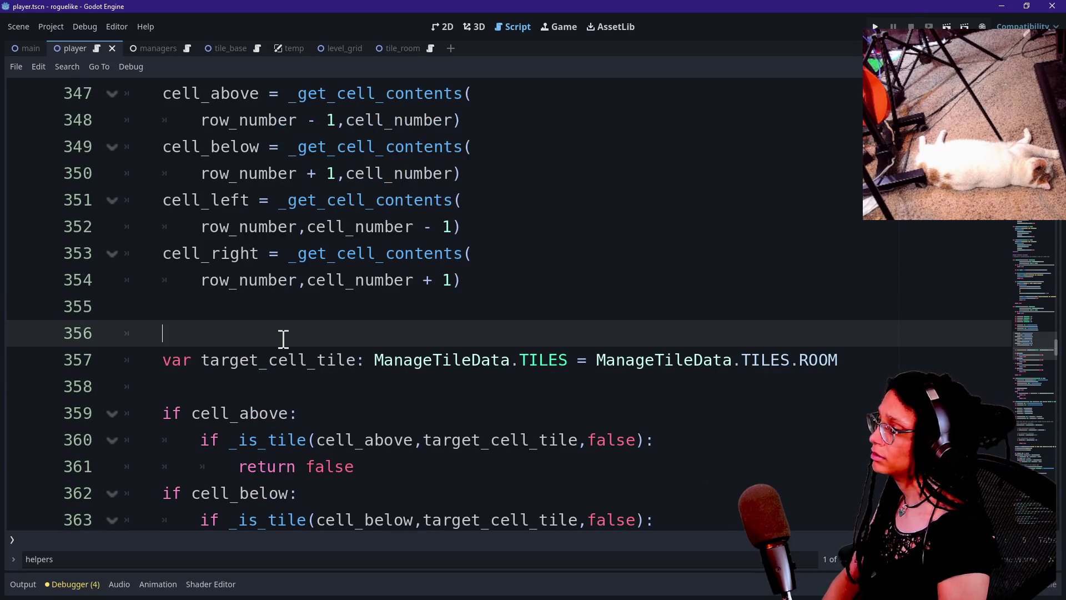
key(BackSpace)
key(ctrl+s)
Leave distraction-free mode to restore the scene and file panels.
scroll(608, 272, up, 4)
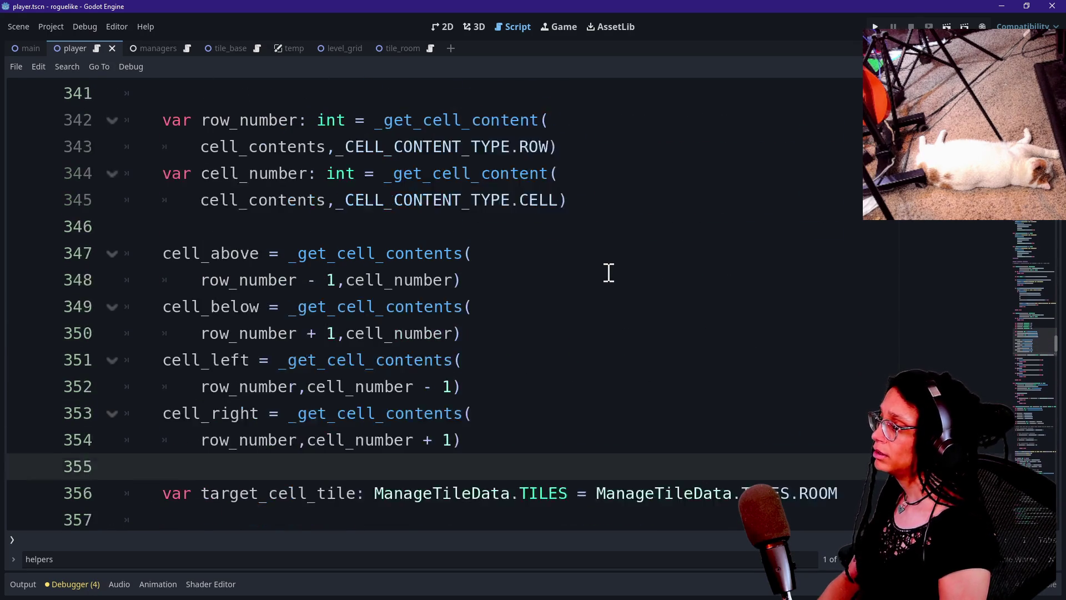
scroll(609, 272, up, 20)
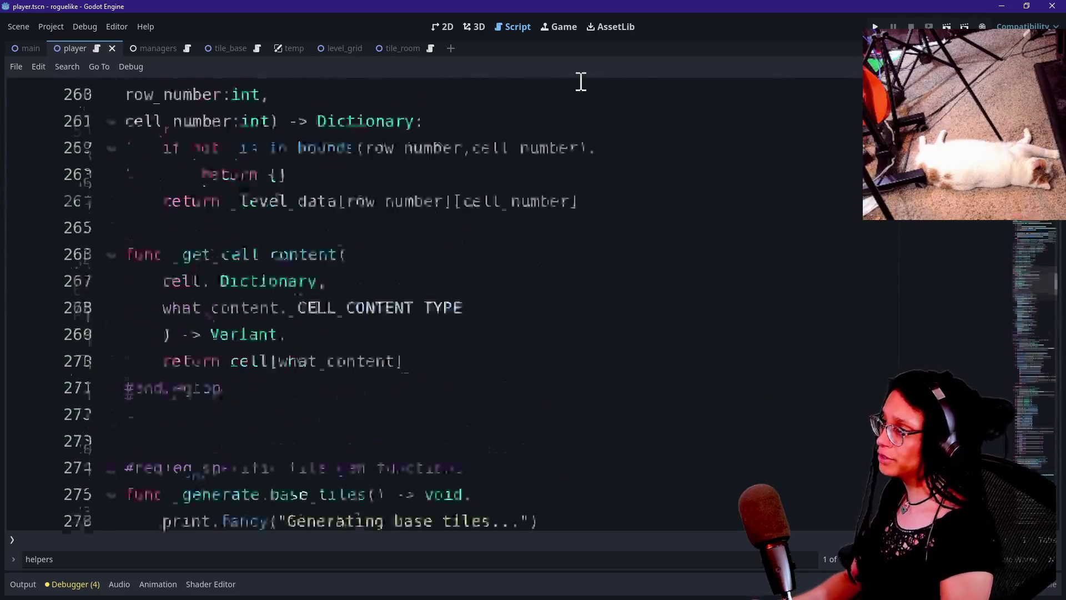
key(ctrl+shift+F11)
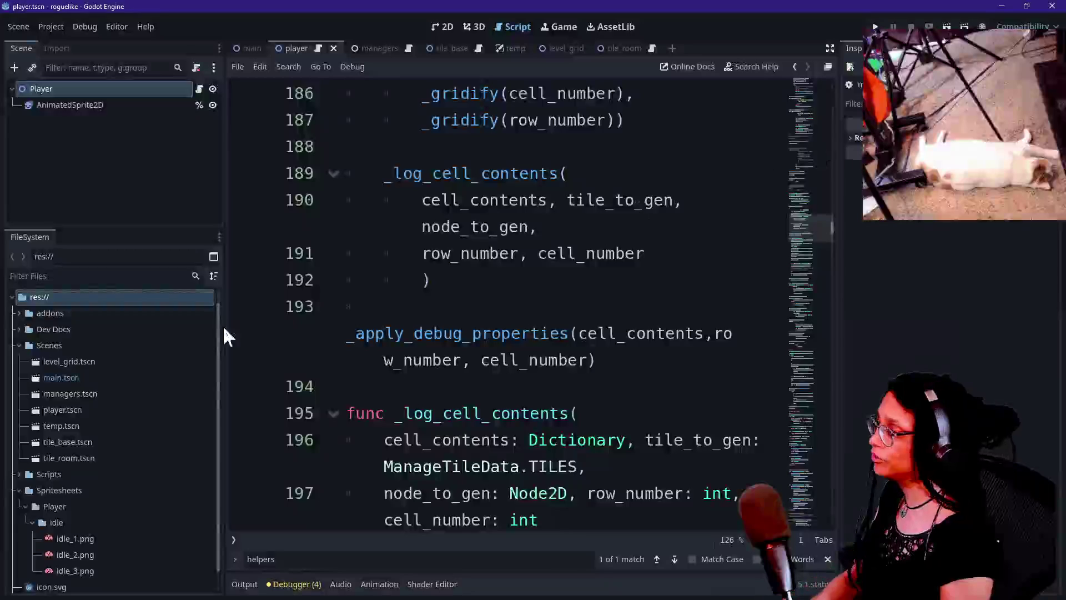
Look up the tile_base and tile_room scenes via the FileSystem filter, cancelling a duplicate.
scroll(110, 524, down, 1)
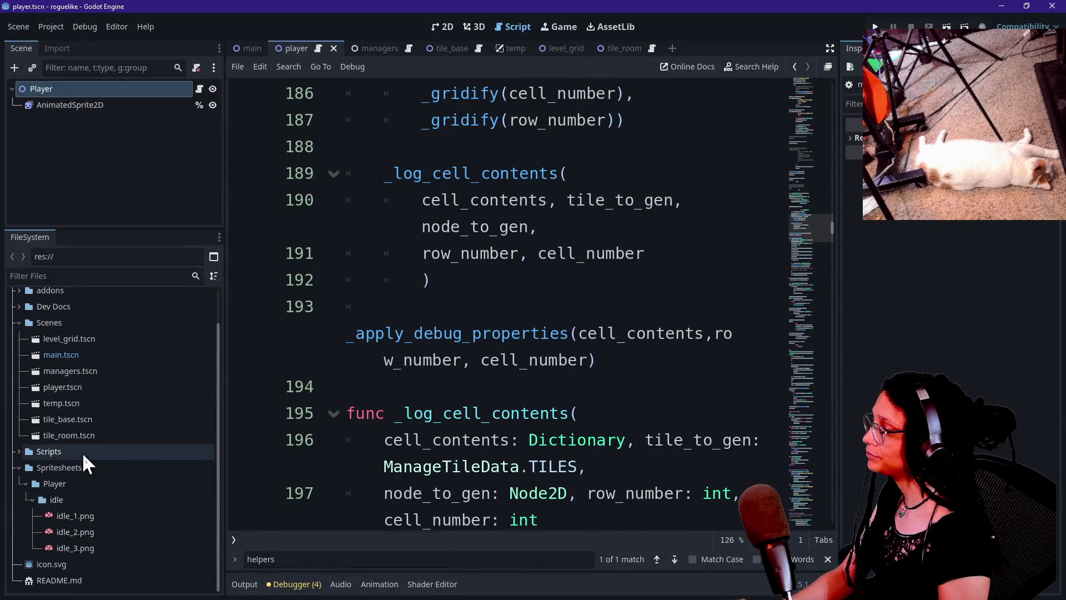
click(92, 275)
text(base)
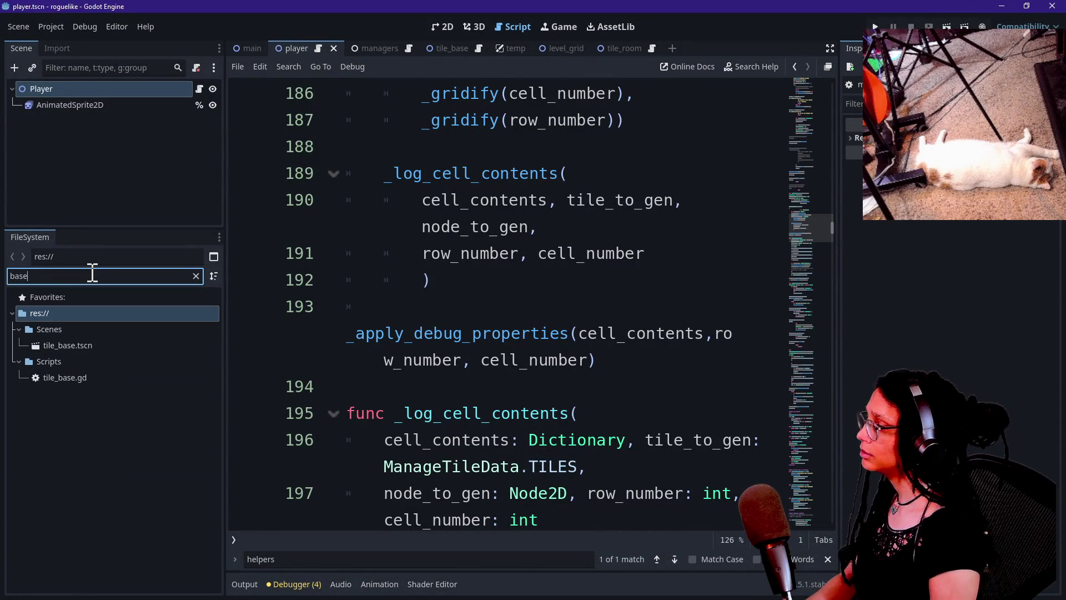
click(71, 348)
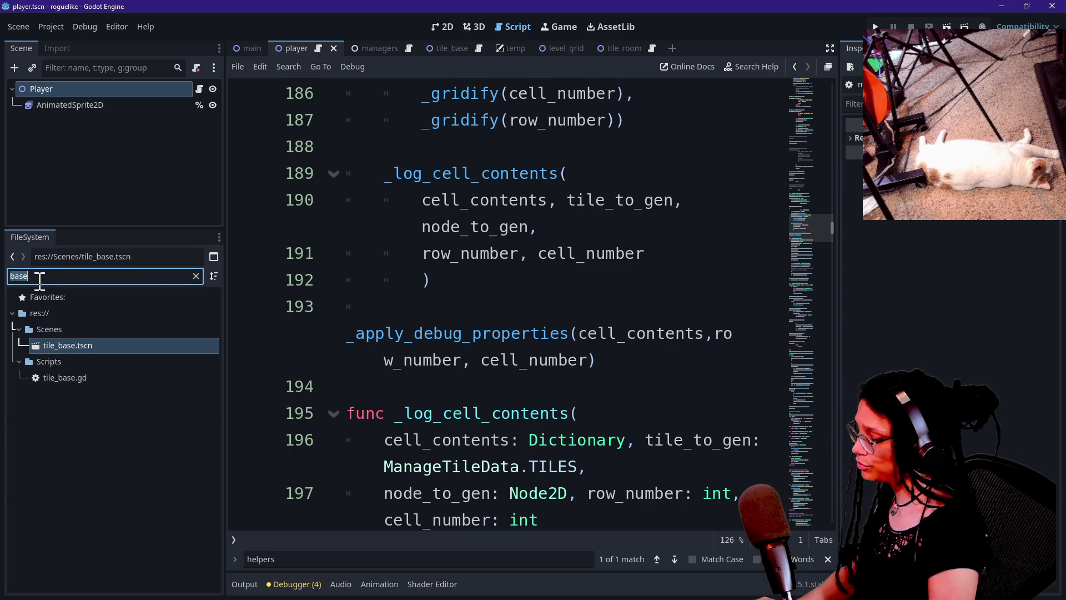
text(room)
click(118, 343)
key(ctrl+d)
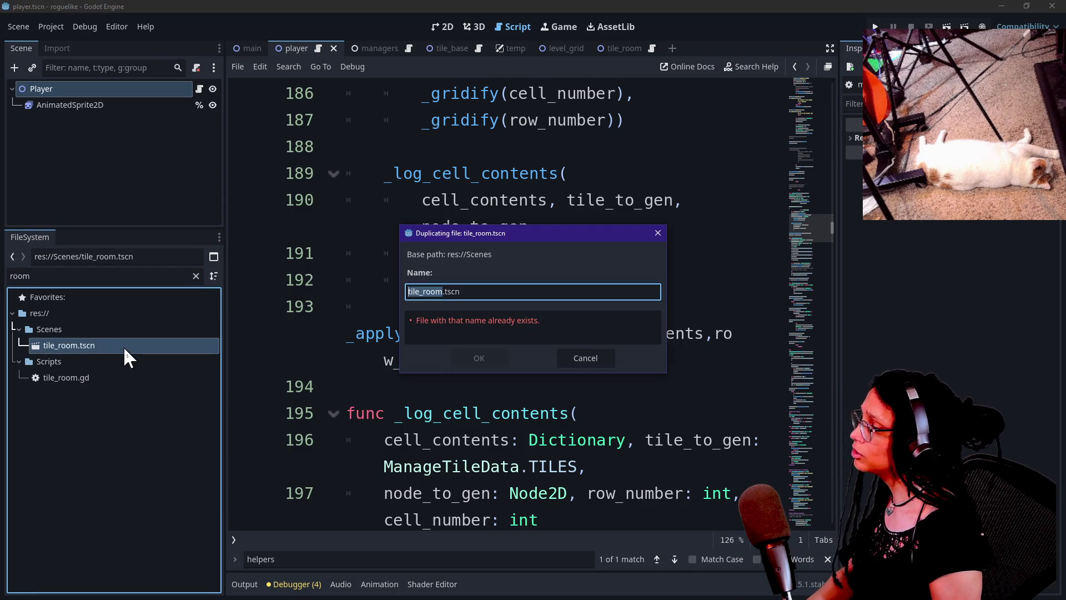
text(tile_r)
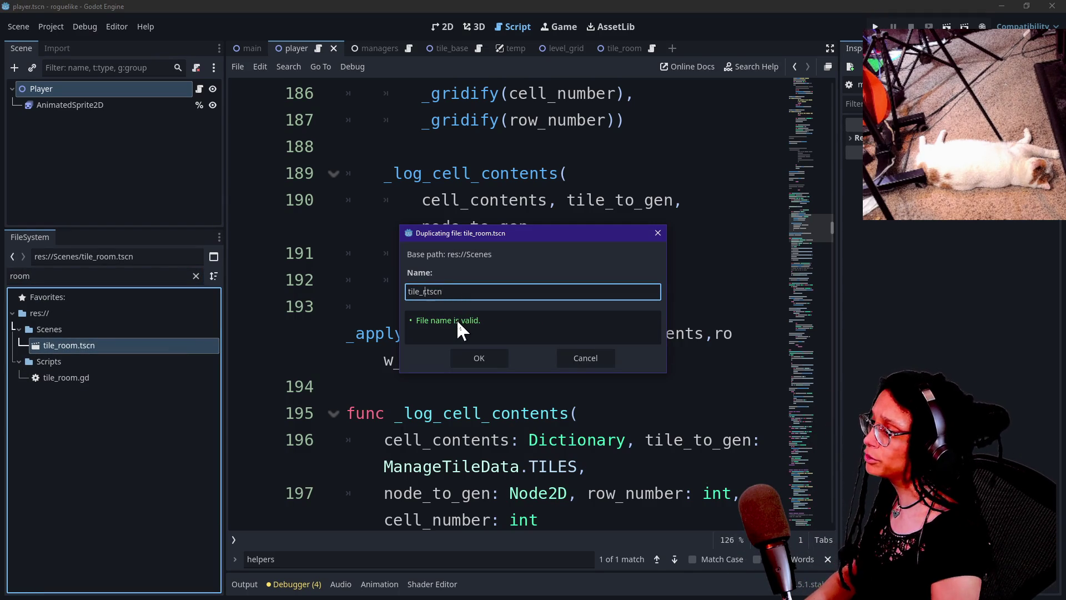
key(Escape)
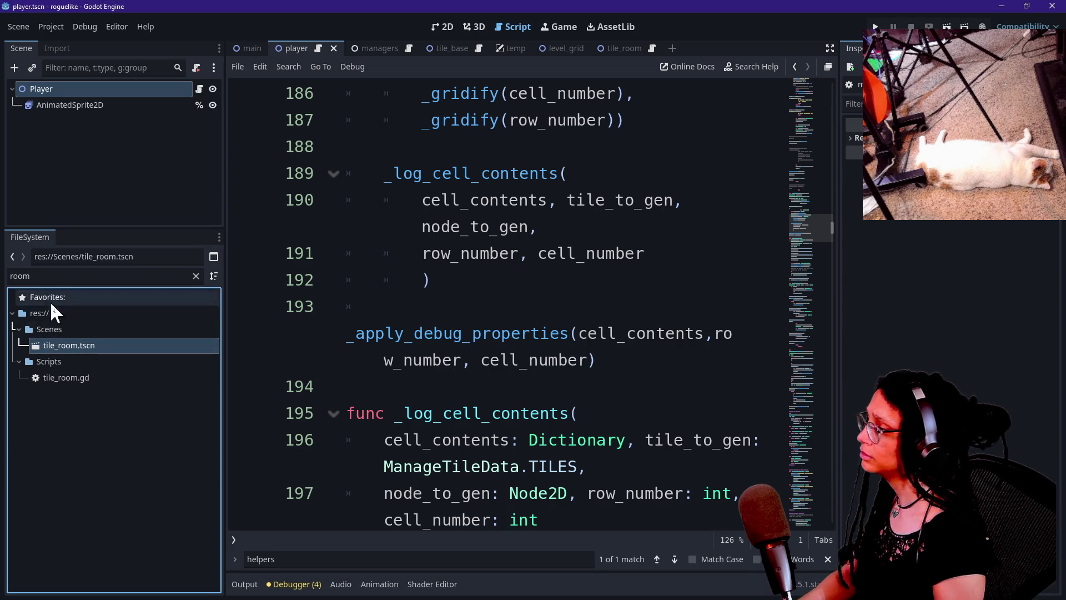
Filter the files for the wall scene and open tile_wall.tscn.
double_click(63, 274)
text(wall)
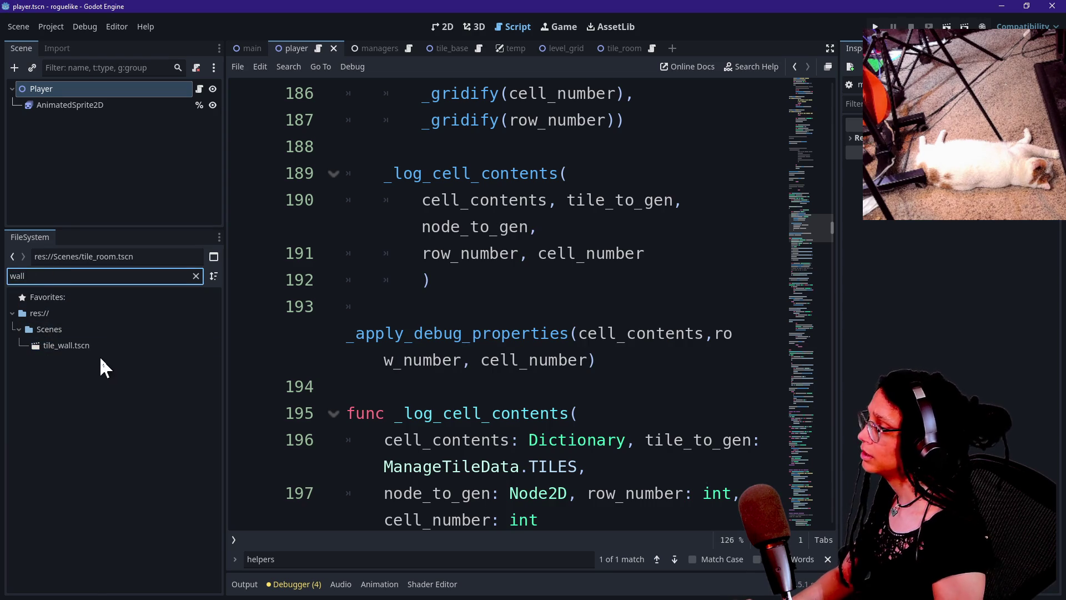
double_click(96, 344)
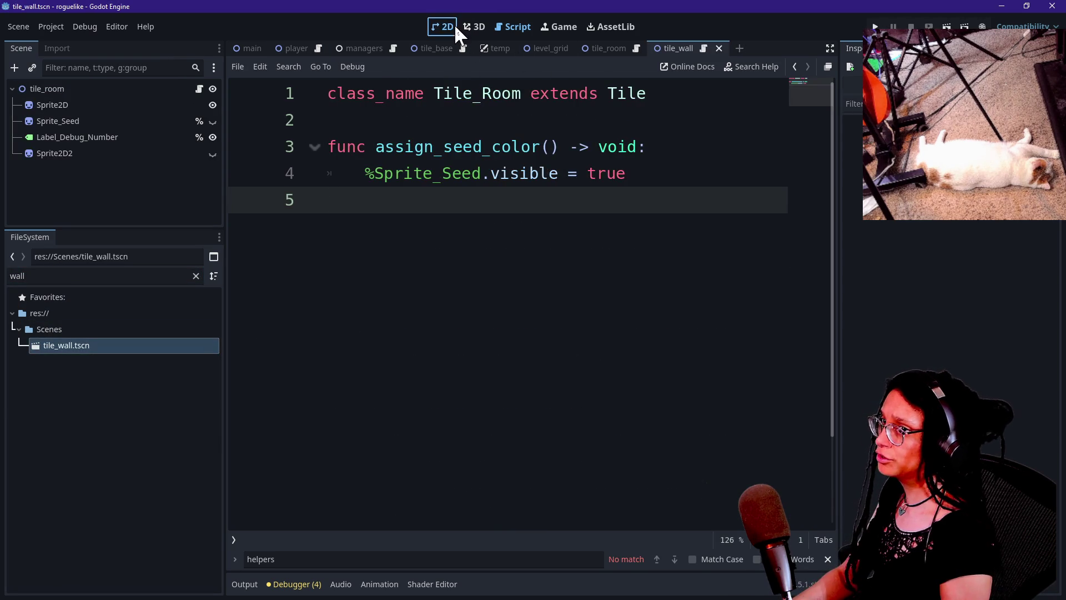
In the 2D view, hide the debug label and inspect Sprite_Seed's gradient texture.
click(456, 34)
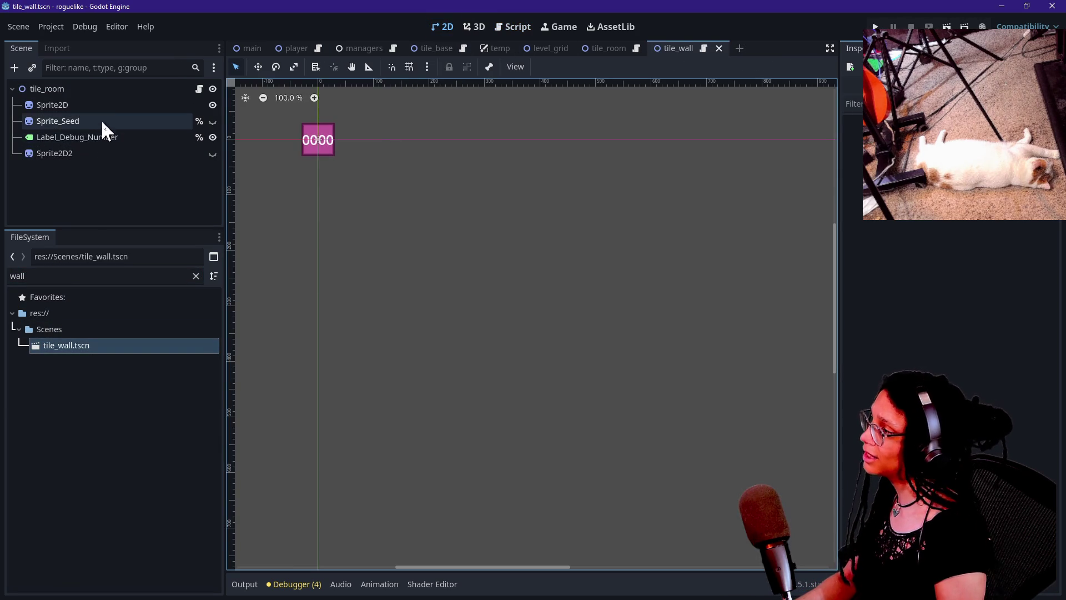
click(114, 136)
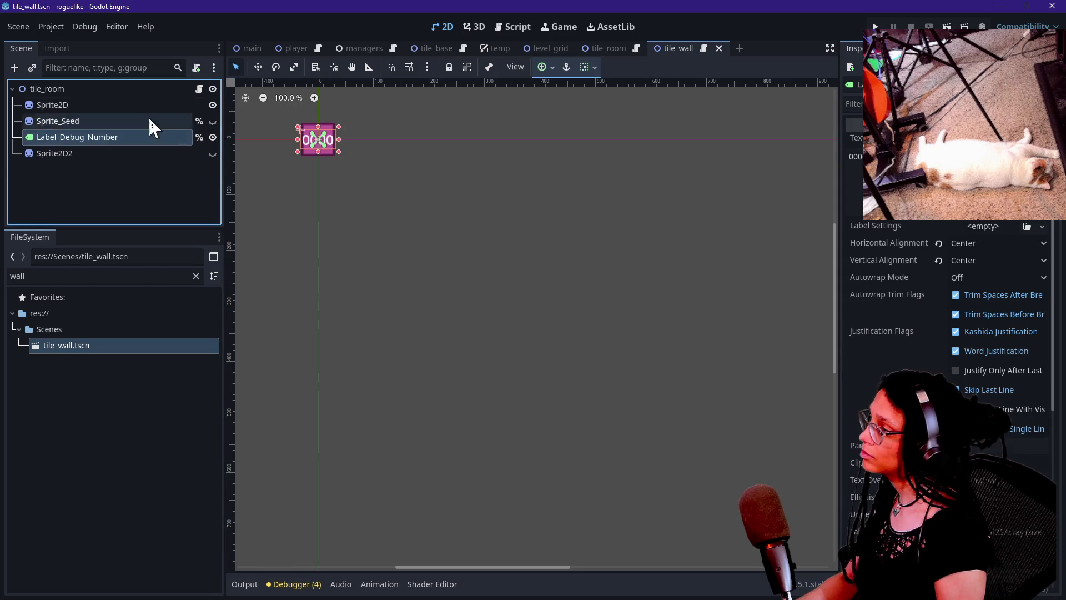
click(213, 137)
click(94, 120)
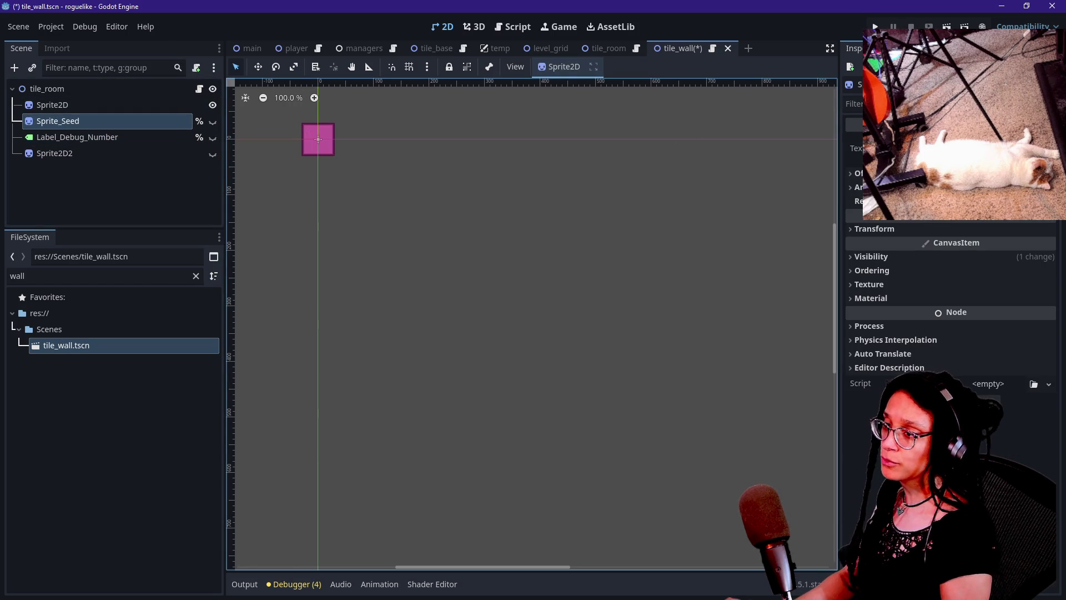
click(994, 148)
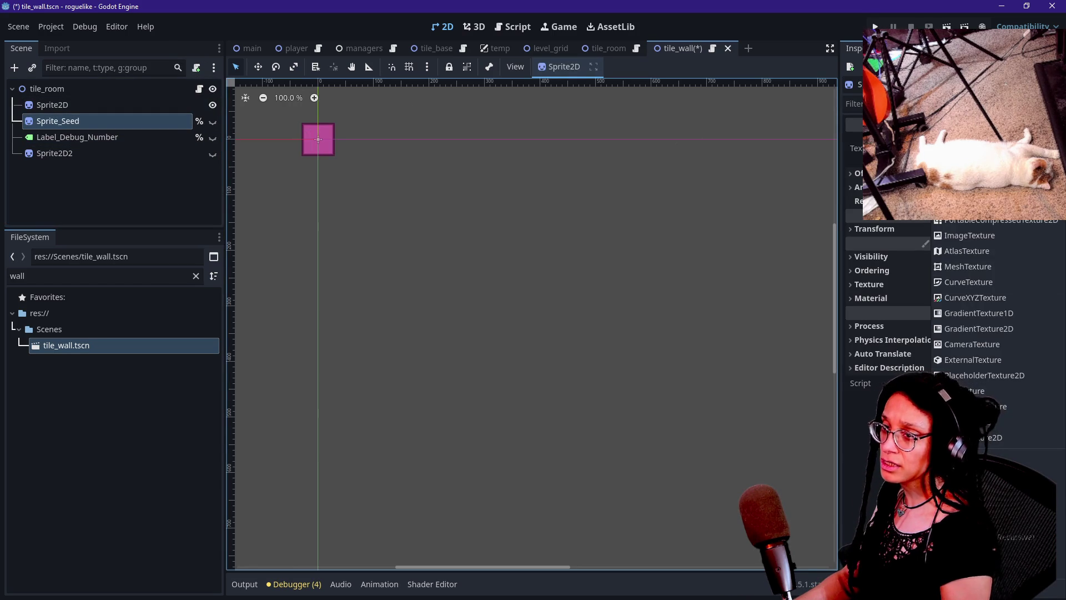
key(Escape)
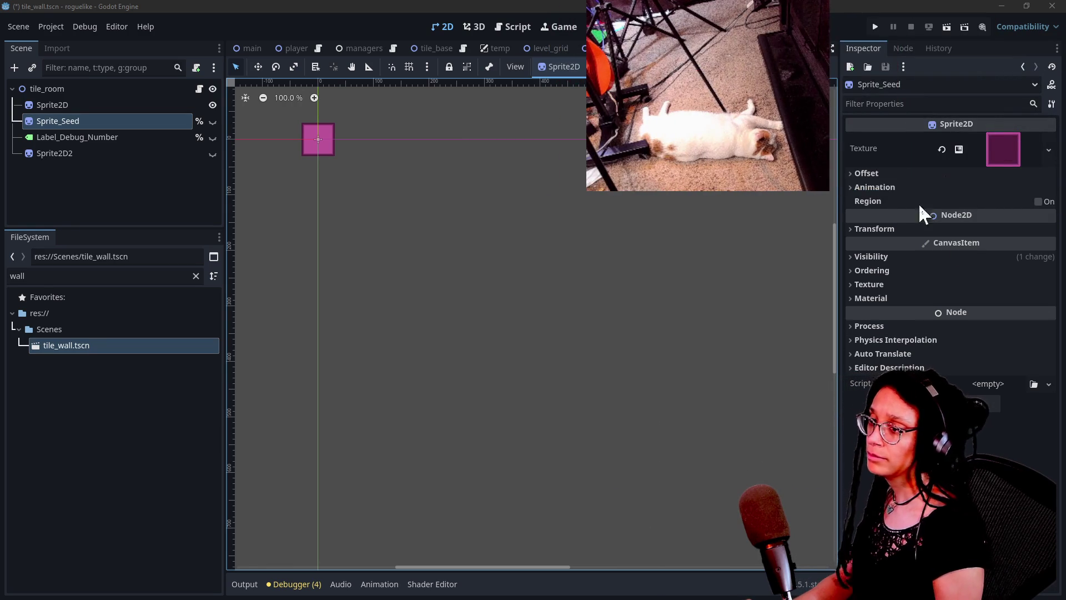
click(1049, 149)
click(1004, 507)
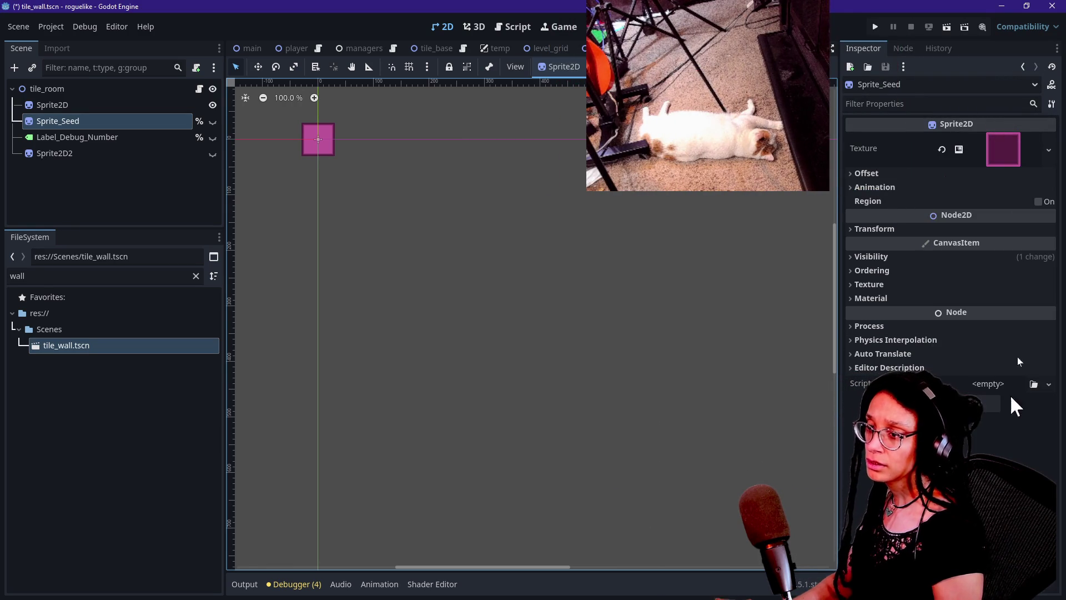
click(1004, 149)
Make Sprite_Seed's gradient unique, recolour its inner stop brownish red, then delete the node.
right_click(982, 333)
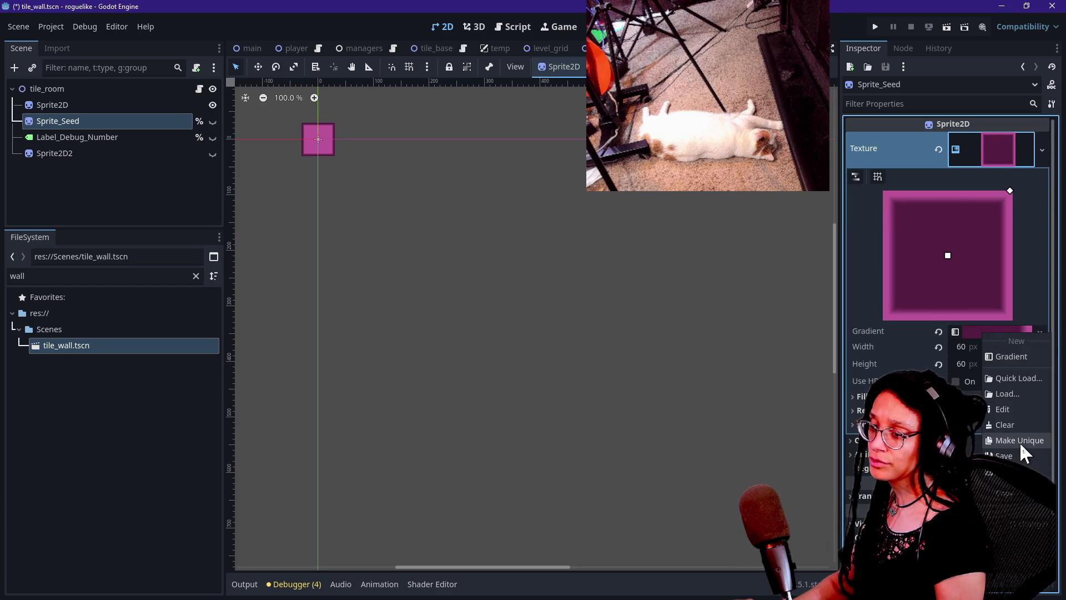
click(969, 333)
click(971, 332)
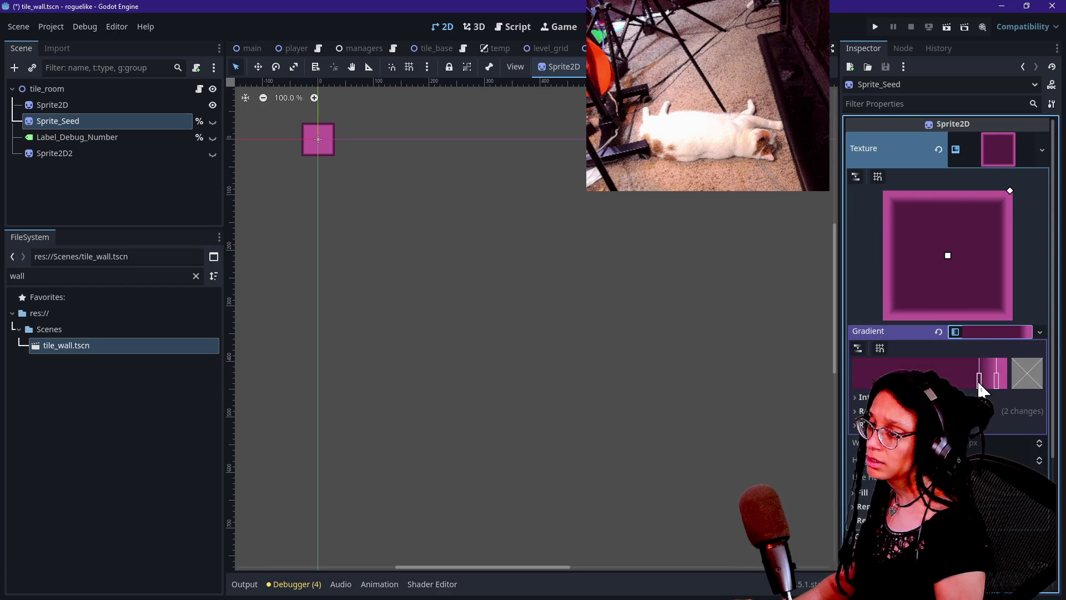
click(213, 154)
click(213, 153)
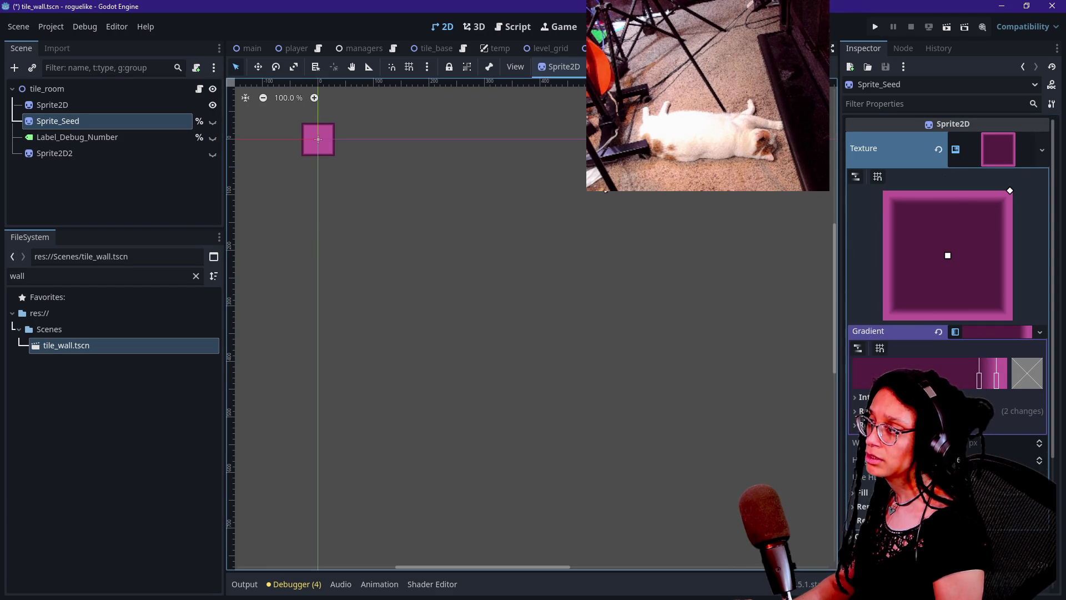
double_click(978, 373)
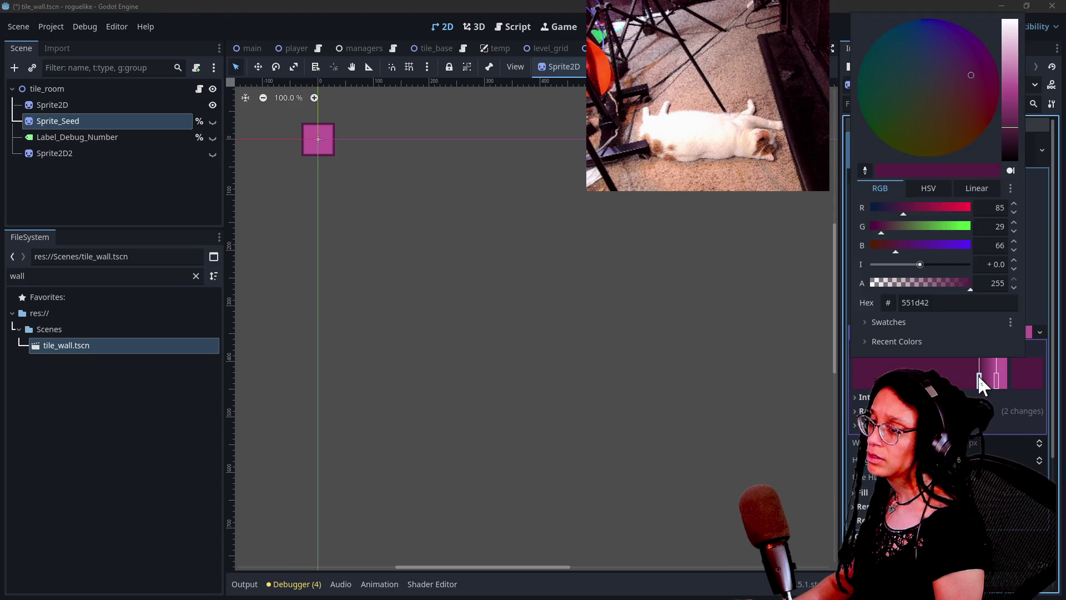
click(955, 102)
mouse_move(955, 102)
mouse_down()
mouse_move(896, 24)
mouse_move(985, 133)
mouse_move(1011, 108)
mouse_up()
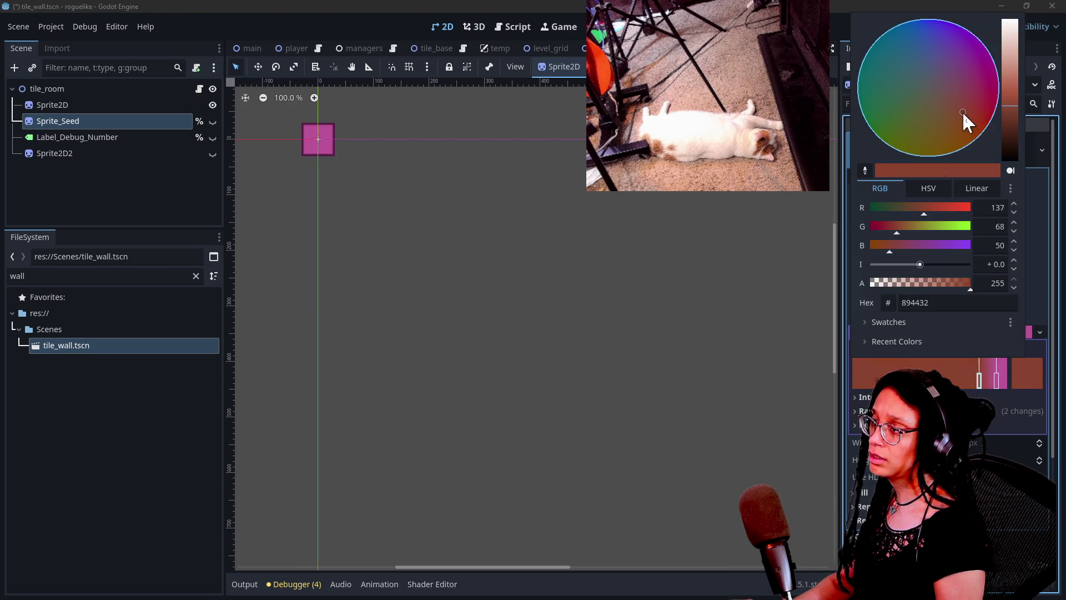
click(799, 233)
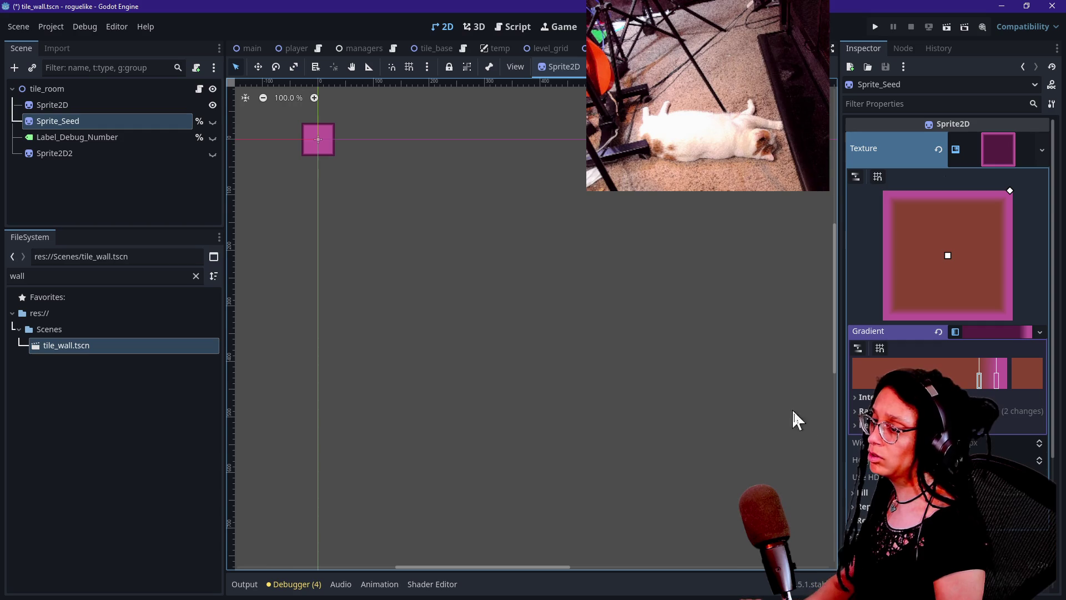
click(85, 123)
key(Delete)
Confirm removing Sprite_Seed from tile_wall and inspect the Sprite2D and Sprite2D2 nodes.
key(Return)
click(78, 137)
click(212, 138)
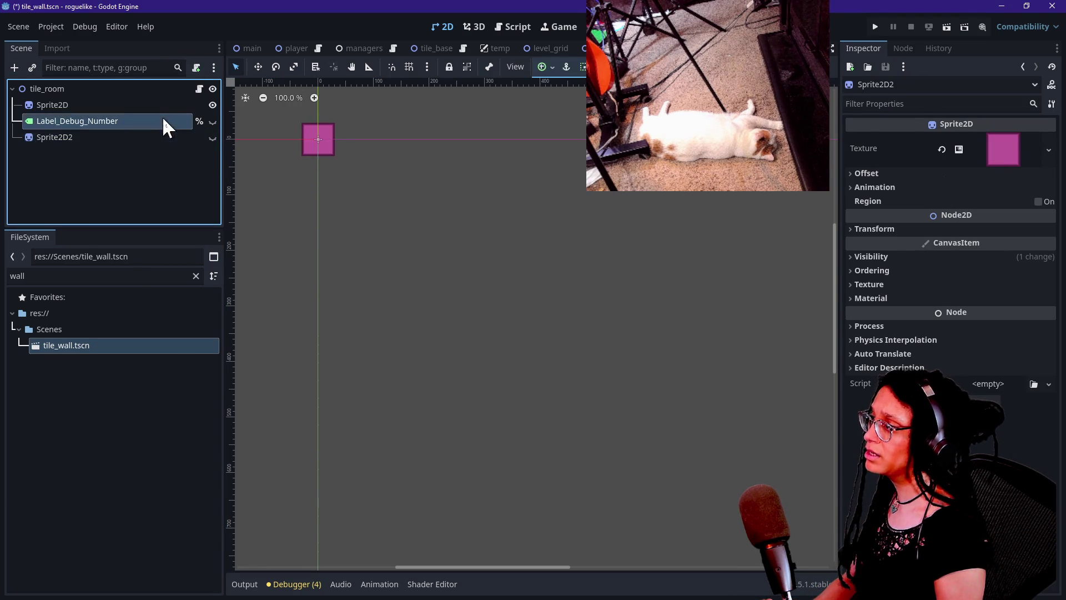
click(333, 136)
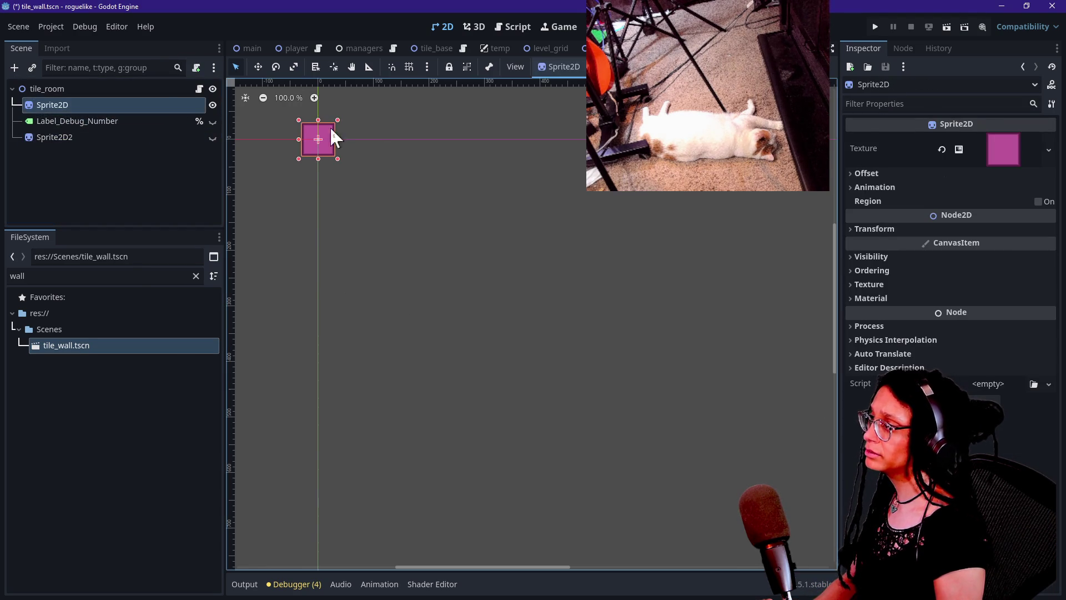
click(120, 138)
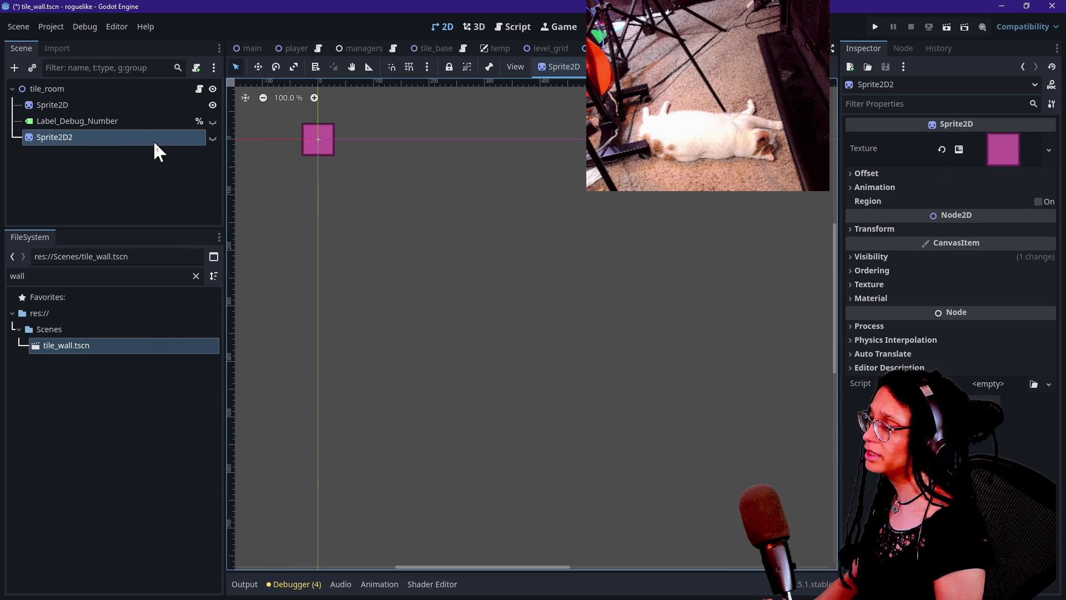
Switch to tile_base and review its script's sprite, GradientTexture2D and tile size lines.
click(439, 49)
click(108, 139)
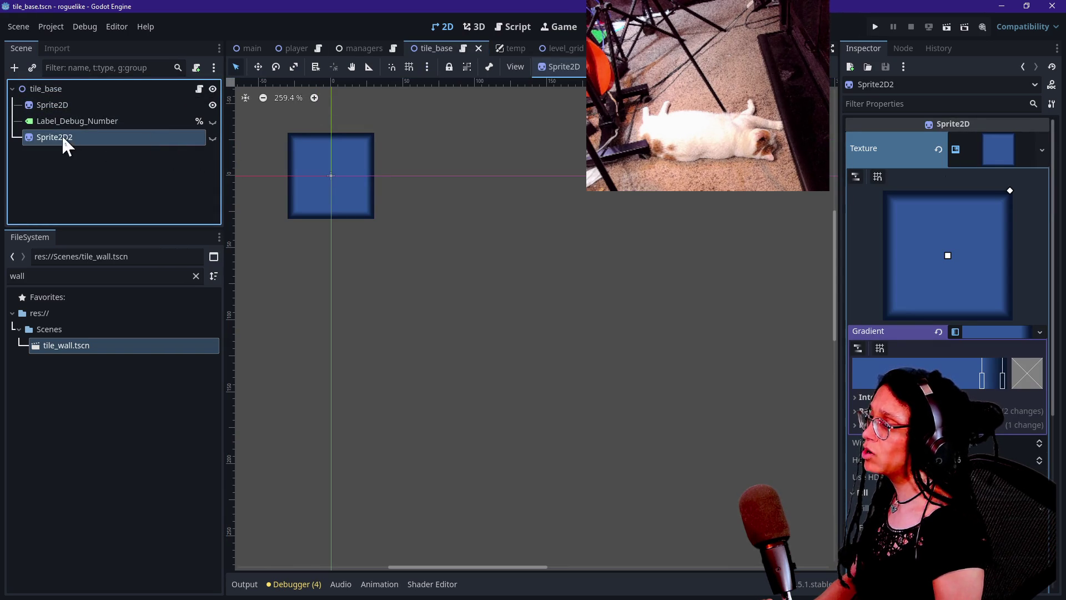
click(199, 89)
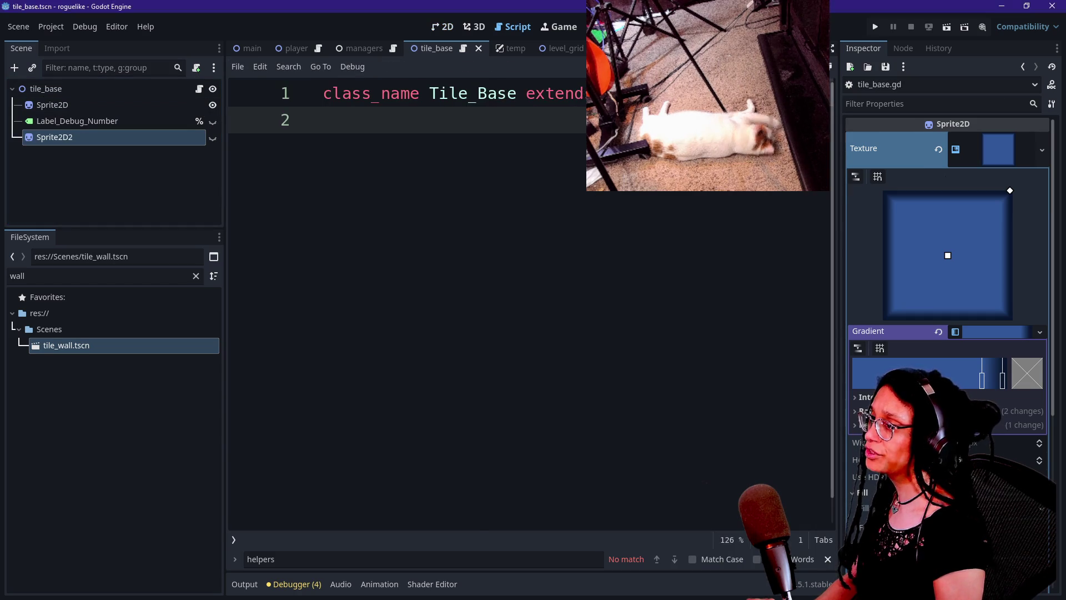
key(alt+Left)
key(ctrl+shift+F11)
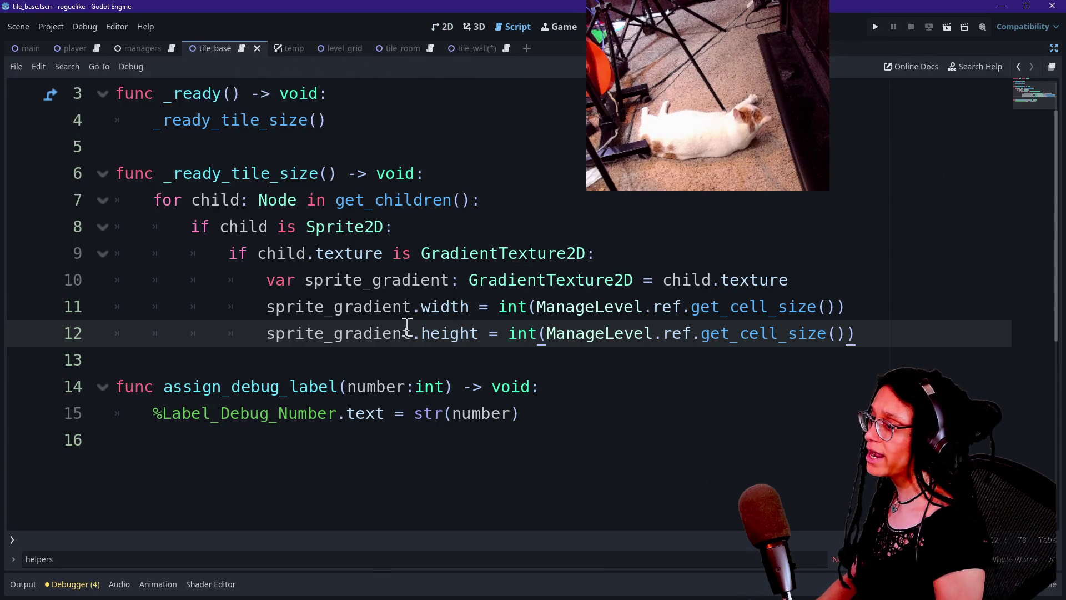
mouse_move(220, 226)
mouse_down()
mouse_move(322, 210)
mouse_move(245, 226)
mouse_move(418, 242)
mouse_up()
drag(229, 254, 480, 255)
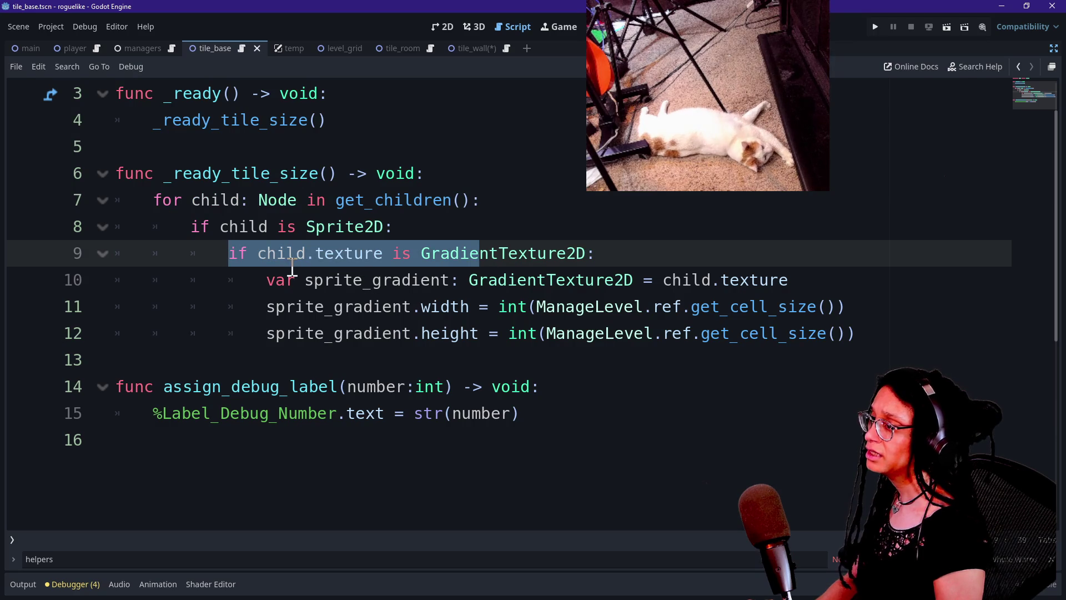
click(357, 286)
drag(381, 307, 855, 333)
click(205, 374)
click(423, 391)
key(ctrl+shift+F11)
Delete Sprite2D2 from tile_base and run the project.
click(95, 141)
key(Delete)
key(Return)
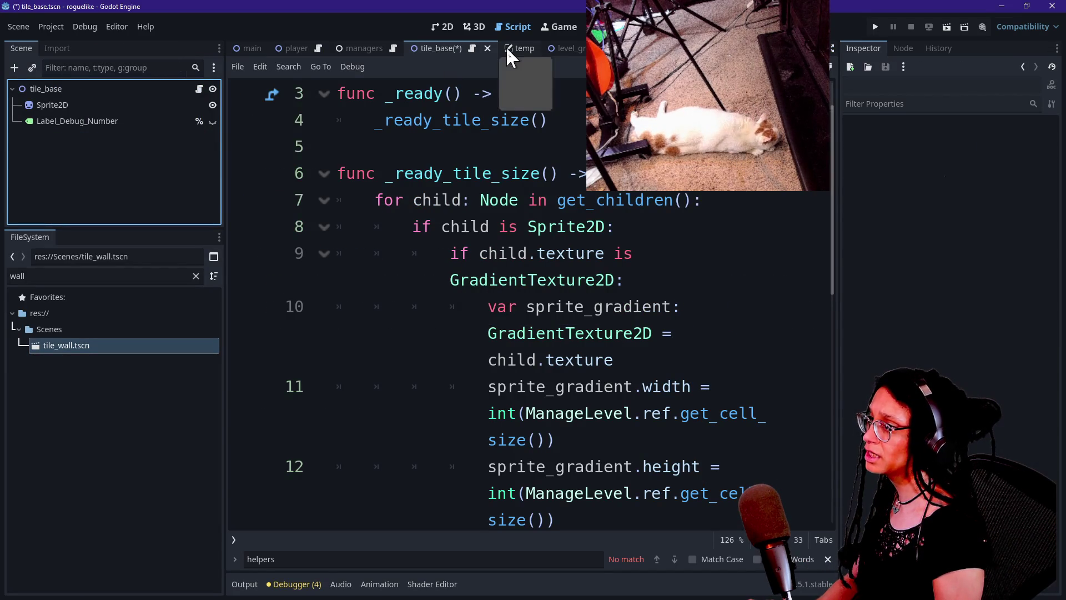
click(874, 28)
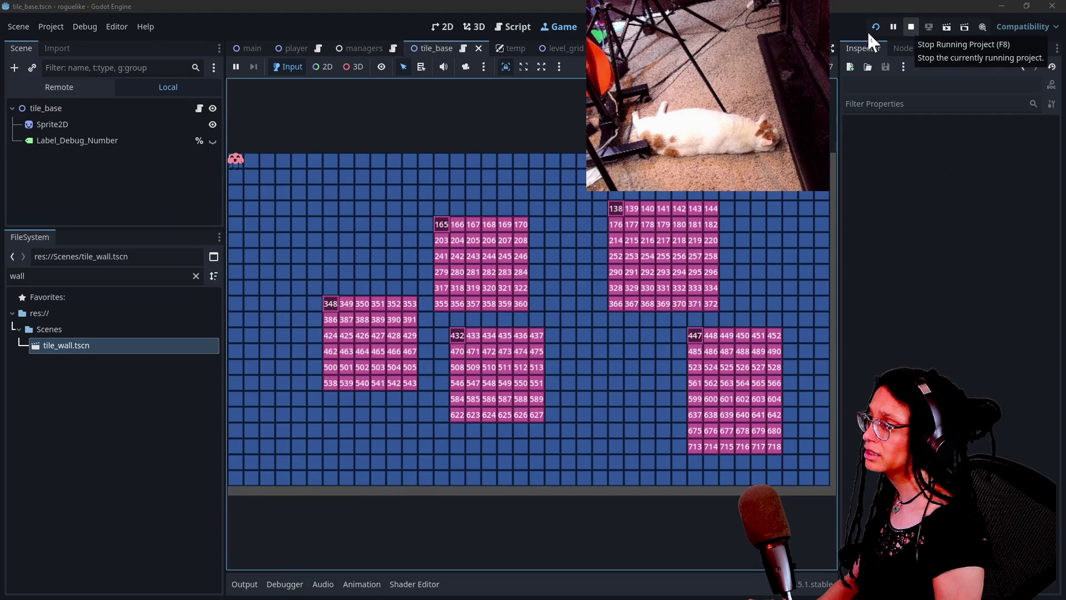
Toggle the tiles' debug numbers on and off, then stop the game.
click(213, 140)
click(213, 141)
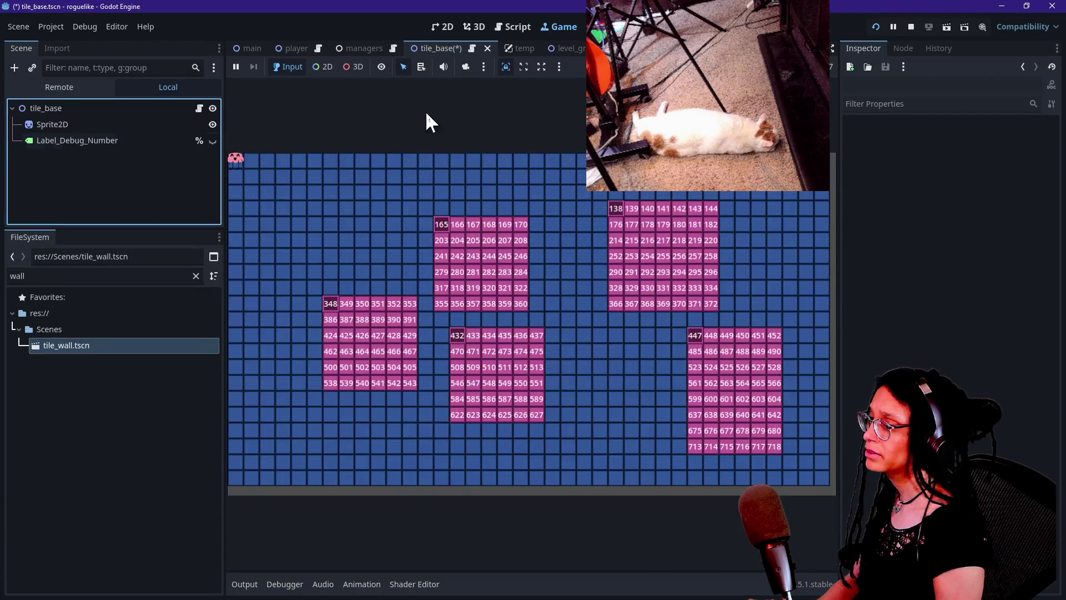
click(911, 27)
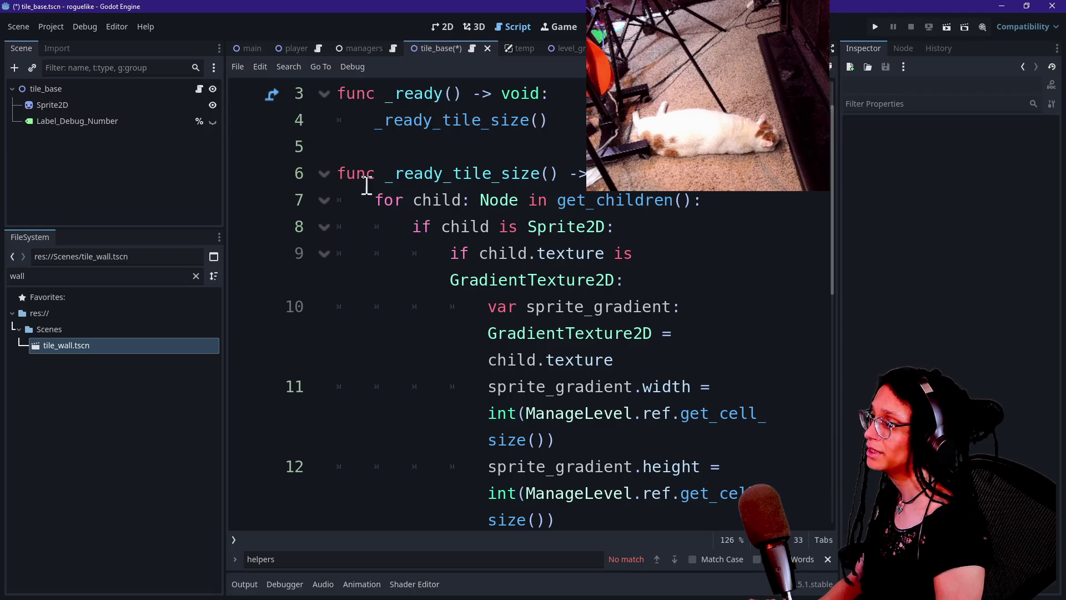
Delete the extra sprite from tile_room, then save and test-run the project.
click(560, 48)
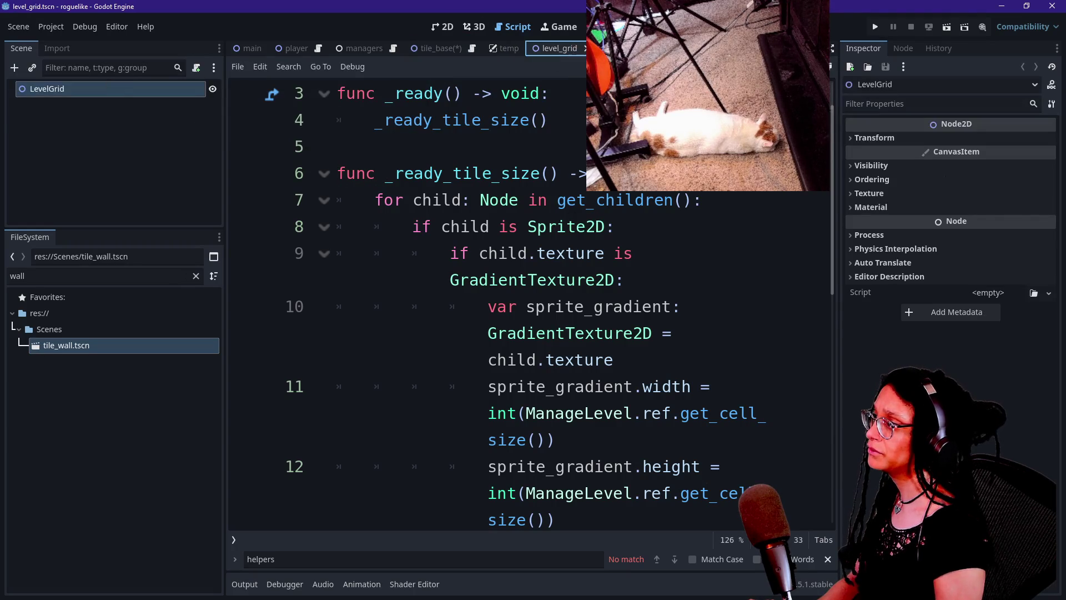
key(ctrl+Tab)
click(101, 161)
key(Delete)
key(Return)
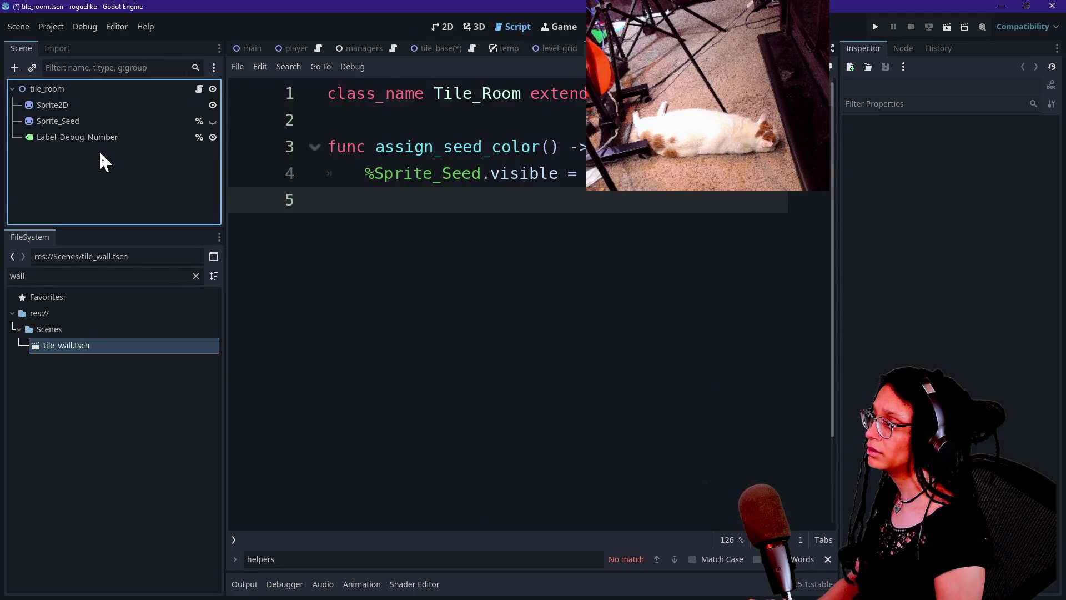
click(876, 27)
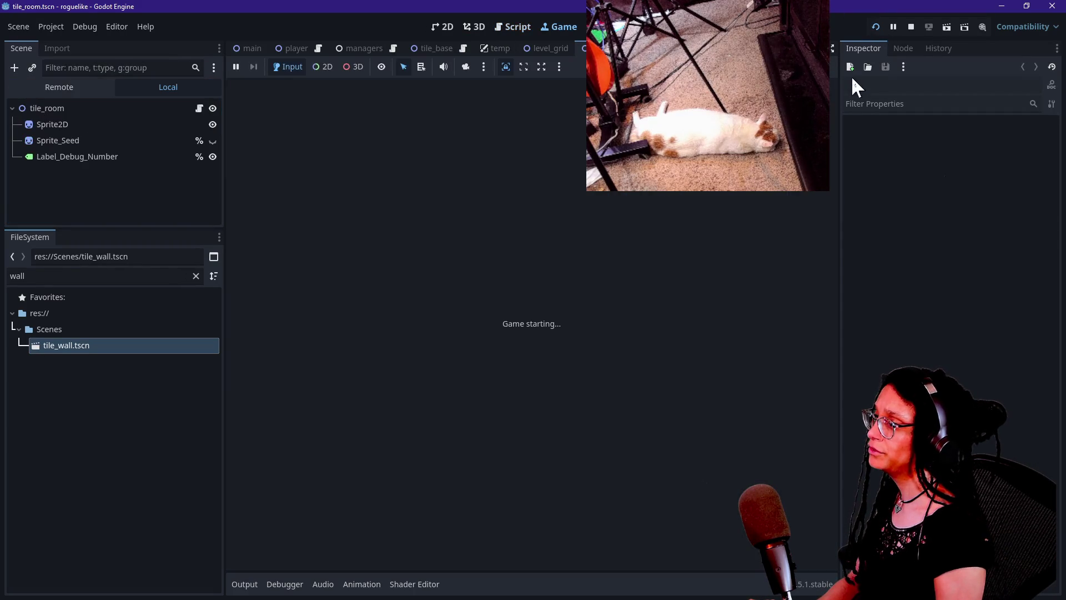
click(910, 28)
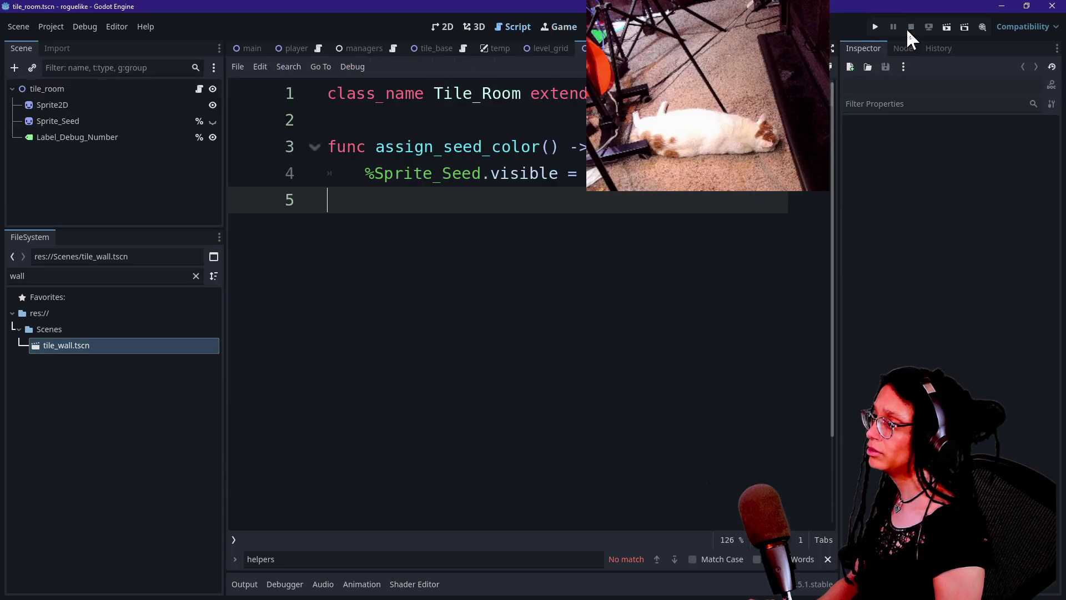
Delete Sprite2D2 from tile_wall and begin renaming its root node.
key(ctrl+Tab)
click(138, 143)
click(139, 143)
key(Delete)
key(Return)
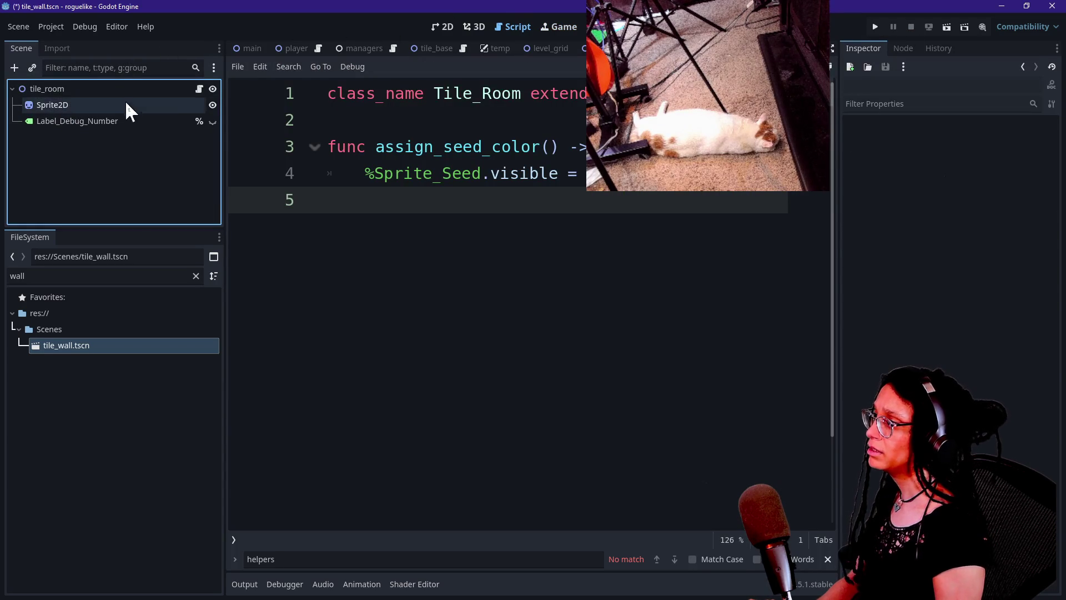
click(51, 92)
click(60, 90)
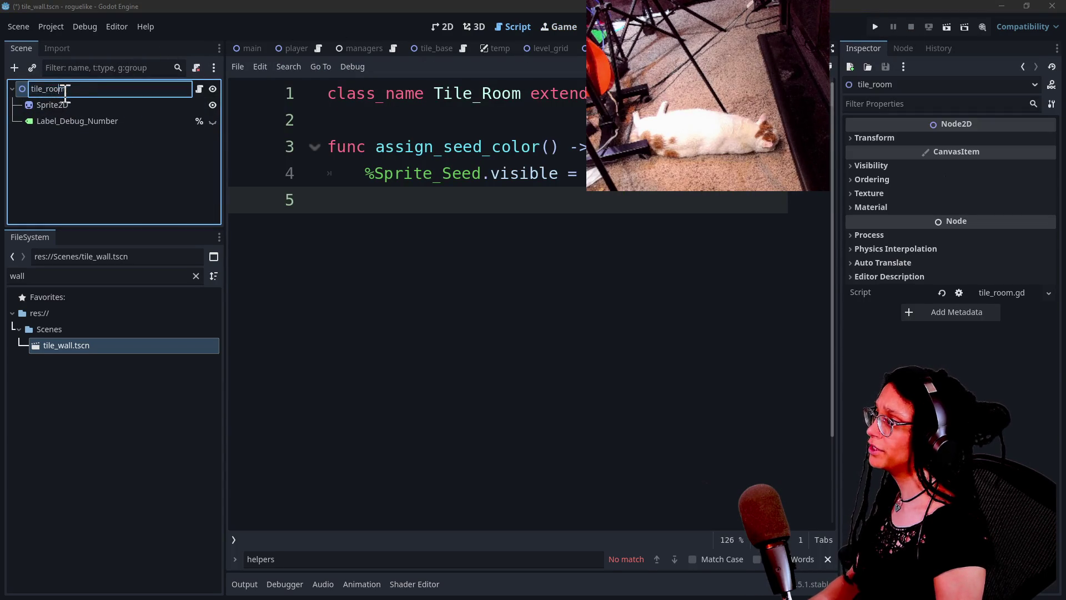
Rename the root node to tile_wall.
text(wall)
key(Return)
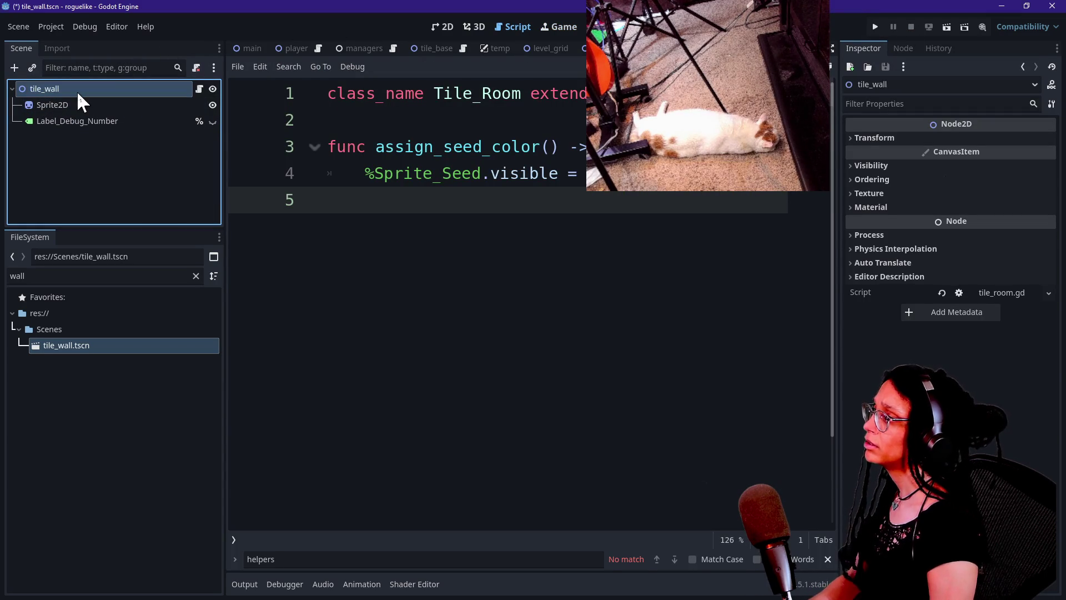
click(100, 123)
Recolour Sprite2D's gradient stops to brown and dark purple.
click(100, 110)
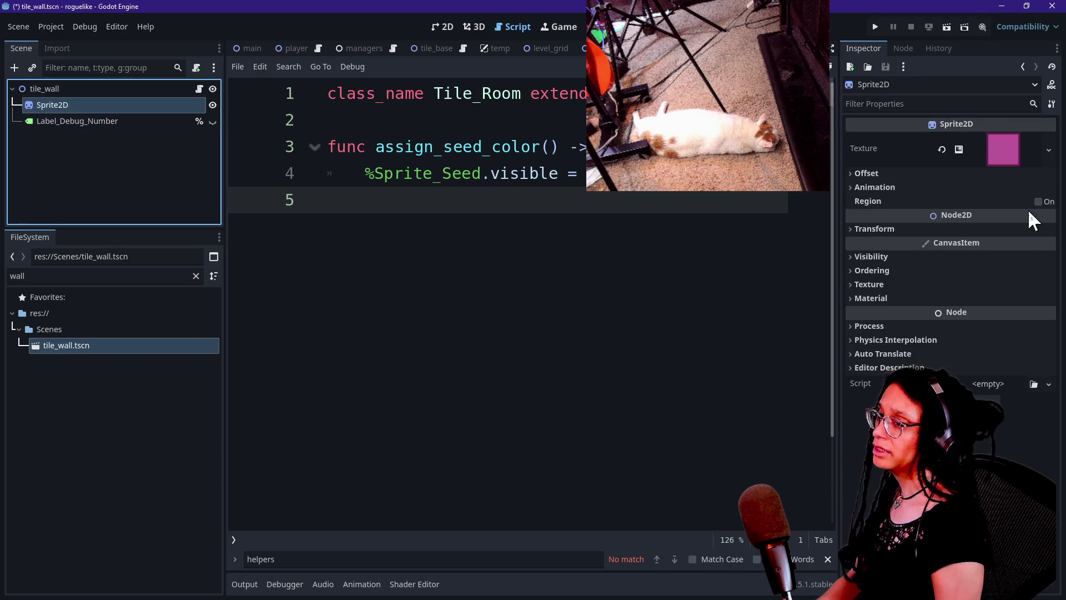
click(1013, 143)
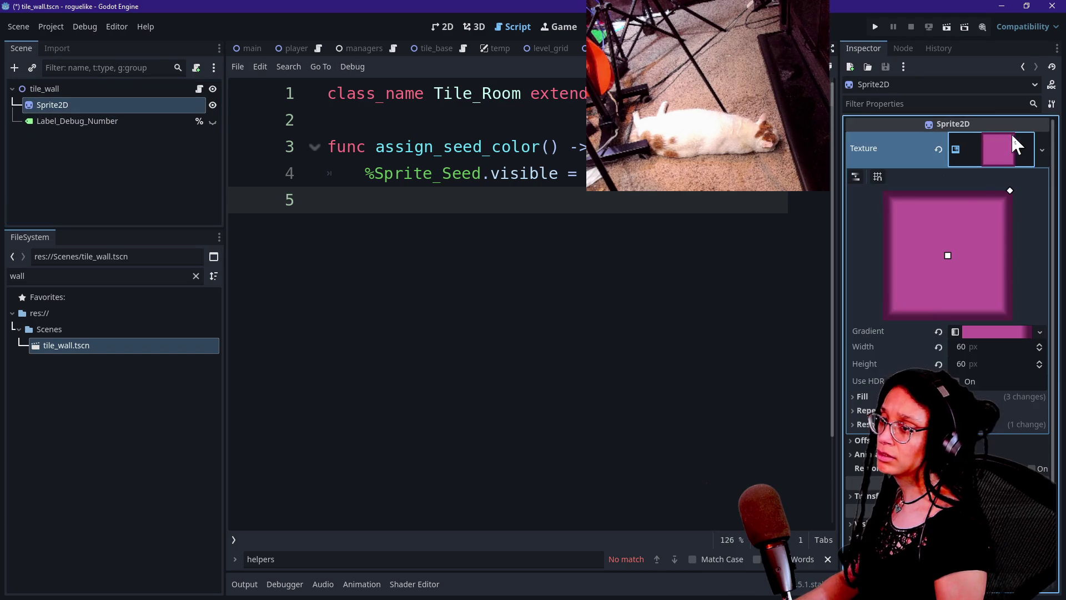
click(986, 332)
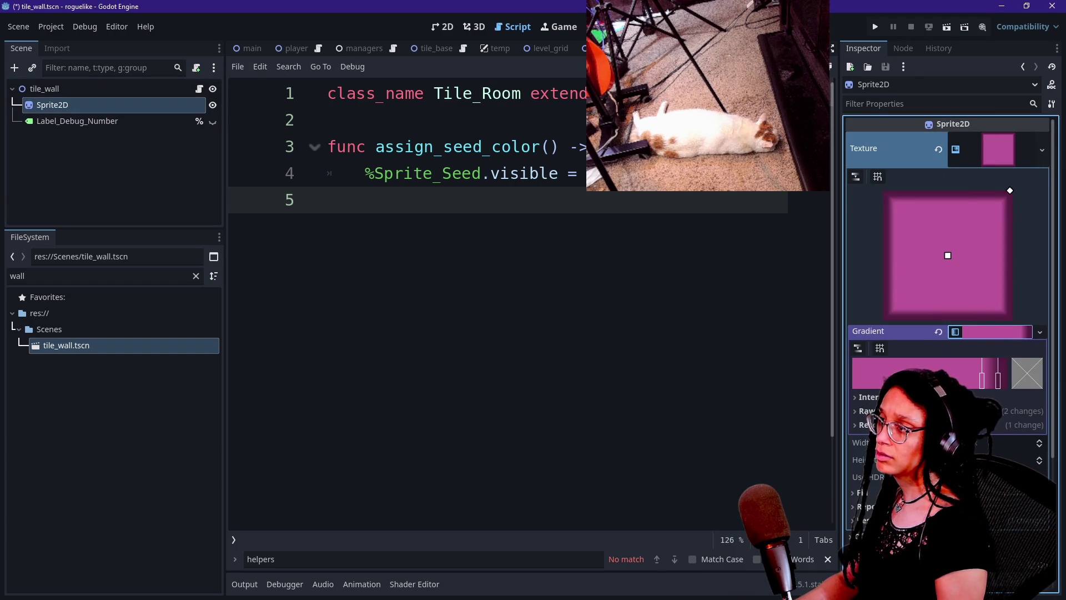
click(439, 27)
double_click(982, 381)
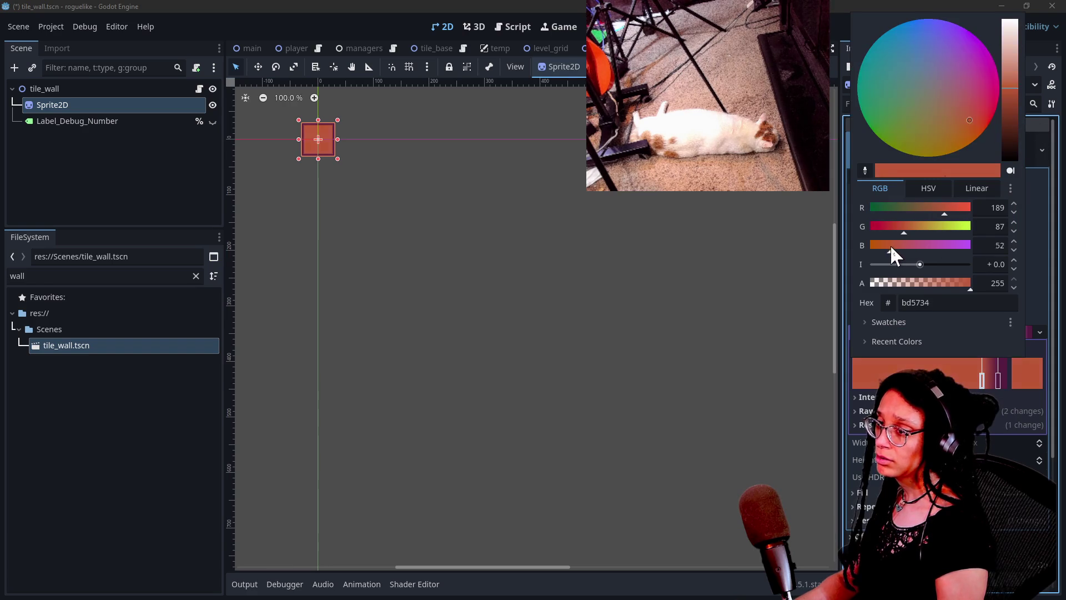
mouse_move(1008, 111)
mouse_down()
mouse_move(1009, 131)
mouse_move(1010, 122)
mouse_up()
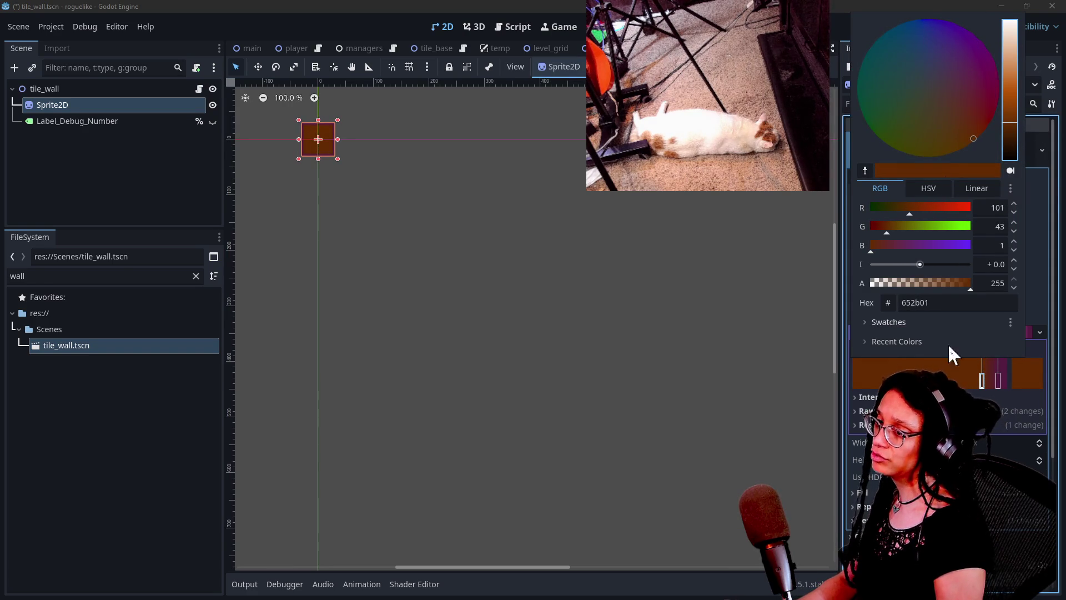
click(998, 381)
click(1024, 366)
drag(1009, 119, 1007, 155)
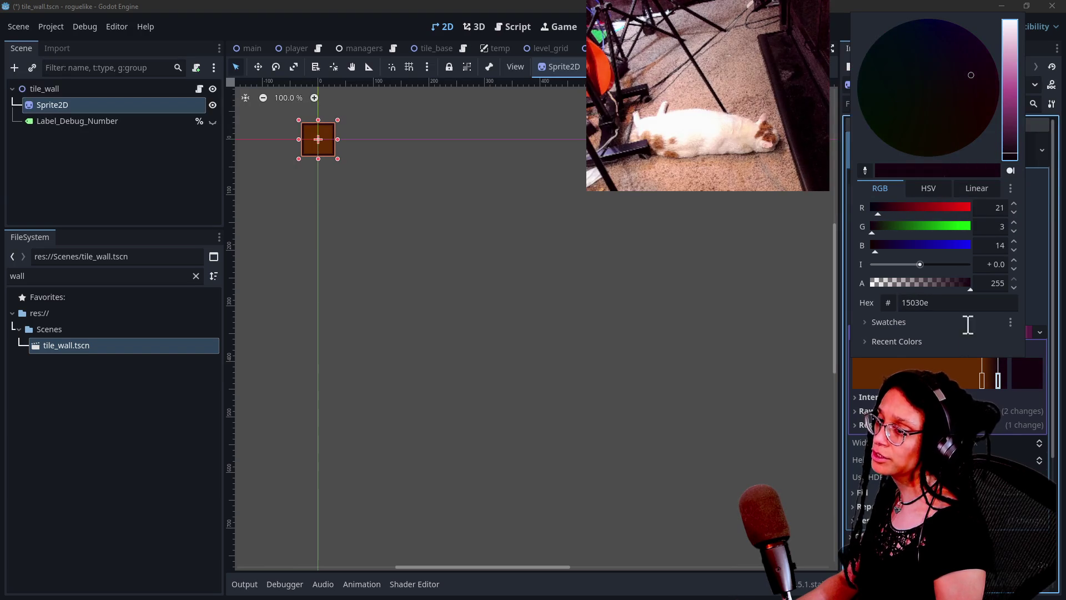
click(602, 368)
Save the tile_wall scene, then run and stop the project.
key(ctrl+s)
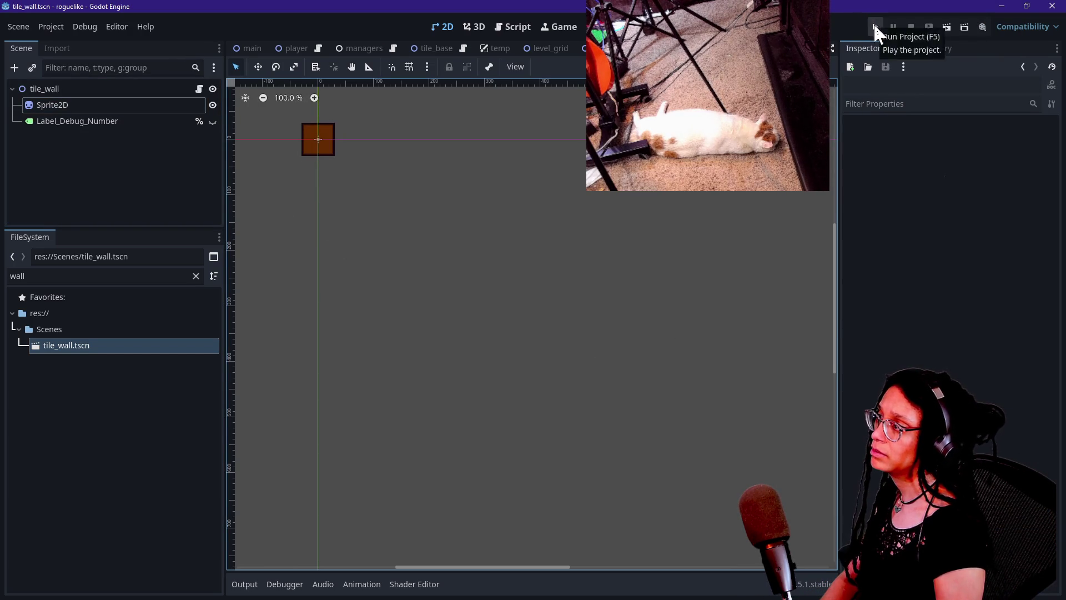
click(876, 25)
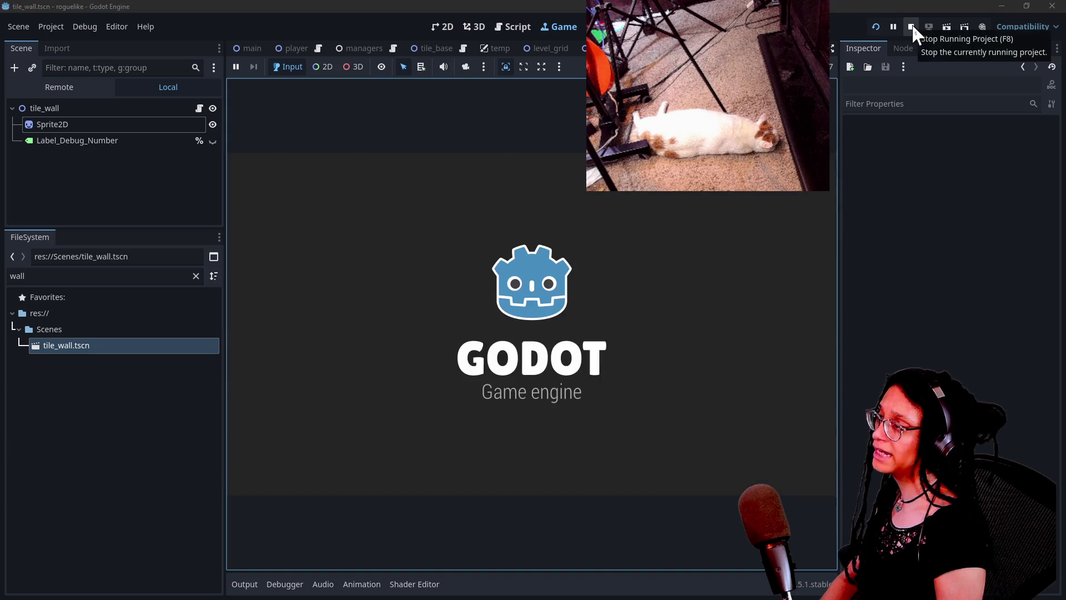
click(912, 26)
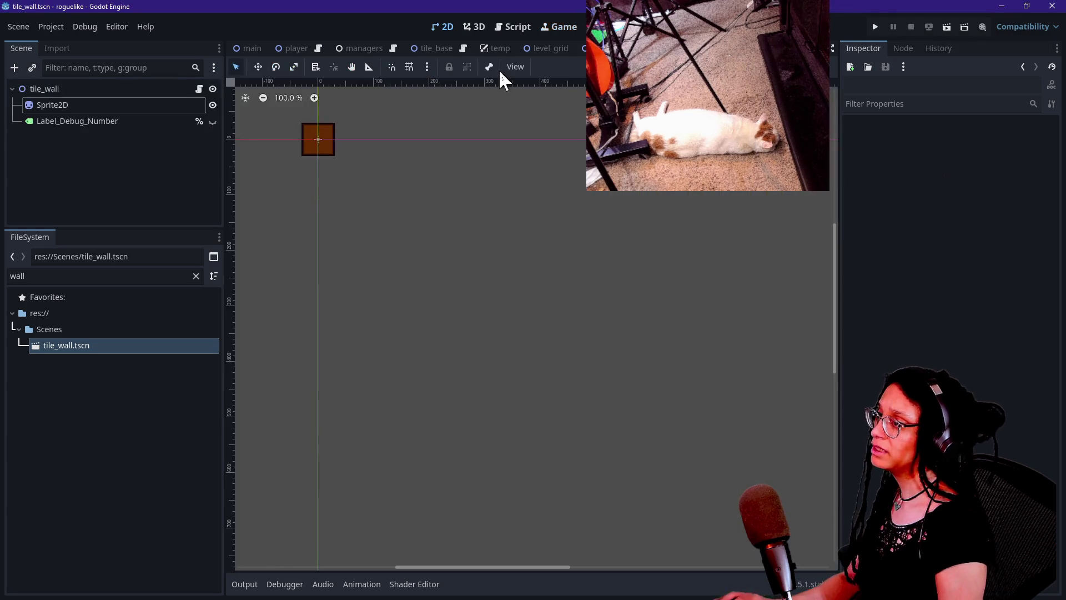
Open tile_wall's attached tile_room.gd script and review its Tile_Room class lines.
click(199, 90)
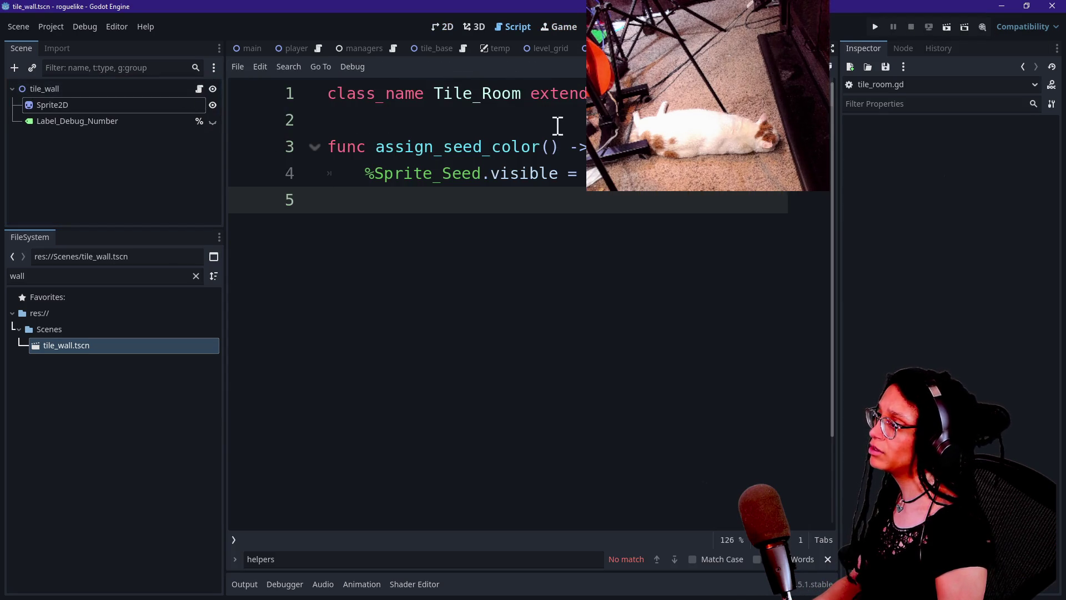
double_click(455, 93)
click(484, 146)
drag(386, 112, 731, 198)
click(731, 198)
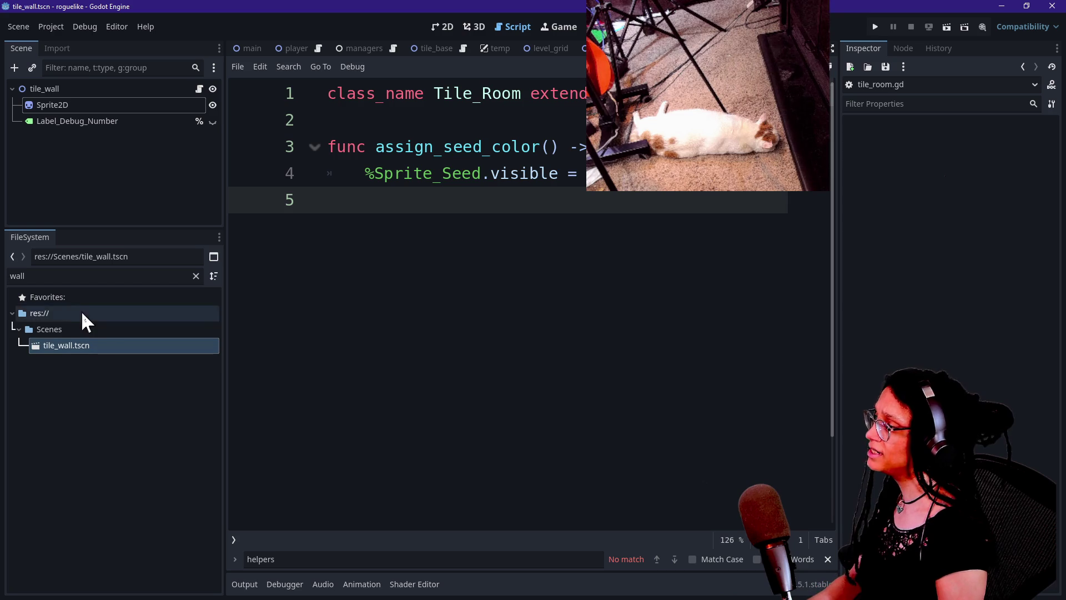
click(147, 89)
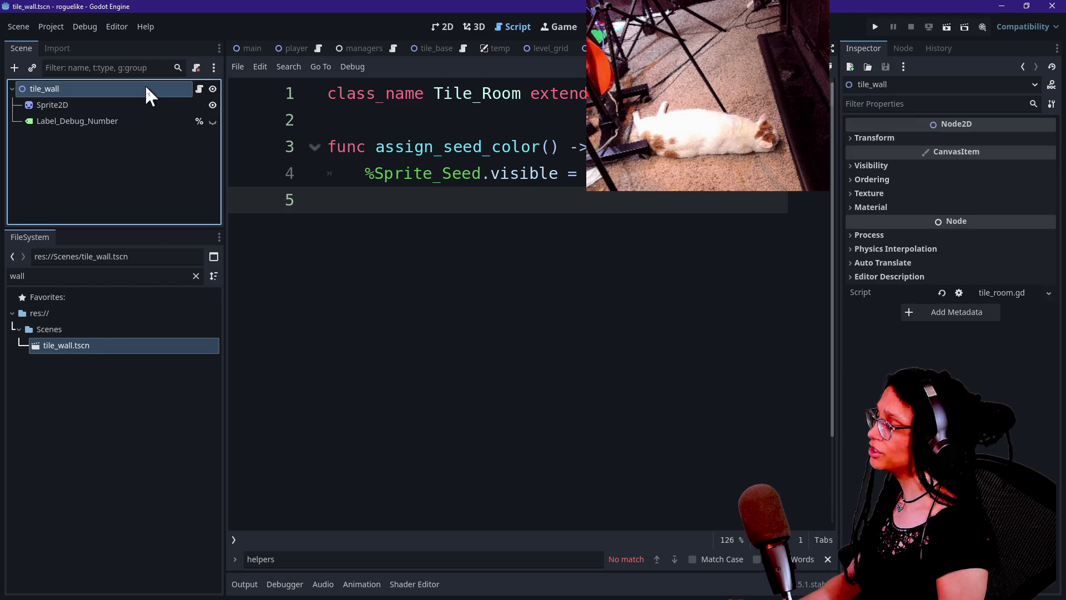
Select all of the tile_room script code for copying.
right_click(146, 87)
click(486, 151)
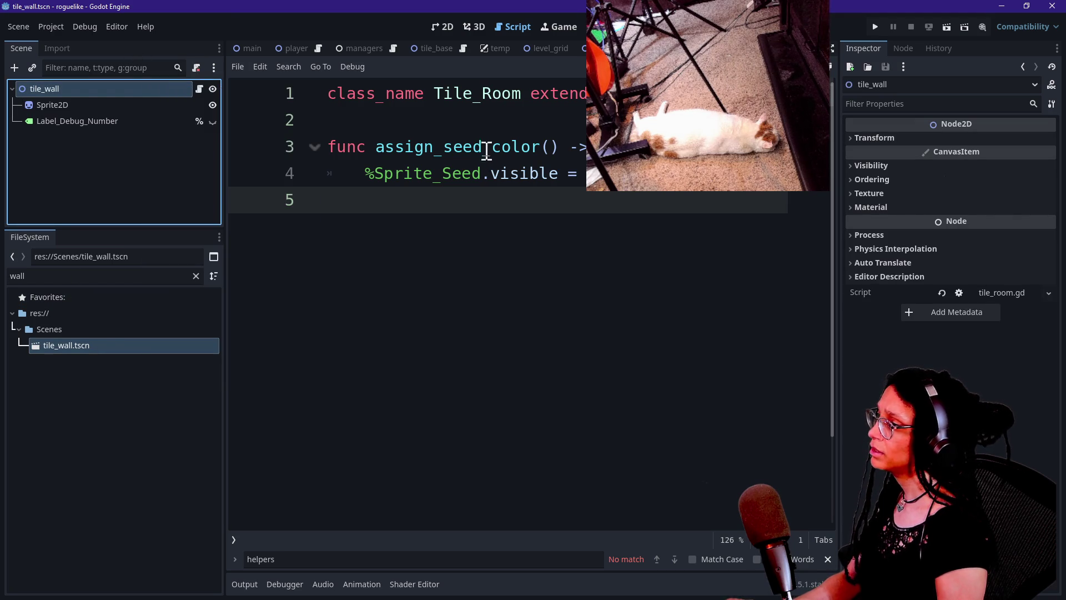
key(ctrl+a)
key(Escape)
click(517, 297)
key(ctrl+a)
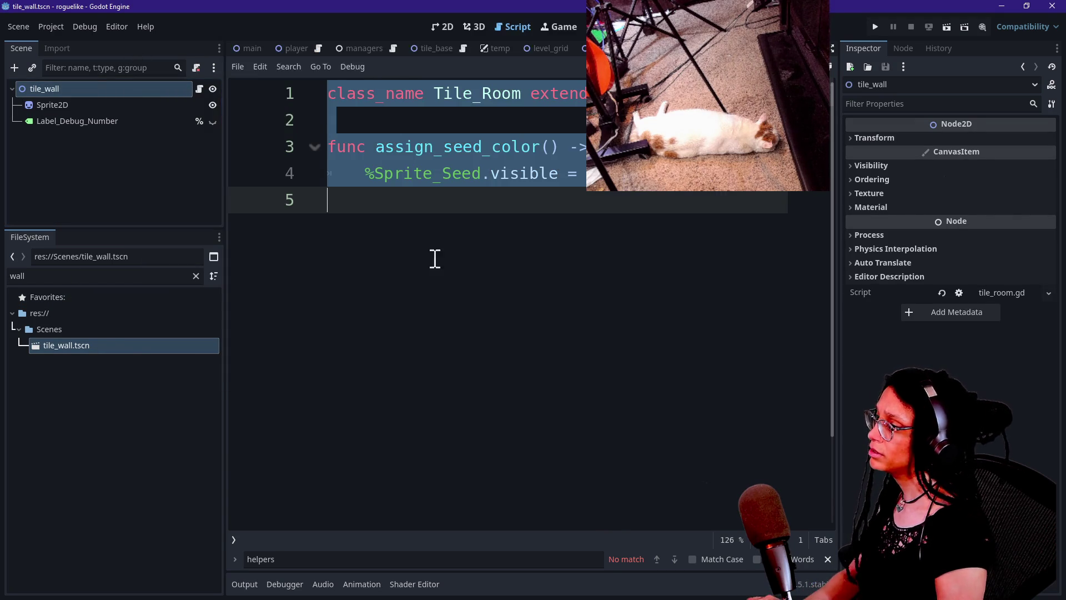
Attach a new script to tile_wall at res://Scripts/tile_wall.gd.
right_click(130, 114)
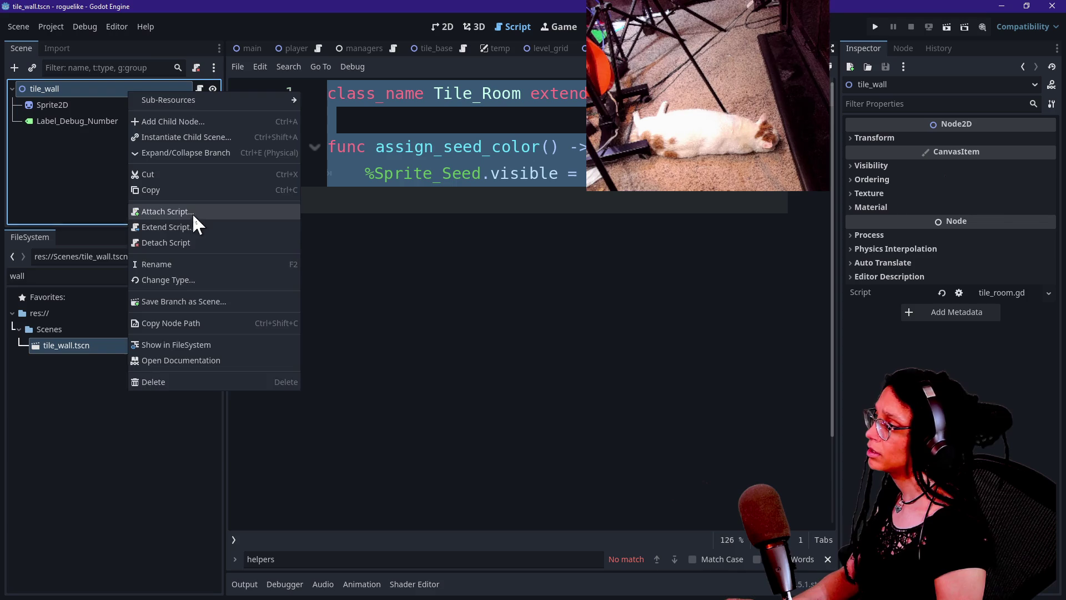
key(Escape)
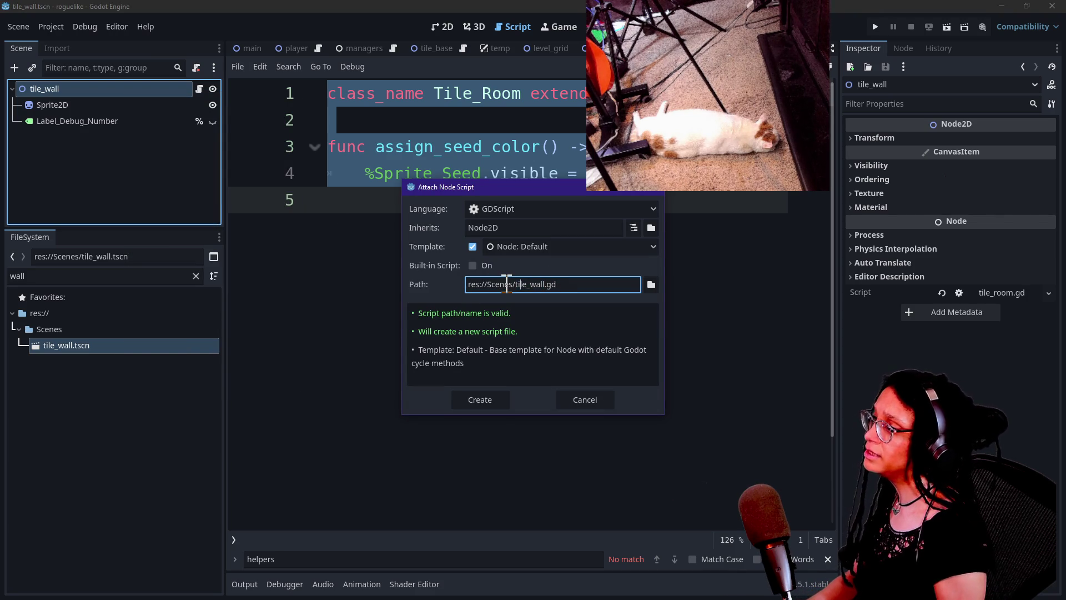
key(BackSpace)
key(BackSpace)
key(BackSpace)
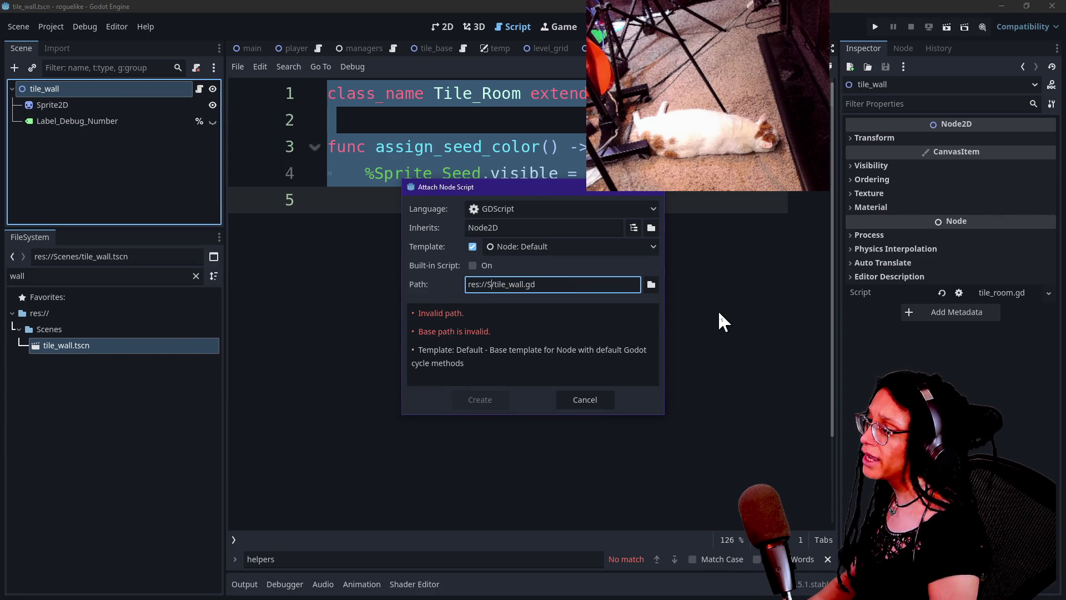
text(crpts)
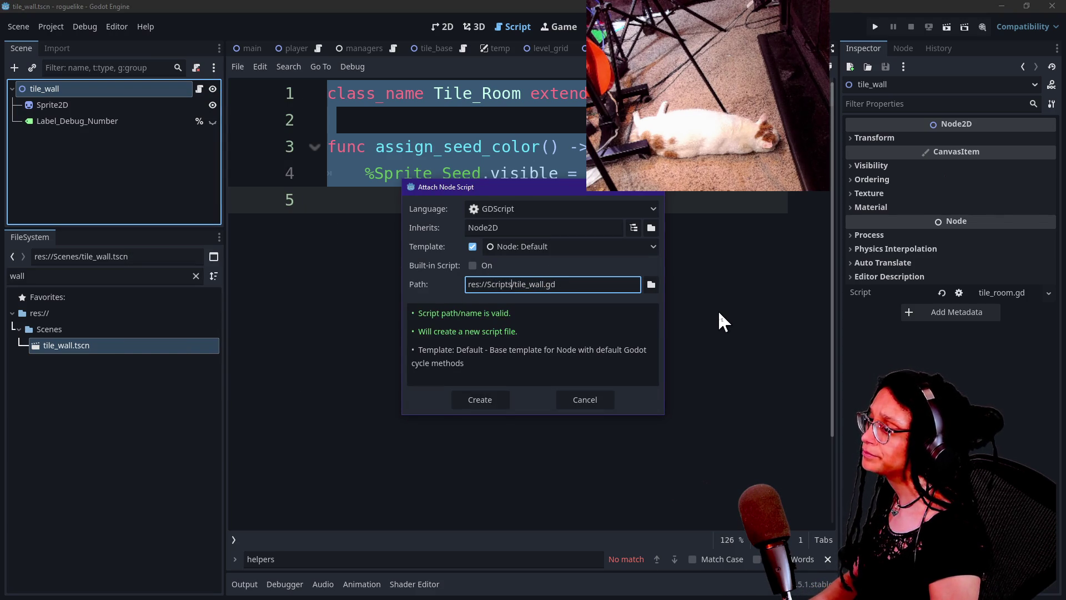
key(Return)
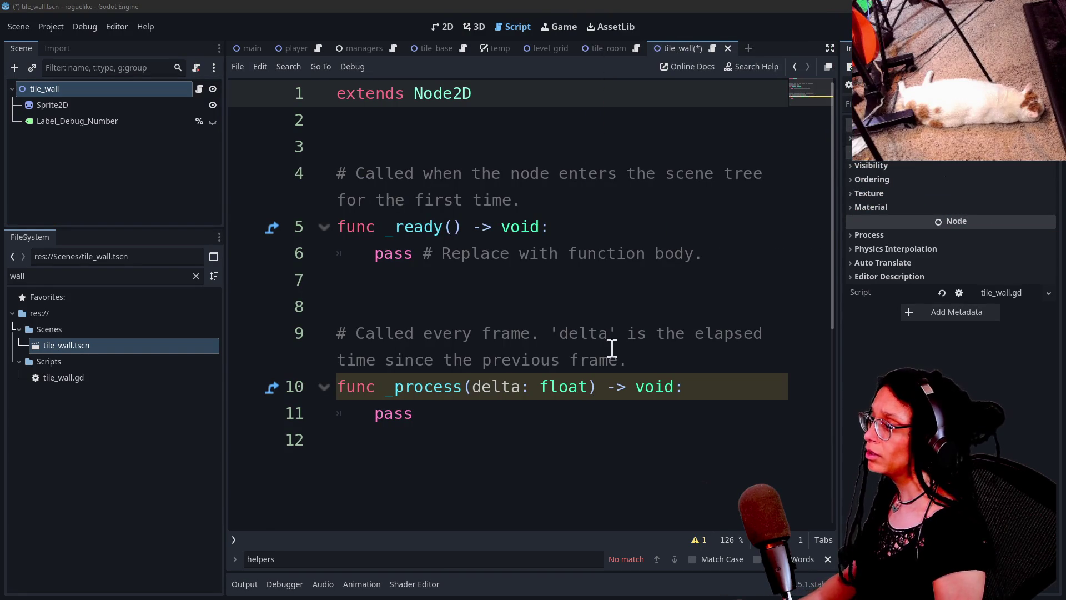
Paste the tile_room code, rename the class to Tile_Wall, remove assign_seed_color, and save.
drag(500, 422, 358, 56)
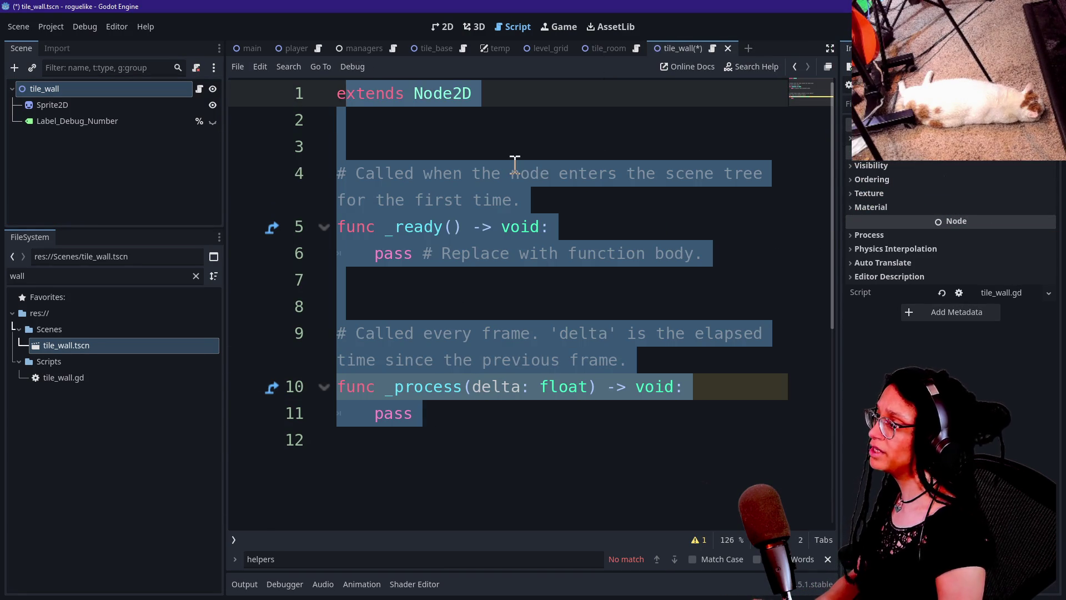
key(ctrl+a)
text(class_name Tile_Room extends Tile  func assign_seed_color() -> void: 	%Sprite_Seed.visible = true)
click(495, 95)
key(Delete)
key(Delete)
key(Delete)
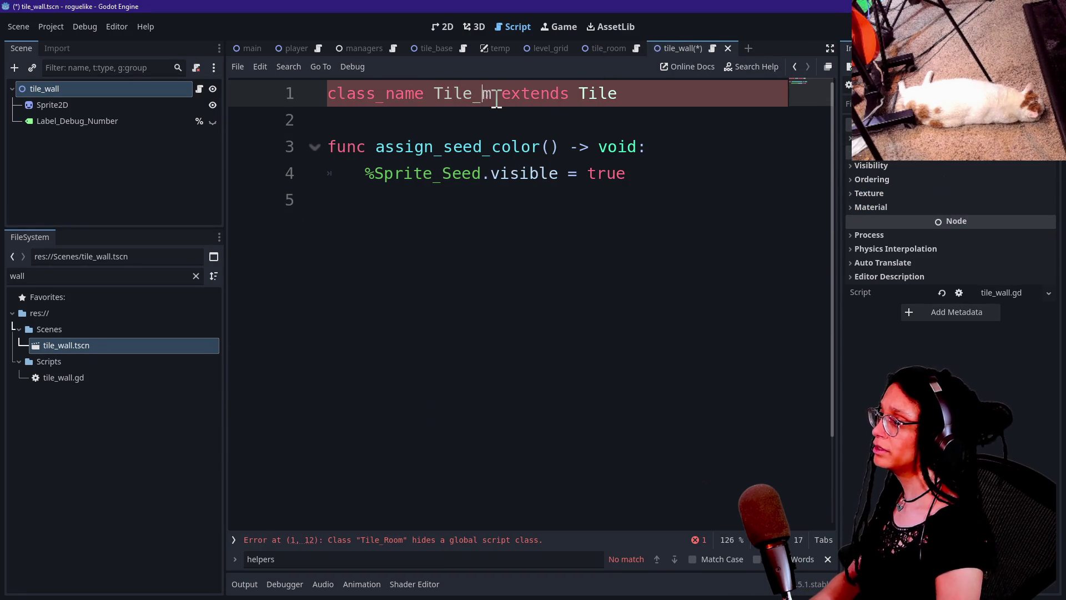
text(Wall)
drag(658, 183, 655, 114)
key(BackSpace)
key(ctrl+s)
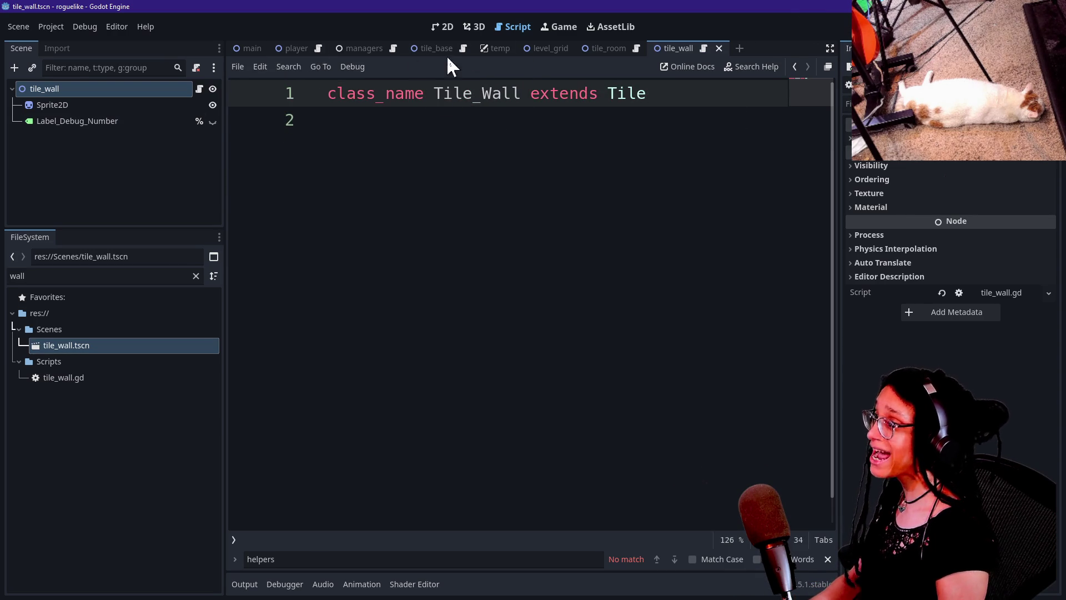
click(389, 46)
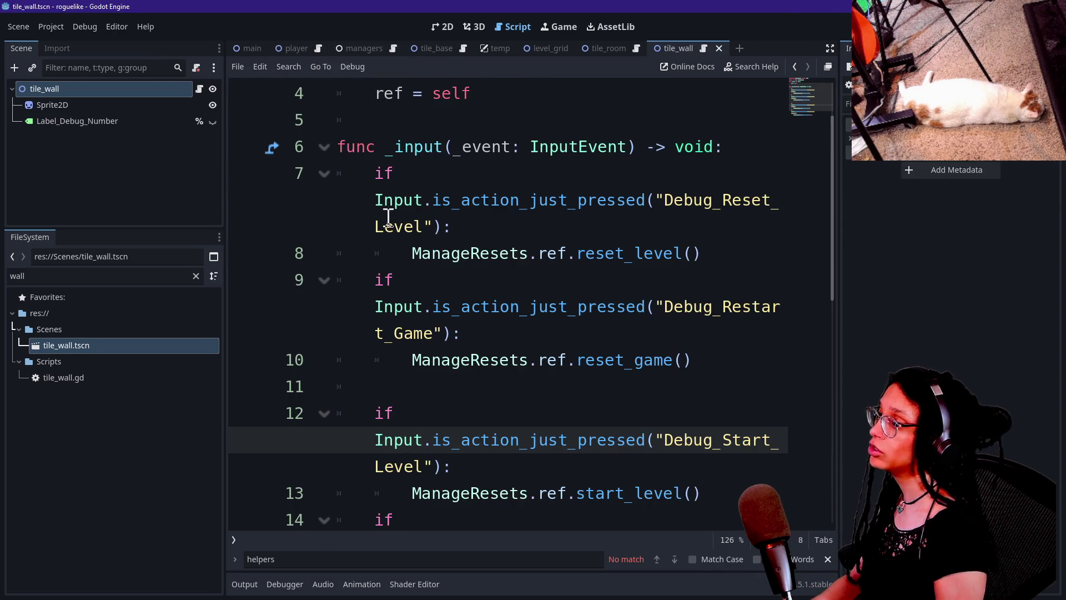
Hide the side docks and open the level_grid.gd script from the quick file finder.
click(481, 254)
key(ctrl+shift+F11)
key(shift+alt+o)
text(level)
key(Down)
key(Up)
key(Down)
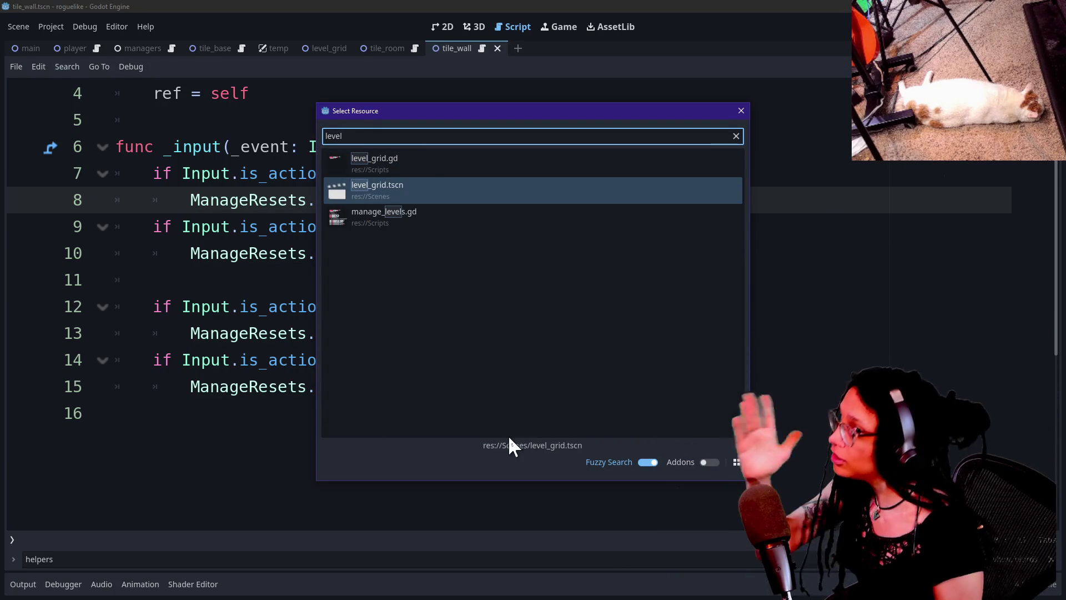
double_click(449, 232)
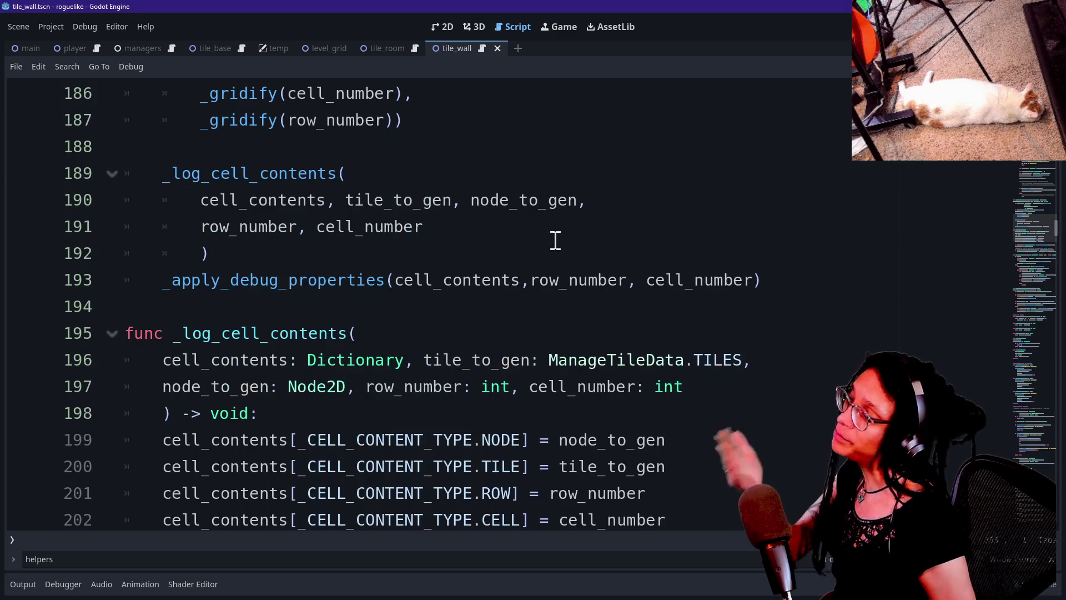
Search the level grid script for _generate_tiles to find the tile-generation calls.
drag(1027, 228, 1027, 159)
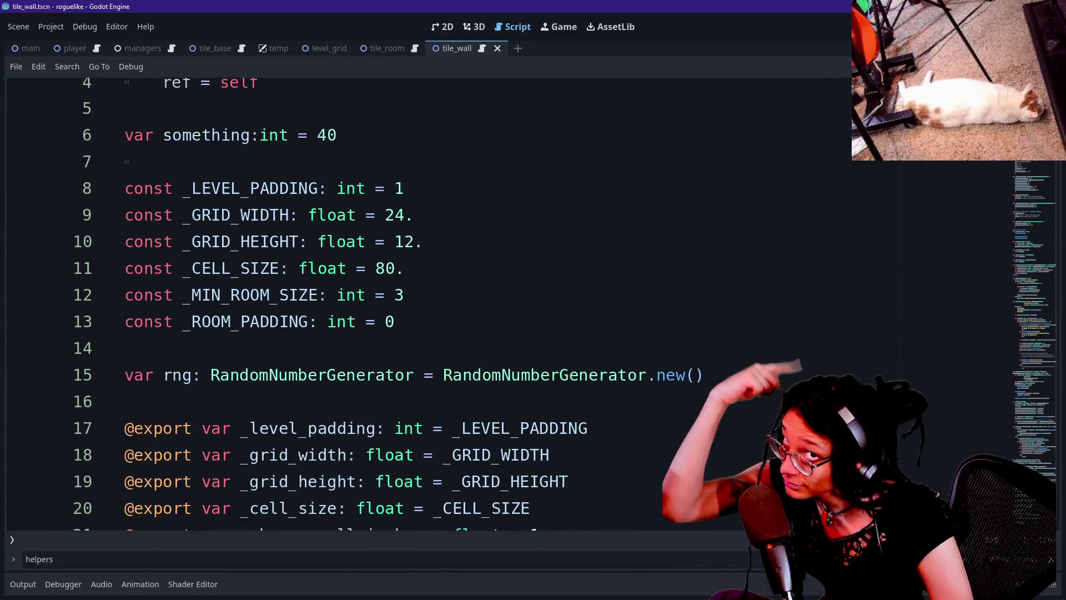
scroll(633, 321, down, 18)
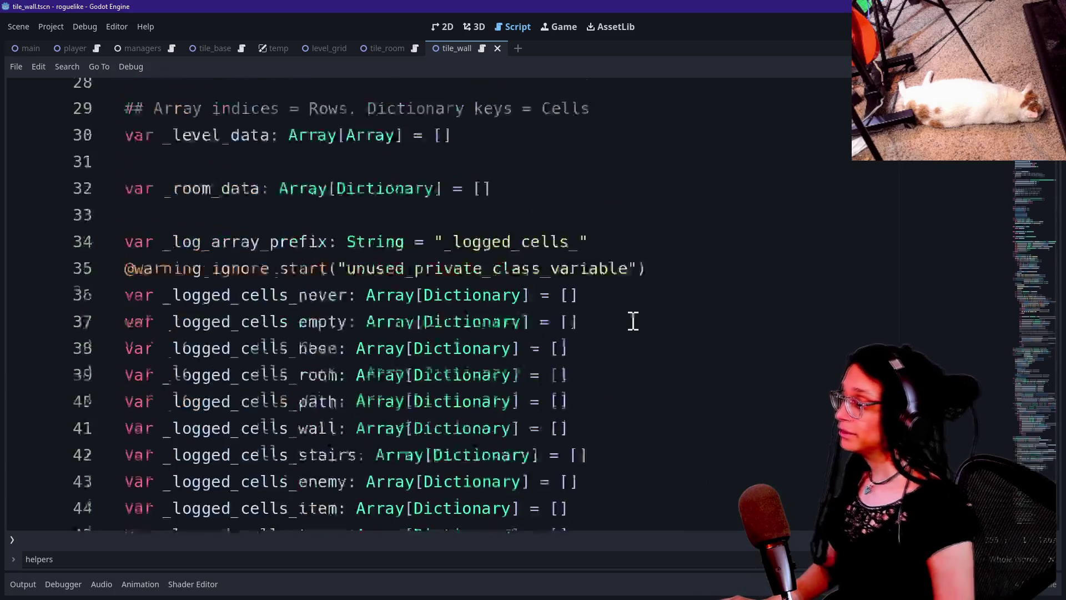
scroll(633, 321, down, 11)
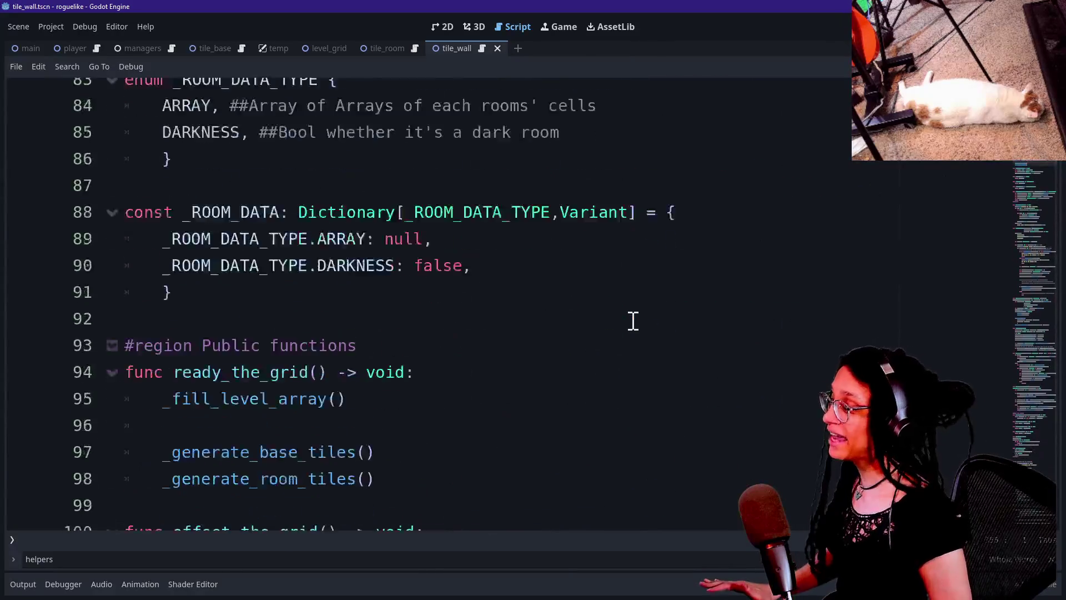
scroll(634, 321, down, 2)
click(633, 321)
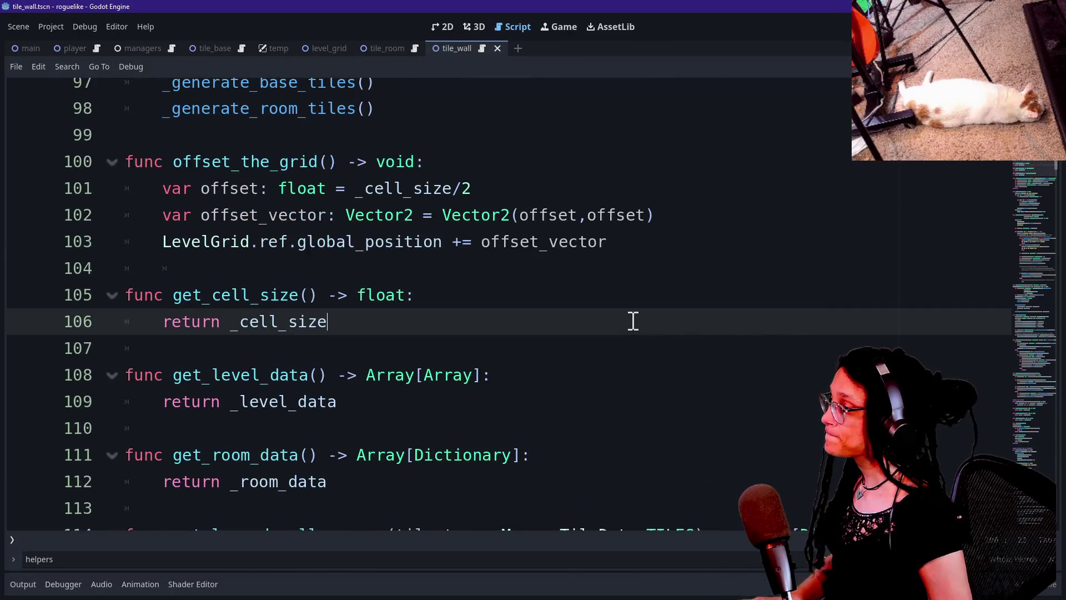
scroll(633, 321, down, 2)
scroll(633, 321, down, 2)
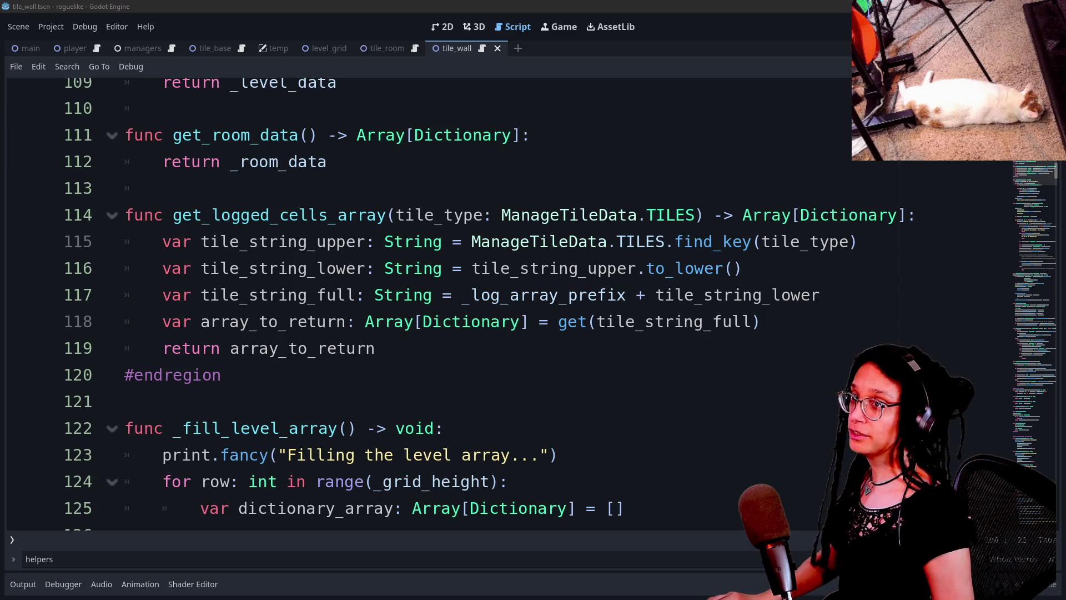
click(590, 303)
scroll(589, 302, down, 7)
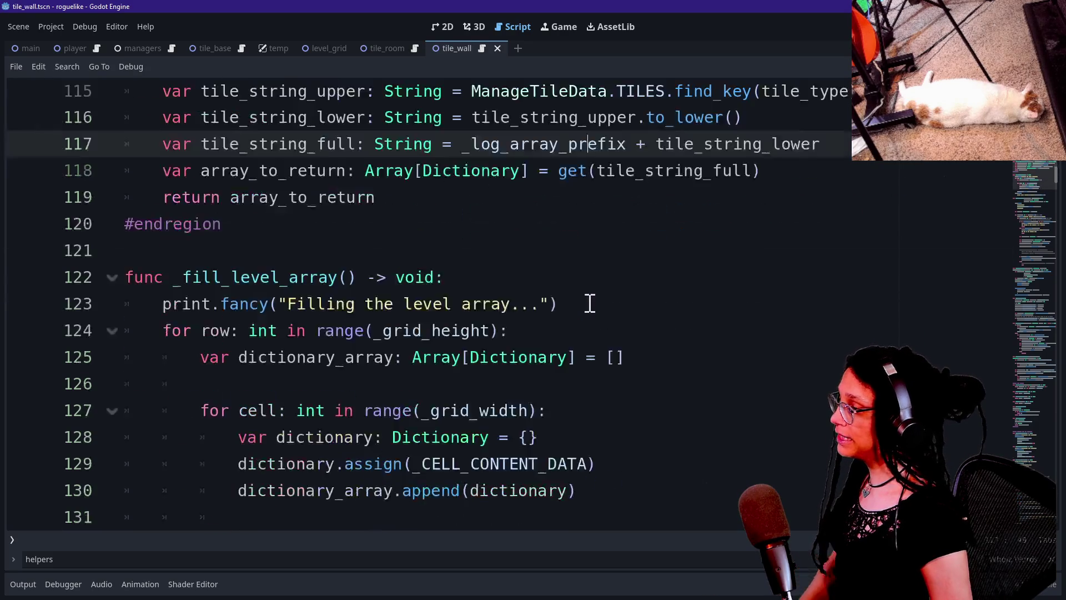
key(ctrl+f)
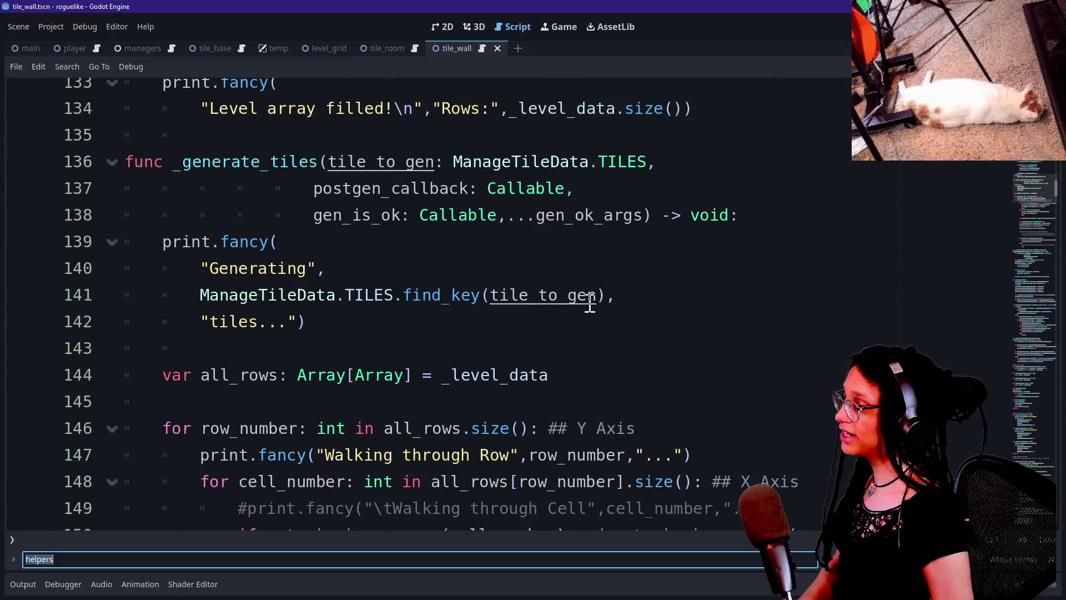
text(_generate_tiles)
key(Return)
Scroll through the code to locate the _generate_room_tiles() call in ready_the_grid.
right_click(589, 303)
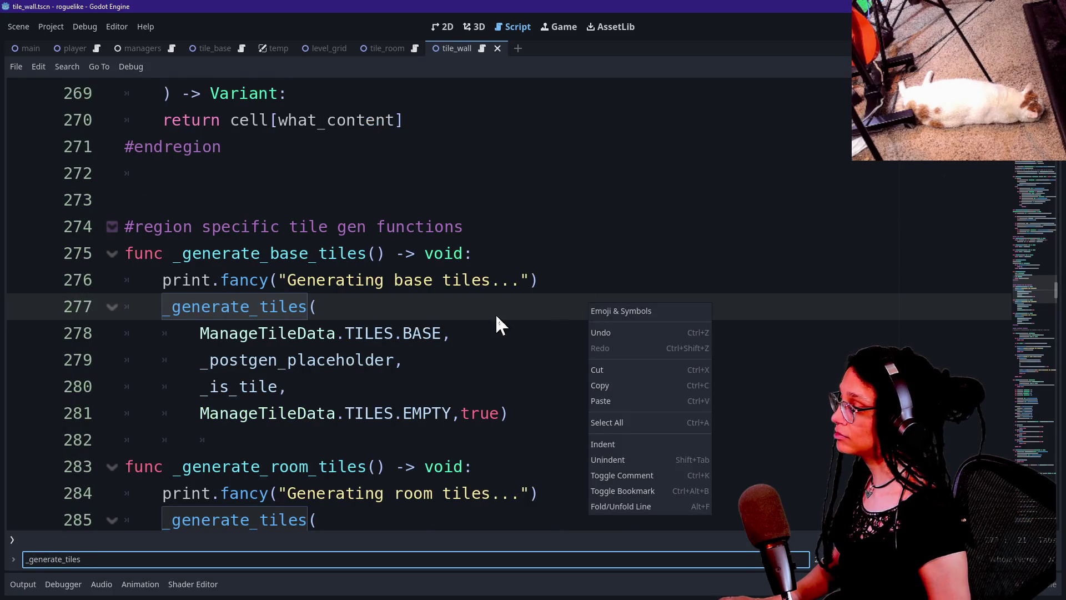
click(463, 324)
scroll(467, 305, down, 3)
drag(211, 436, 372, 495)
scroll(372, 494, up, 15)
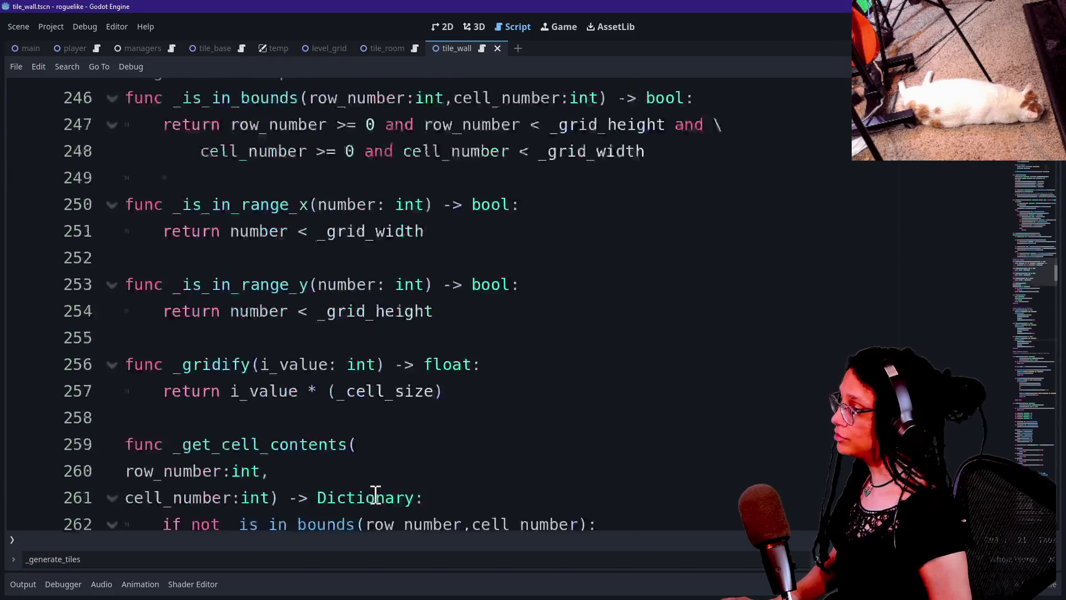
scroll(376, 495, up, 20)
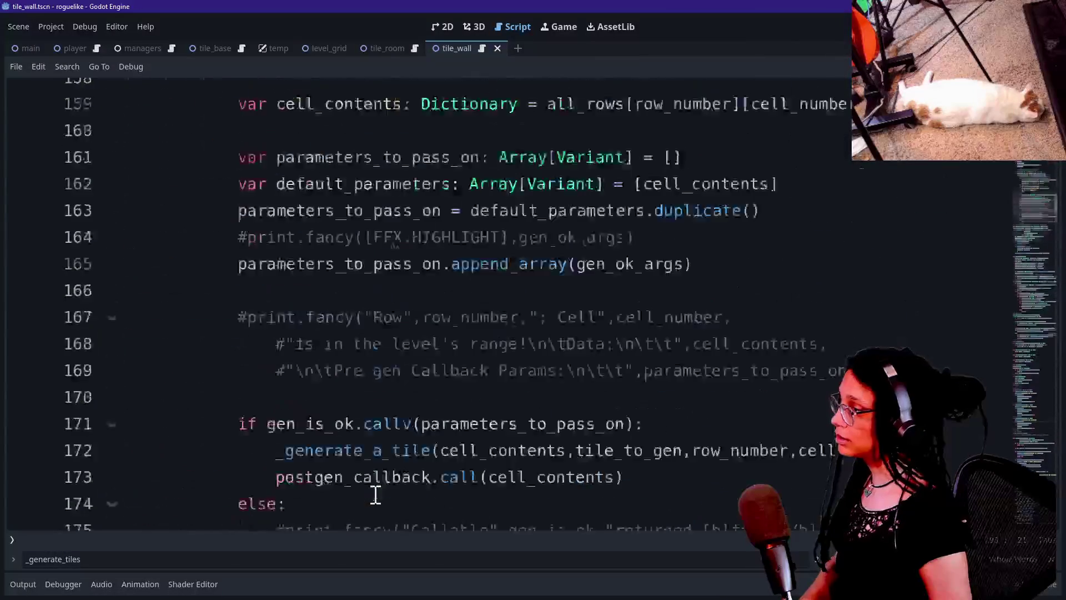
scroll(376, 495, up, 19)
scroll(375, 495, down, 10)
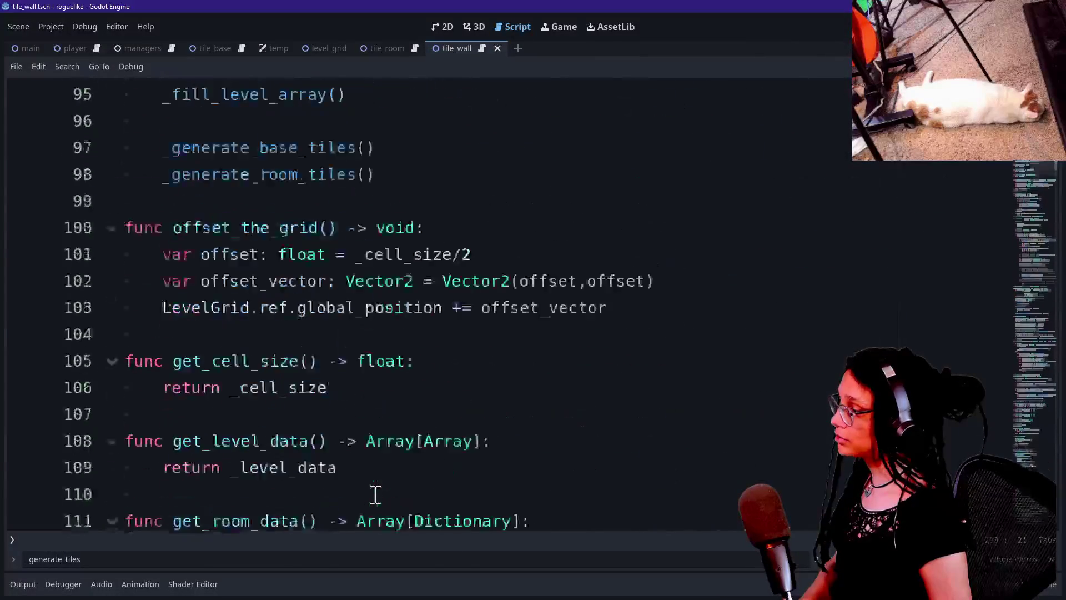
scroll(375, 495, up, 4)
scroll(376, 495, down, 1)
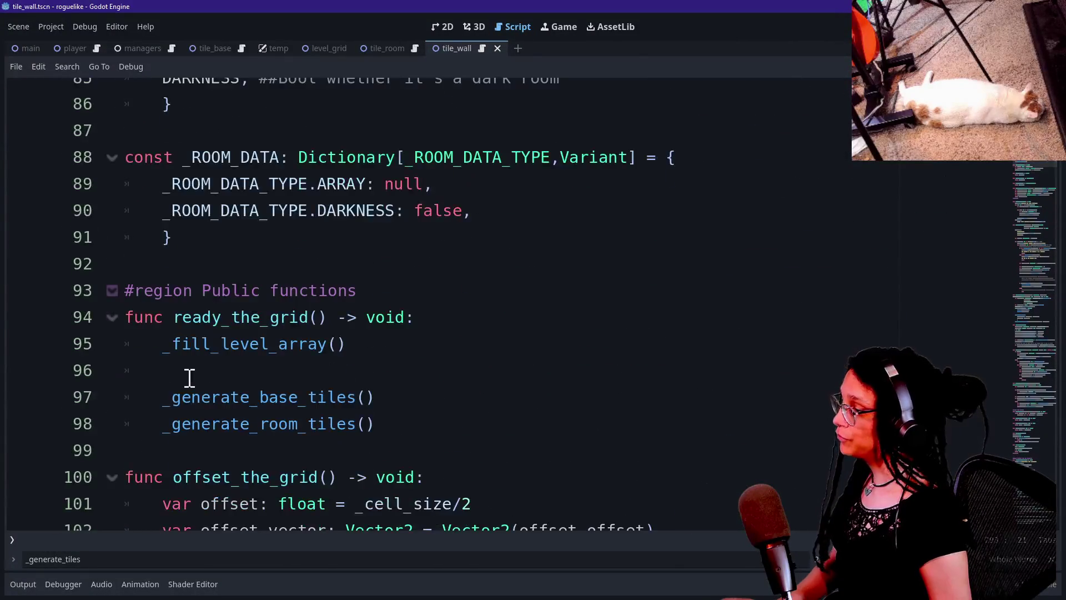
drag(172, 397, 341, 405)
Duplicate the _generate_room_tiles() line 98 as a _generate_wall_tiles() call and run the game.
drag(167, 428, 430, 423)
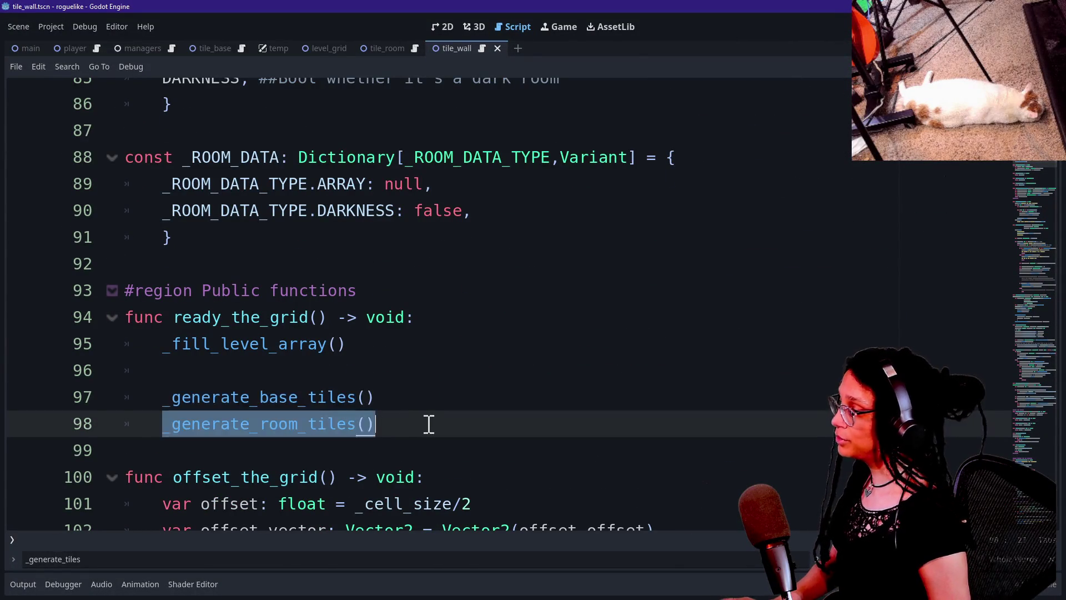
click(423, 424)
key(ctrl+shift+d)
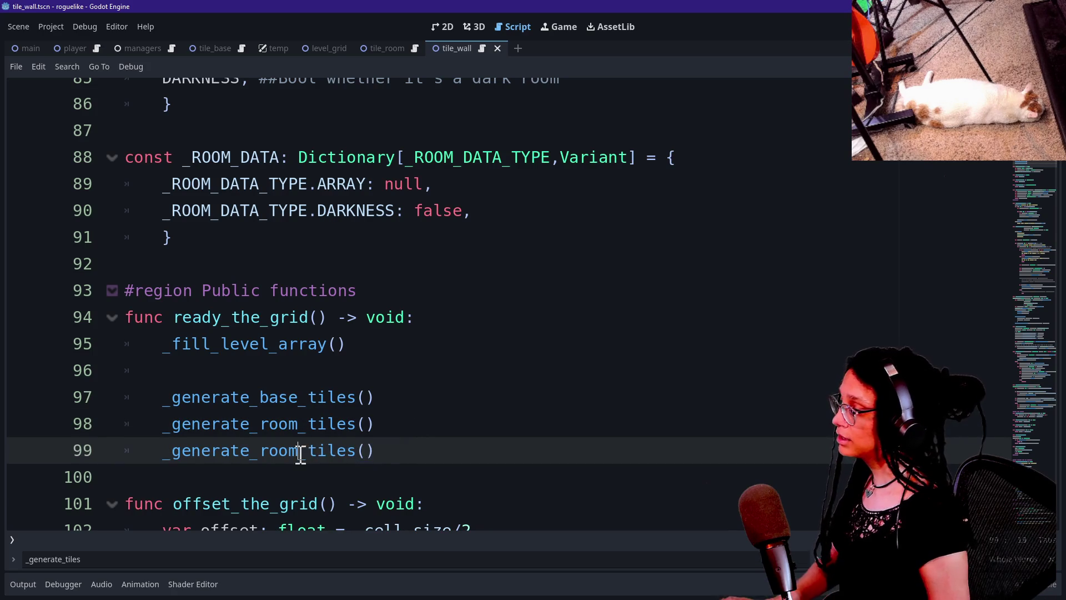
text(wall)
click(532, 159)
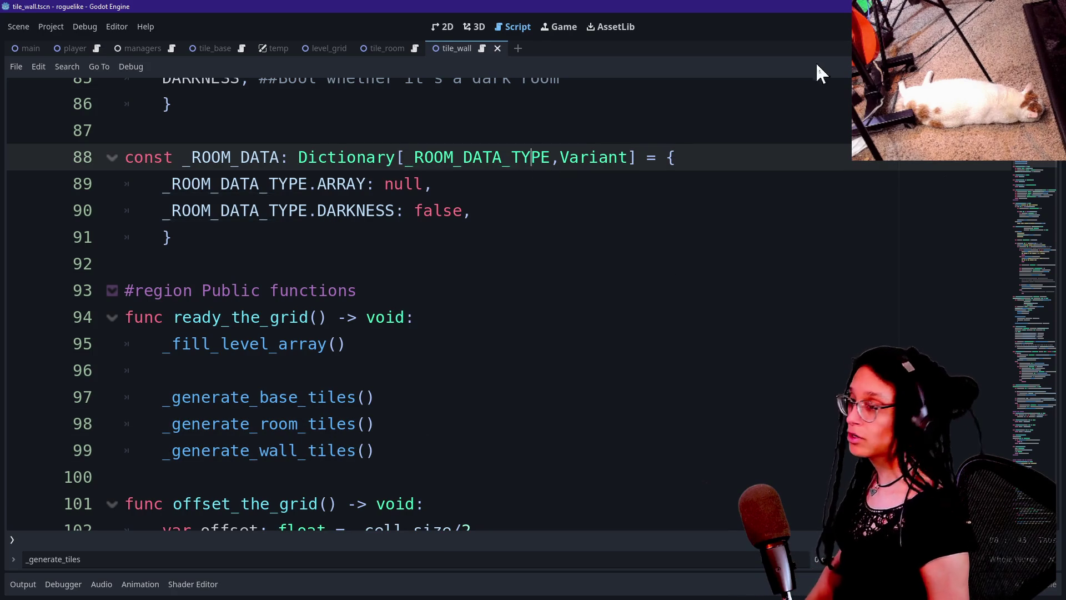
key(F5)
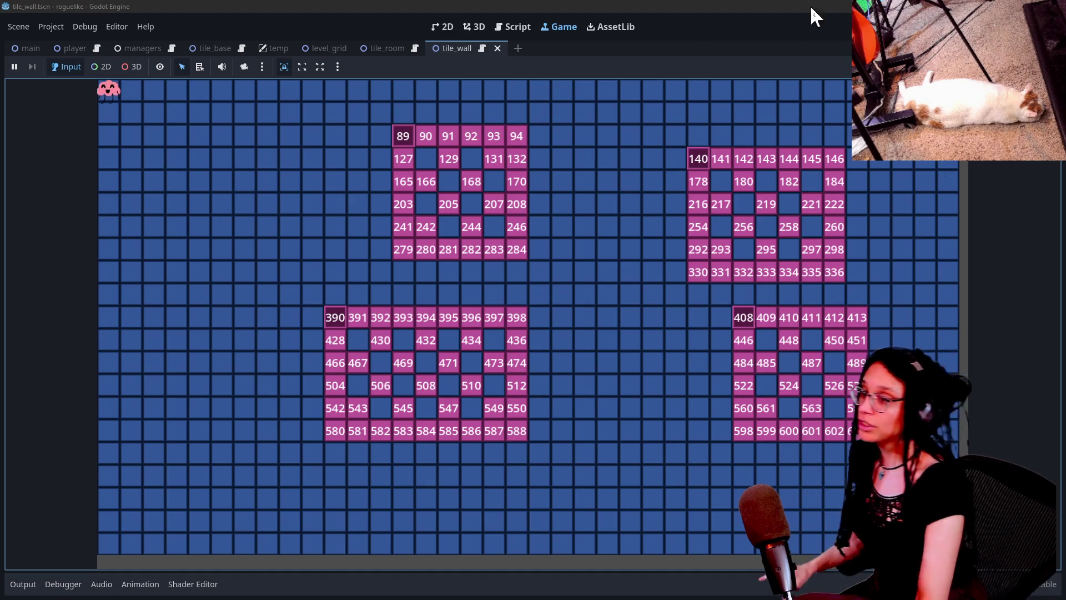
Switch from the running game back to the script editor.
click(504, 24)
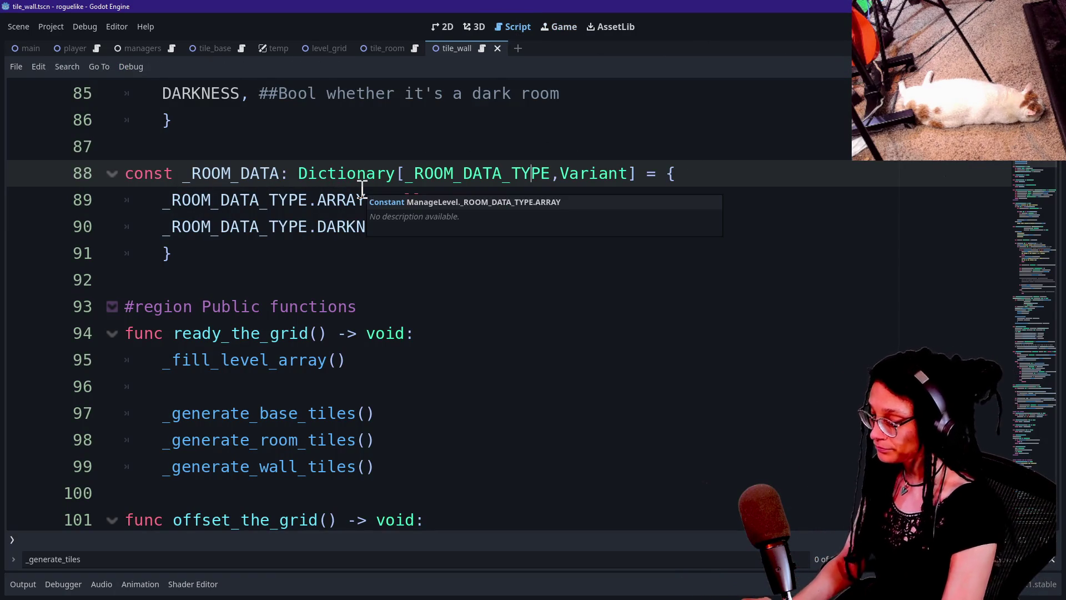
Open manage_tile_data.gd by searching 'tile' in the quick resource search.
key(ctrl+s)
key(shift+alt+o)
text(tile)
key(Down)
key(Down)
key(Down)
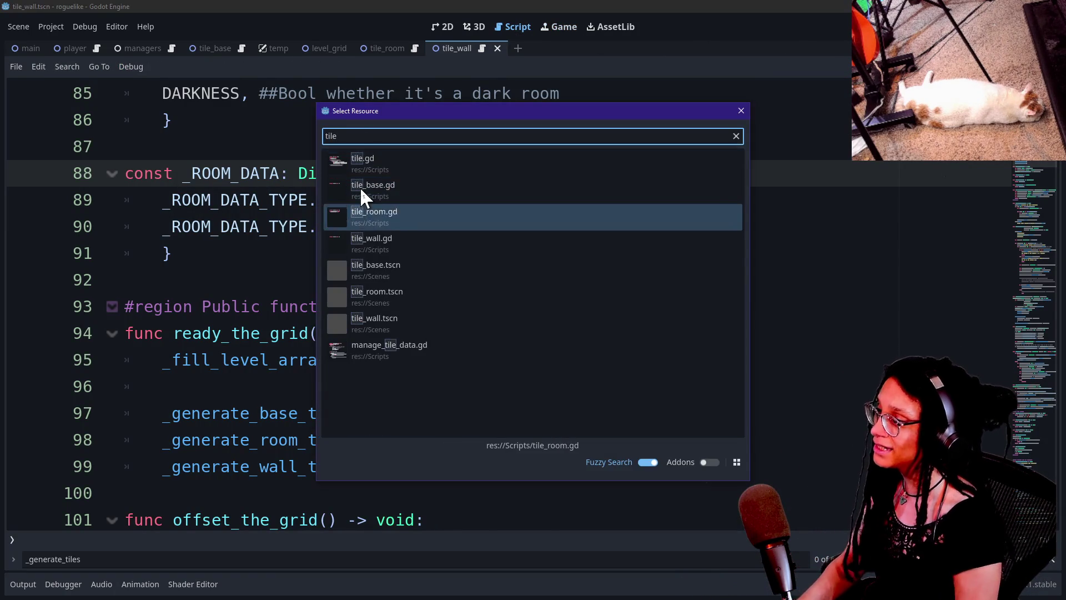
key(Down)
key(Down)
key(Down)
key(Up)
key(Up)
key(Up)
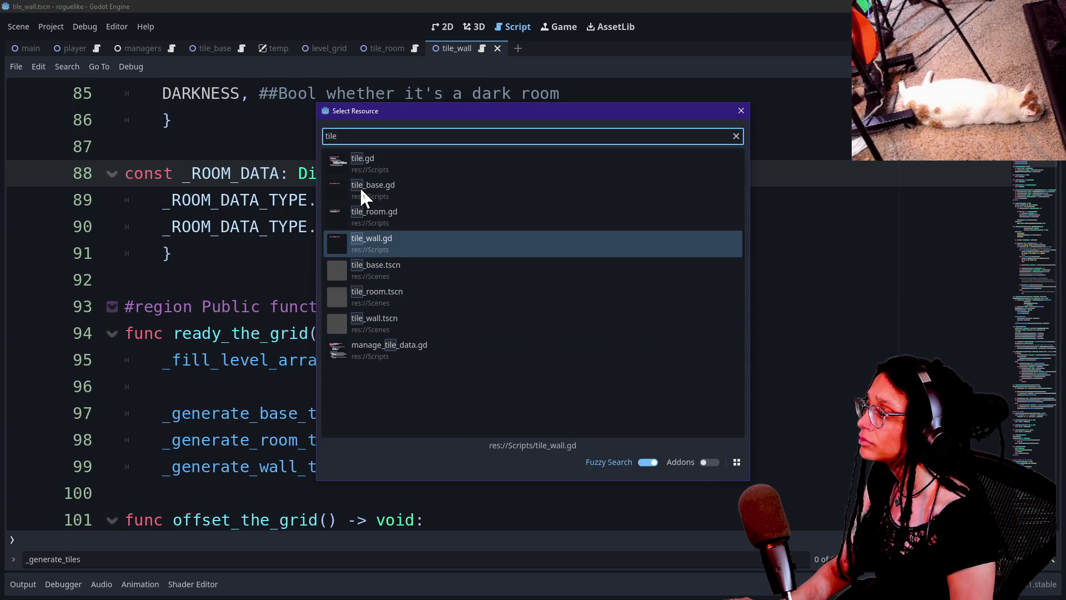
key(Down)
key(Down)
key(Down)
key(Return)
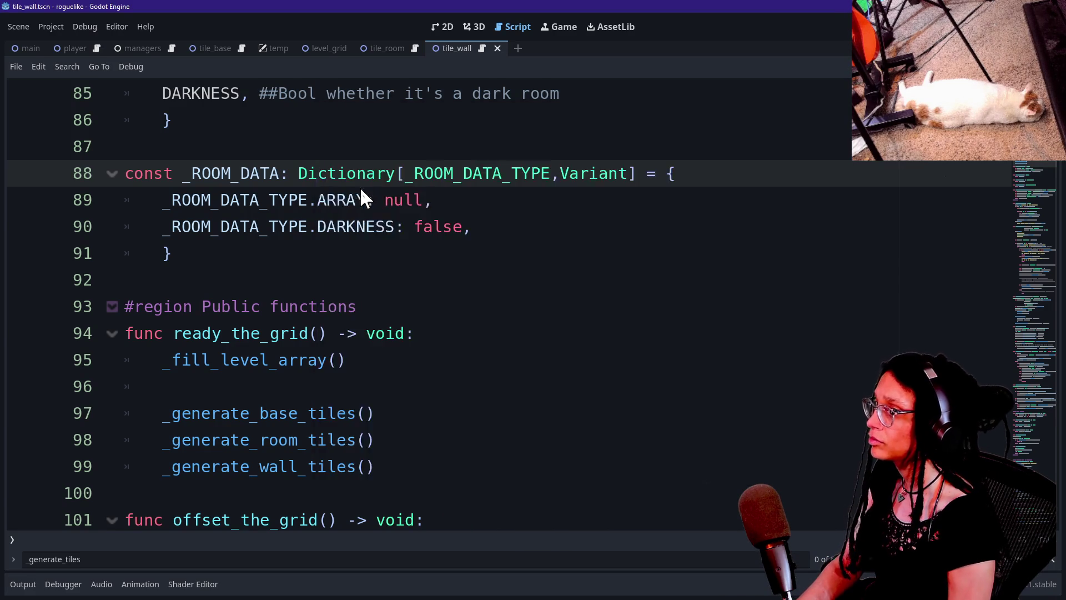
Bring the docks back and select the TILES.WALL scene preload on line 40.
scroll(486, 219, down, 3)
scroll(485, 219, down, 4)
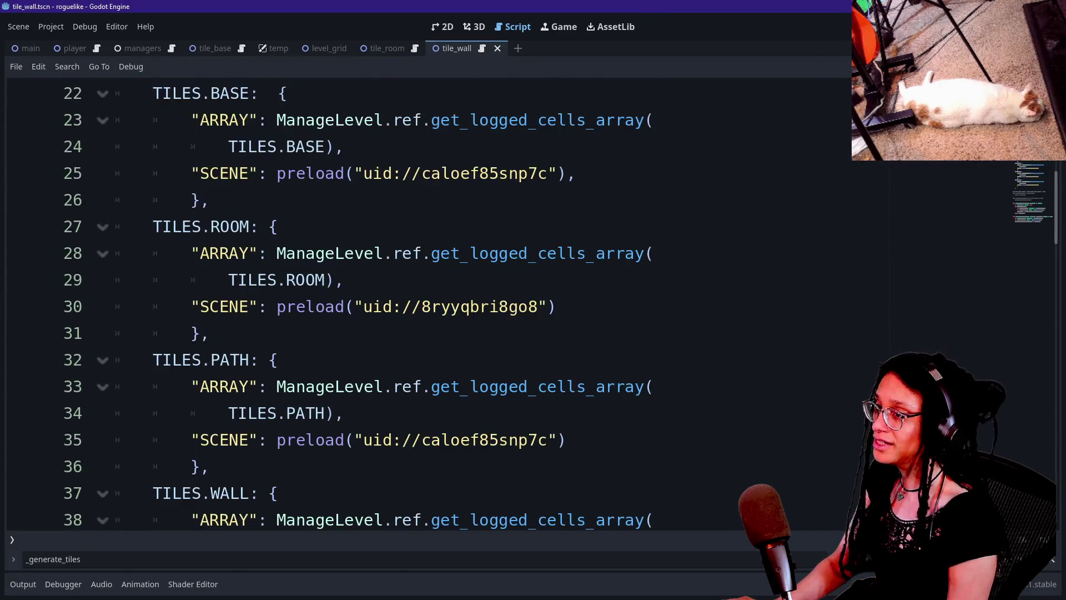
key(ctrl+shift+F11)
scroll(587, 369, down, 4)
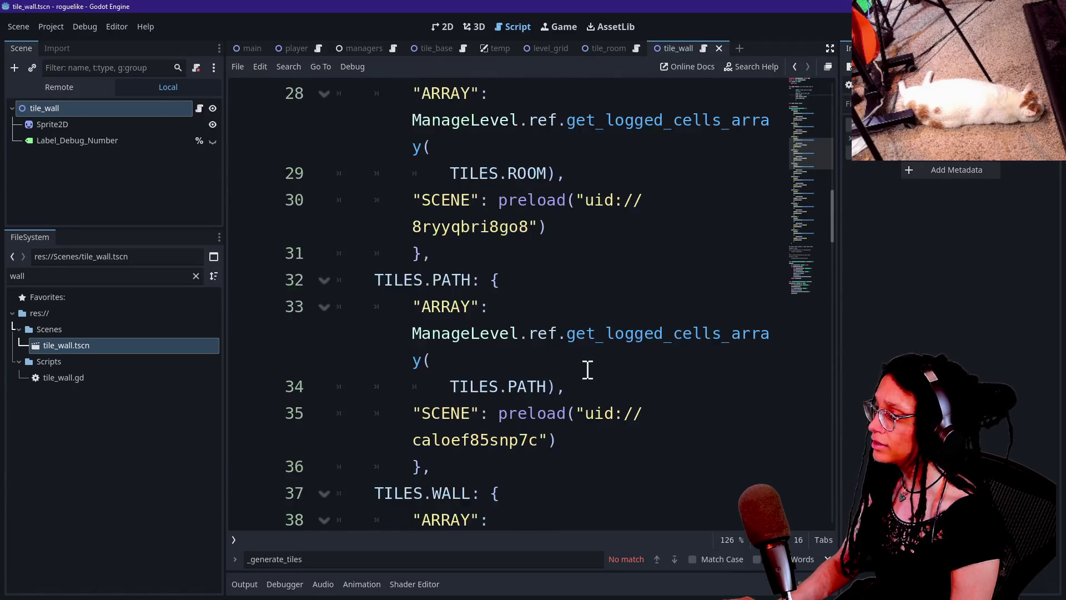
scroll(587, 369, up, 2)
scroll(588, 369, down, 1)
scroll(587, 369, up, 2)
scroll(588, 369, down, 4)
drag(499, 306, 558, 333)
Replace it with tile_wall.tscn from the FileSystem dock, save, and launch the game.
click(63, 345)
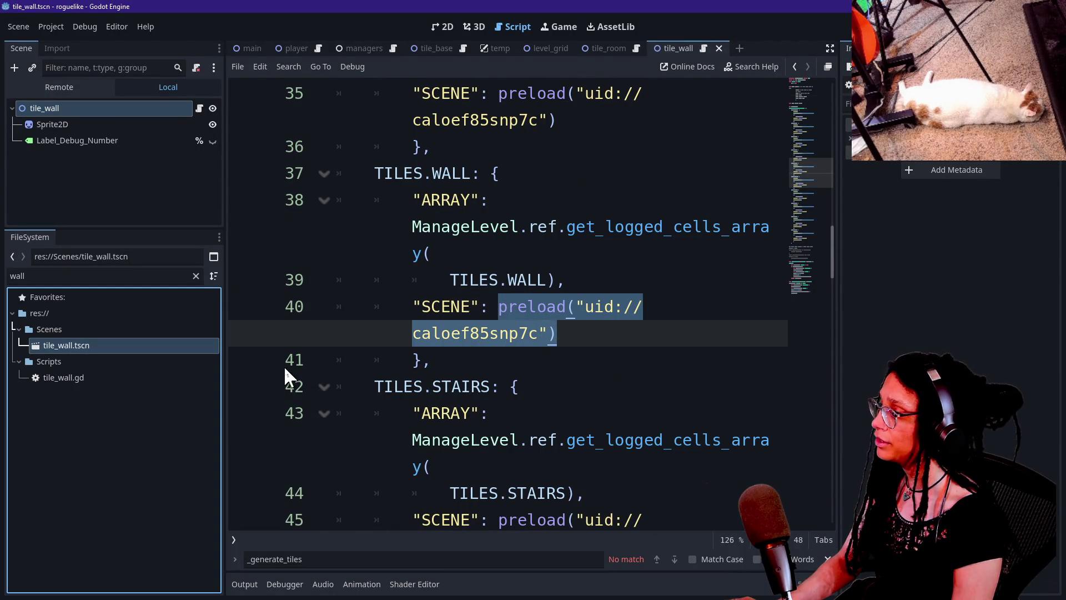
drag(102, 351, 552, 333)
key(ctrl+s)
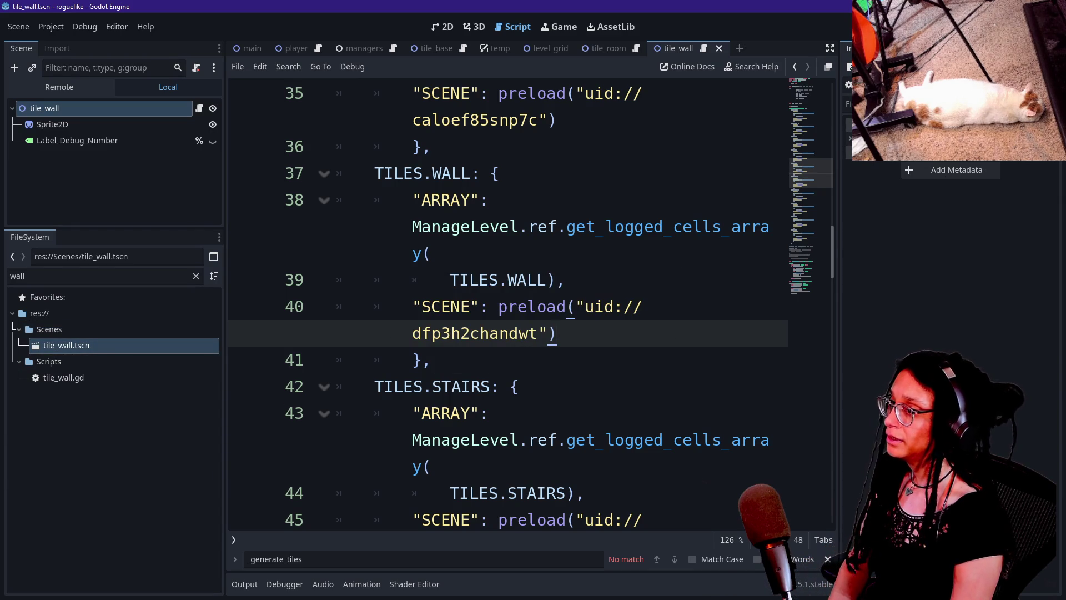
key(F5)
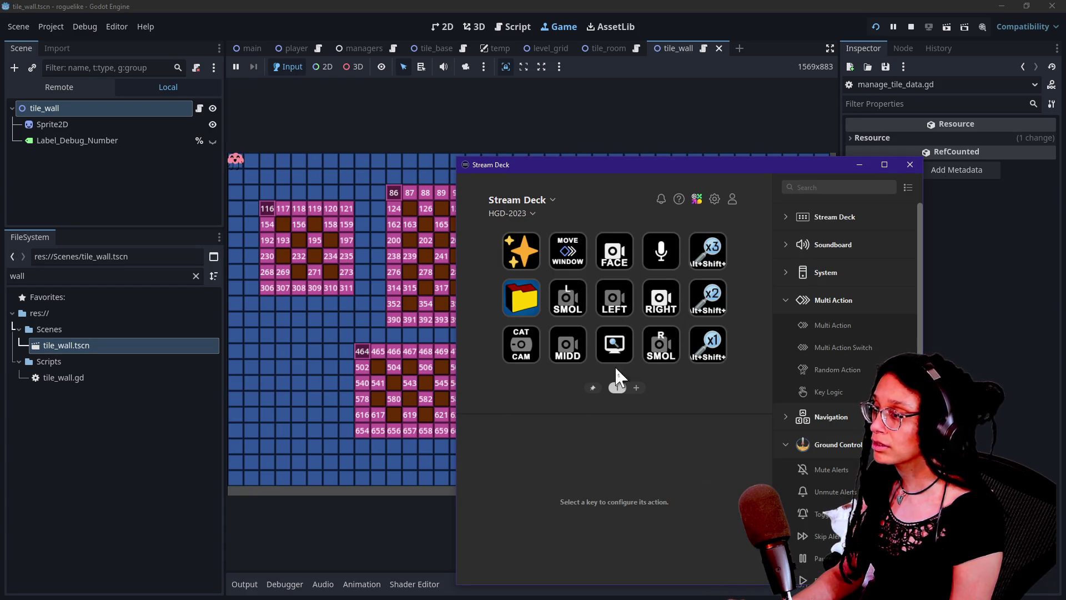
Select the FACE key and pick CHAT ) CAMERA 3 from its Source dropdown.
click(613, 254)
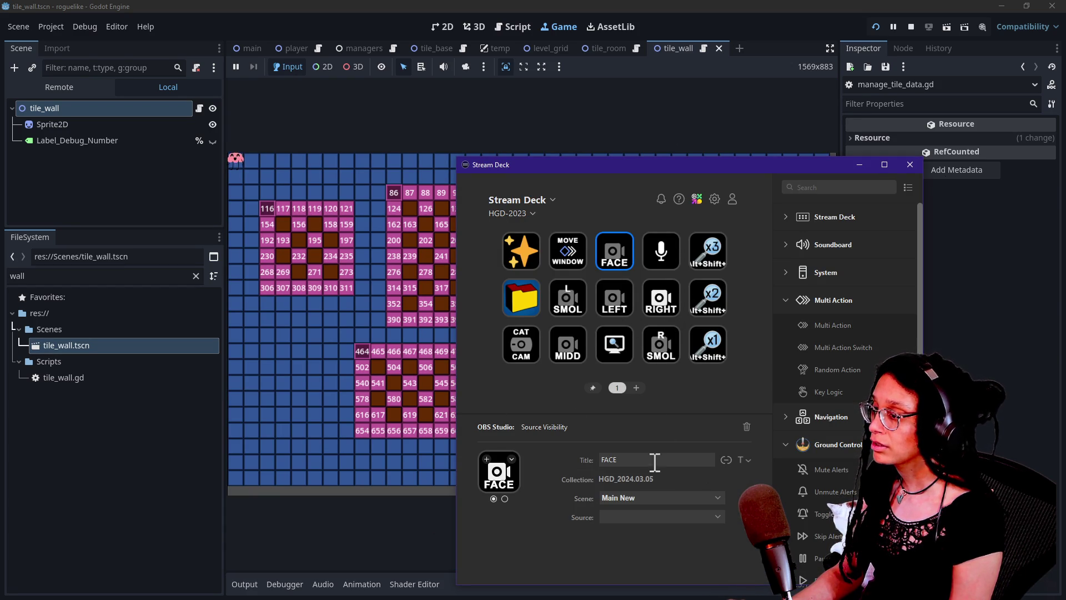
click(713, 516)
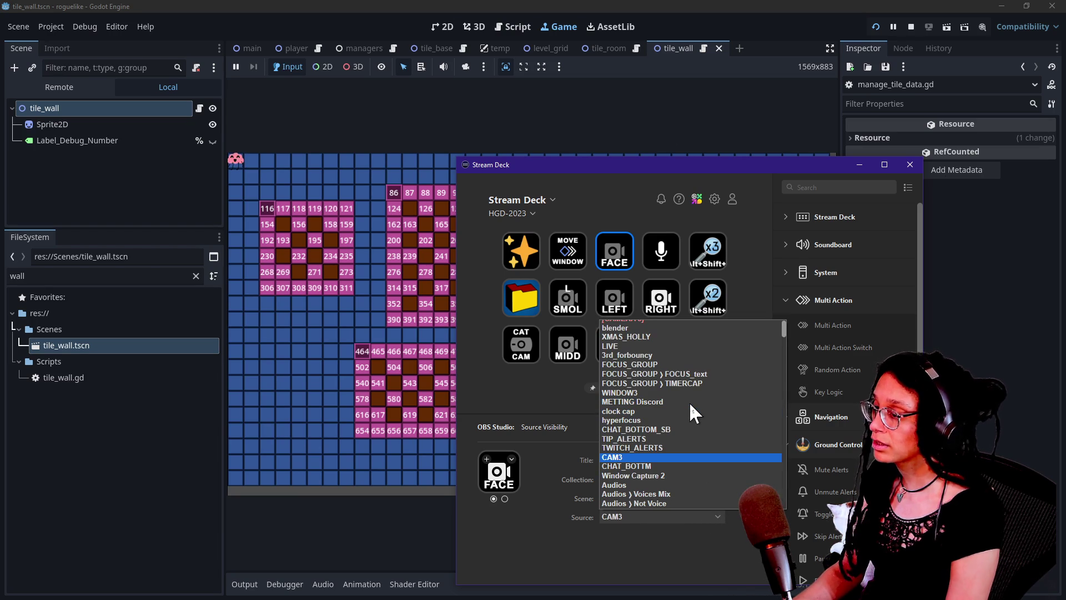
scroll(712, 458, down, 5)
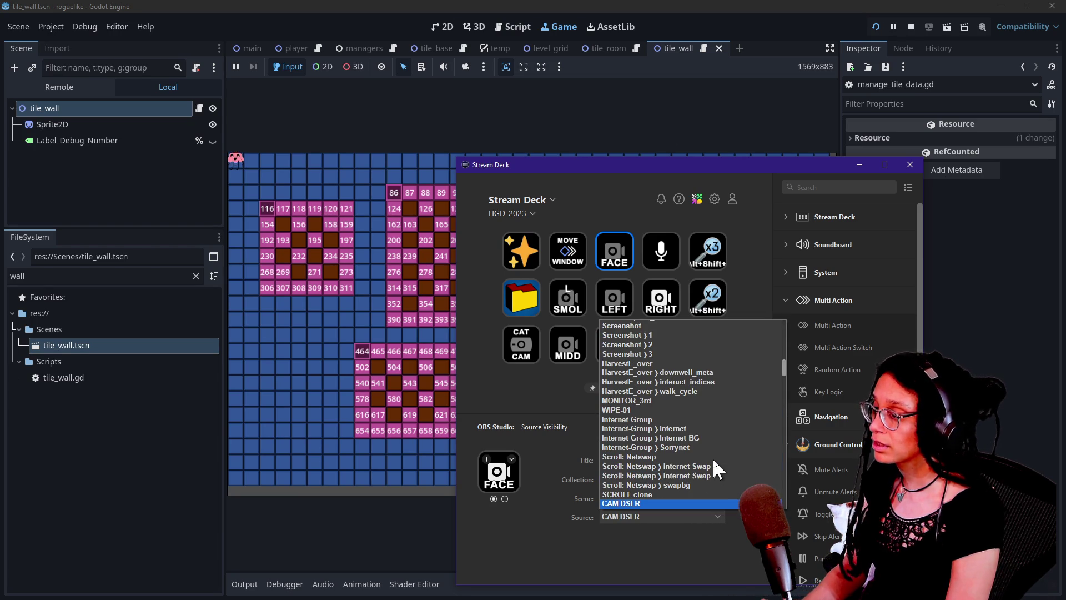
scroll(708, 468, down, 6)
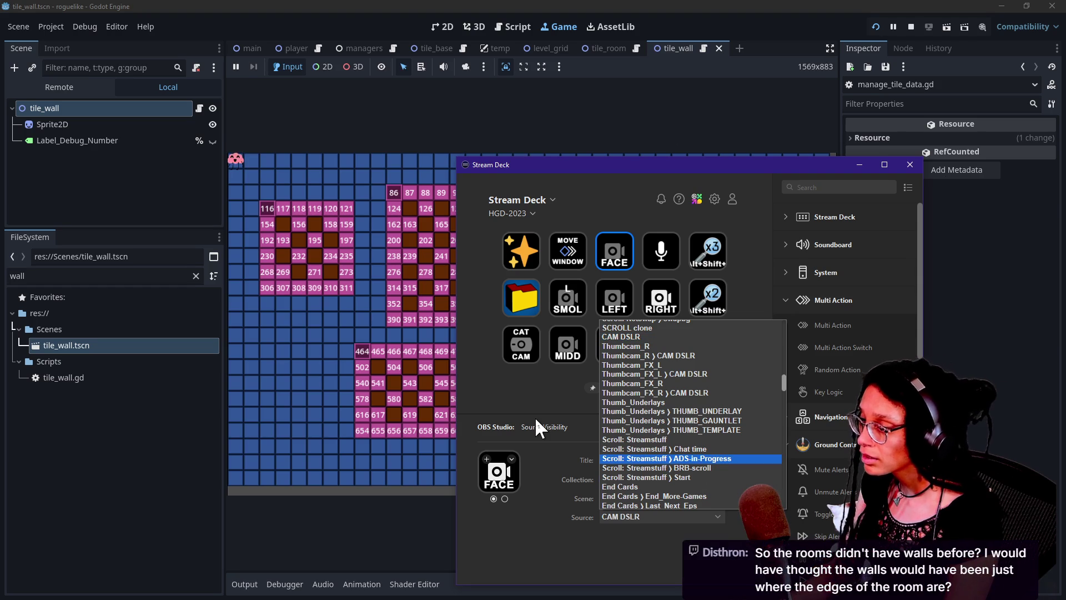
scroll(742, 475, down, 3)
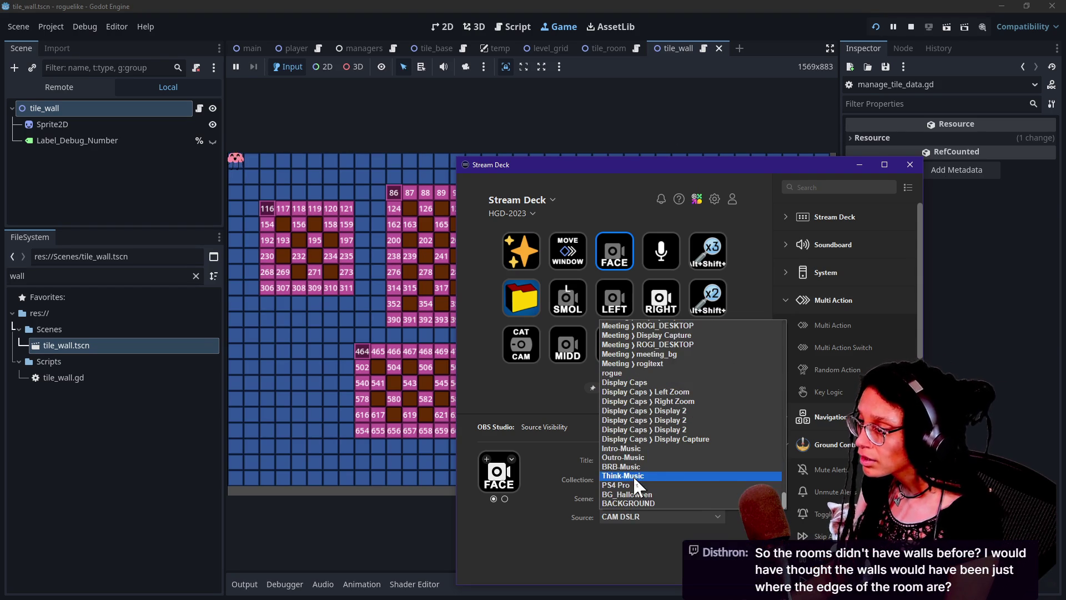
scroll(633, 475, down, 5)
scroll(633, 475, up, 8)
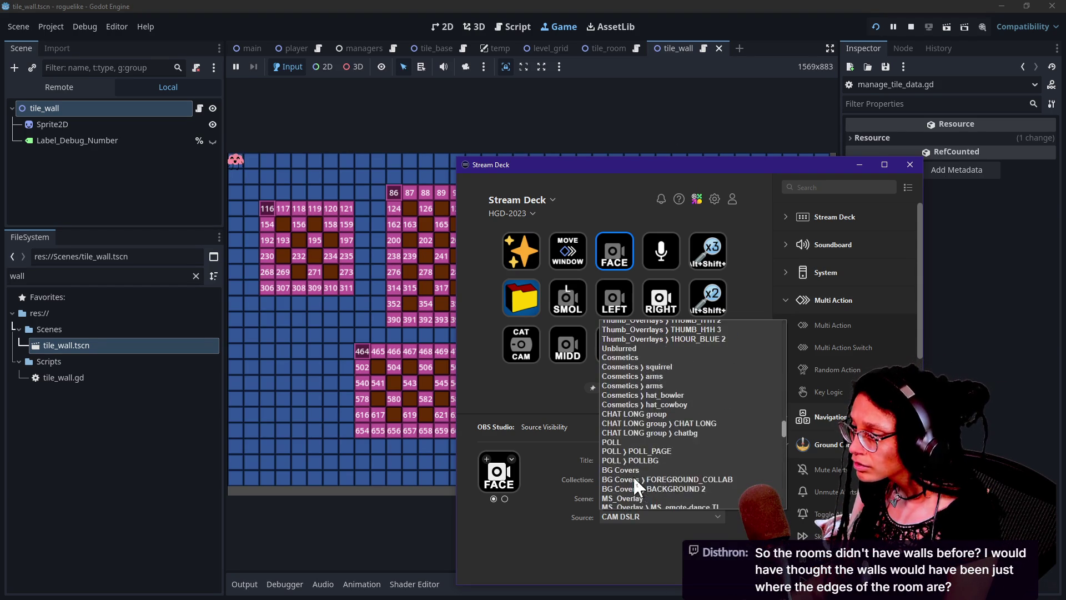
scroll(633, 475, up, 10)
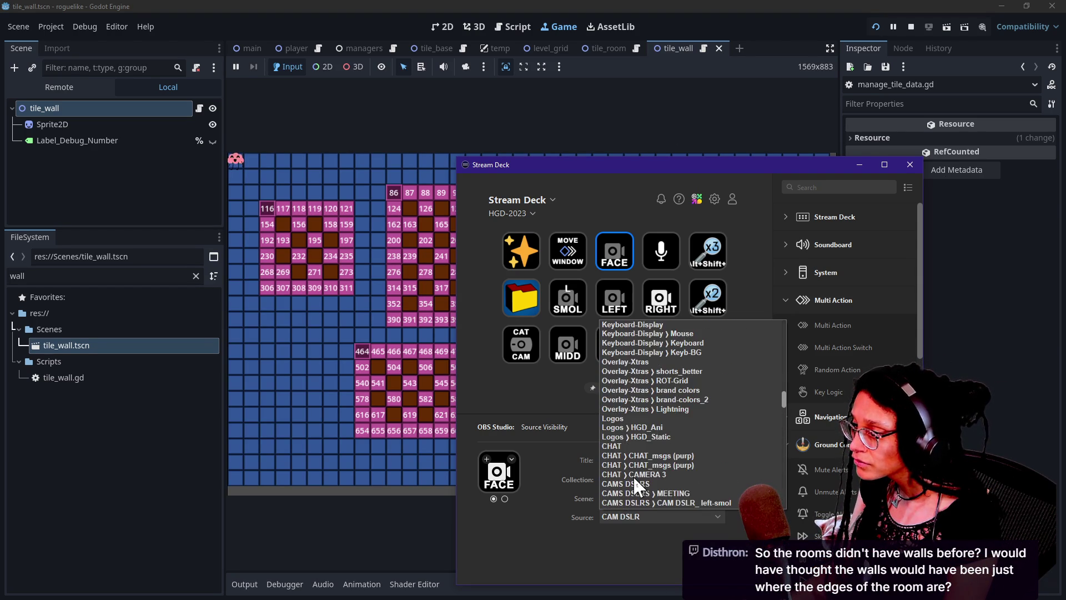
scroll(633, 475, up, 6)
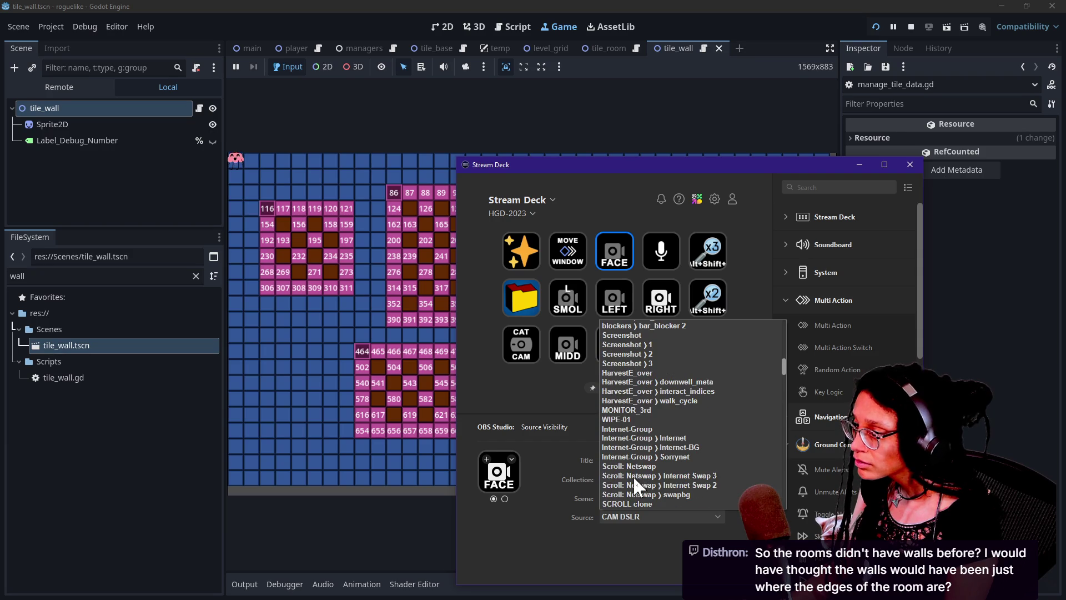
scroll(633, 475, up, 10)
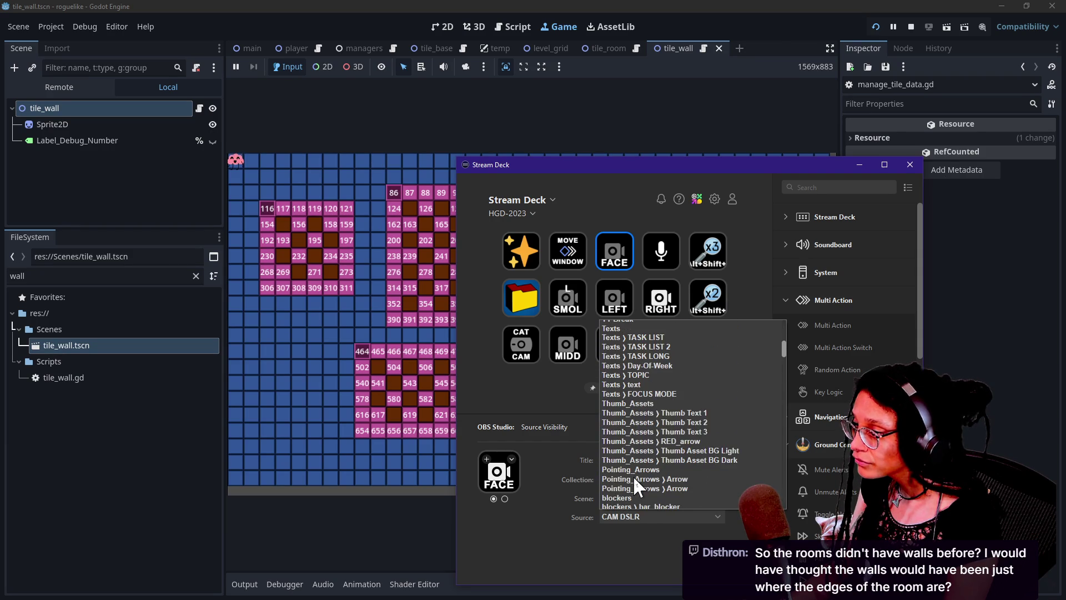
scroll(633, 484, up, 10)
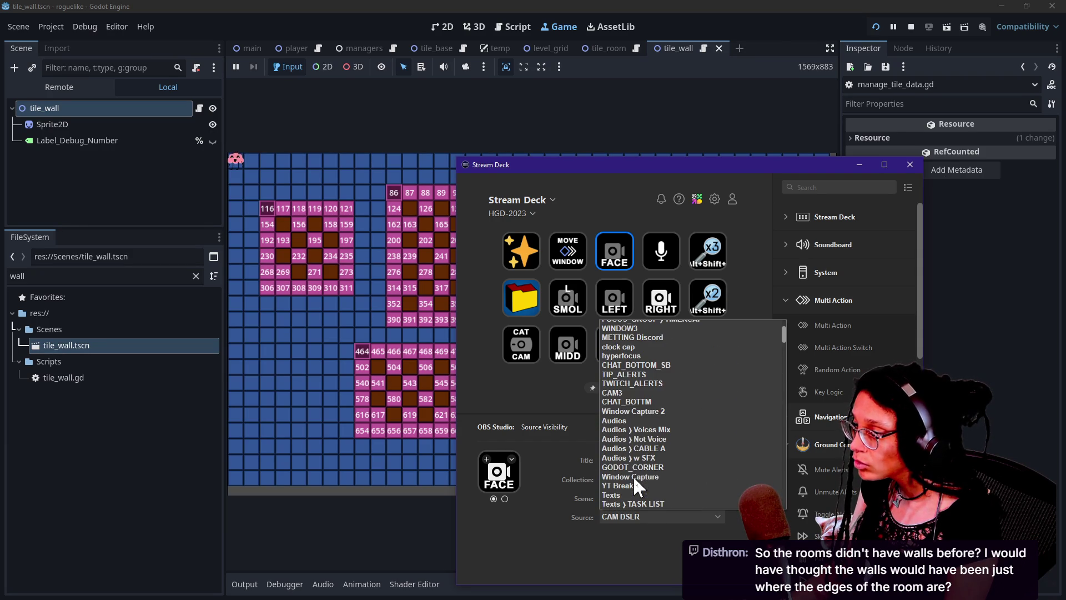
scroll(634, 480, up, 1)
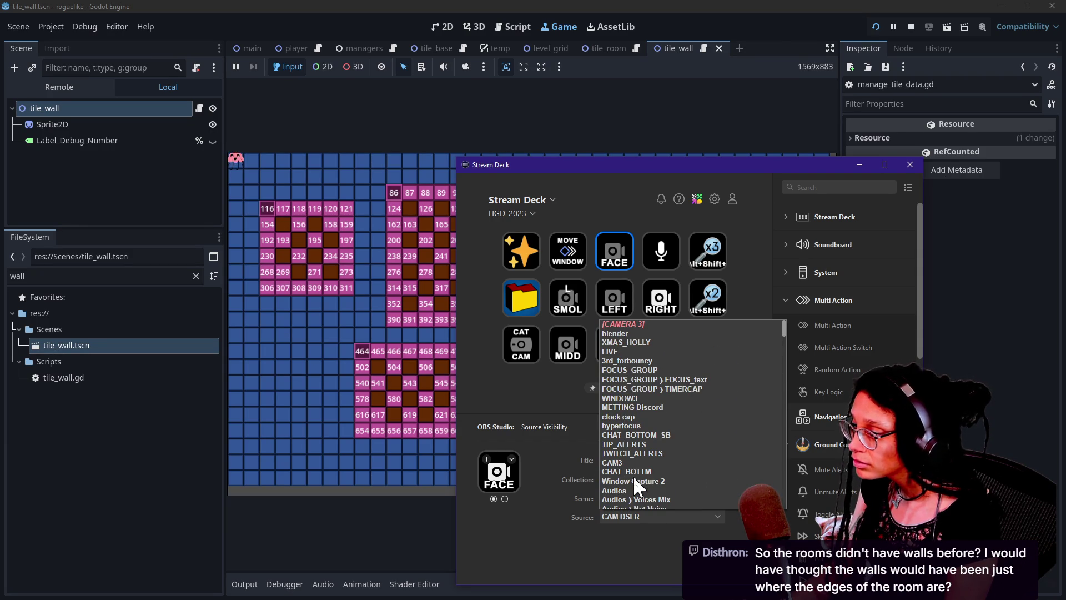
scroll(641, 451, down, 2)
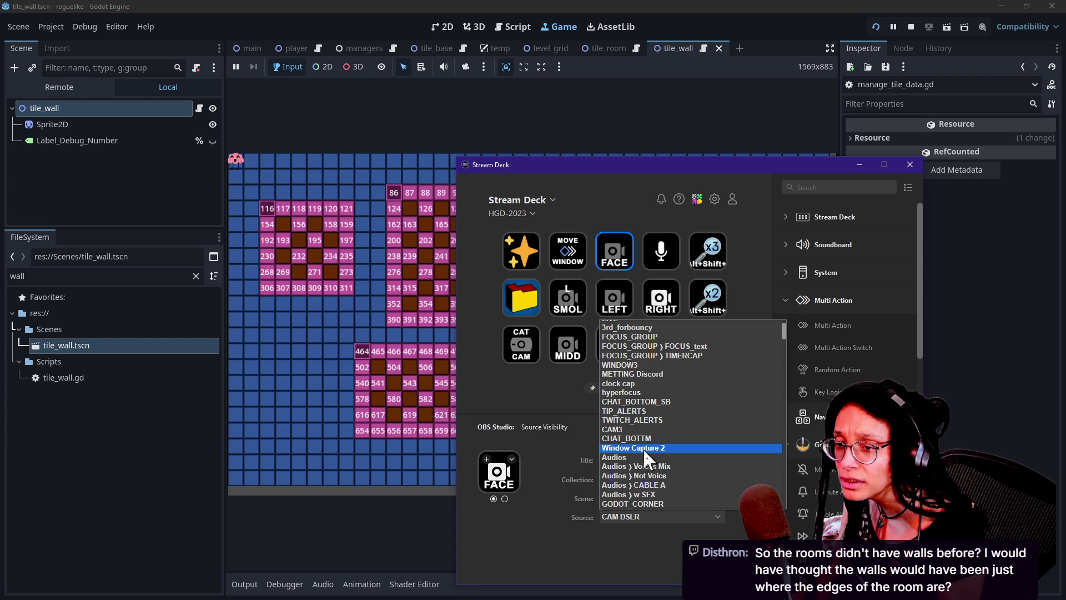
scroll(645, 448, down, 3)
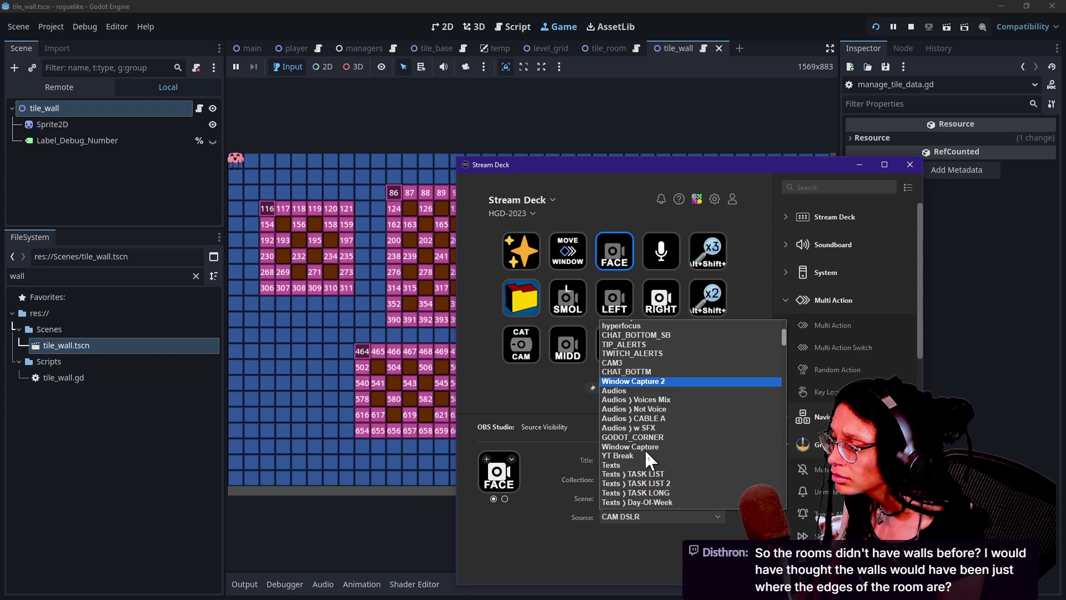
scroll(633, 376, down, 5)
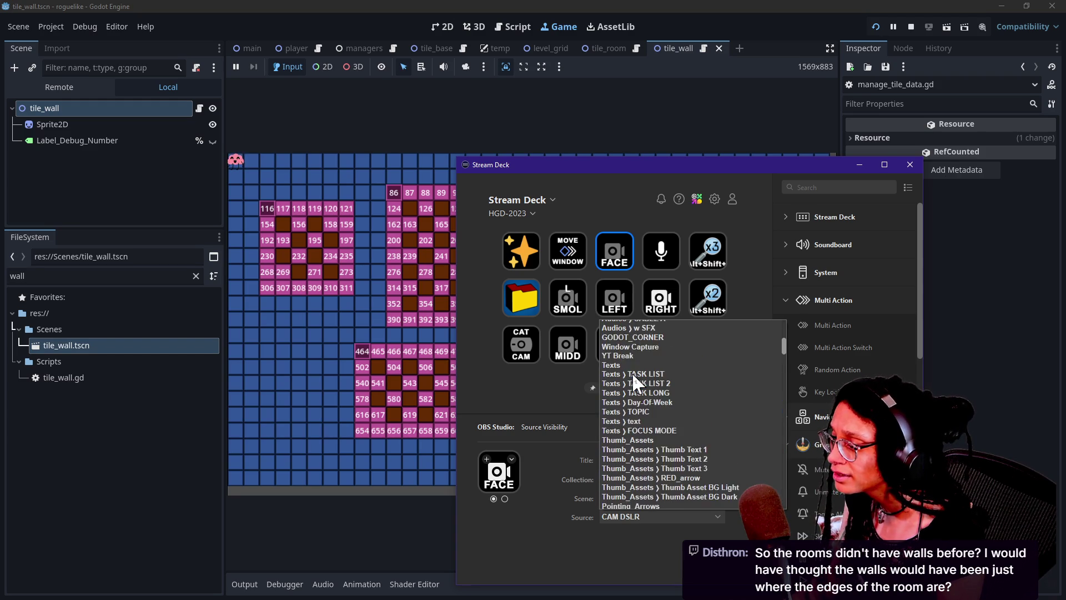
scroll(641, 442, down, 6)
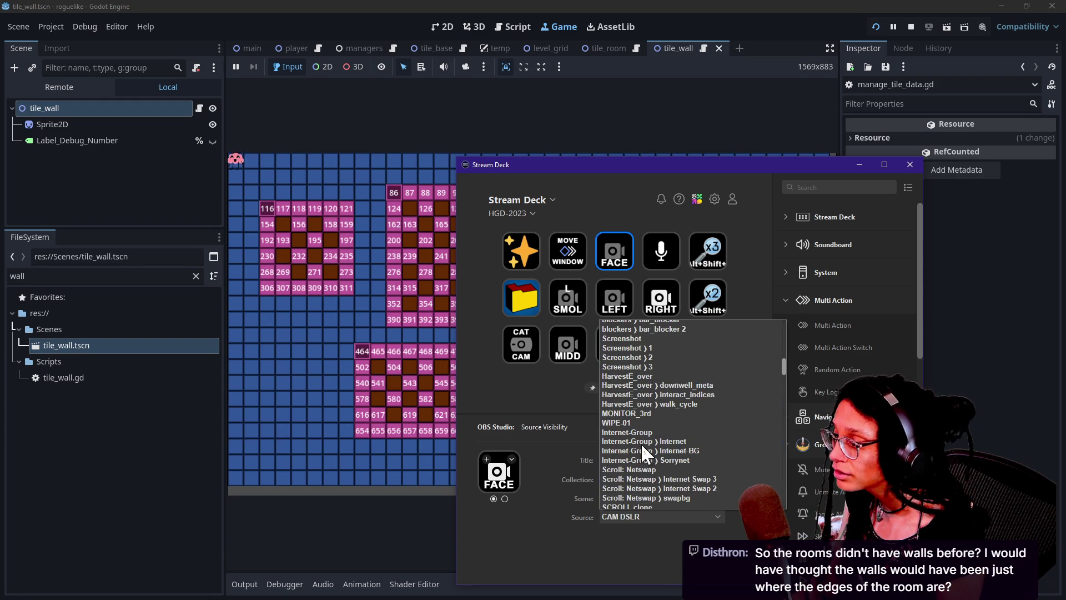
scroll(641, 448, down, 1)
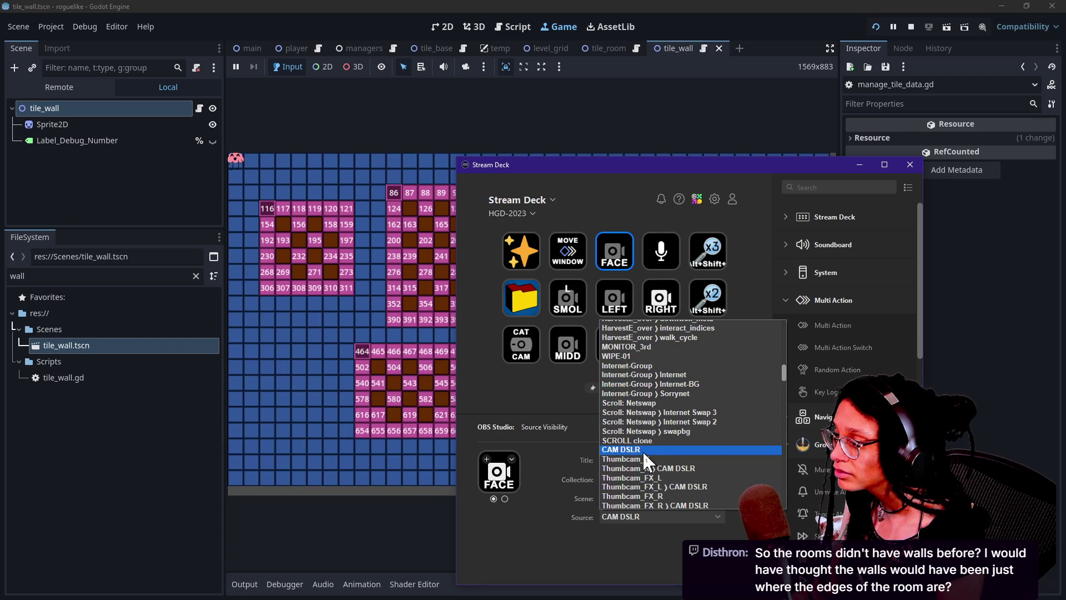
scroll(642, 451, down, 5)
scroll(642, 472, down, 5)
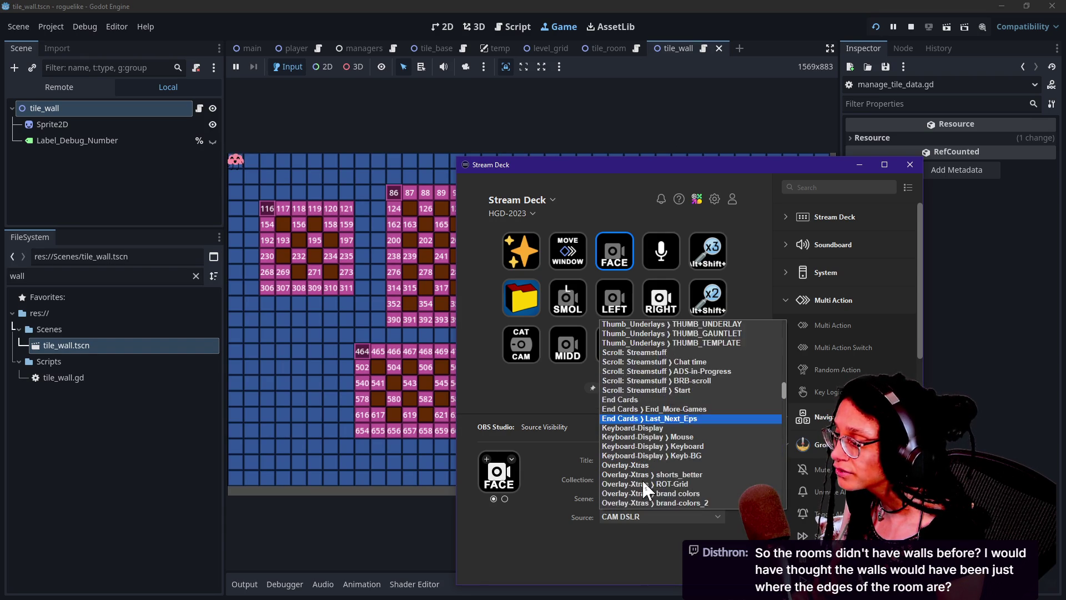
scroll(642, 479, down, 4)
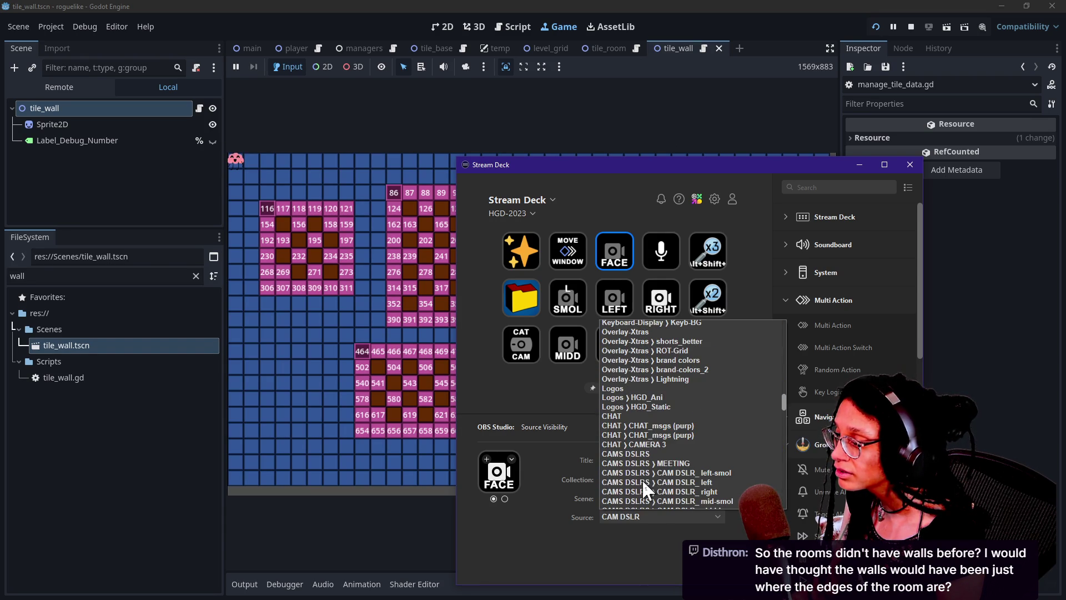
click(624, 441)
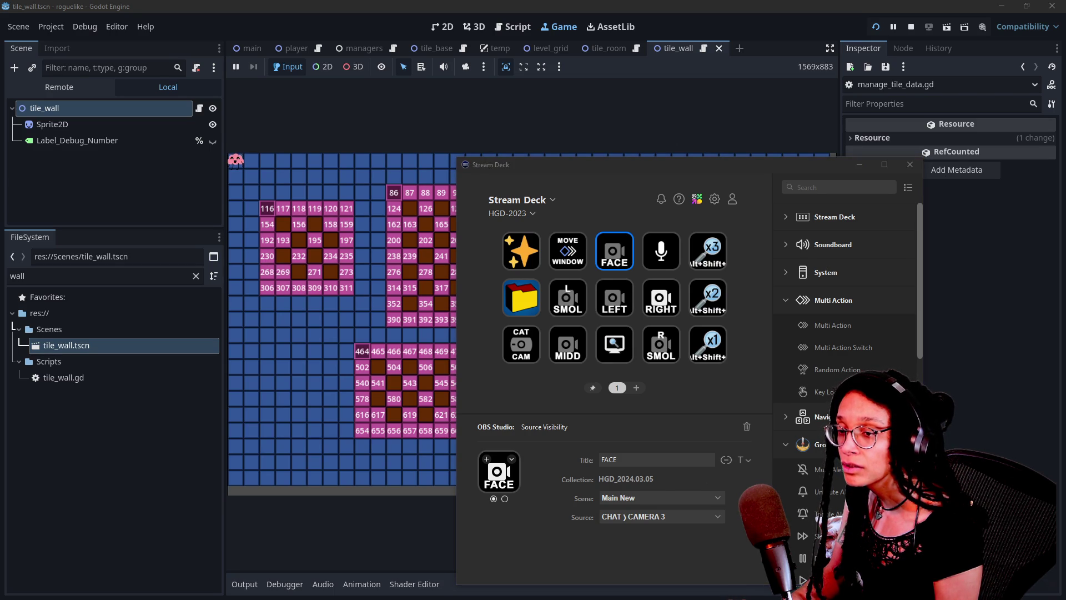
Browse the FACE source list, try typing 'cam', then close the list.
click(625, 512)
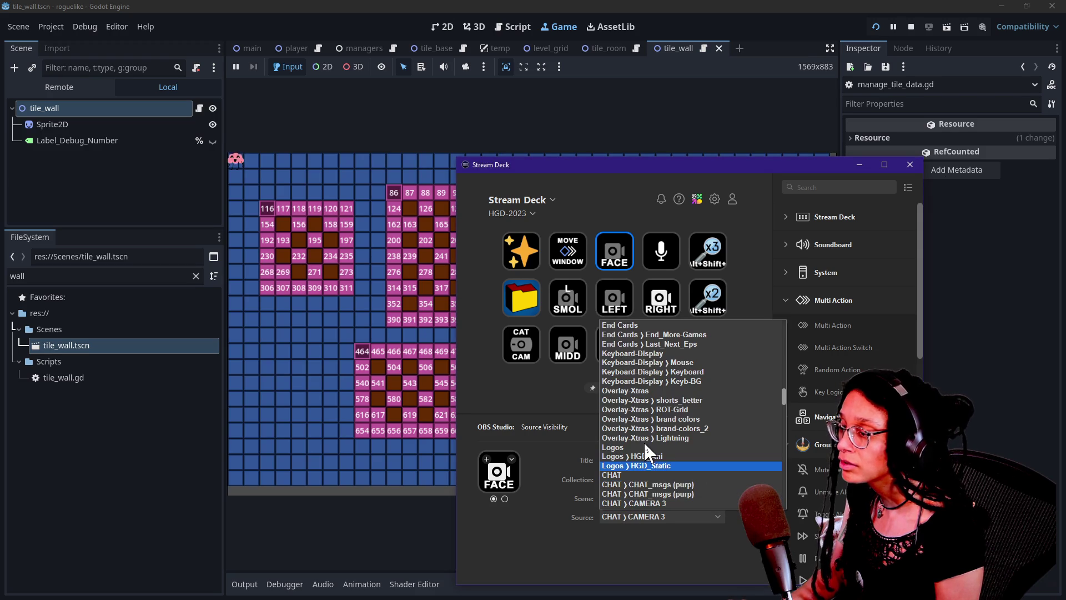
scroll(644, 441, up, 10)
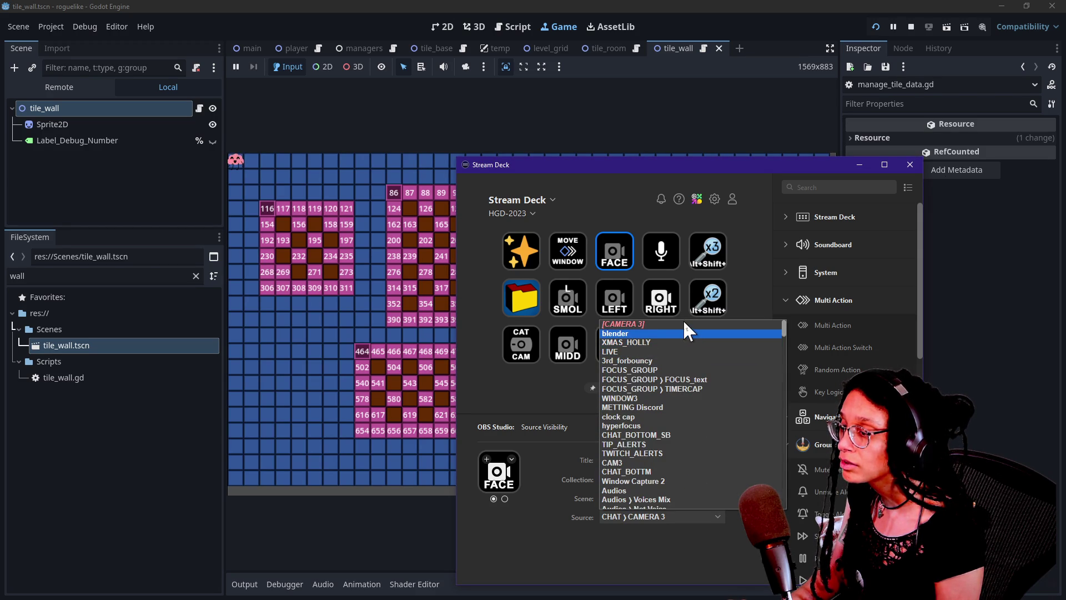
scroll(681, 462, down, 5)
scroll(680, 462, down, 10)
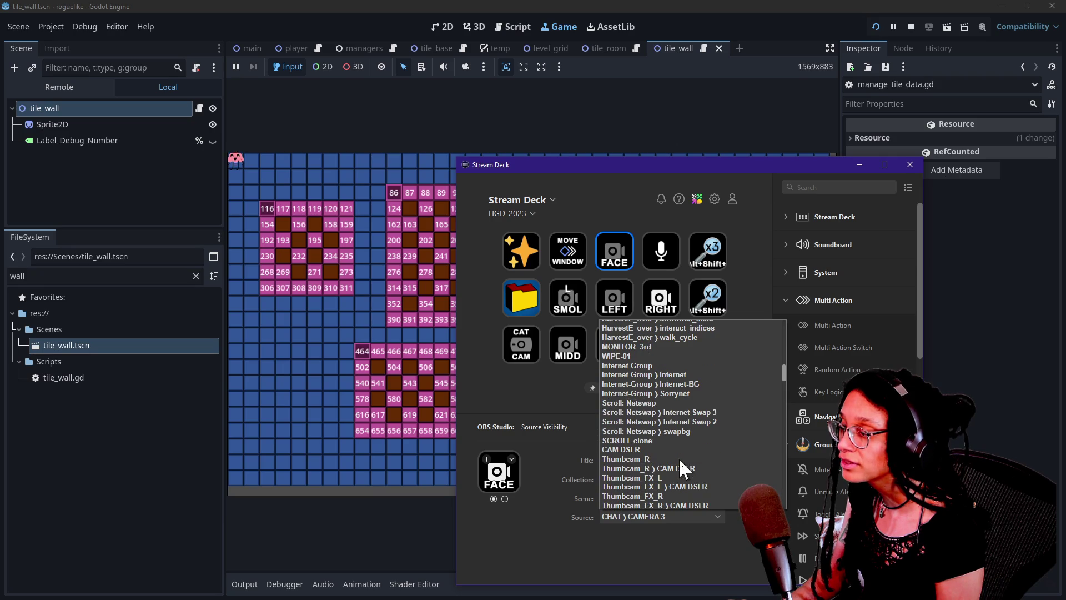
scroll(679, 461, down, 10)
scroll(680, 461, down, 10)
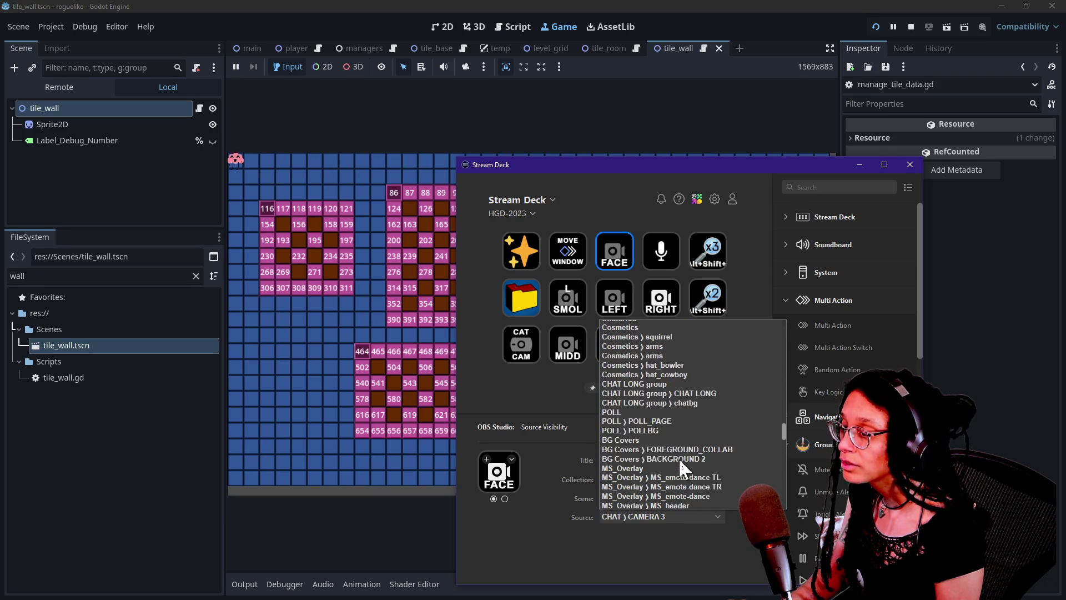
text(cam)
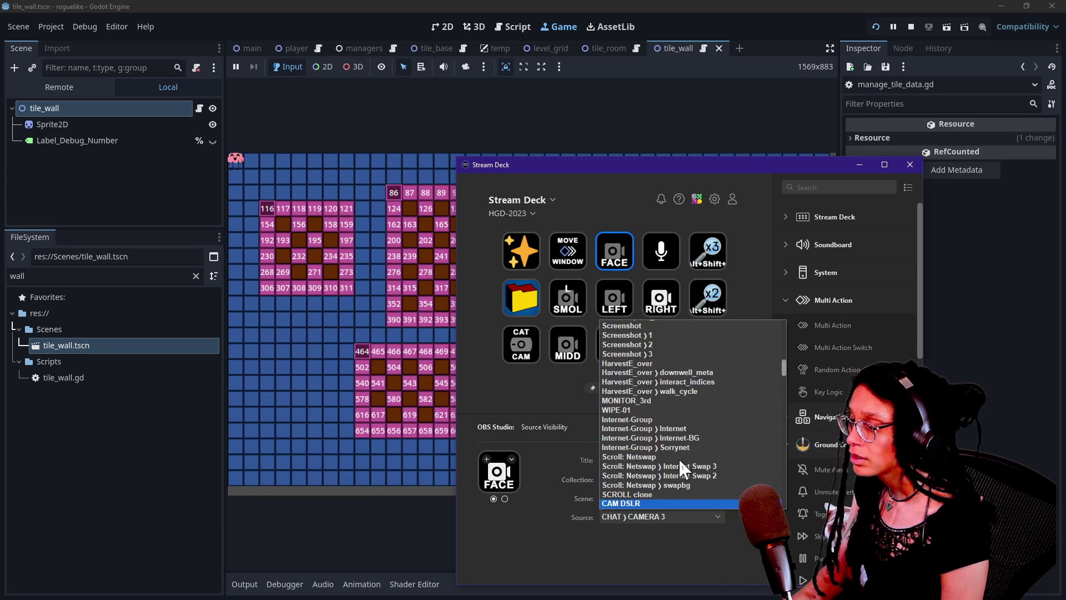
scroll(678, 458, down, 8)
scroll(679, 457, up, 3)
click(678, 458)
Reselect FACE, set its source to CAMERA 3 by typing 'camera', and move the window aside.
click(621, 294)
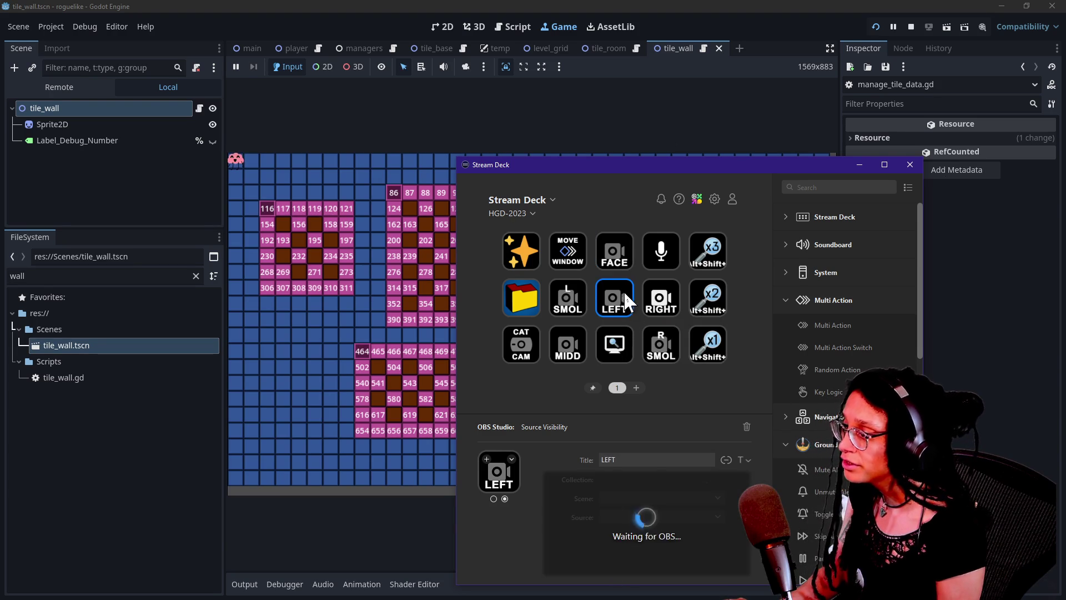
click(612, 248)
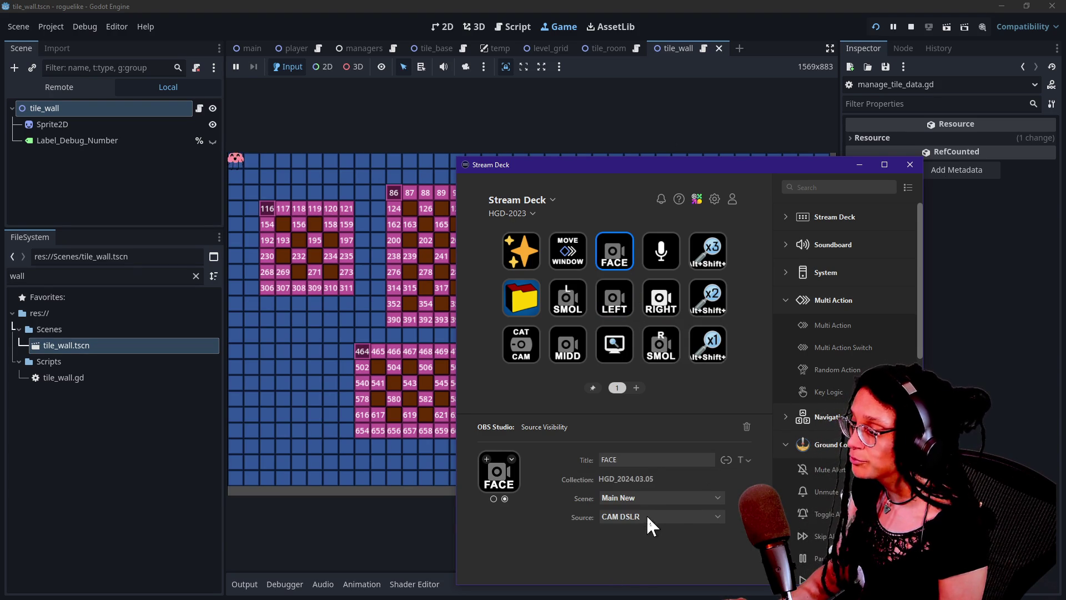
click(648, 516)
scroll(693, 320, down, 2)
scroll(702, 396, up, 5)
scroll(702, 396, down, 5)
scroll(701, 392, down, 5)
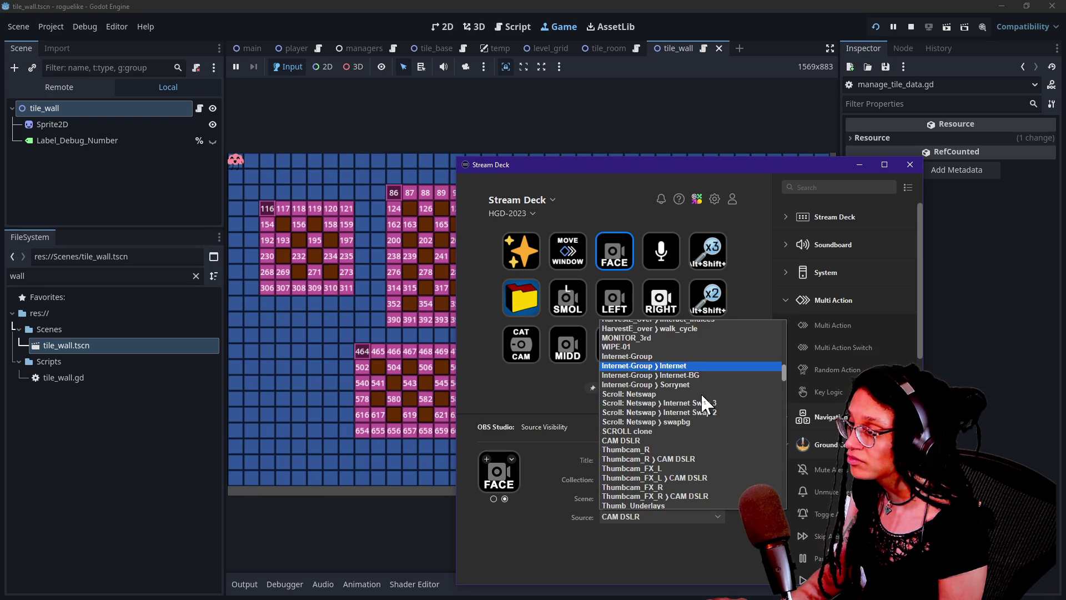
scroll(700, 392, down, 10)
scroll(701, 392, down, 4)
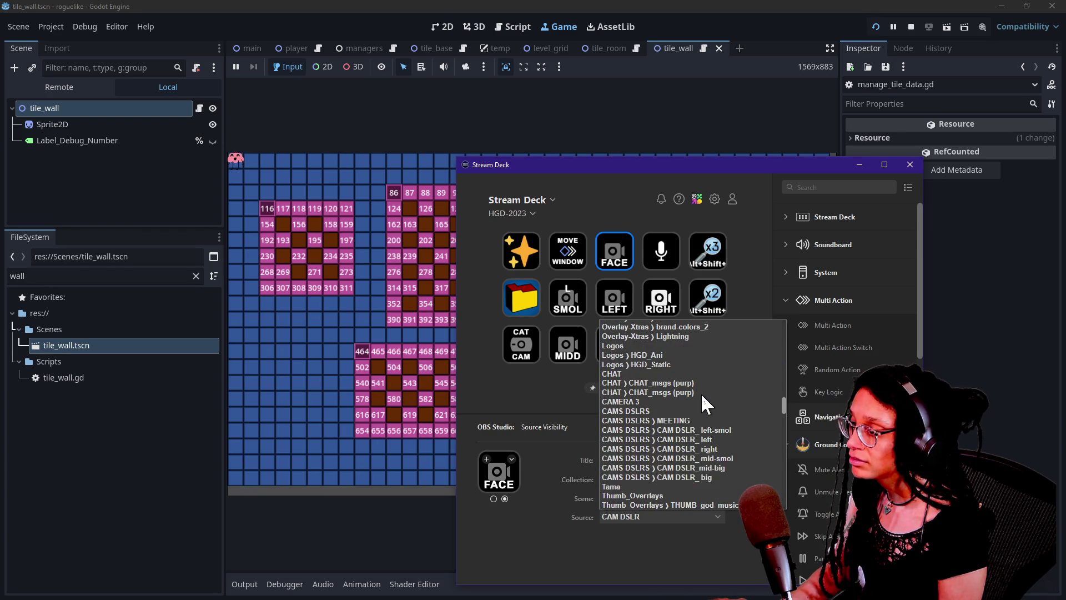
scroll(702, 395, down, 10)
scroll(700, 392, down, 10)
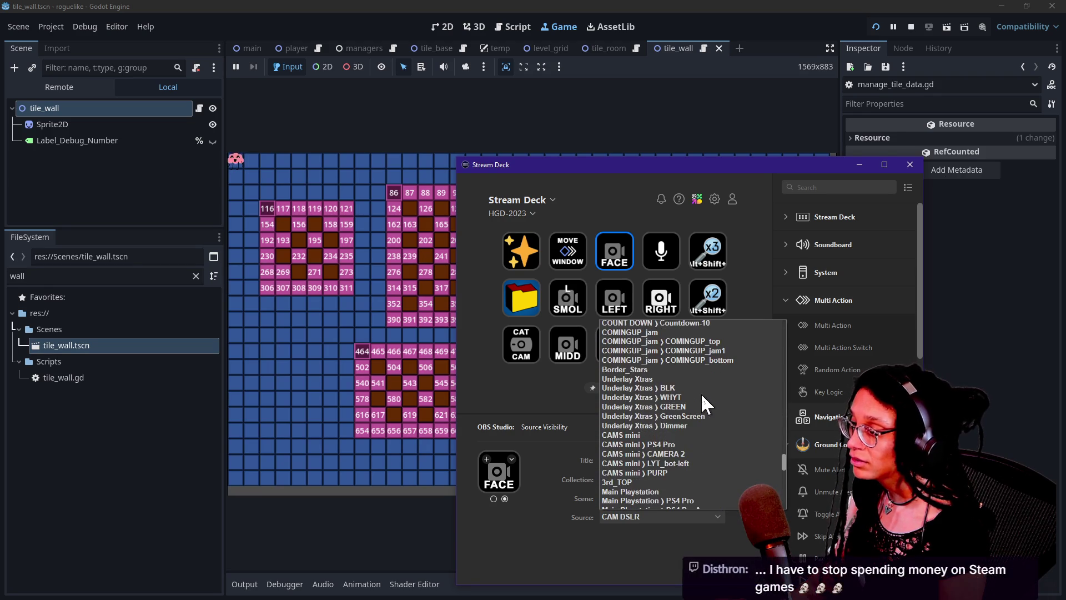
scroll(701, 392, down, 6)
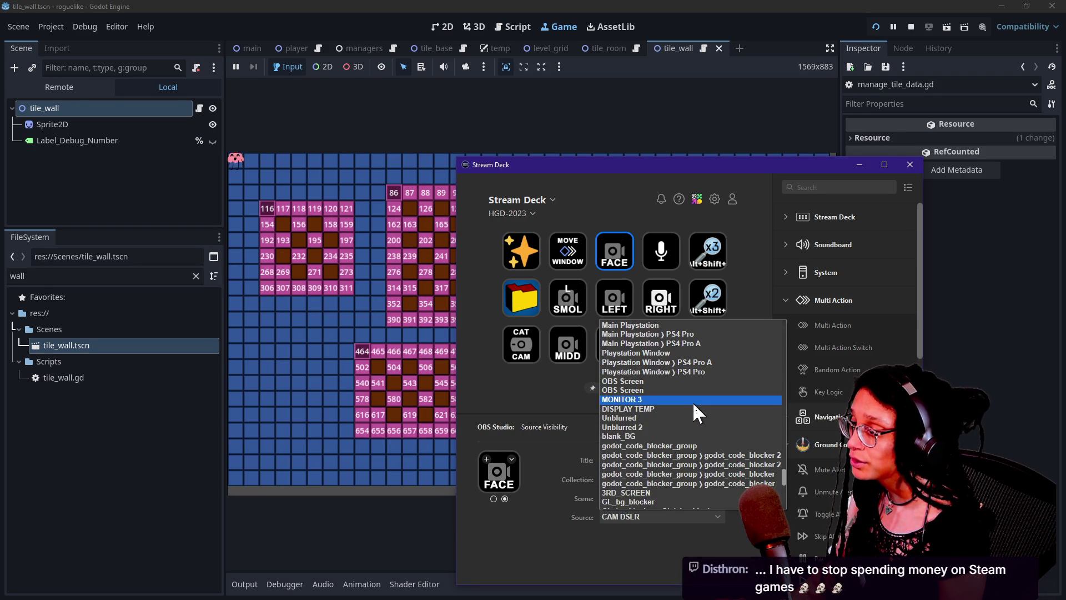
scroll(694, 405, down, 8)
scroll(694, 405, down, 3)
scroll(683, 444, up, 10)
scroll(682, 441, up, 14)
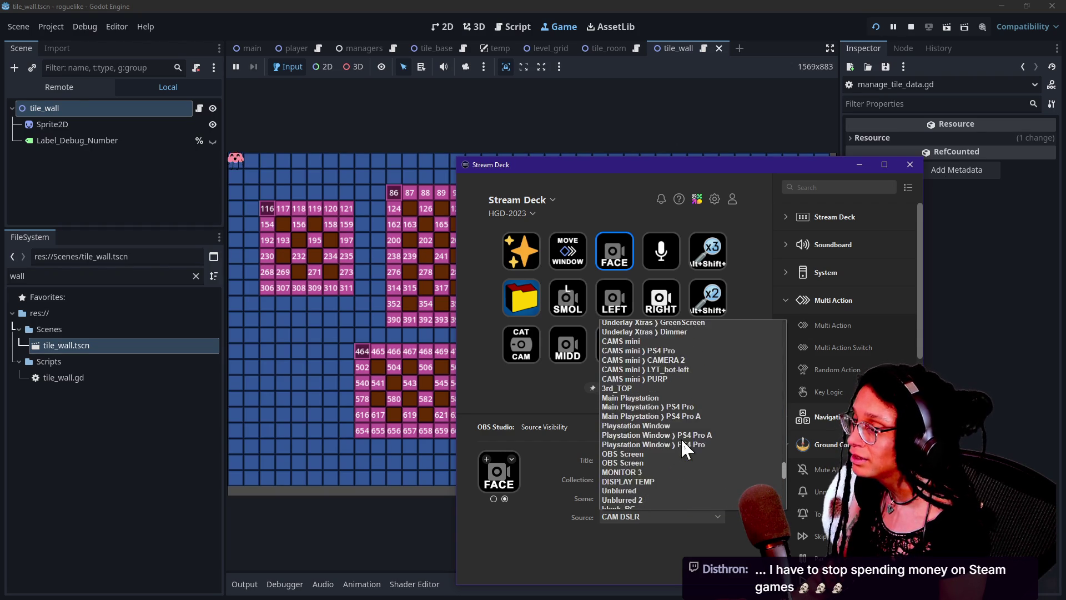
scroll(681, 441, up, 15)
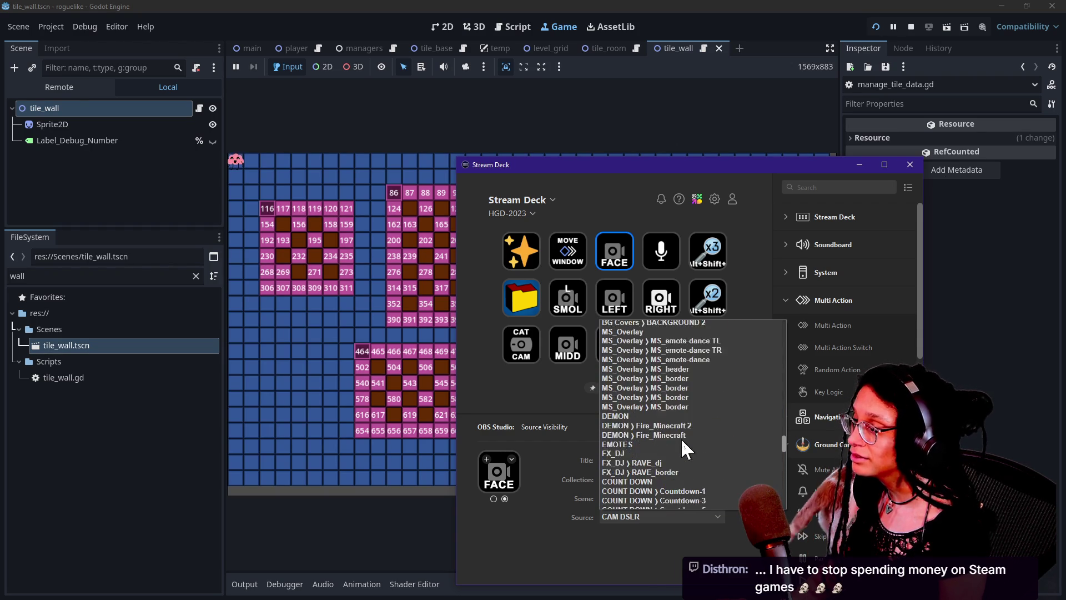
scroll(681, 438, up, 10)
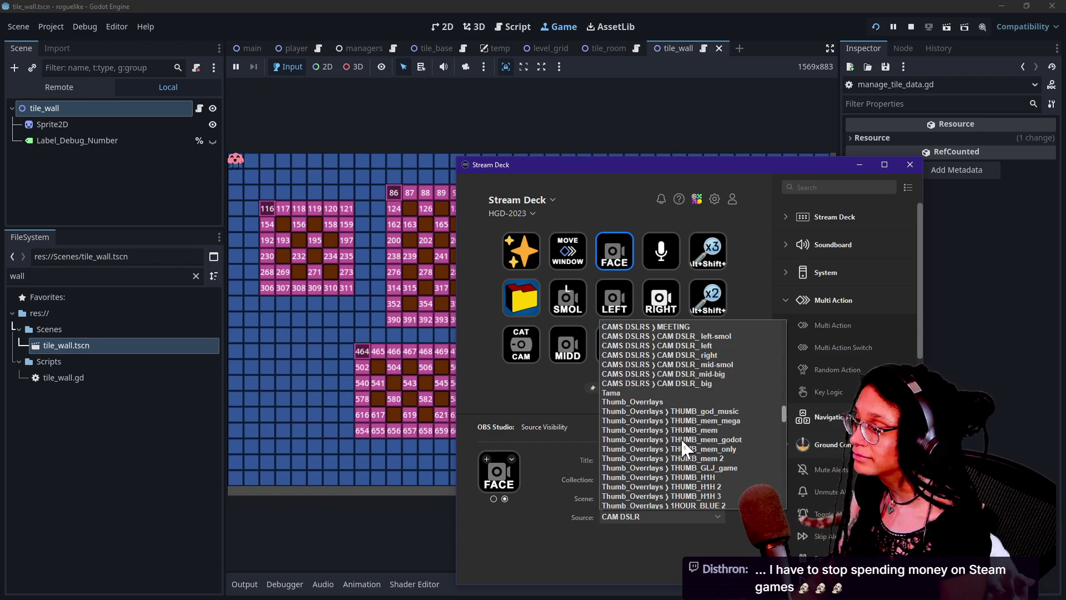
scroll(681, 438, up, 5)
scroll(681, 437, up, 15)
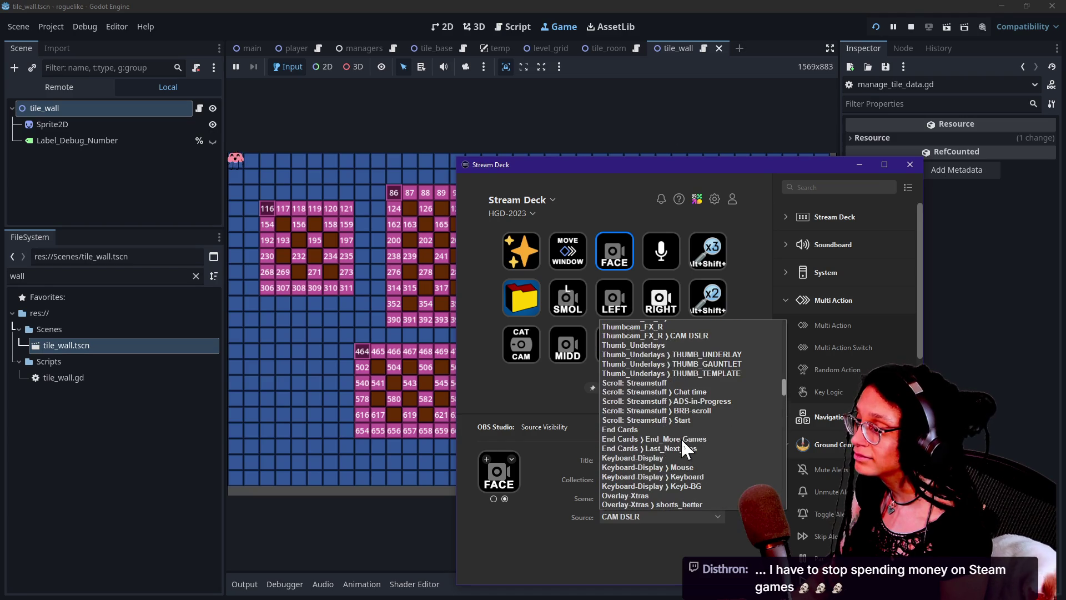
scroll(681, 438, up, 3)
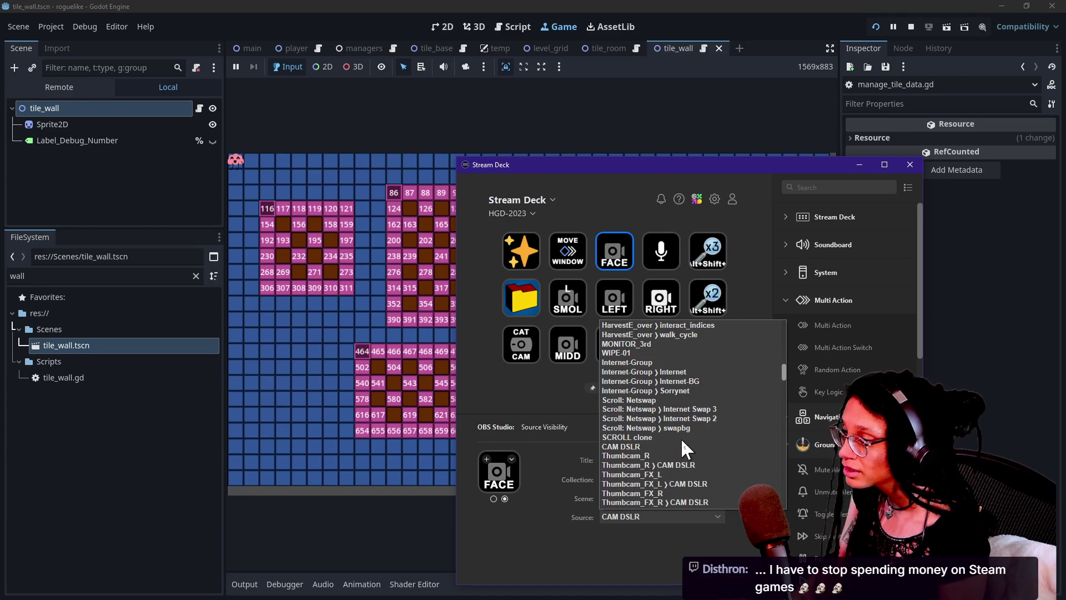
scroll(681, 438, up, 10)
scroll(680, 437, up, 15)
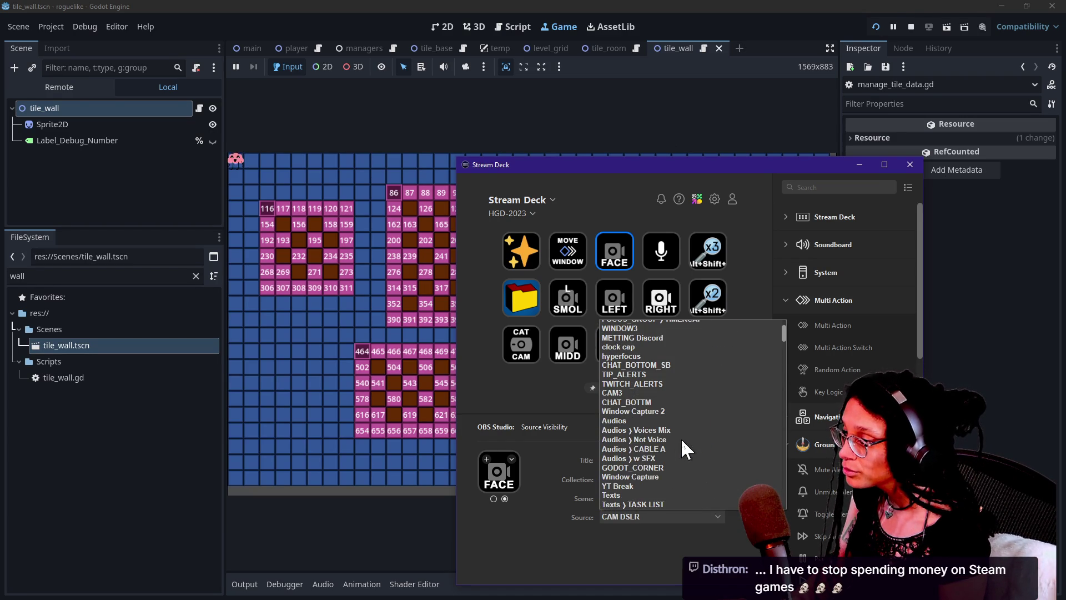
scroll(650, 393, up, 3)
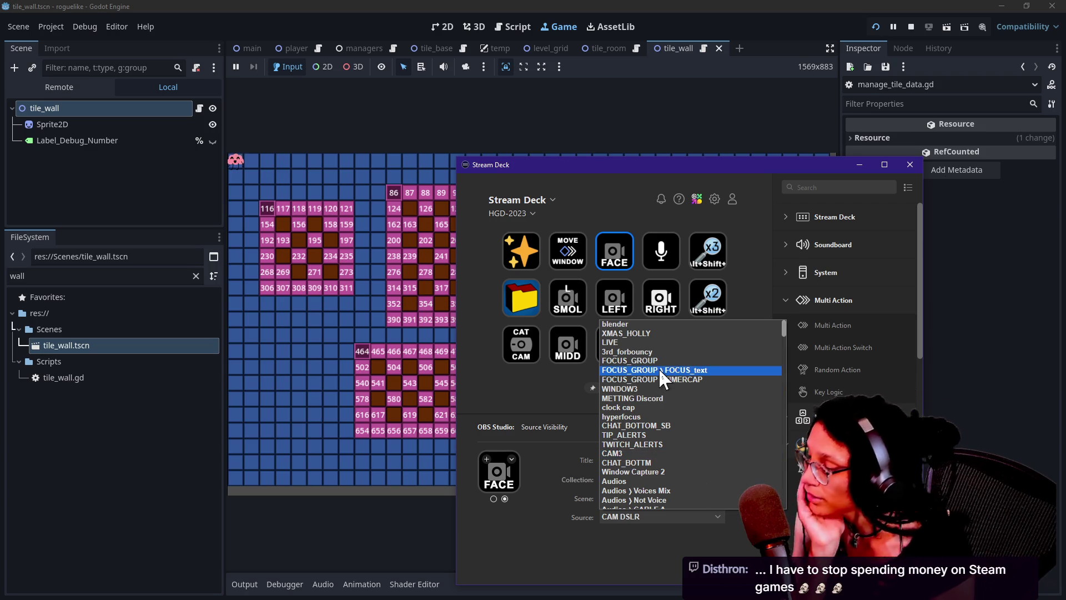
text(camera)
key(Return)
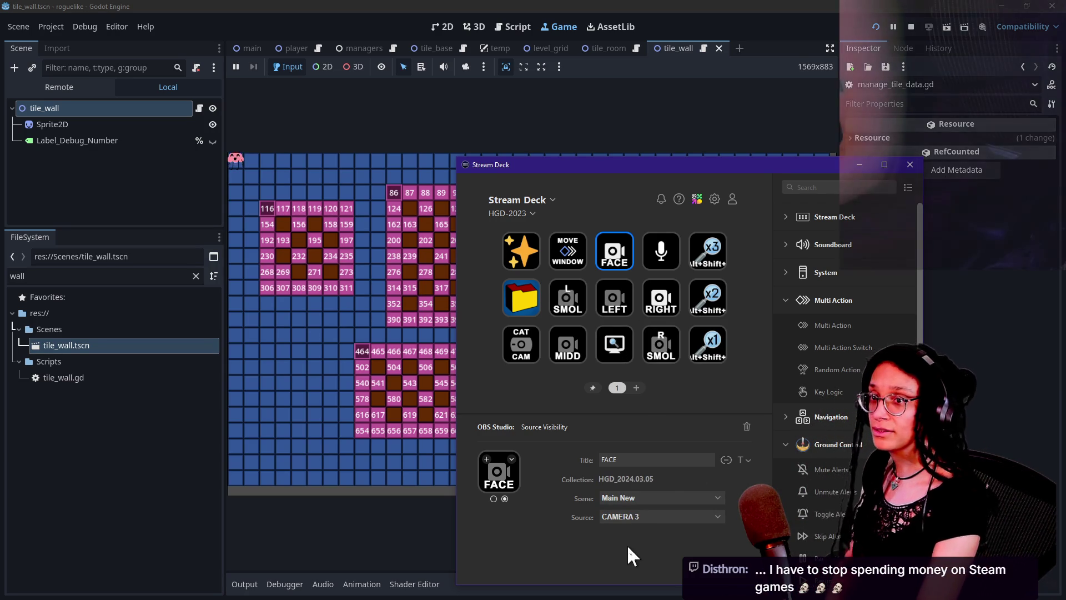
mouse_move(509, 166)
mouse_down()
mouse_move(974, 284)
mouse_move(1065, 286)
mouse_up()
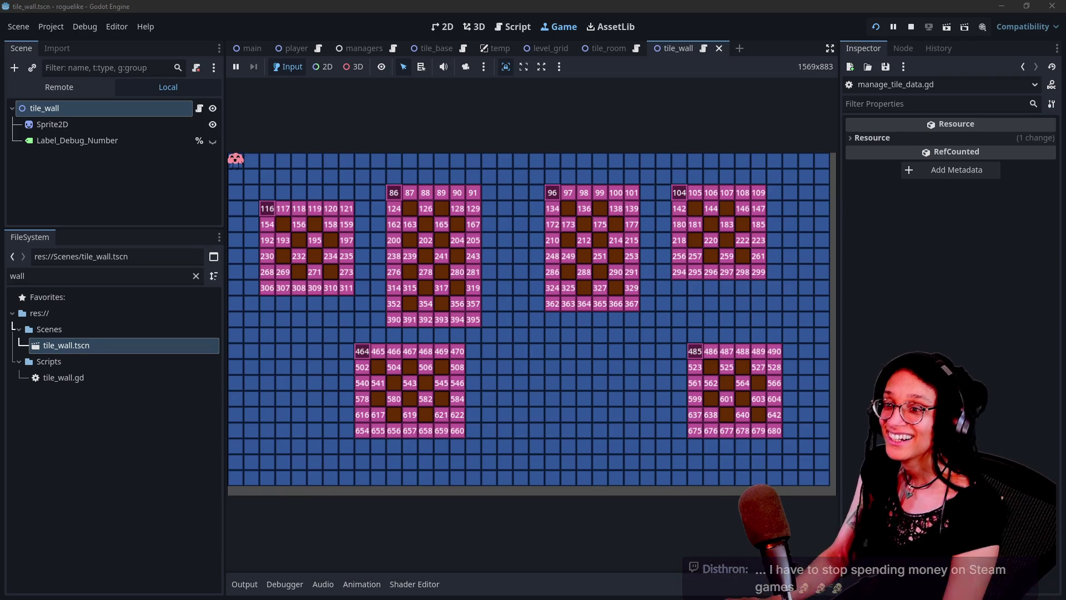
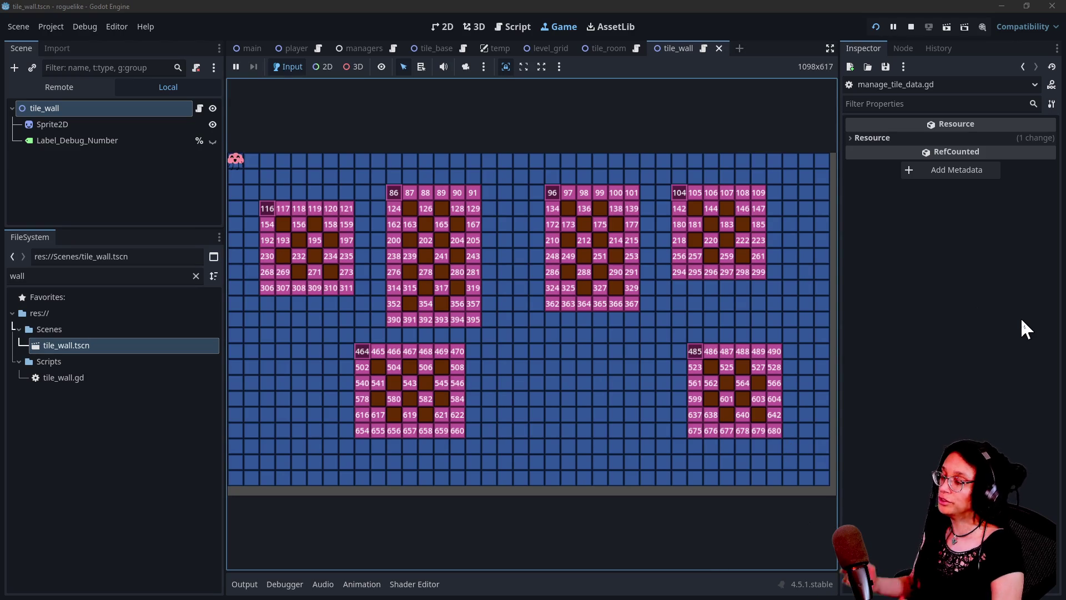
Return to the Script workspace, look over manage_tile_data.gd, and switch to the tile_base script.
click(529, 27)
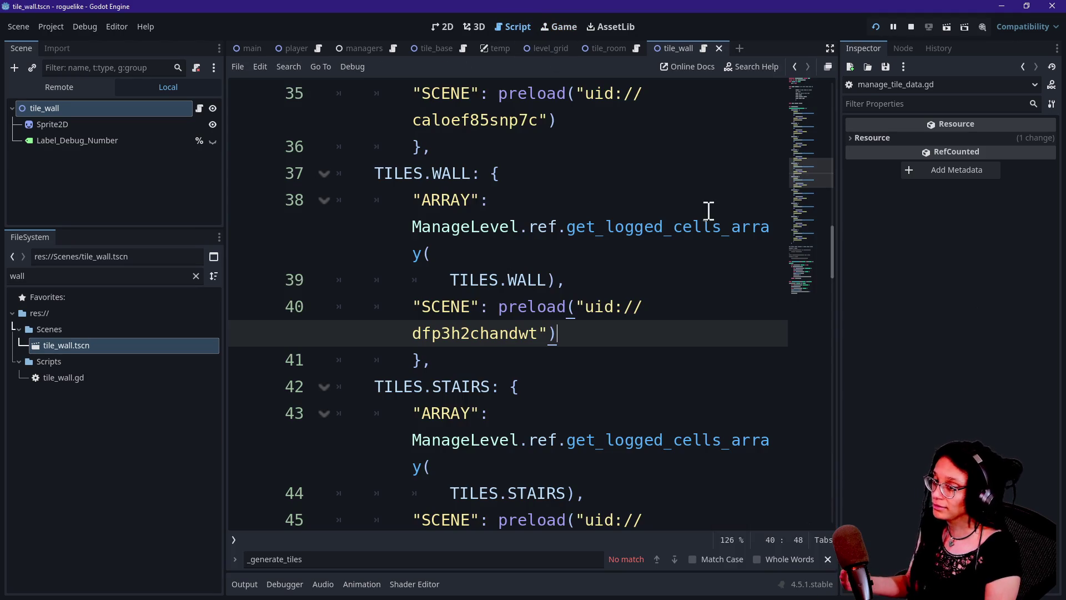
click(672, 488)
click(557, 350)
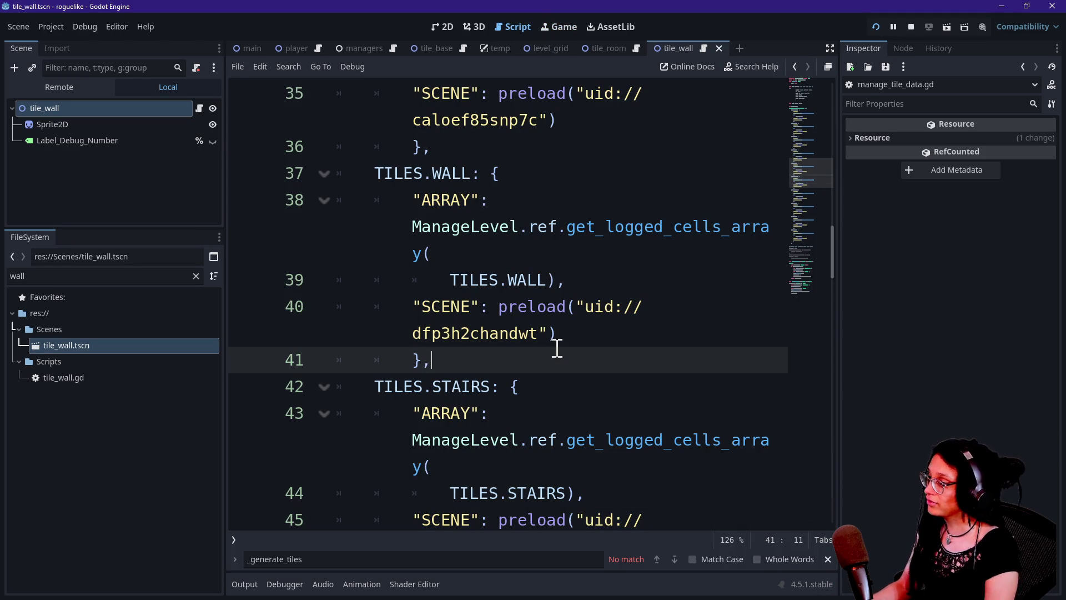
click(795, 67)
click(612, 233)
click(806, 66)
click(795, 66)
click(528, 203)
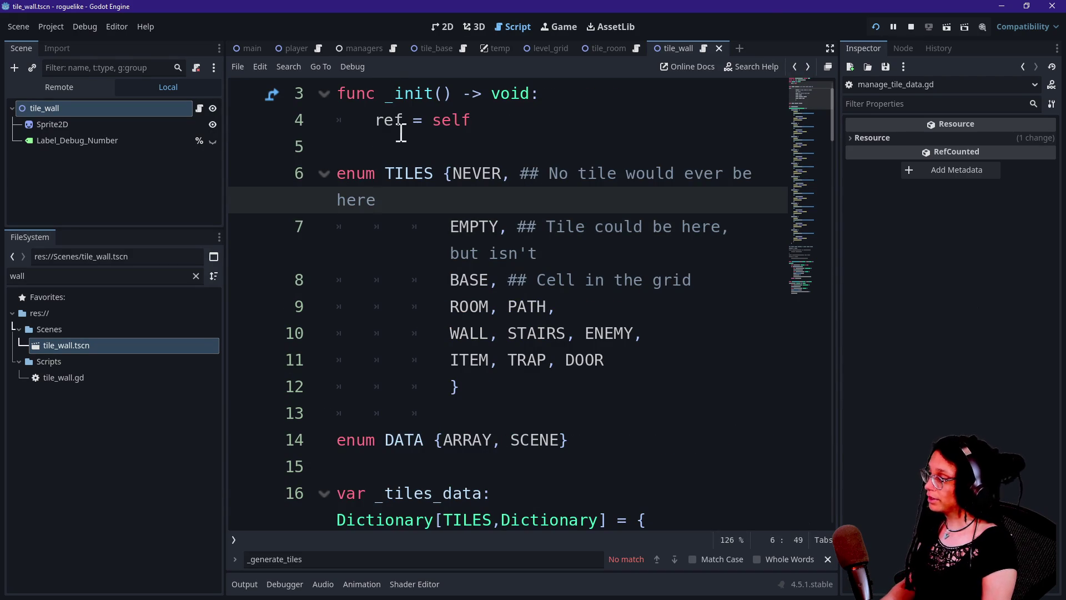
click(425, 49)
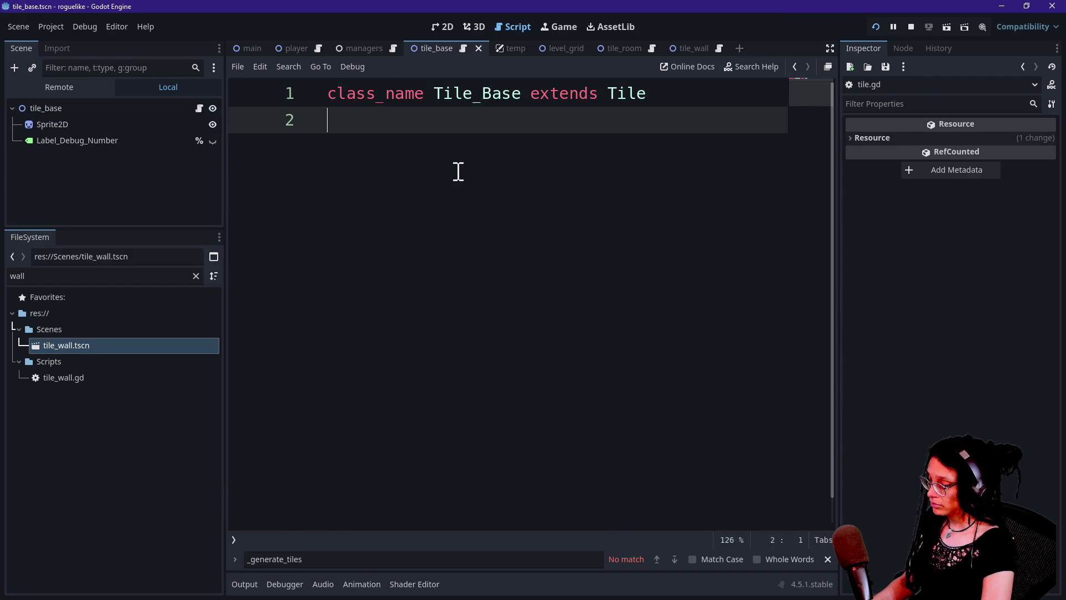
Quick-open manage_levels.gd and turn on distraction-free mode so the code fills the window.
key(ctrl+alt+o)
key(Down)
key(Down)
key(Up)
key(Return)
click(533, 332)
key(ctrl+shift+F11)
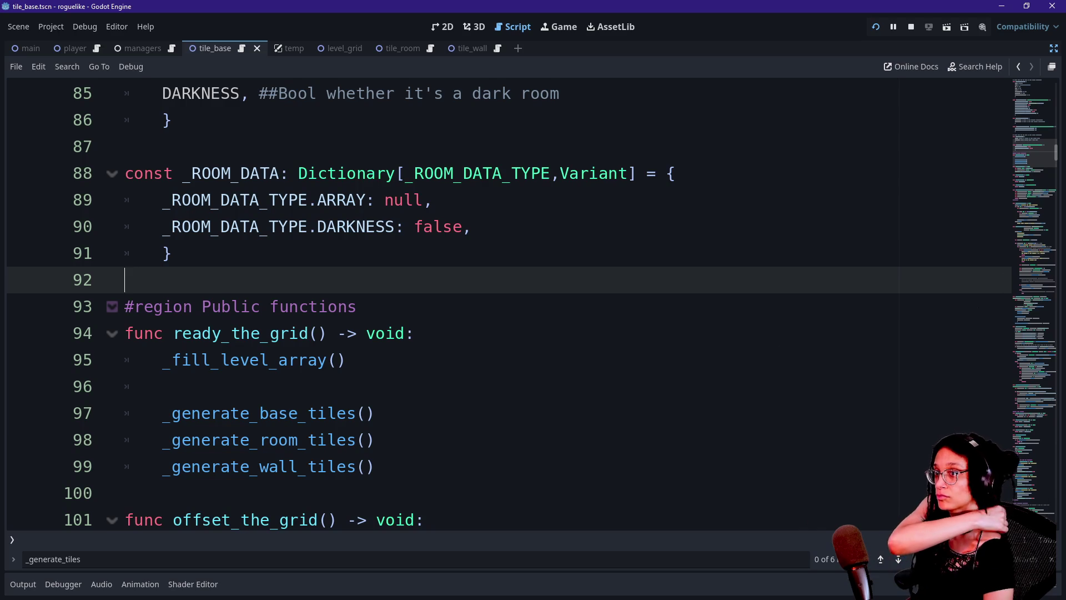
click(675, 234)
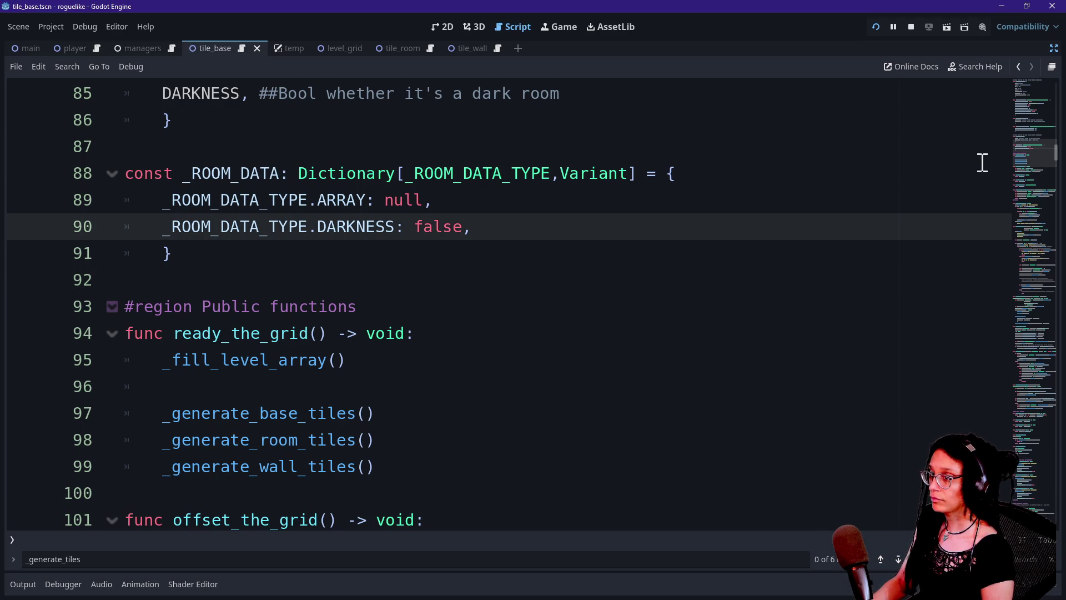
mouse_move(1023, 155)
mouse_down()
mouse_move(1001, 256)
mouse_move(1005, 404)
mouse_up()
click(895, 327)
Search for 'is_tile(' and then 'cell_above' to reach the neighbour-tile checks in _is_wall.
key(ctrl+f)
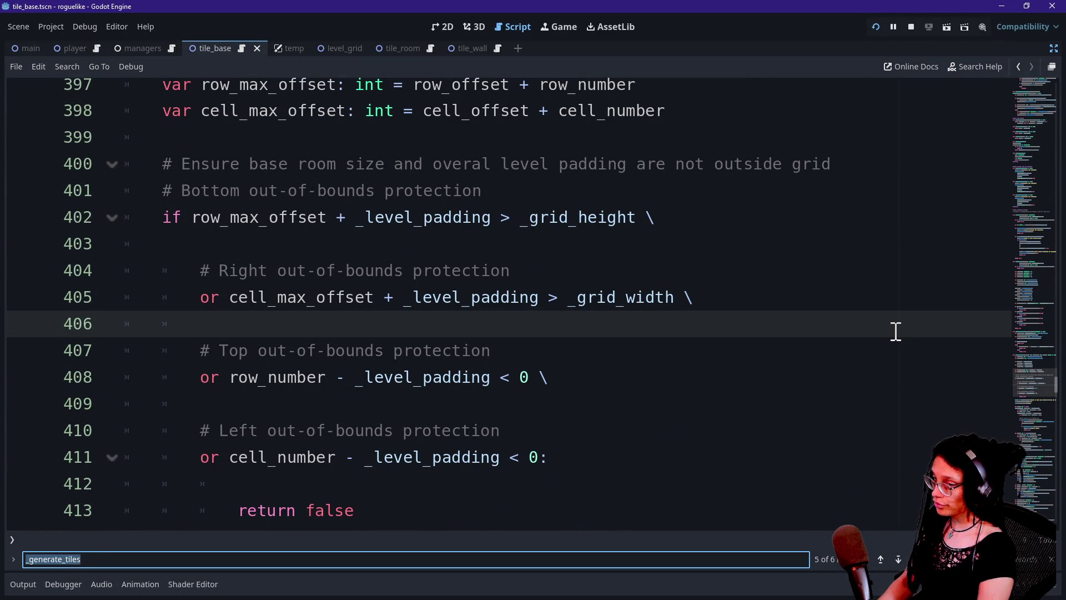
text(is_tile()
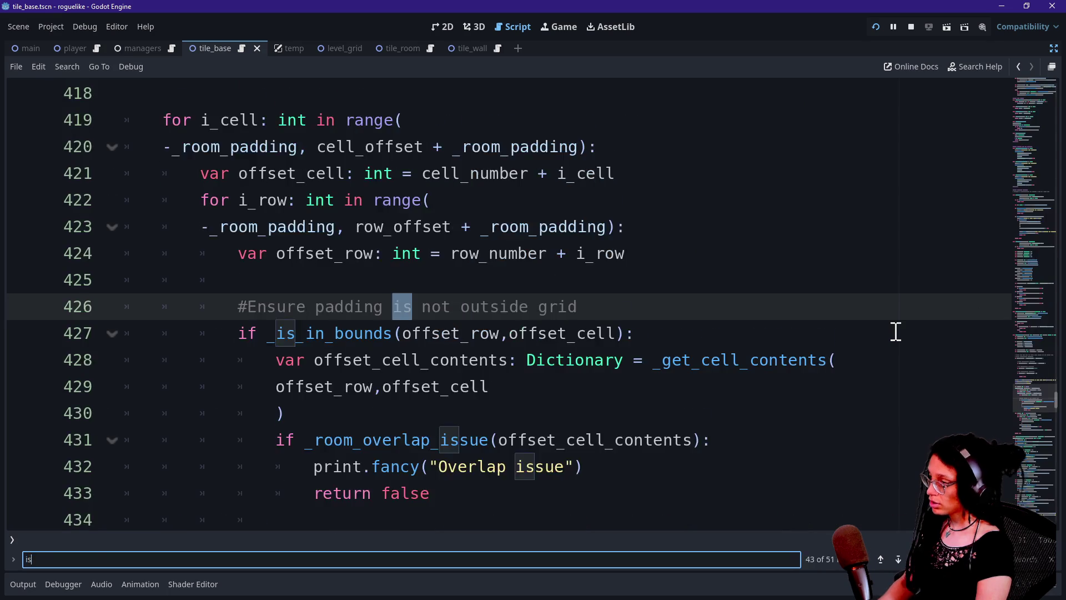
key(ctrl+a)
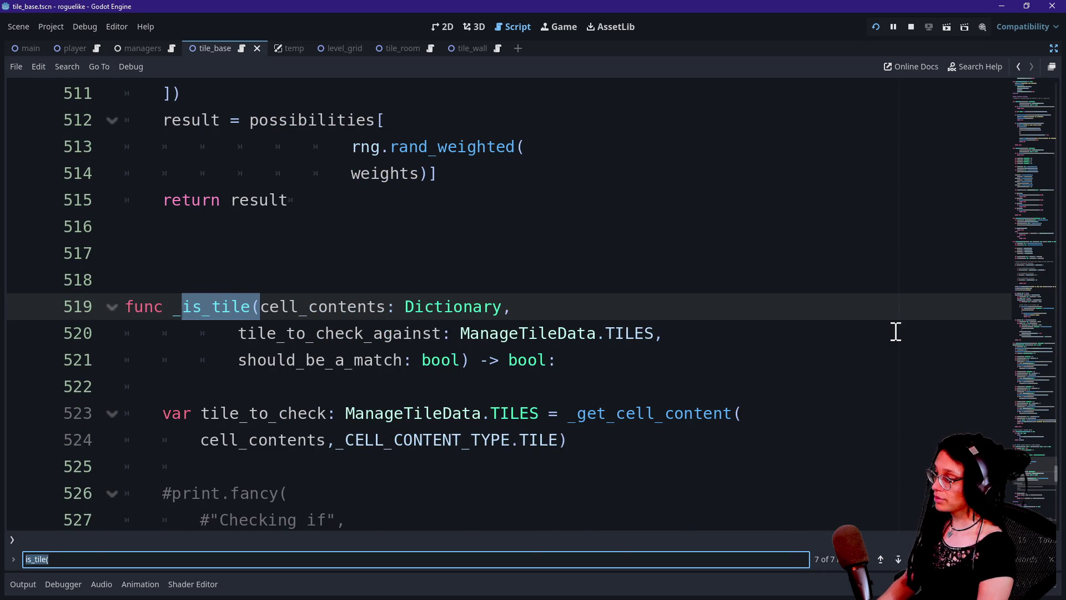
text(cell_above)
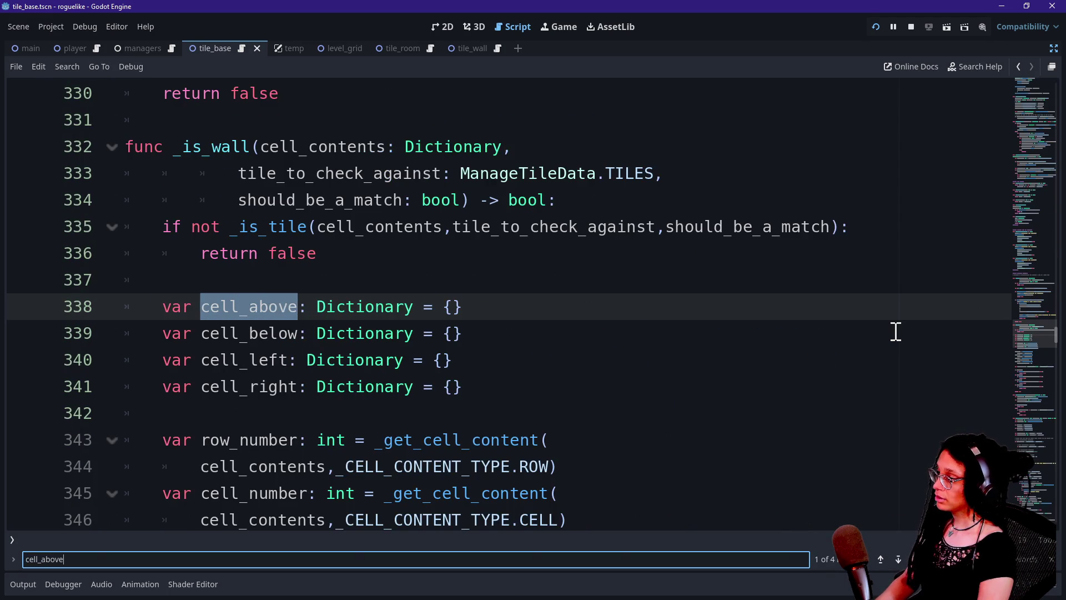
key(Return)
click(690, 348)
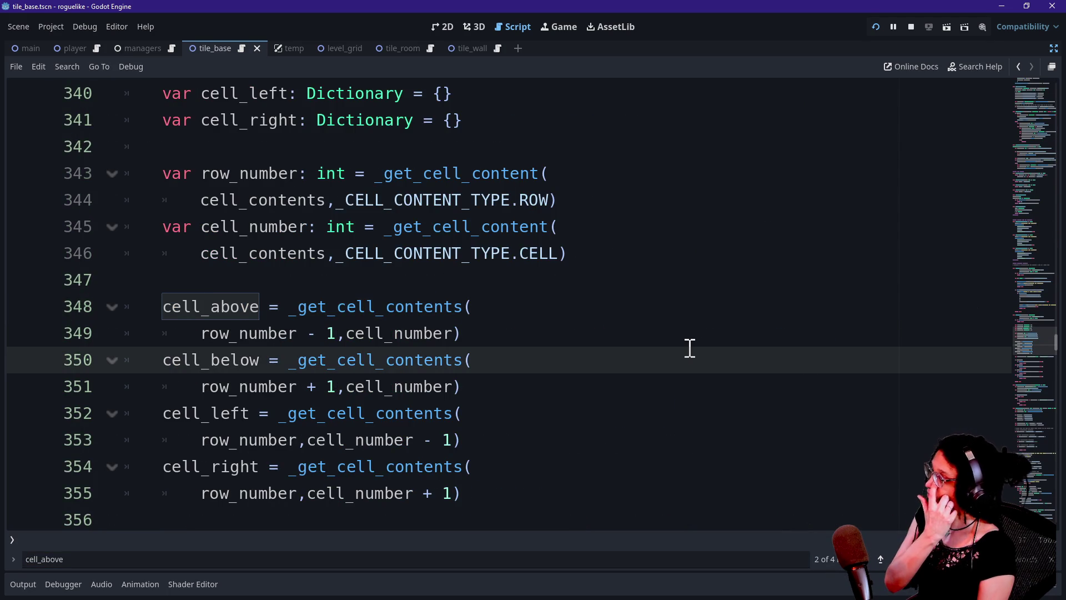
scroll(690, 349, down, 1)
scroll(507, 384, down, 5)
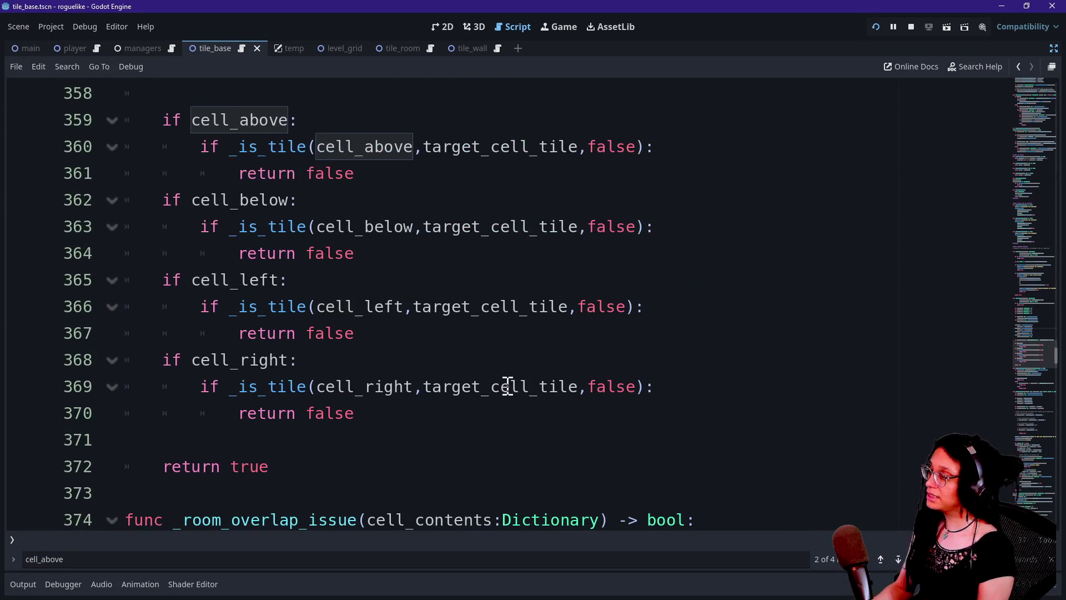
drag(191, 153, 492, 164)
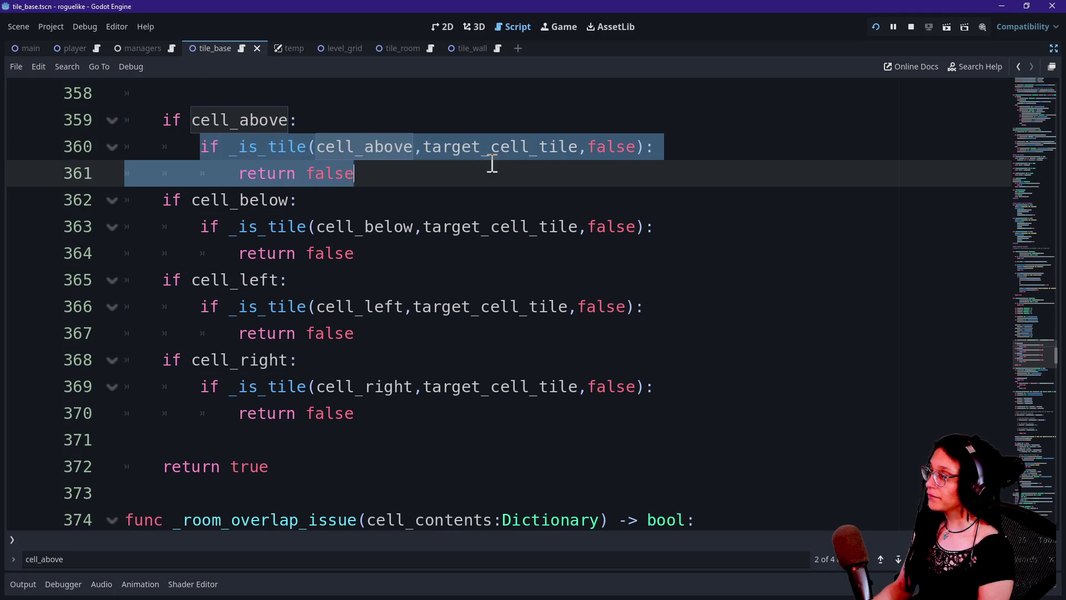
click(619, 168)
scroll(438, 164, up, 2)
drag(285, 227, 683, 245)
click(700, 244)
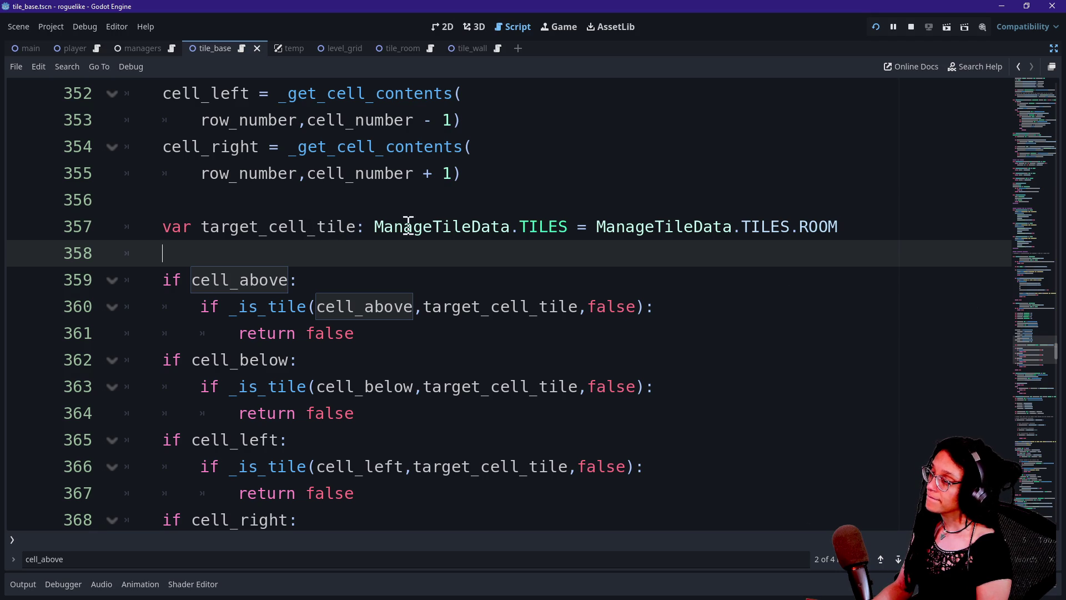
Rename target_cell_tile to target_cell_tiles and type it Array[ManageTileData.TILES].
click(360, 227)
text(s)
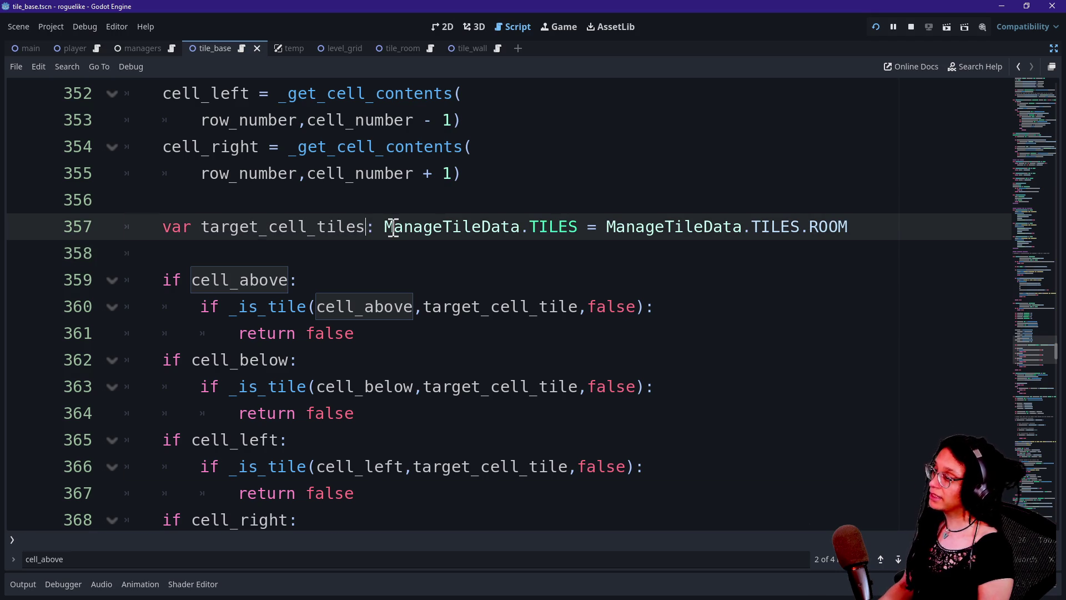
key(Right)
key(Right)
text(Array[)
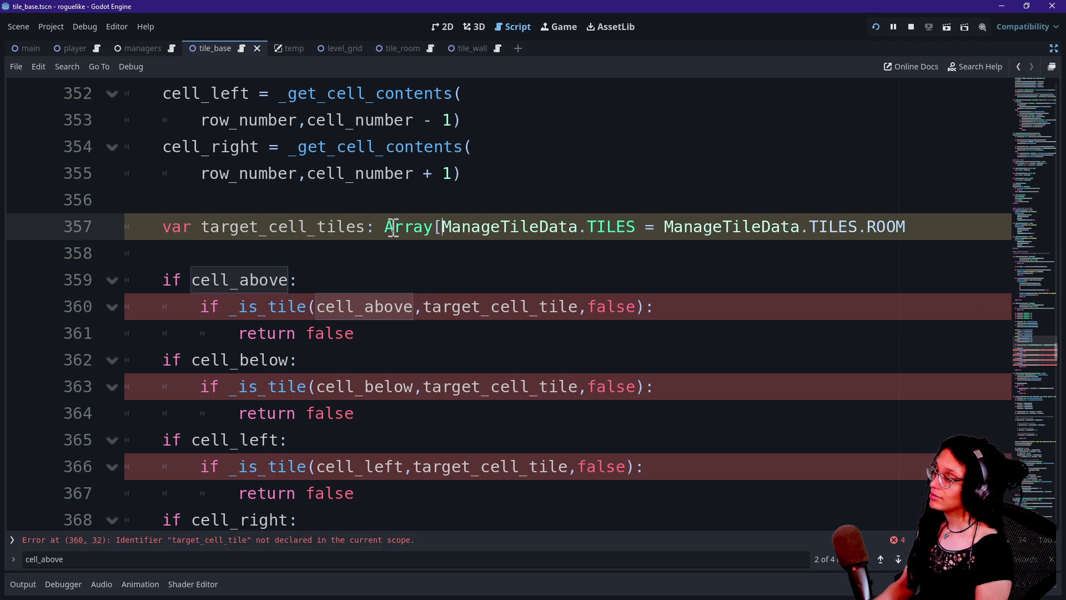
click(635, 227)
text(] = )
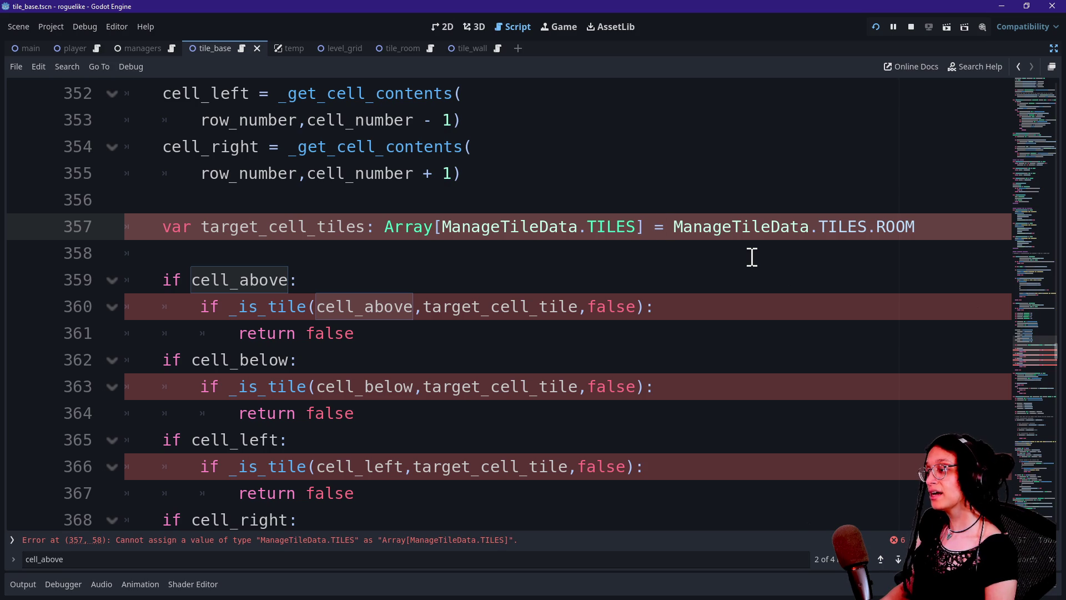
text([)
Fill the array with ManageTileData.TILES.ROOM and ManageTileData.TILES.WALL, each on its own line.
key(Return)
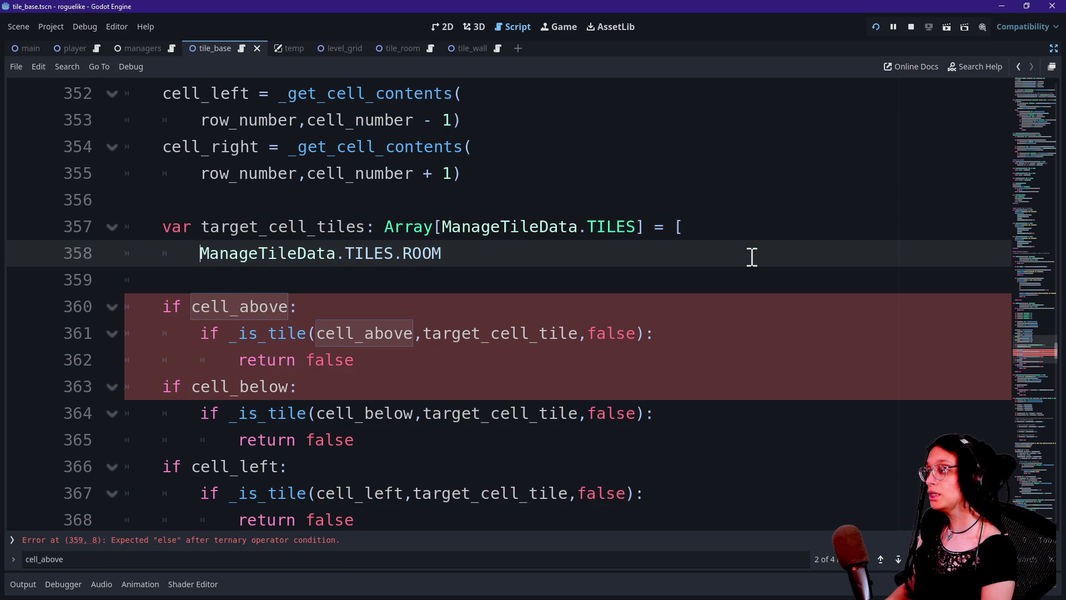
text(,)
key(Return)
key(ctrl+BackSpace)
mouse_move(567, 250)
mouse_down()
mouse_move(250, 249)
mouse_move(138, 236)
mouse_move(184, 250)
mouse_up()
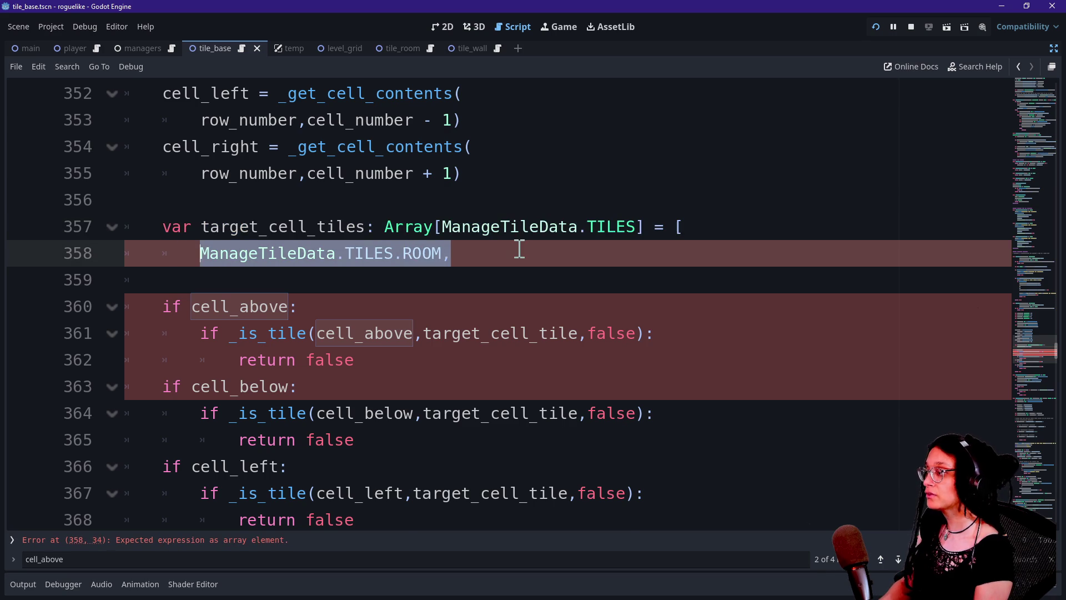
key(ctrl+c)
click(519, 248)
key(Return)
key(ctrl+v)
click(443, 279)
key(BackSpace)
key(BackSpace)
key(BackSpace)
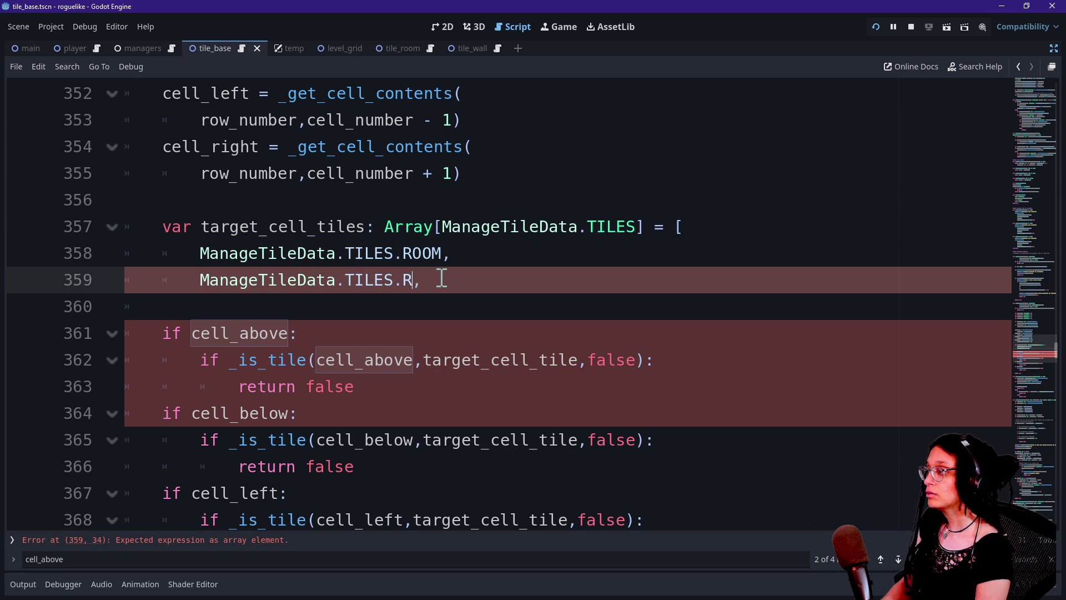
text(WALL)
key(Return)
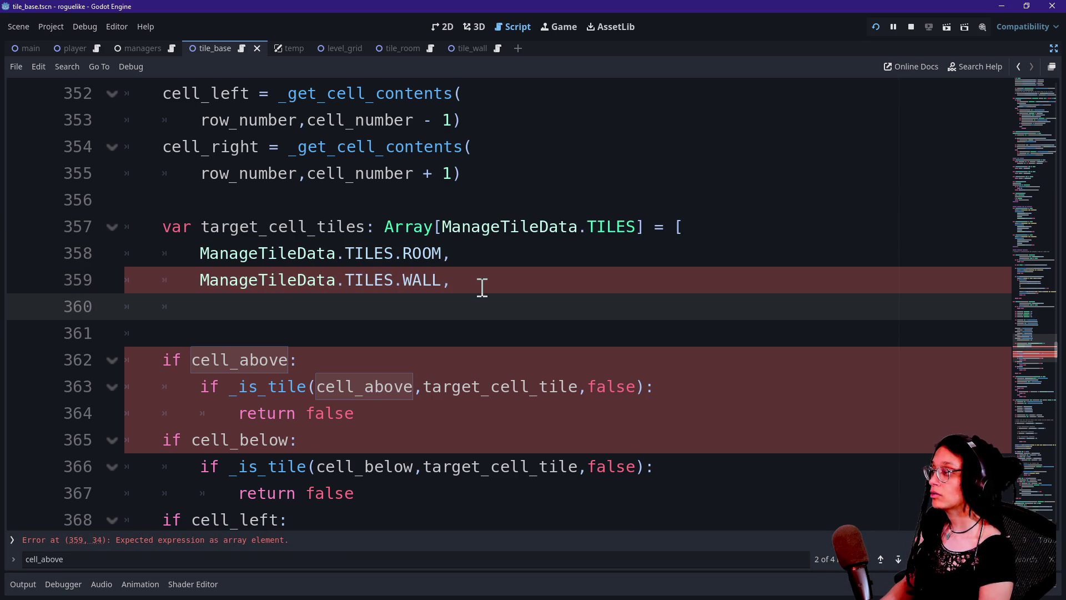
click(482, 287)
key(BackSpace)
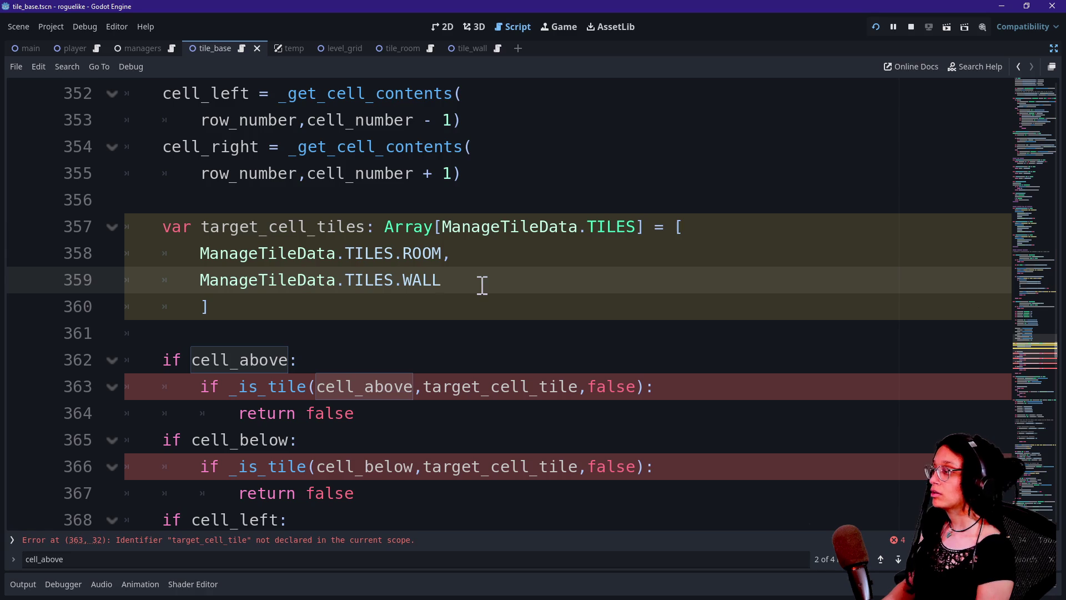
Add a new indented line under the if cell_above check.
scroll(482, 285, down, 1)
click(309, 281)
key(Return)
text(for)
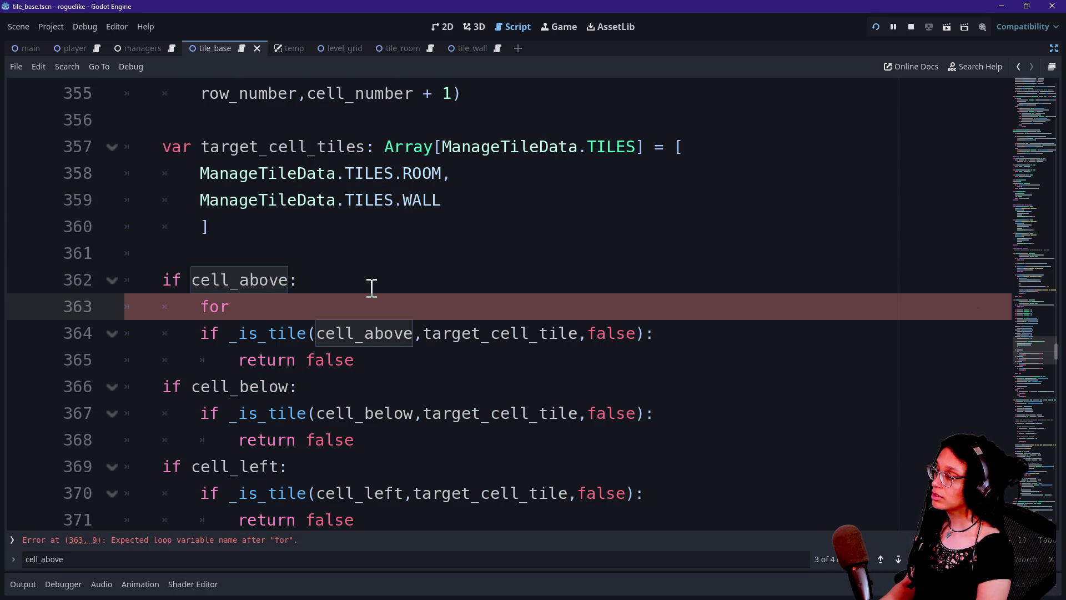
Write the loop 'for tile_type: ManageTileData.TILES in target_cell_tiles:' under cell_above.
text(tiel)
key(BackSpace)
key(BackSpace)
text(le:)
key(BackSpace)
key(BackSpace)
key(BackSpace)
key(BackSpace)
key(BackSpace)
text(ype:)
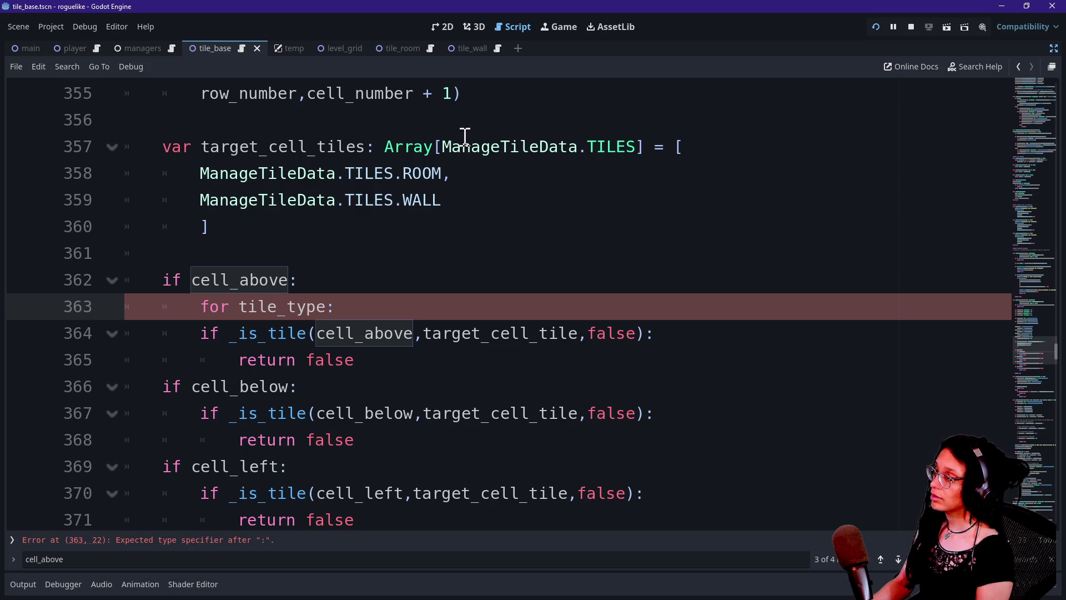
drag(442, 147, 635, 149)
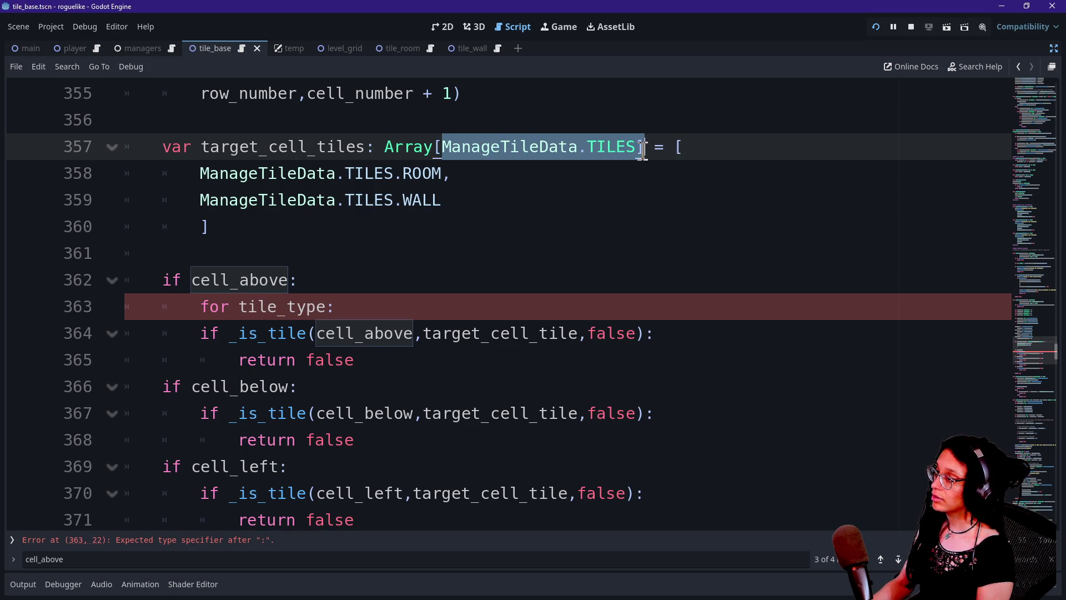
click(373, 286)
click(369, 309)
key(ctrl+v)
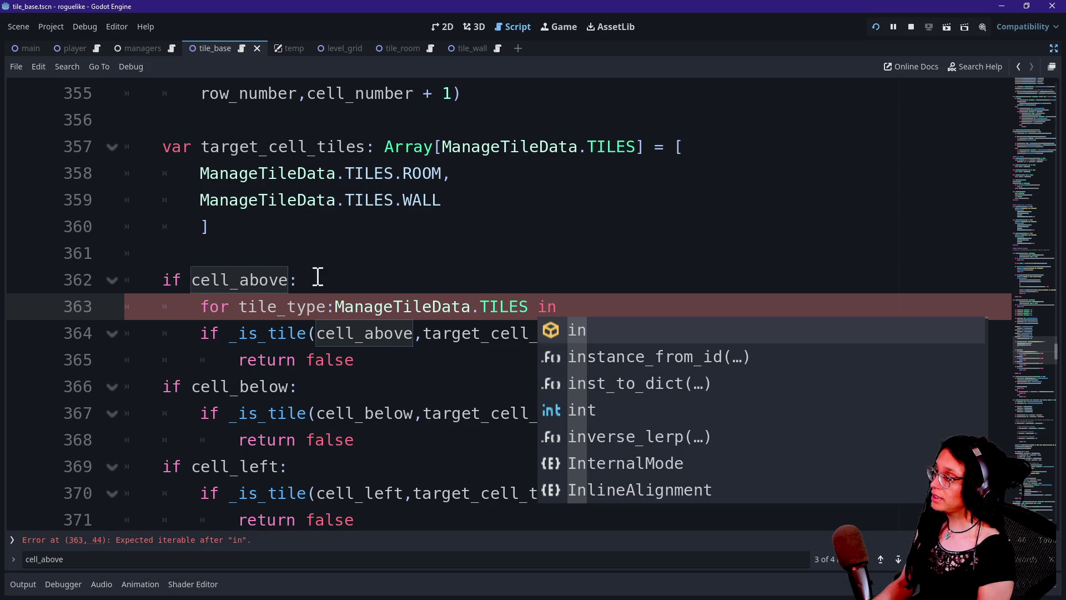
text(targ)
key(Return)
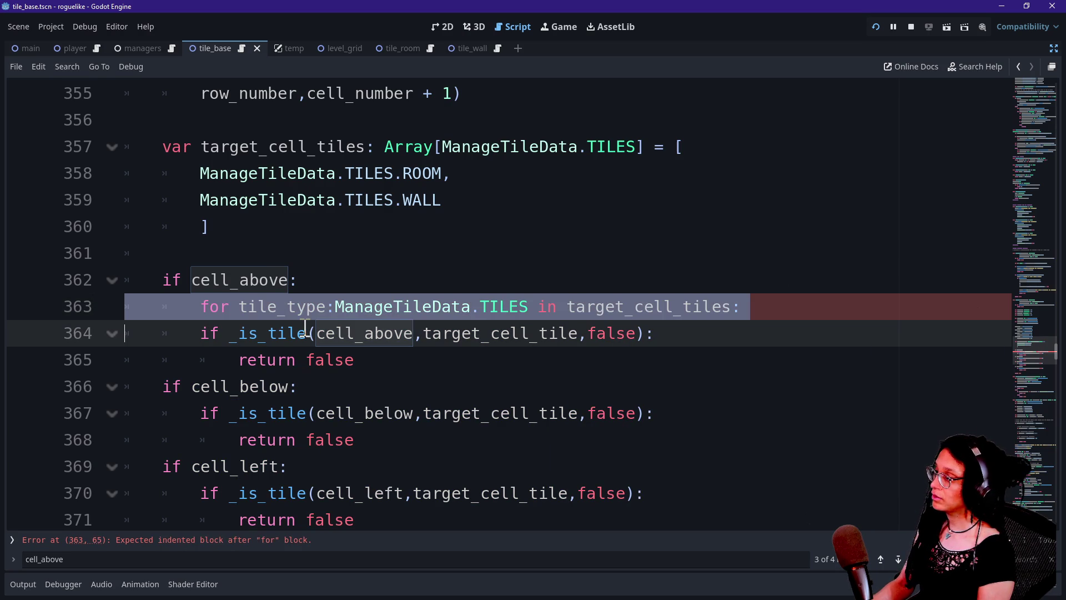
Indent the _is_tile check into the loop and pass tile_type instead of target_cell_tile.
mouse_move(277, 333)
mouse_down()
mouse_move(287, 360)
mouse_move(400, 336)
mouse_up()
key(Tab)
click(468, 344)
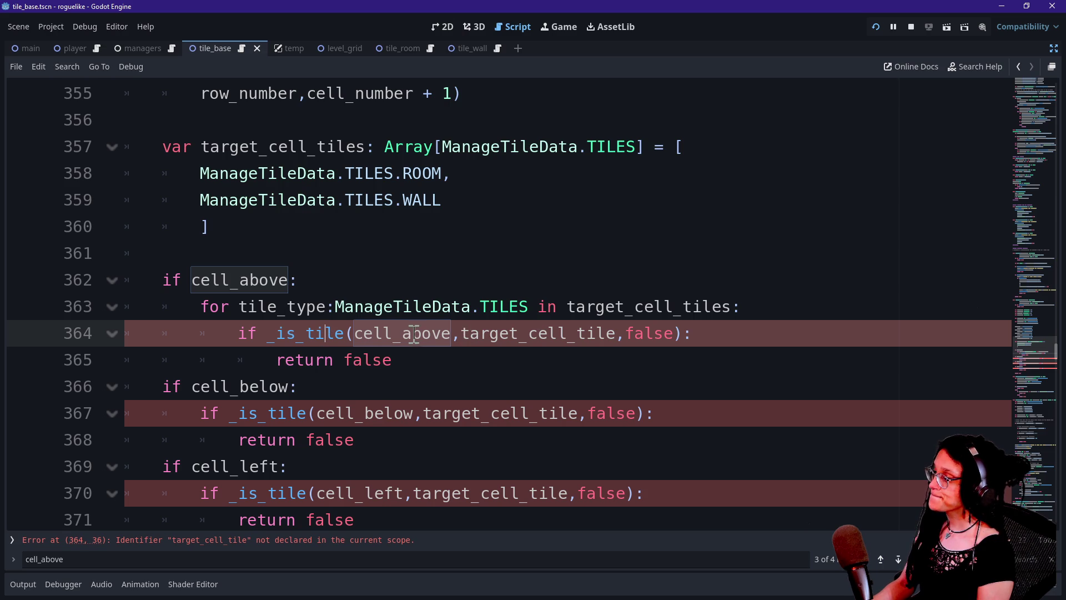
drag(461, 333, 611, 336)
key(BackSpace)
text(ile_tpe)
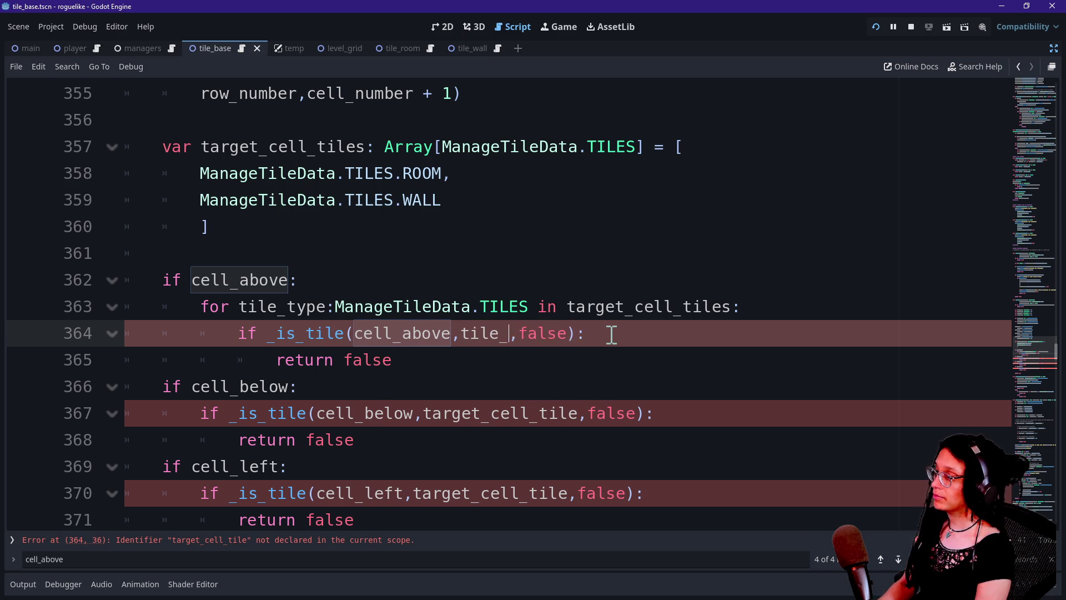
key(BackSpace)
key(BackSpace)
text(ype)
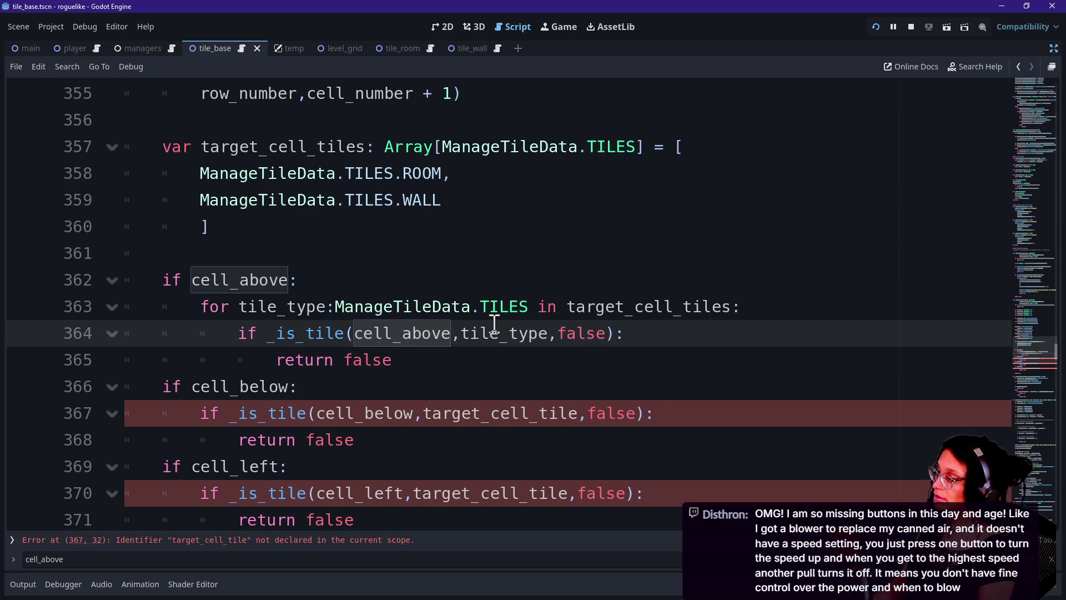
click(832, 309)
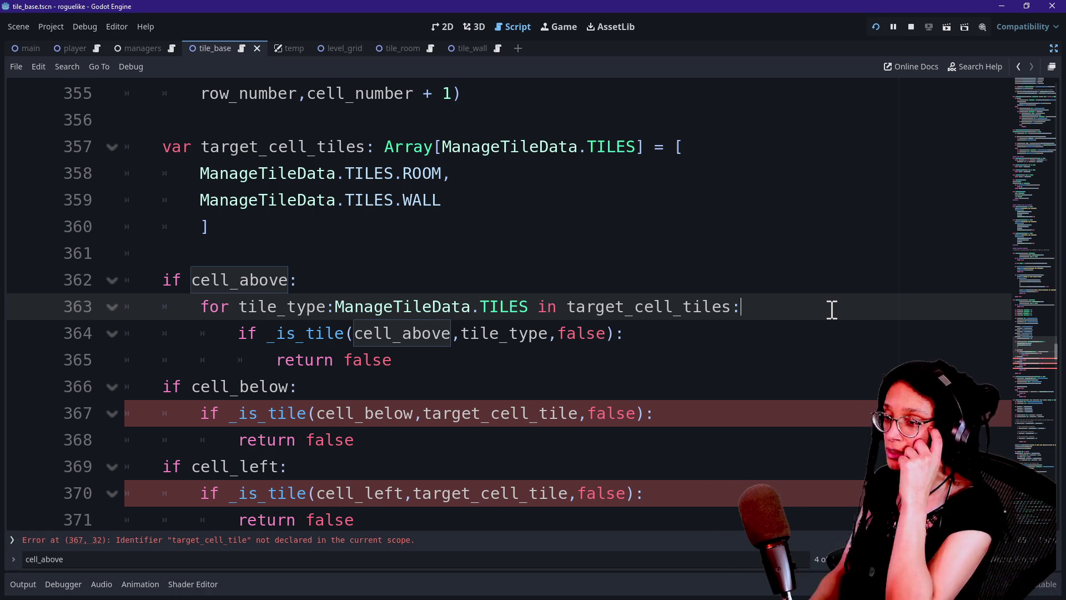
Wrap the cell_below check in the target_cell_tiles loop, passing tile_type to _is_tile.
key(Down)
key(Down)
key(Down)
key(Down)
key(Down)
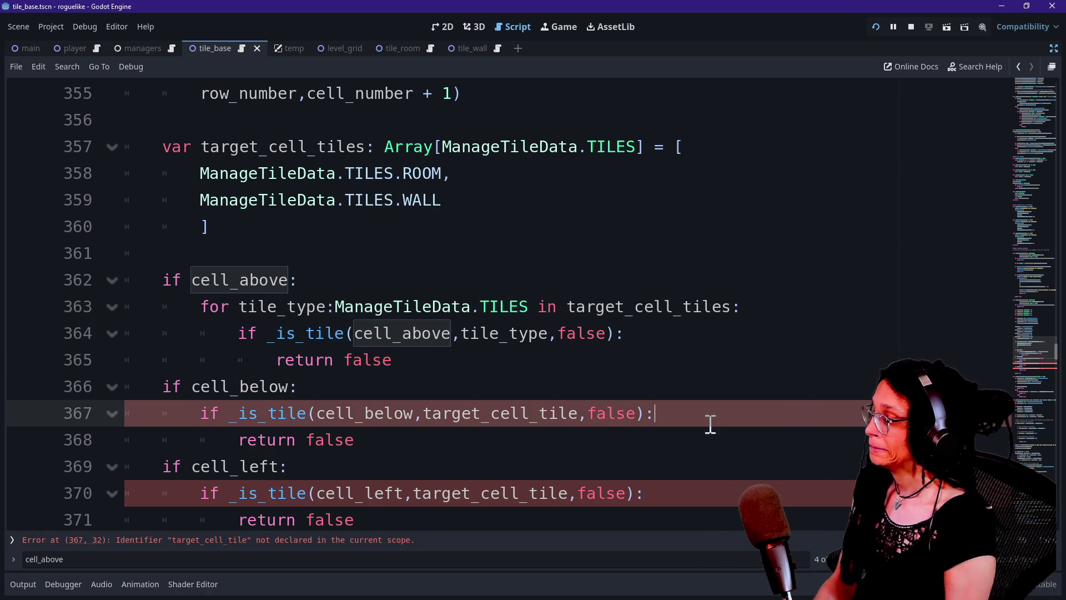
key(Up)
key(Up)
key(Up)
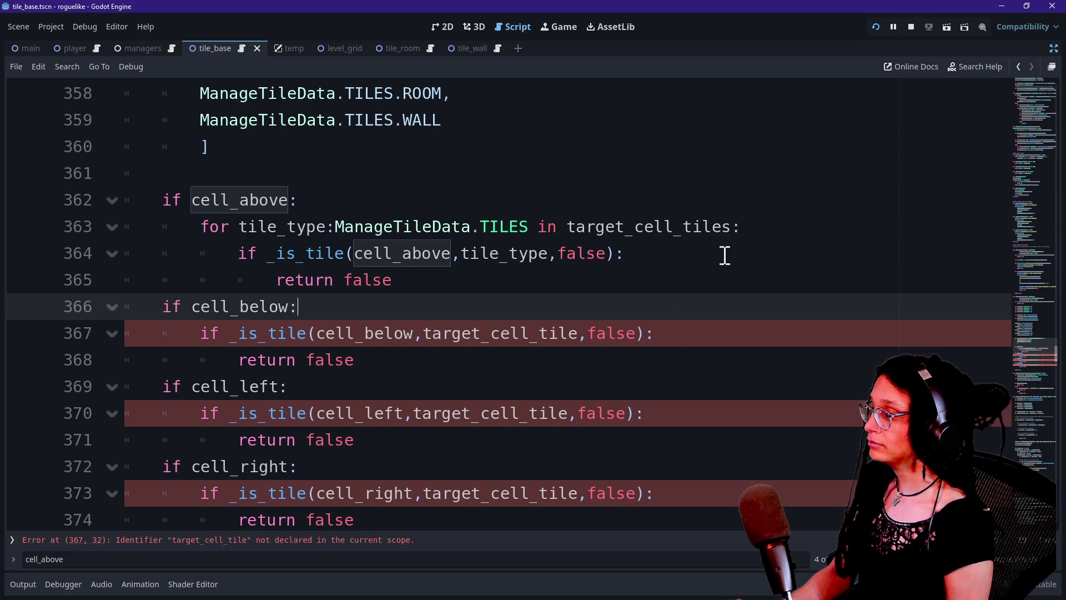
drag(761, 233, 762, 209)
key(ctrl+c)
click(544, 314)
key(ctrl+v)
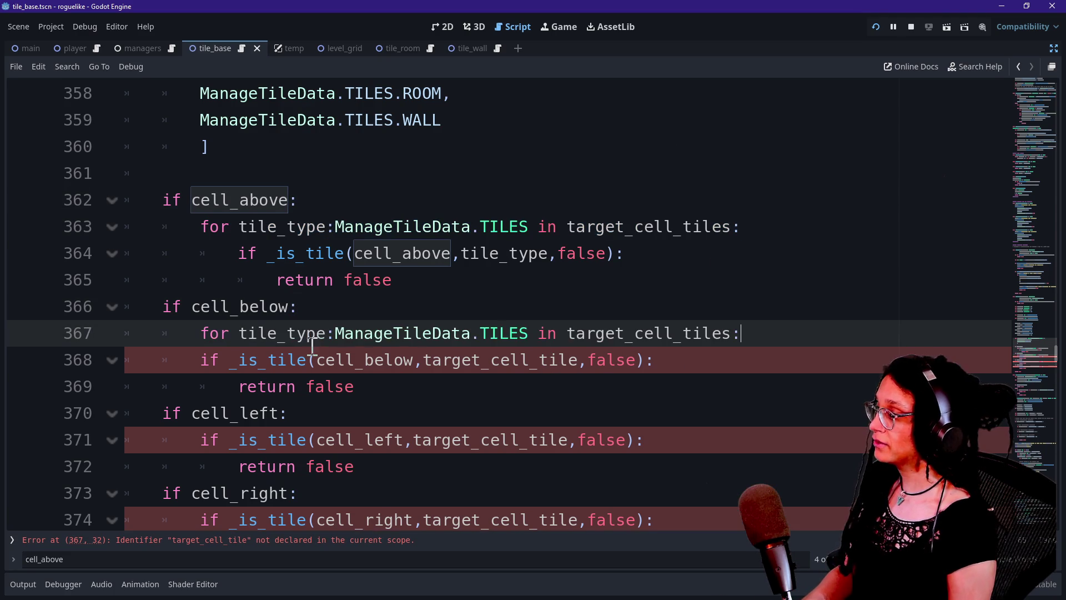
drag(250, 360, 289, 389)
key(Tab)
click(479, 360)
drag(462, 359, 626, 360)
text(tile_type)
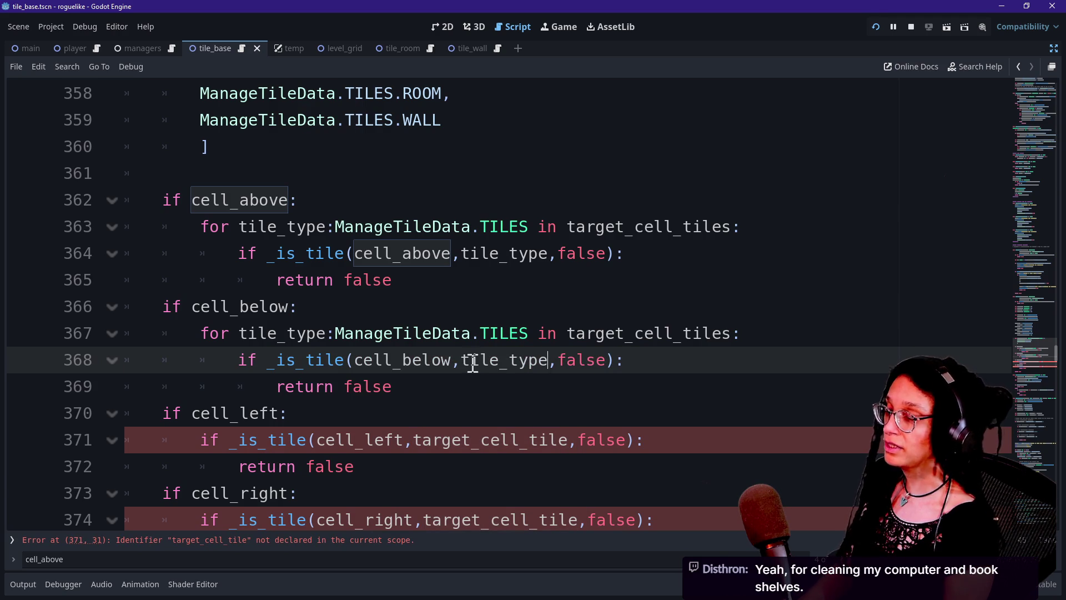
drag(464, 360, 550, 361)
click(466, 369)
Replace target_cell_tile with tile_type in both the cell_left and cell_right _is_tile calls.
drag(413, 440, 571, 441)
key(ctrl+d)
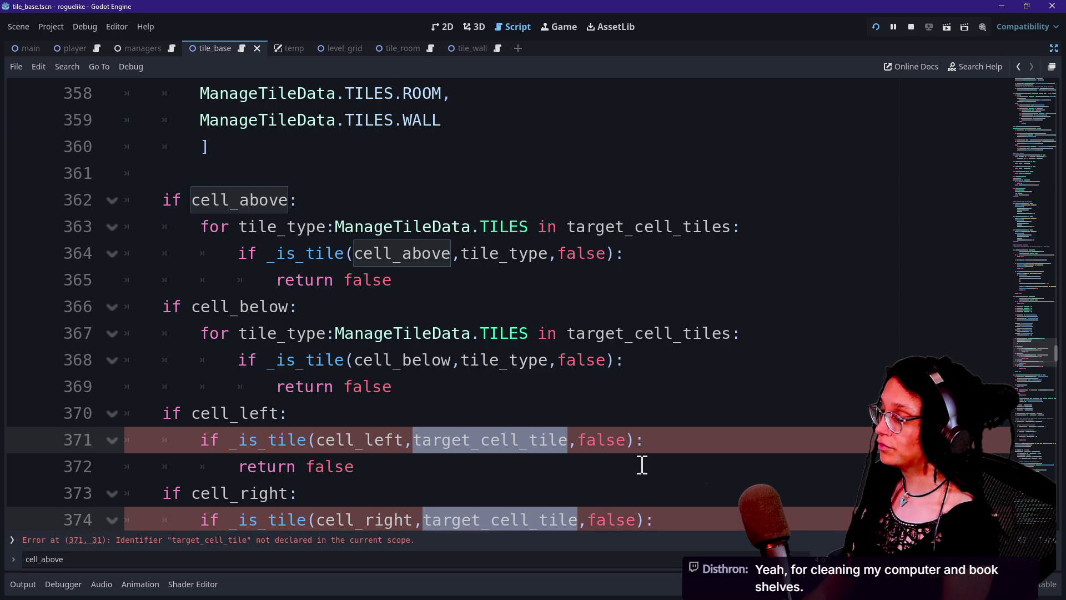
text(tle)
key(BackSpace)
key(BackSpace)
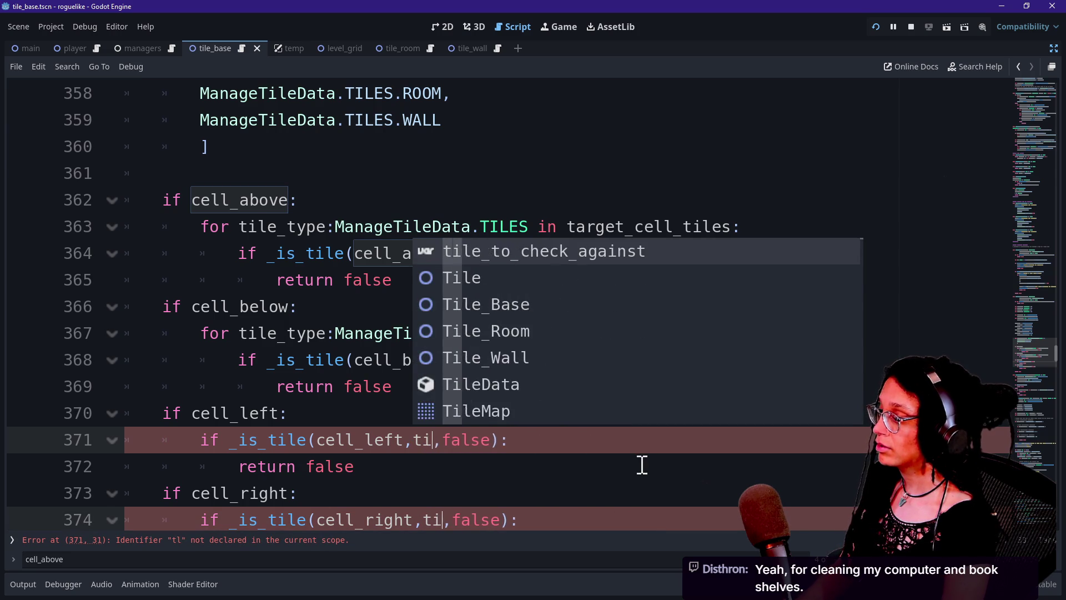
text(ile_type)
Wrap the cell_left check in the target_cell_tiles loop and indent its if/return lines.
click(441, 411)
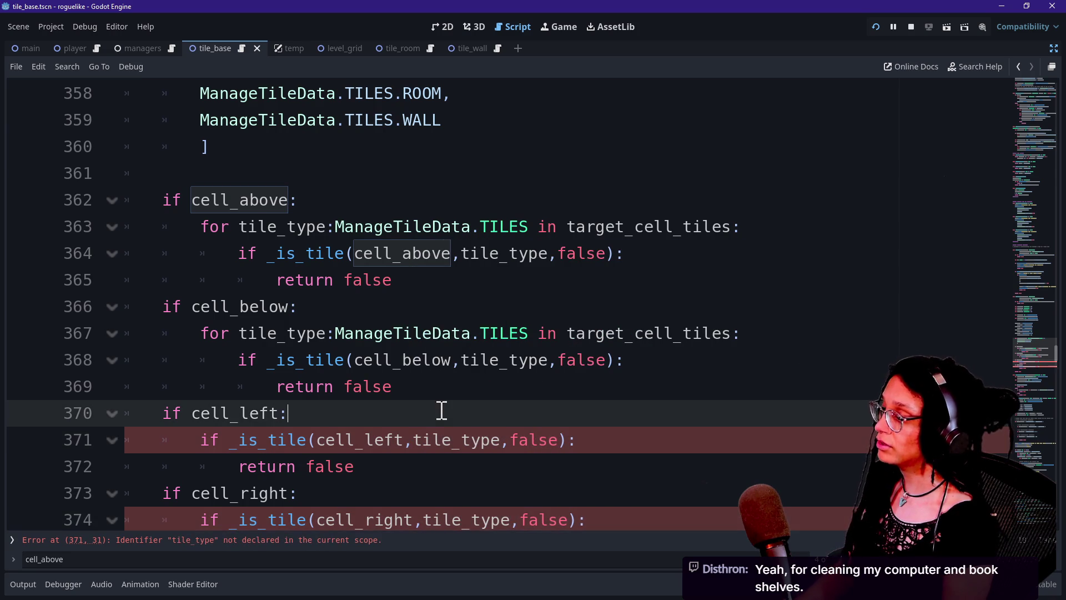
click(505, 358)
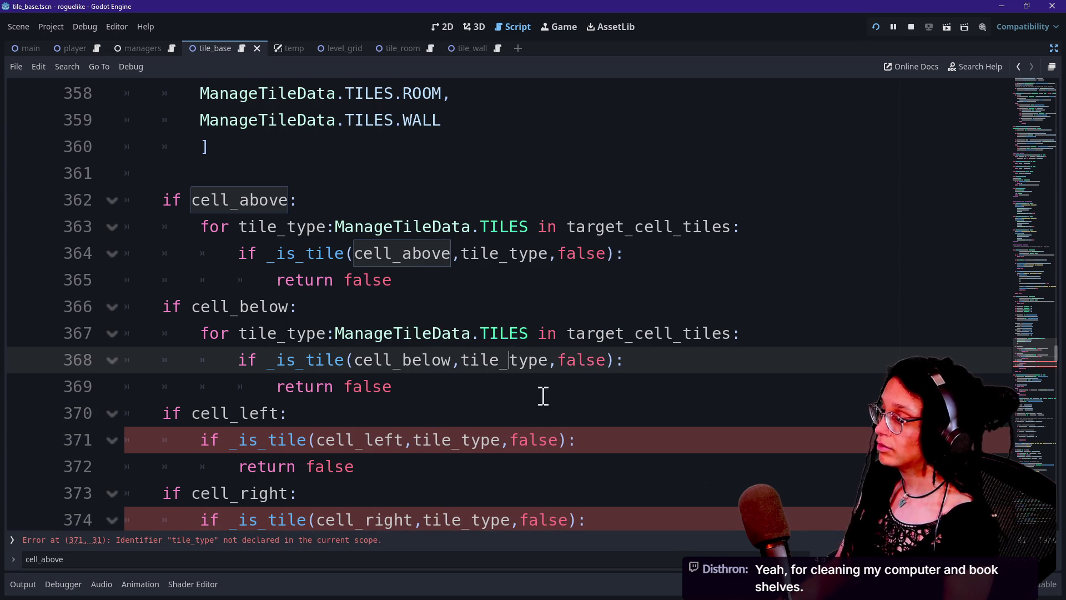
drag(547, 413, 528, 431)
click(525, 413)
key(Return)
key(ctrl+v)
scroll(291, 414, down, 1)
click(252, 388)
drag(256, 393, 352, 412)
key(Tab)
click(356, 414)
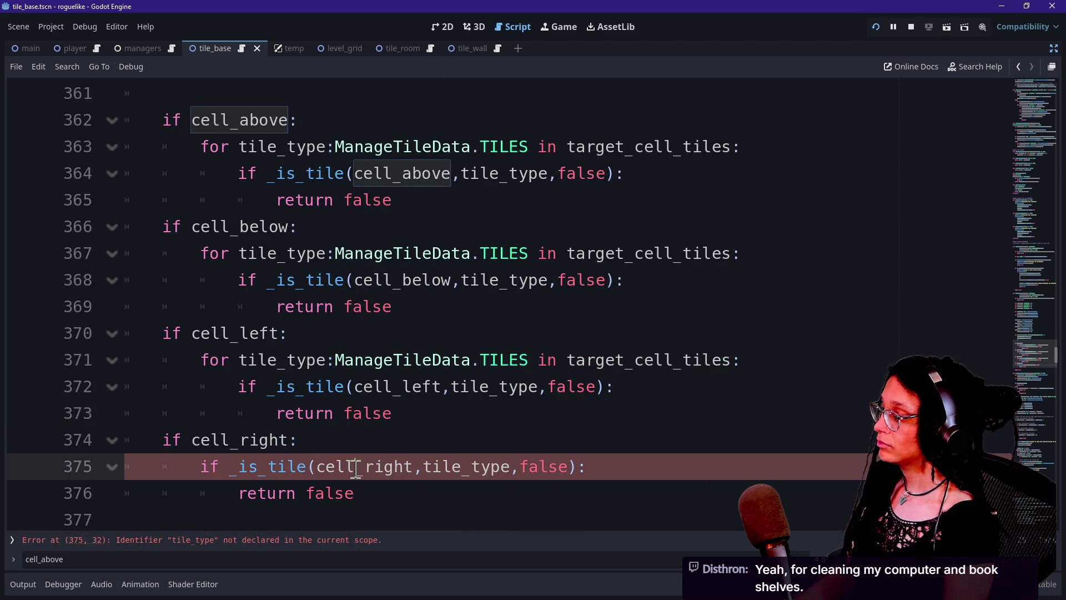
Wrap the cell_right check in the same loop, then run the game to test.
click(318, 448)
key(Return)
key(ctrl+v)
drag(277, 493, 306, 519)
key(Tab)
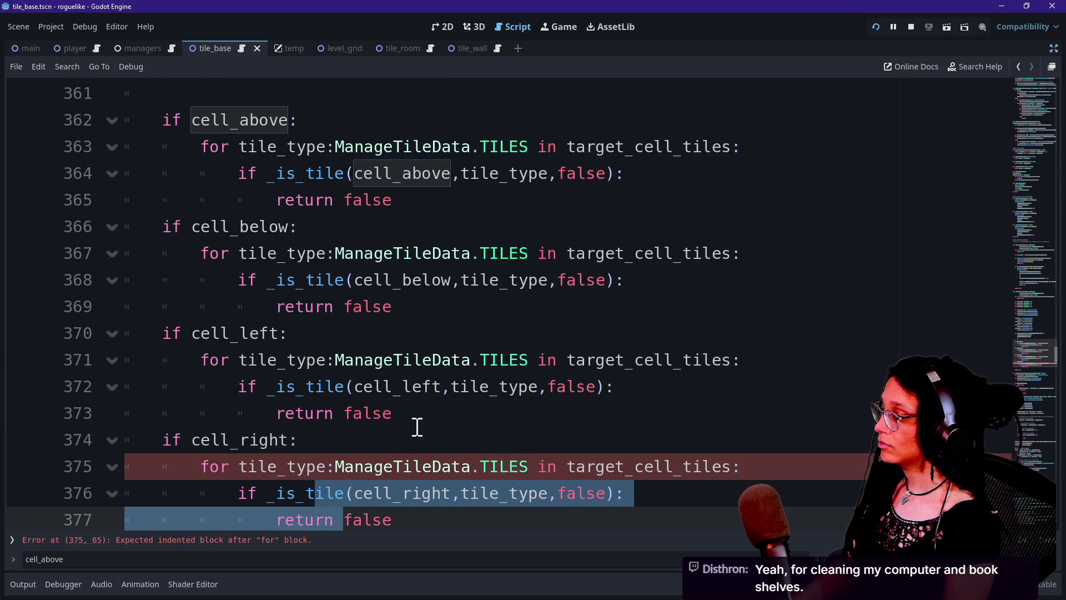
scroll(418, 428, down, 1)
click(417, 428)
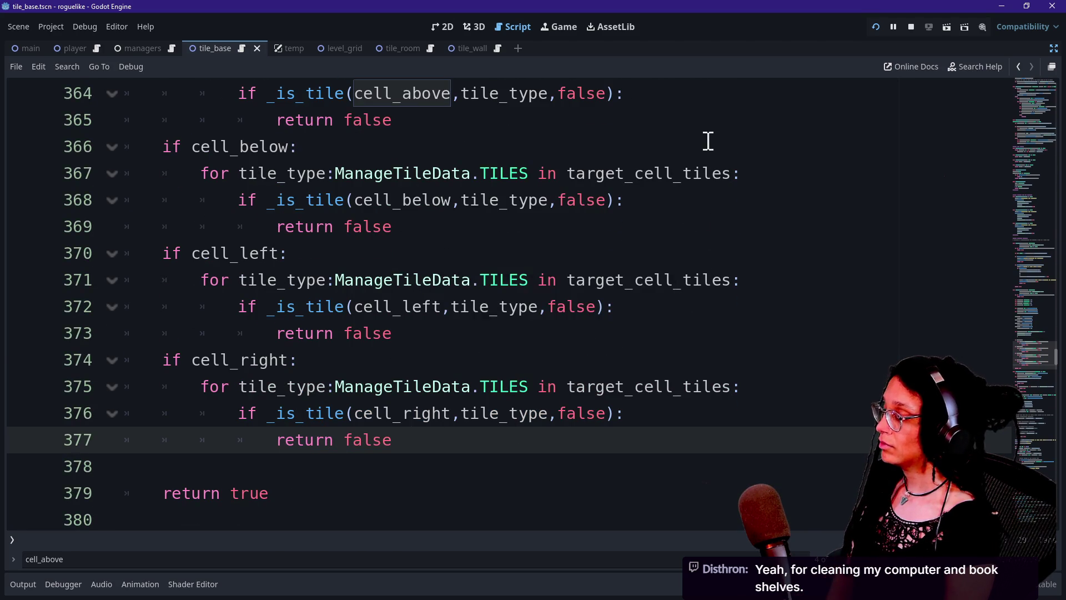
click(876, 28)
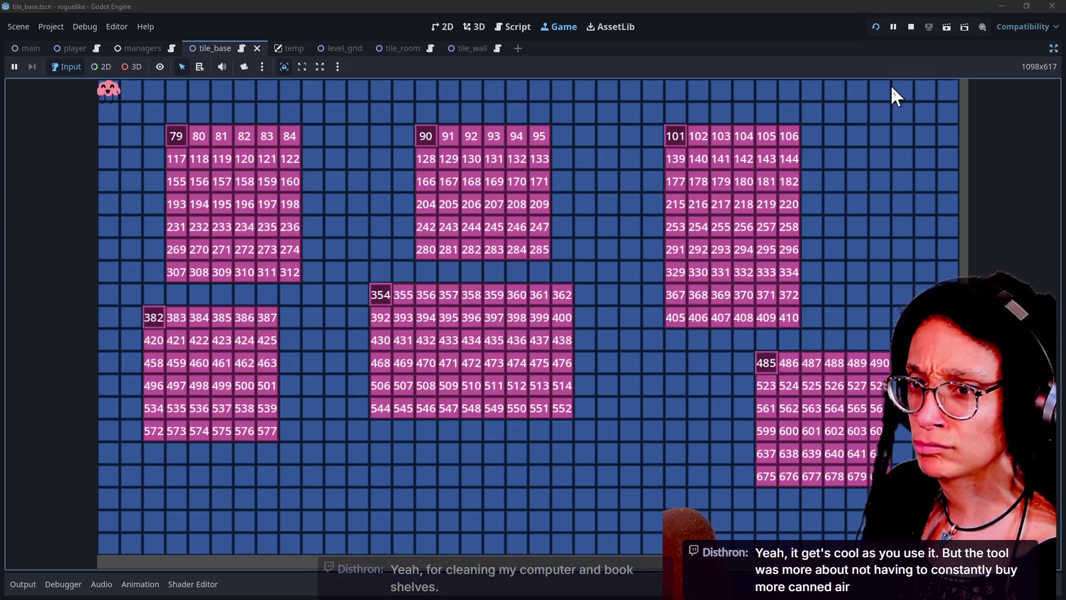
Stop the room-grid game and go back to the cell_left check in tile_base.
click(910, 27)
click(681, 260)
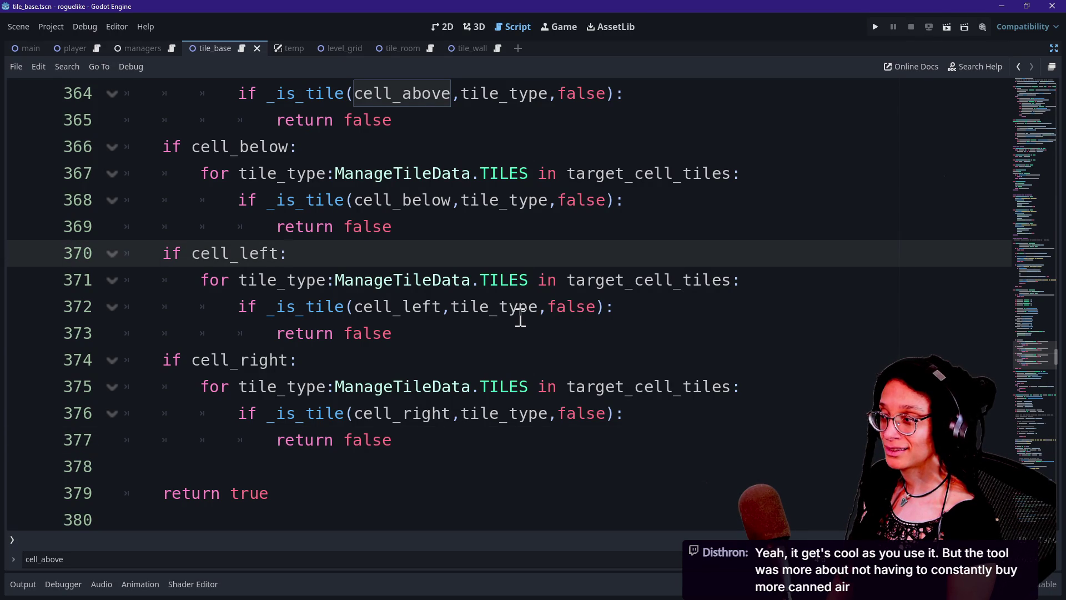
scroll(528, 316, up, 1)
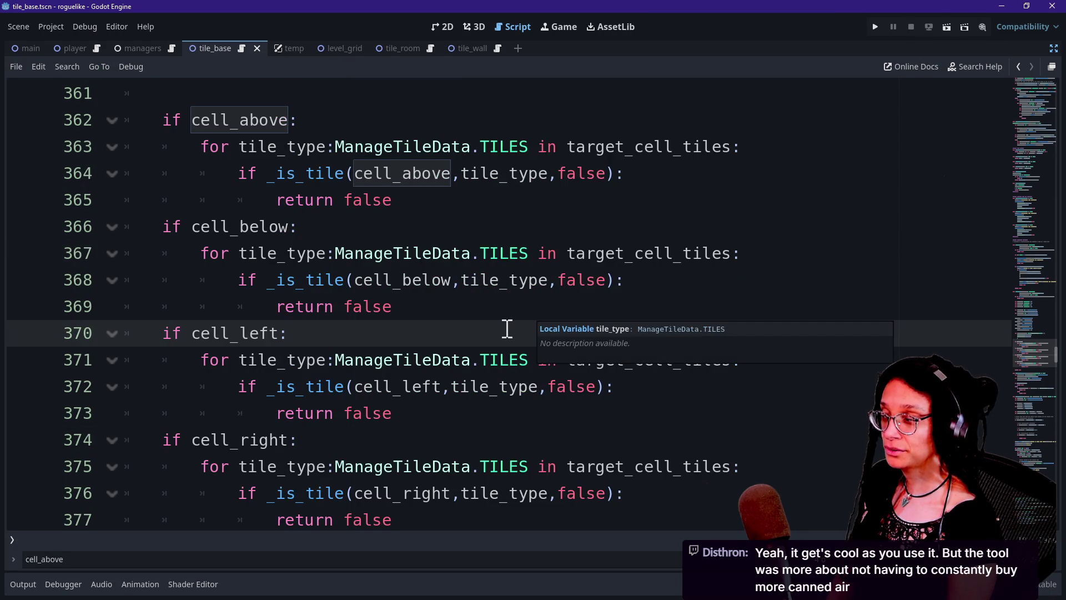
scroll(506, 329, up, 2)
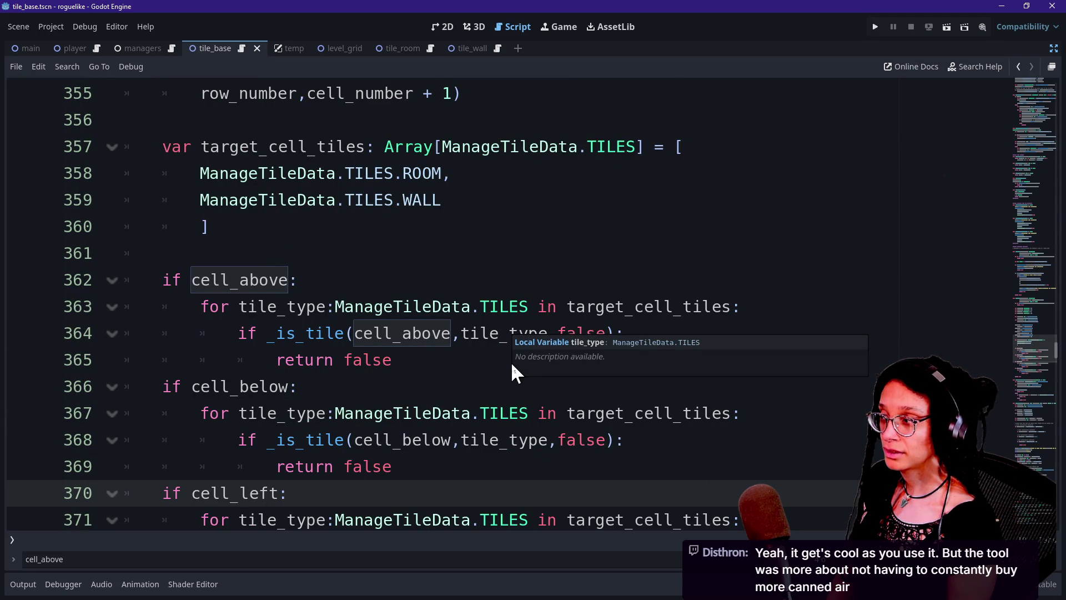
click(475, 336)
click(486, 355)
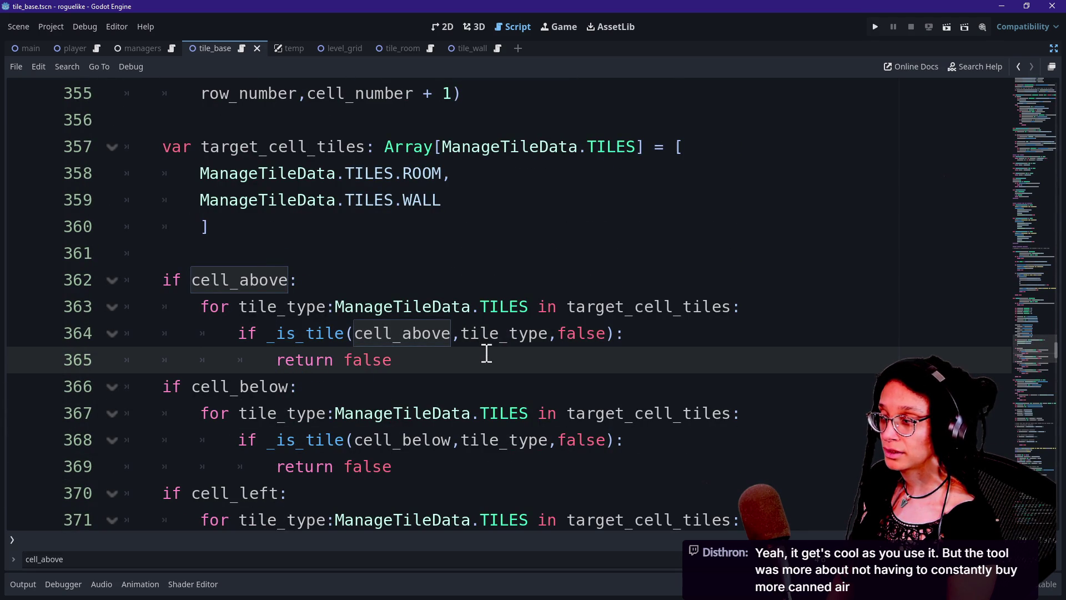
double_click(565, 332)
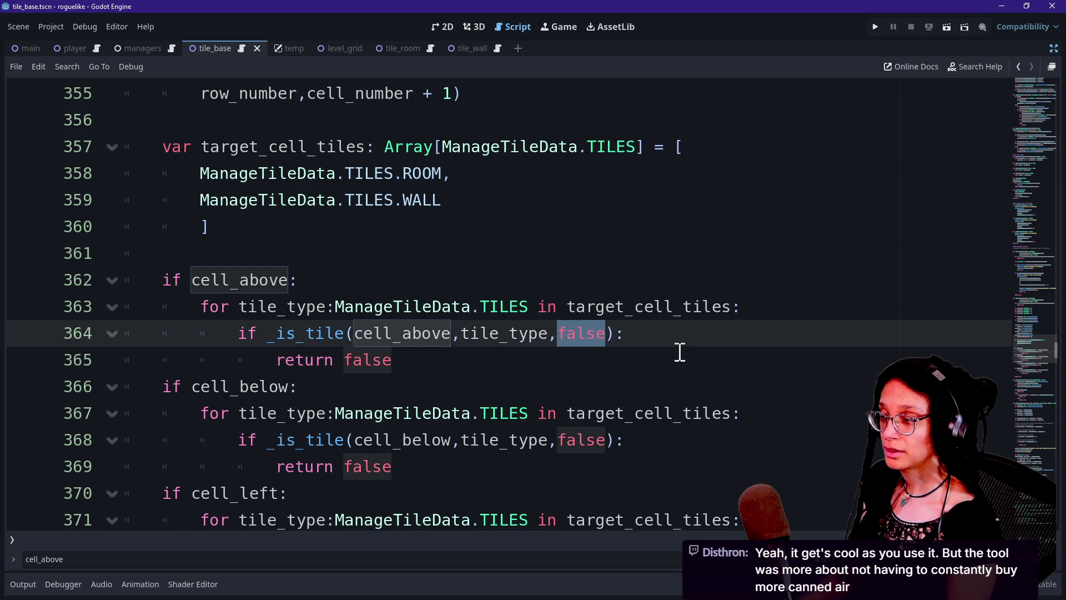
scroll(680, 353, down, 1)
alt+double_click(583, 360)
alt+double_click(577, 468)
scroll(577, 472, down, 1)
key(ctrl+d)
scroll(578, 484, down, 2)
text(tru)
scroll(579, 497, up, 1)
text(e)
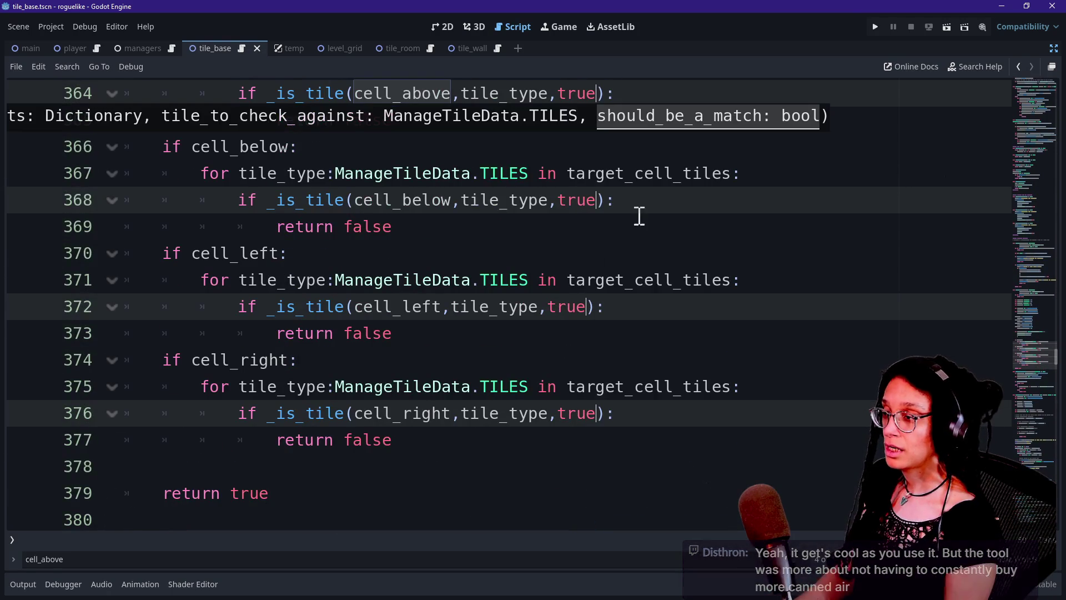
click(874, 28)
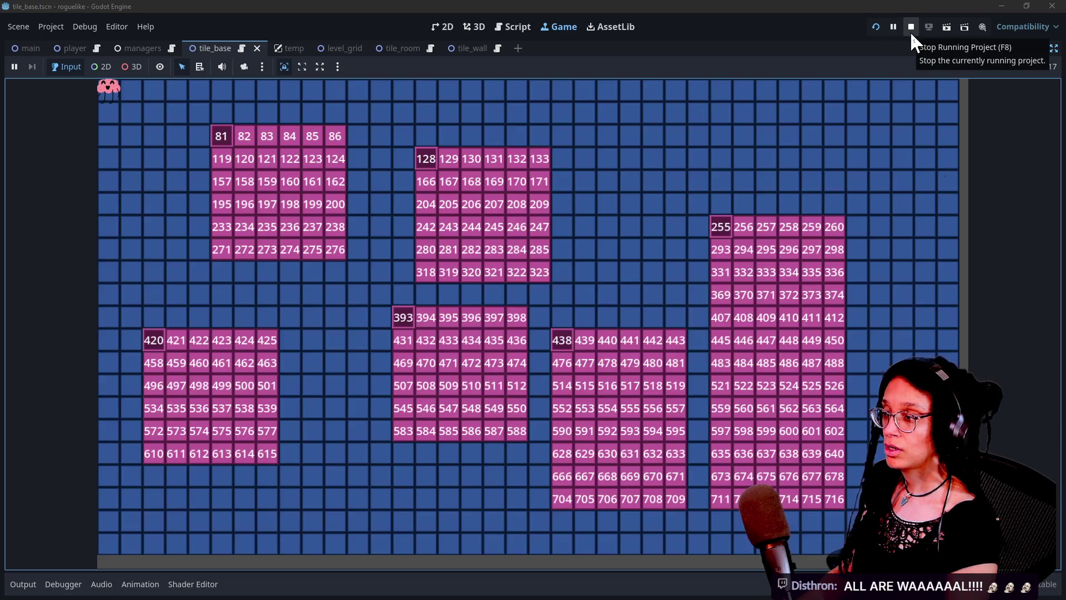
click(911, 27)
key(ctrl+z)
scroll(792, 201, up, 1)
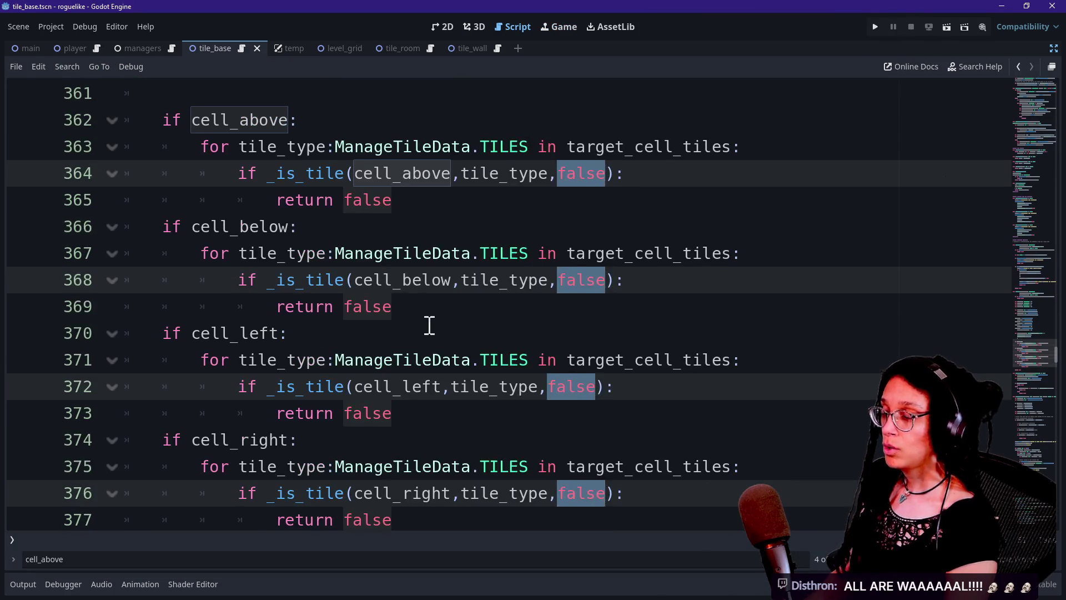
Review the return false lines and the cell_above loop in _is_wall.
click(429, 324)
drag(274, 303, 409, 303)
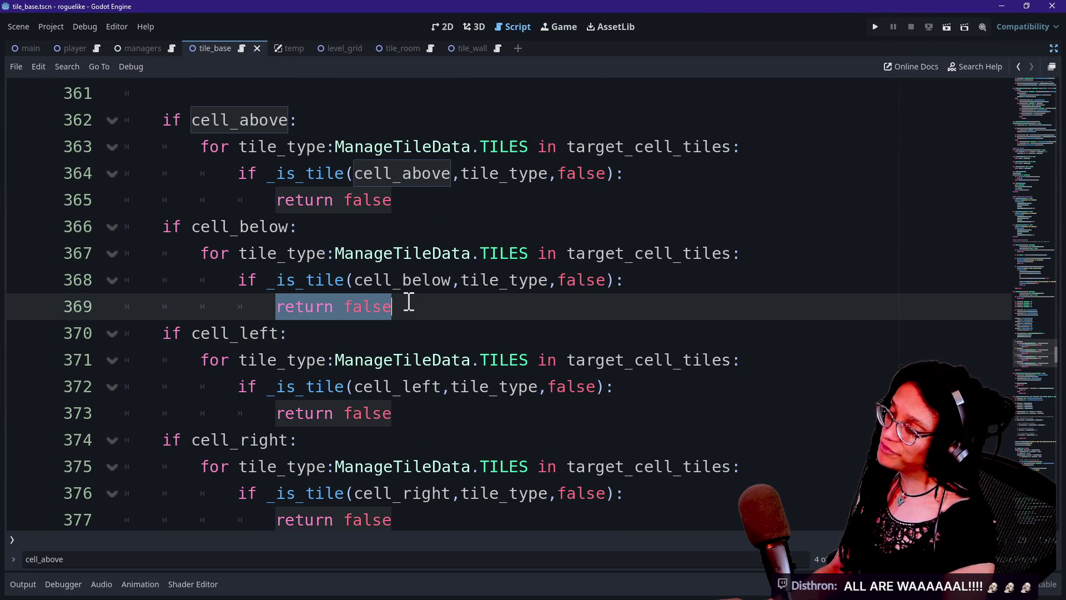
scroll(409, 303, up, 1)
click(394, 277)
drag(275, 280, 455, 274)
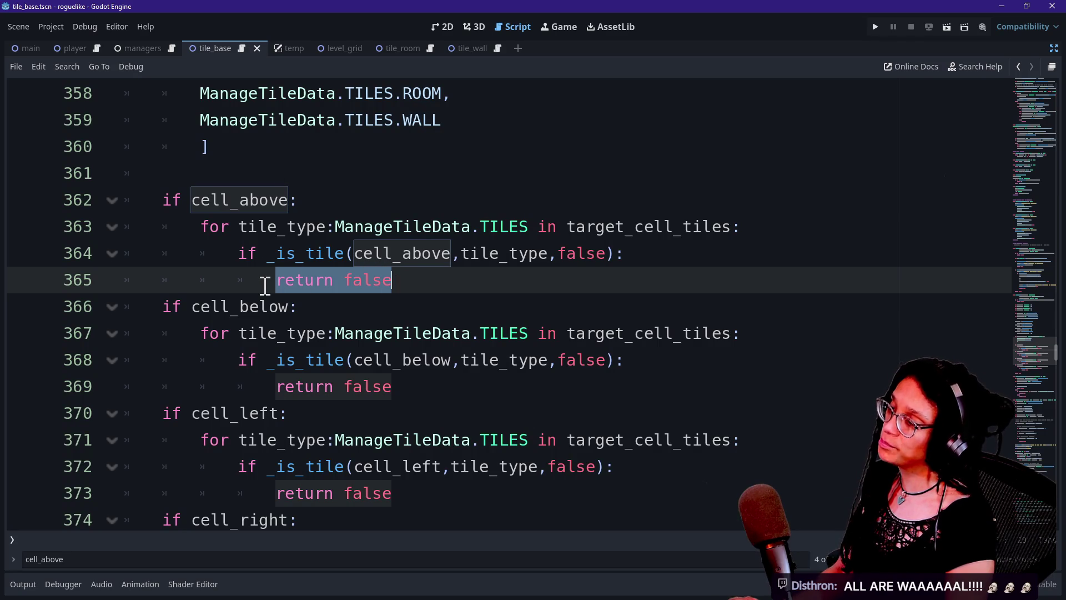
click(411, 280)
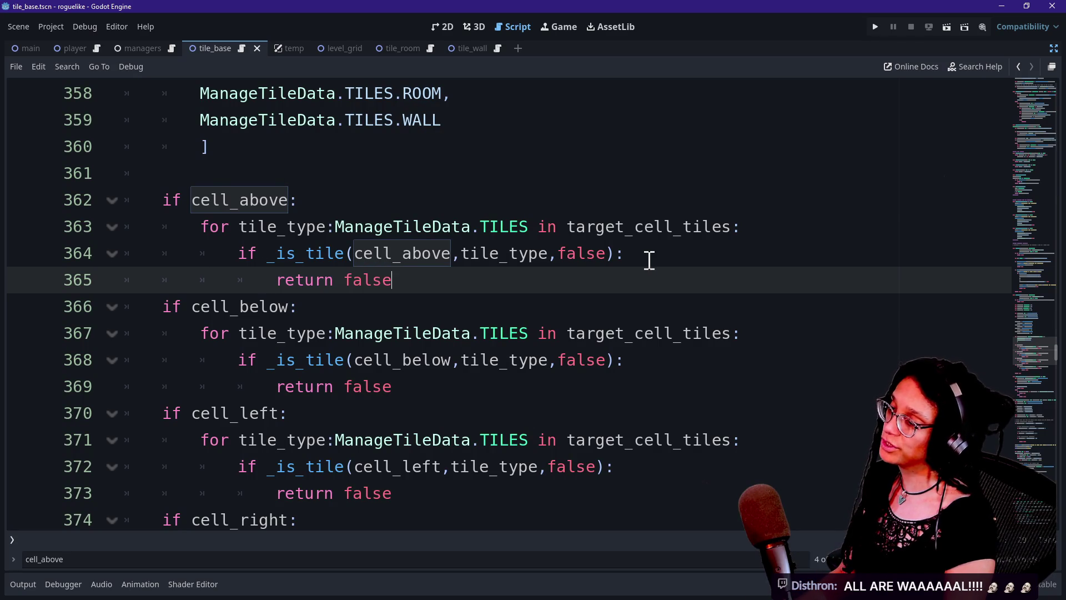
click(649, 255)
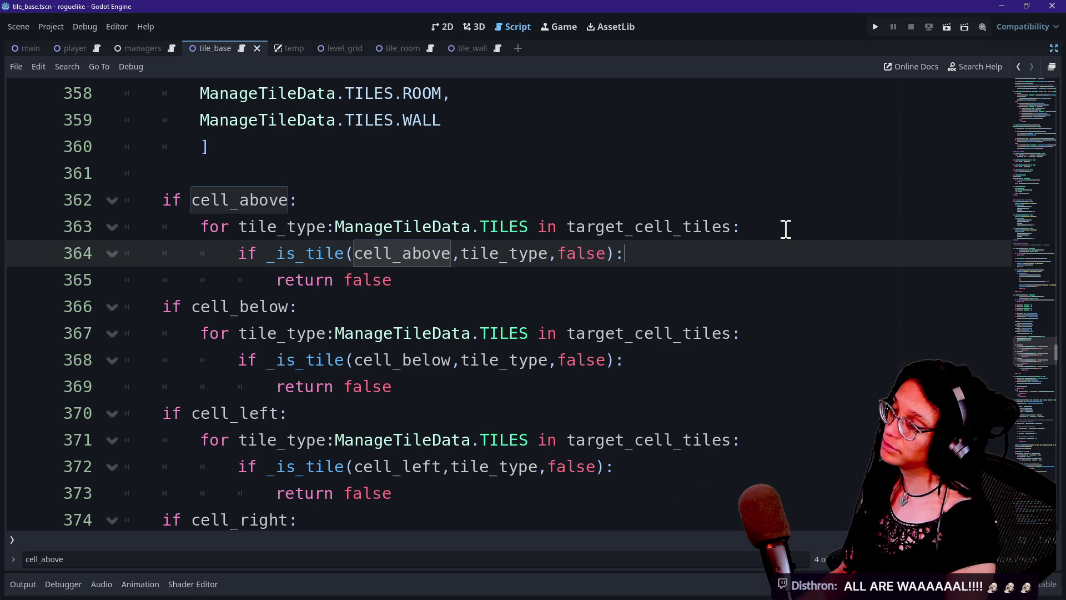
click(785, 229)
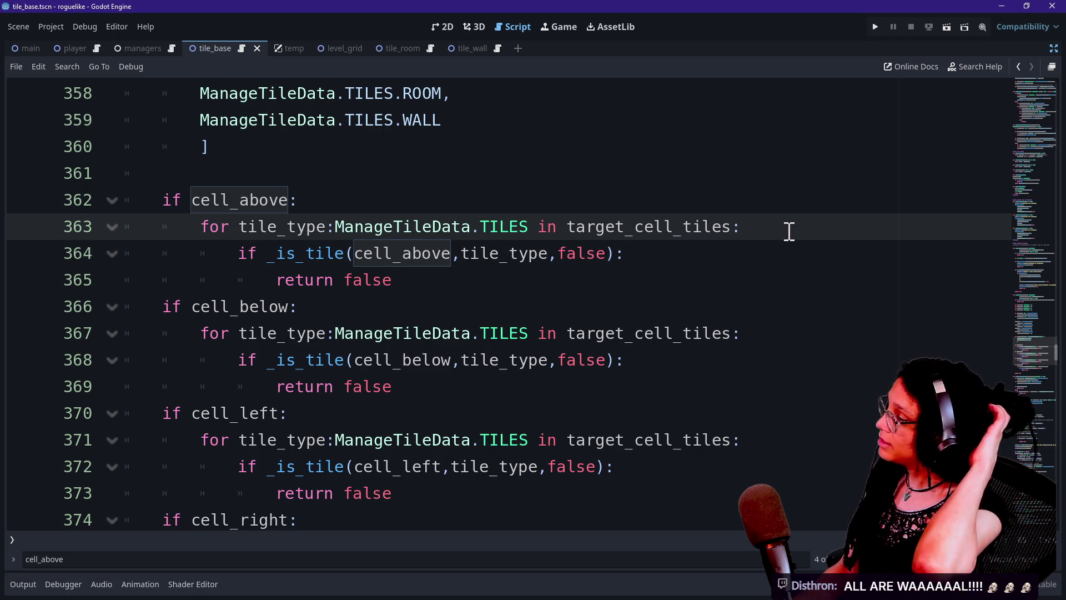
Start a 'var' declaration on a new line right under if cell_above.
click(672, 209)
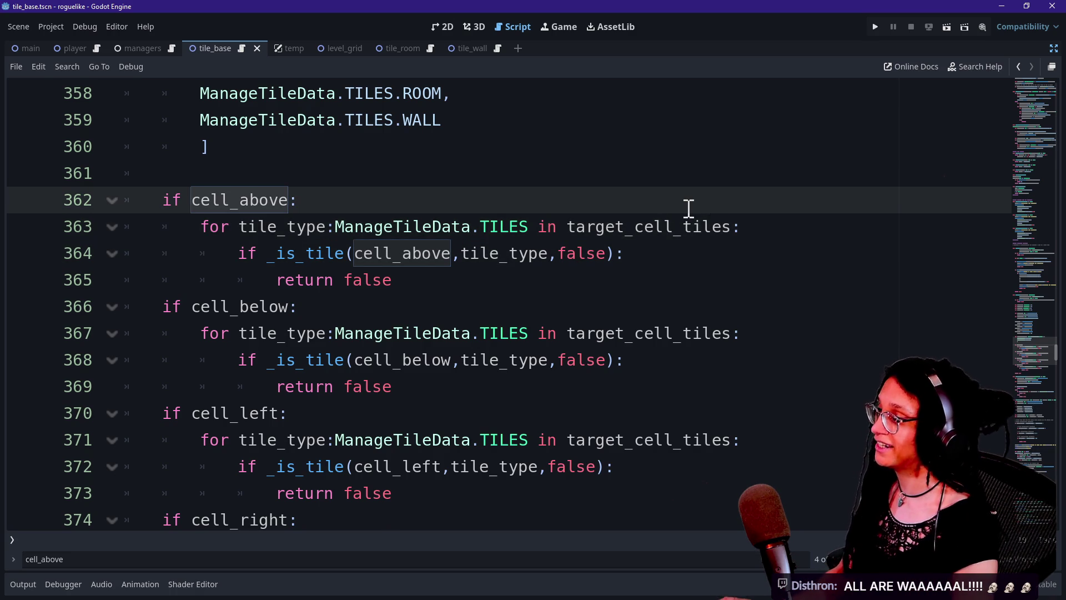
key(Return)
text(var)
key(BackSpace)
drag(522, 210, 647, 331)
click(648, 331)
click(495, 218)
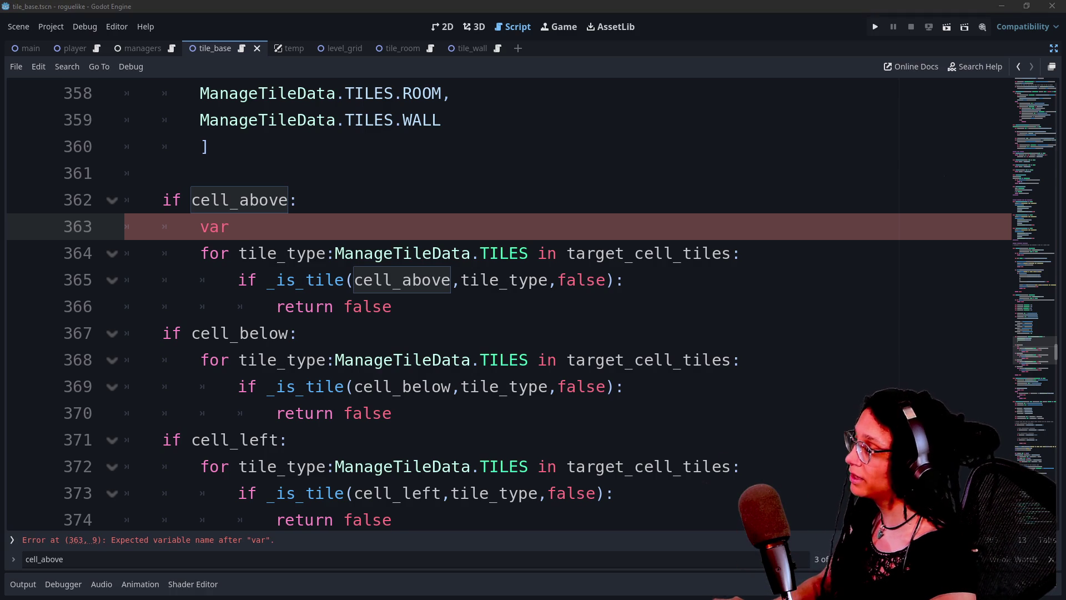
Rename the variable under the cell_above check to 'is_wall:'.
click(779, 217)
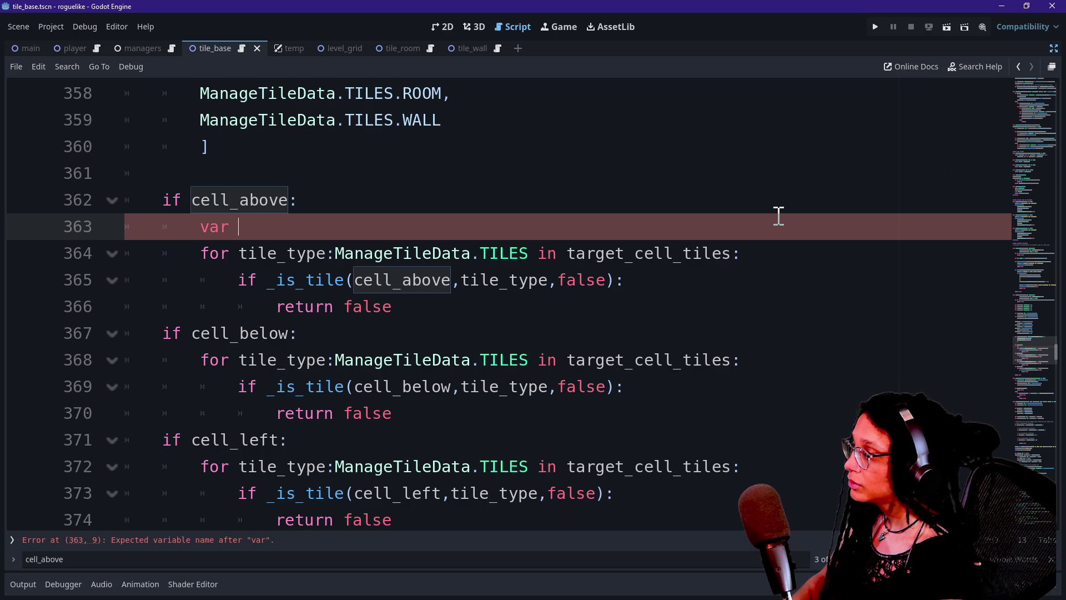
text(is_not_wall)
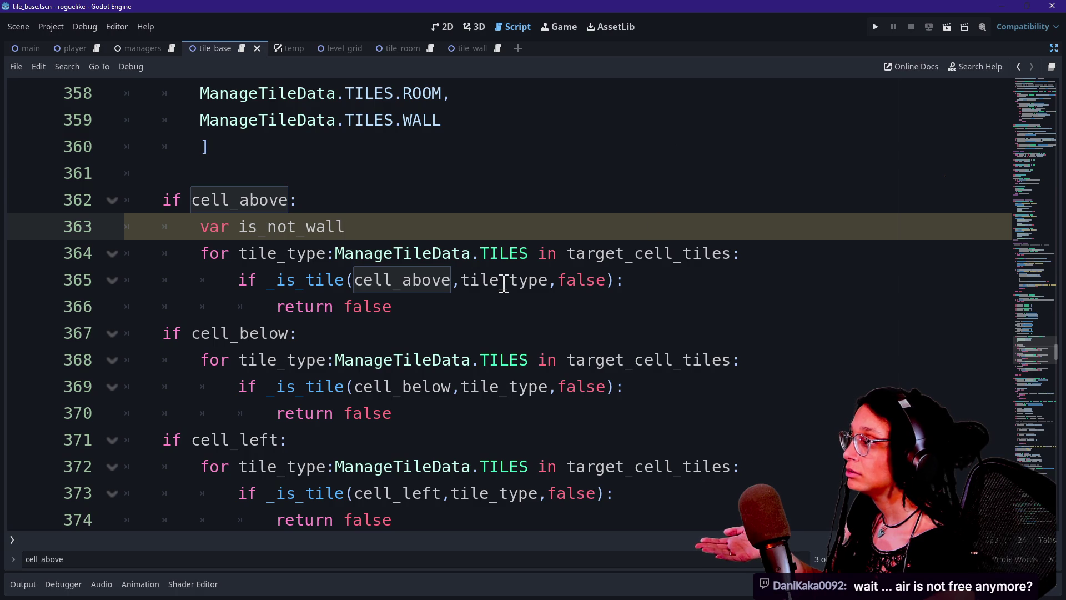
key(BackSpace)
key(BackSpace)
key(BackSpace)
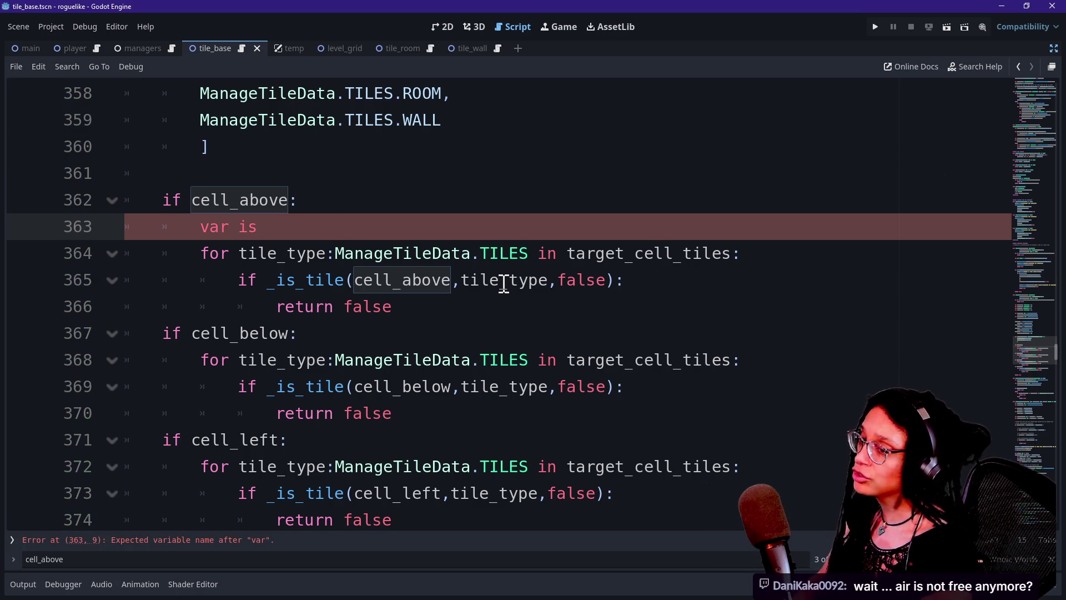
text(_fgg)
key(BackSpace)
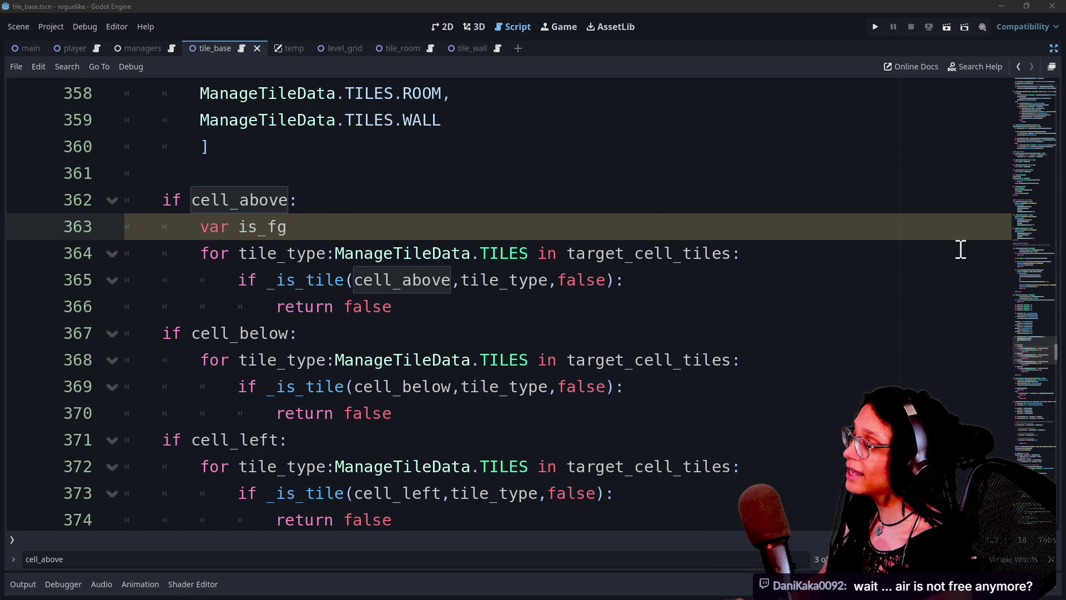
key(BackSpace)
text(all)
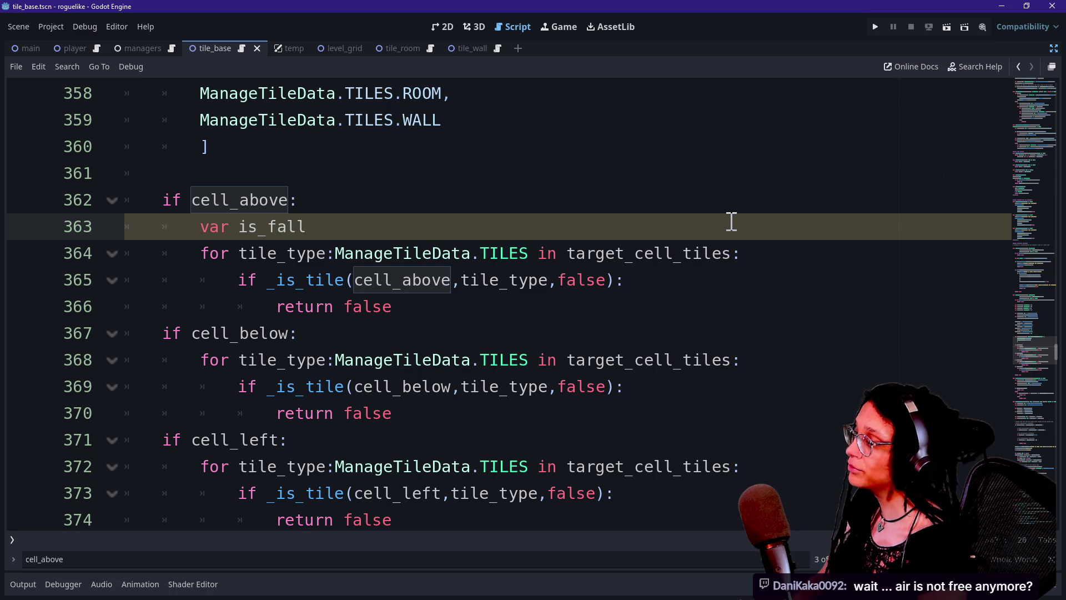
key(BackSpace)
key(BackSpace)
key(BackSpace)
key(BackSpace)
text(wall:)
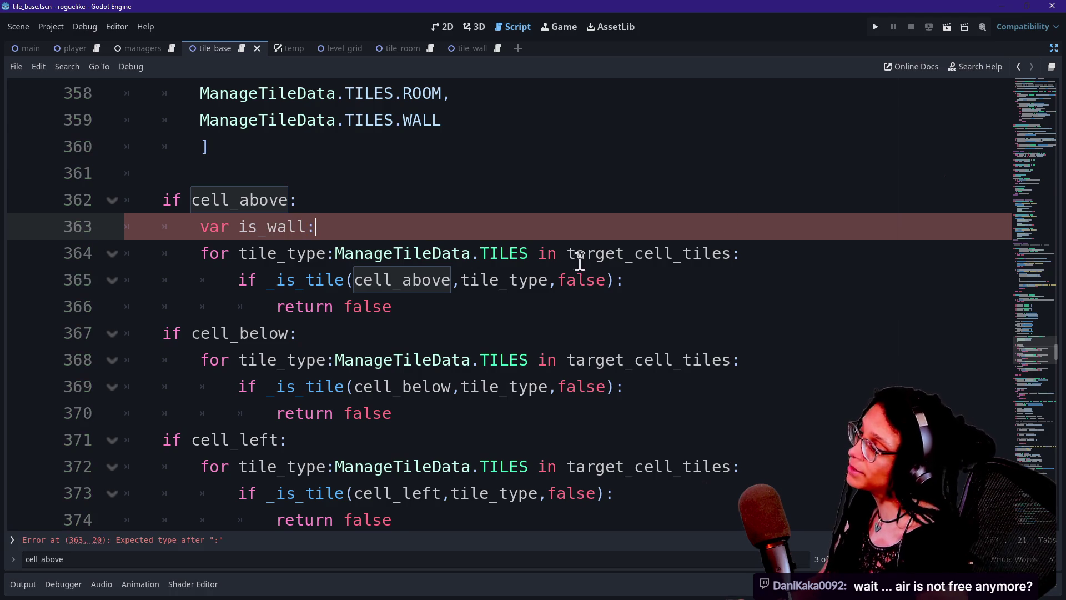
Replace true in the final return with is_wall, then select the is_wall declaration line.
scroll(548, 270, down, 2)
scroll(548, 270, down, 1)
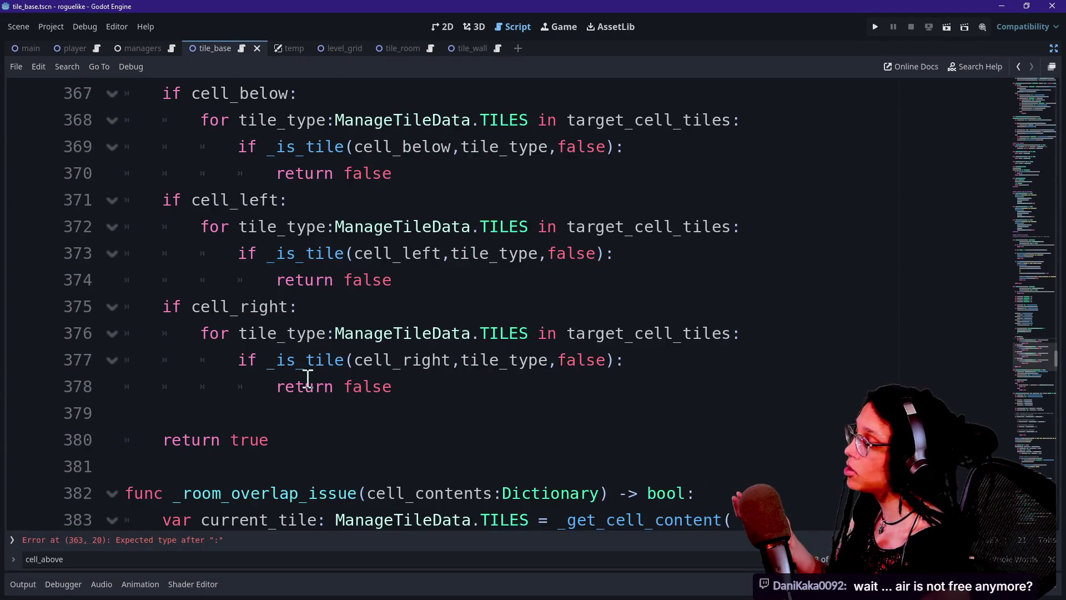
double_click(263, 440)
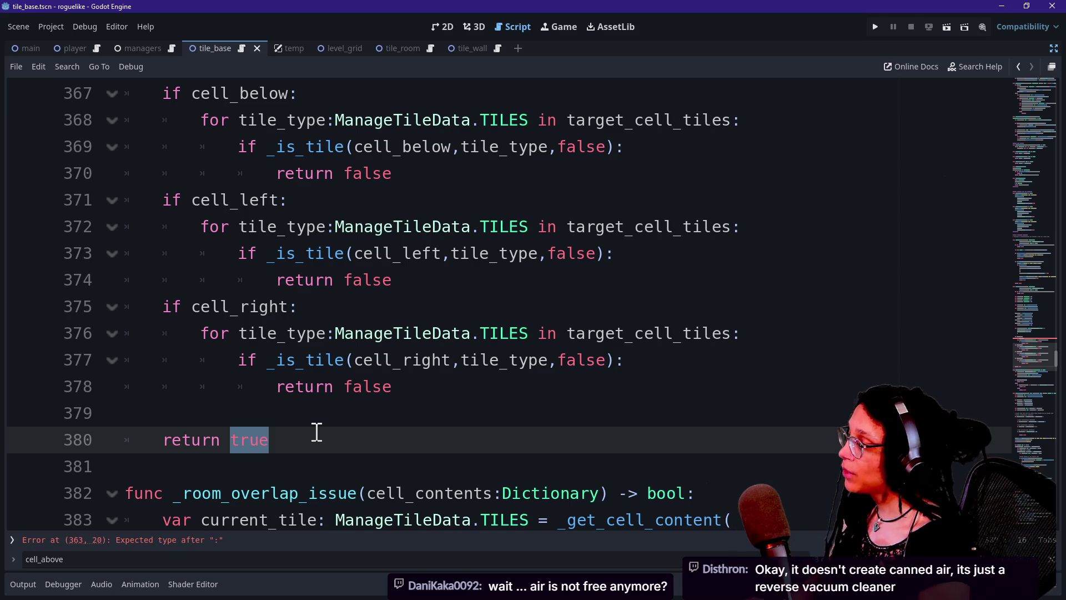
text(is_wall)
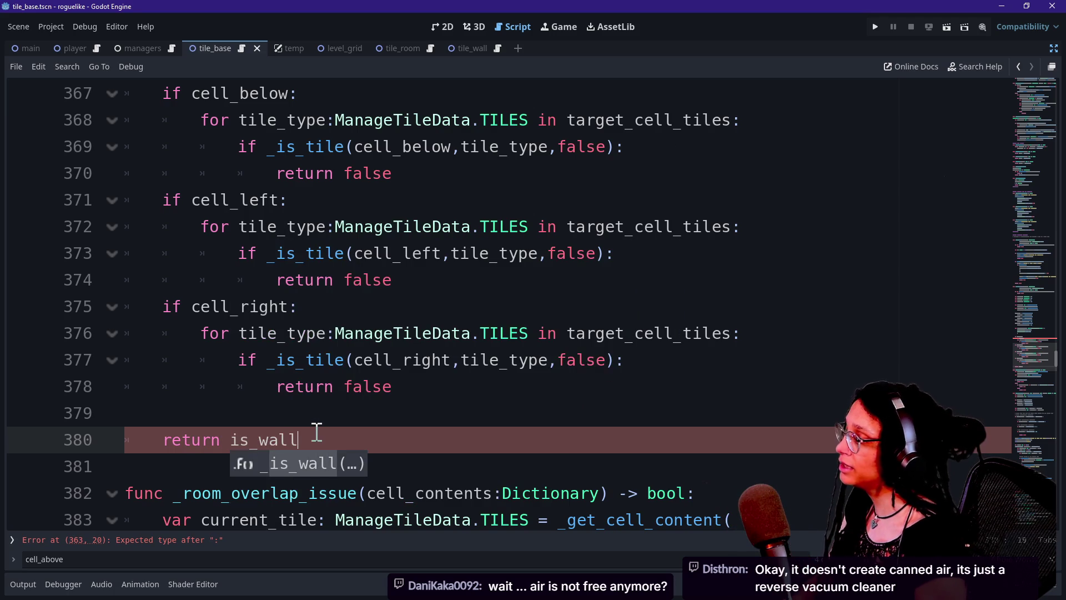
click(258, 333)
scroll(384, 433, up, 1)
scroll(384, 433, up, 2)
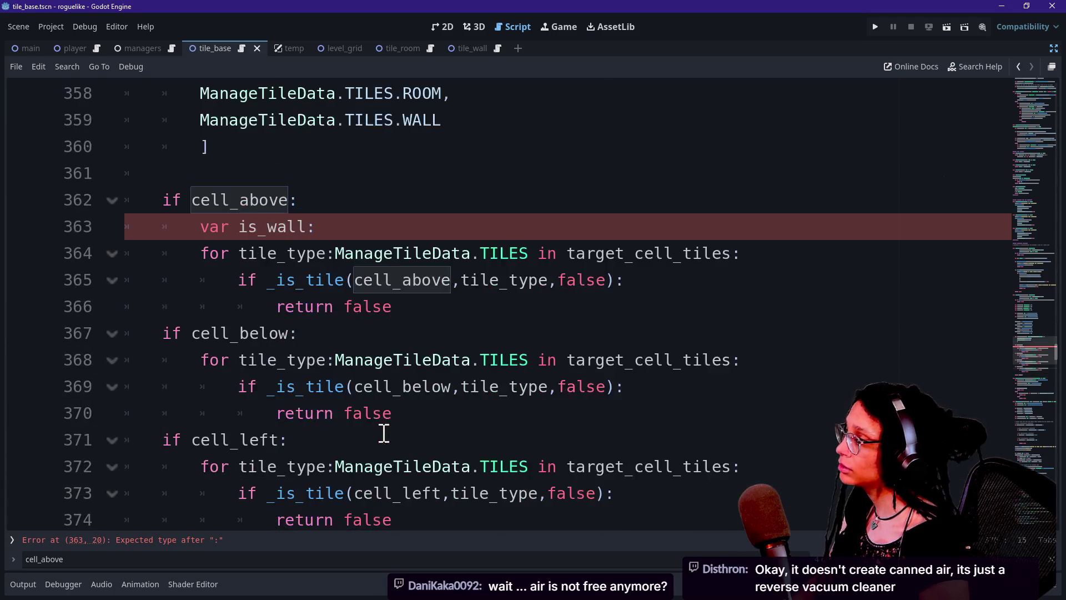
drag(311, 226, 324, 209)
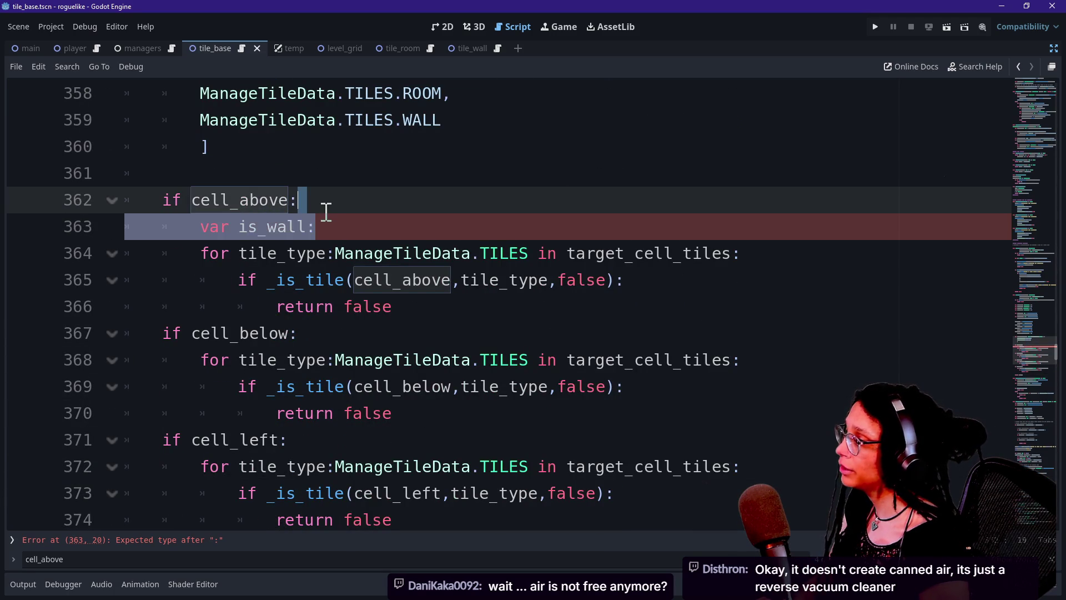
Move the is_wall line above 'if cell_above:', dedent it, and complete it as 'var is_wall: bool = false'.
key(ctrl+x)
click(315, 181)
key(ctrl+v)
click(201, 201)
key(BackSpace)
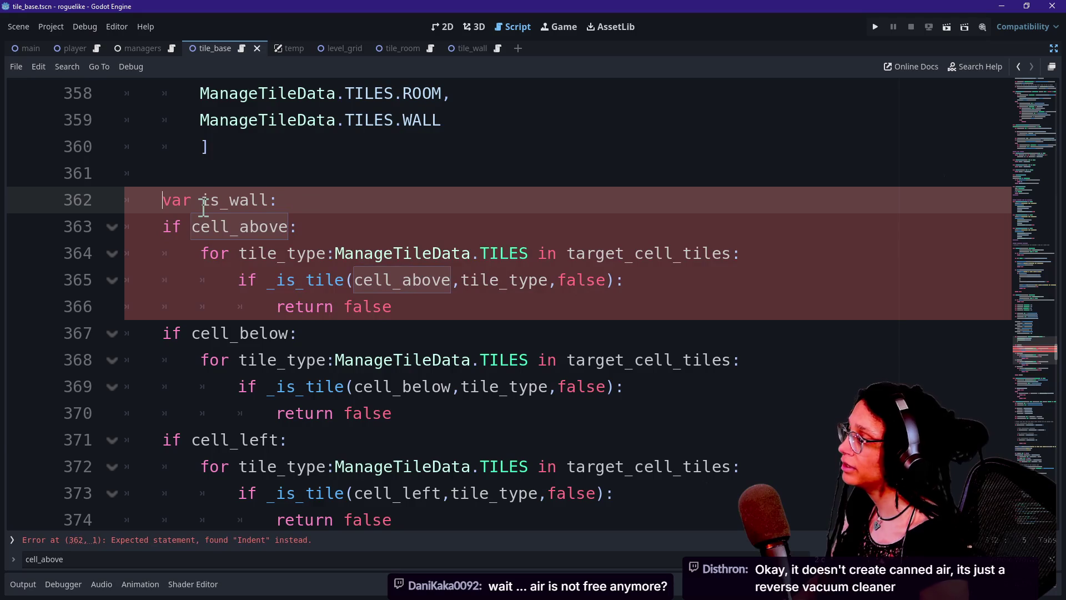
text(bool = fals)
key(BackSpace)
key(BackSpace)
key(BackSpace)
key(BackSpace)
key(BackSpace)
text(false)
click(208, 264)
Add a blank line after the is_wall declaration.
scroll(208, 264, down, 4)
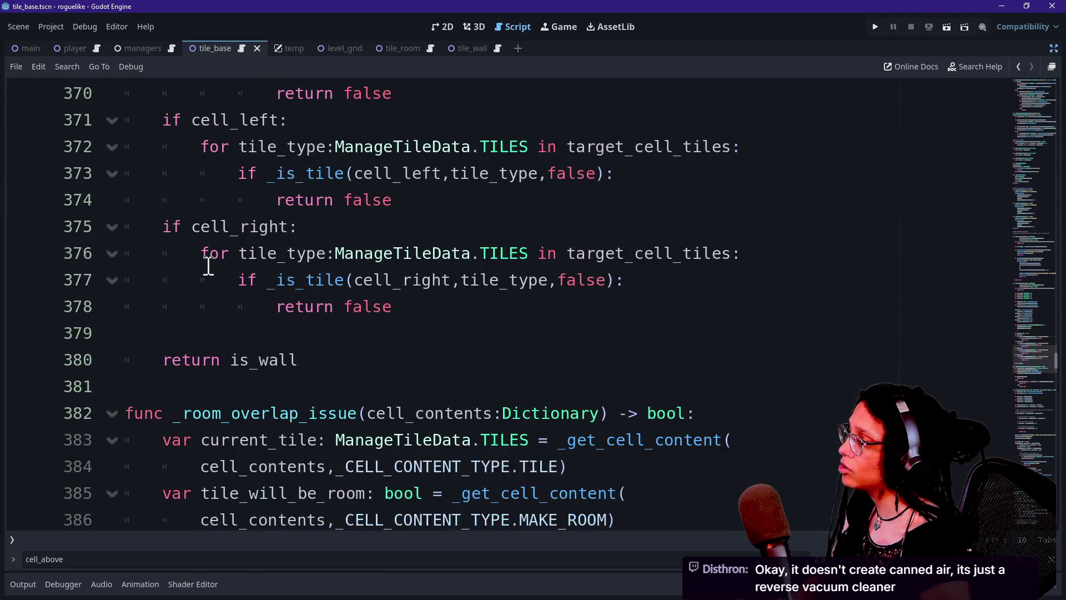
click(202, 360)
click(342, 361)
scroll(286, 360, up, 5)
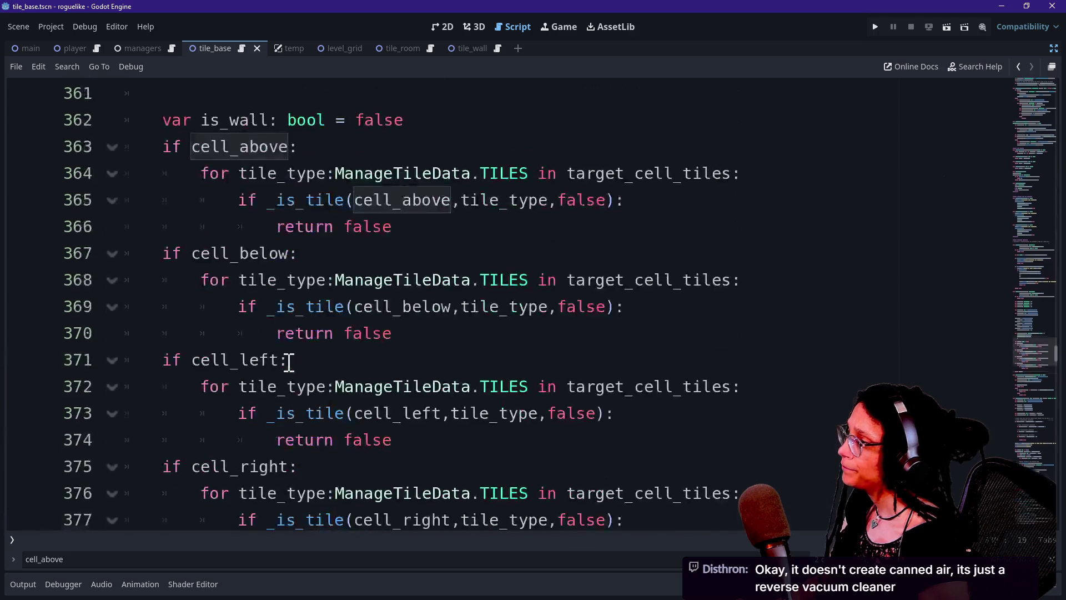
click(448, 283)
key(Return)
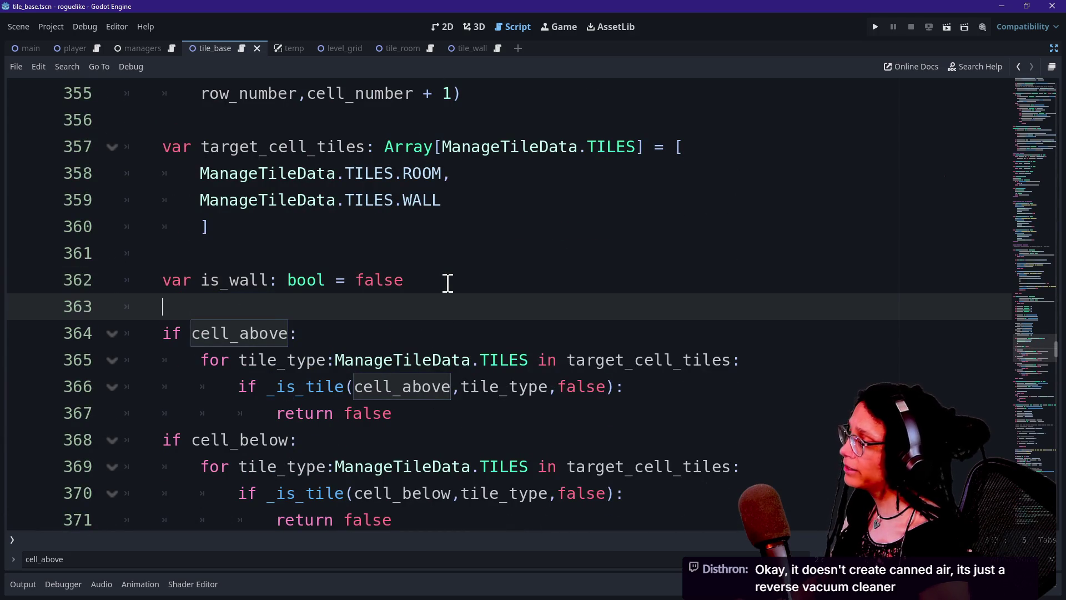
Open a new empty line directly below the cell_above check.
click(250, 358)
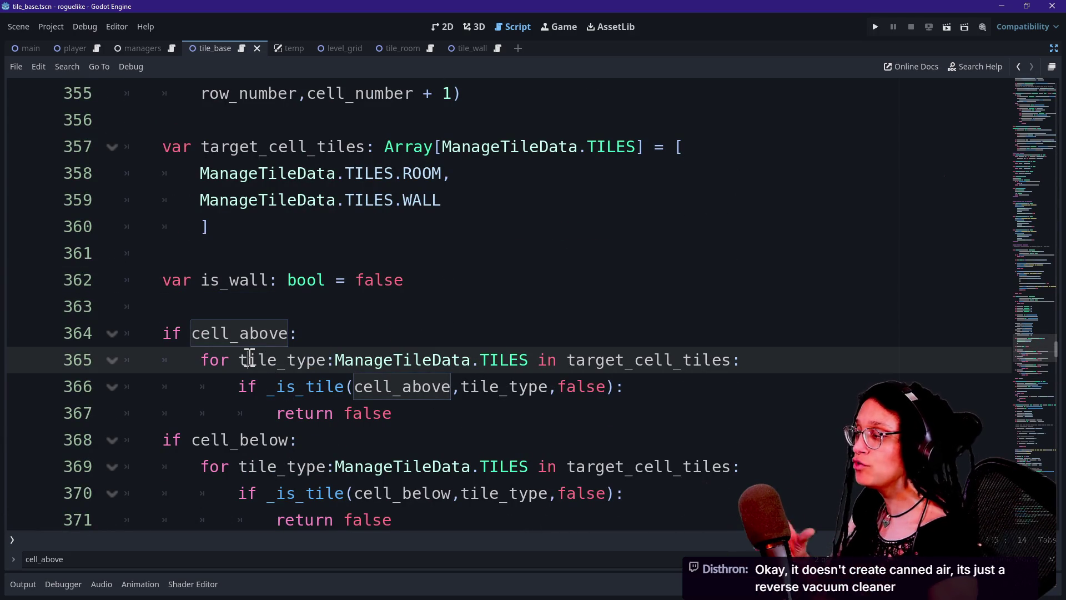
click(300, 335)
mouse_move(504, 360)
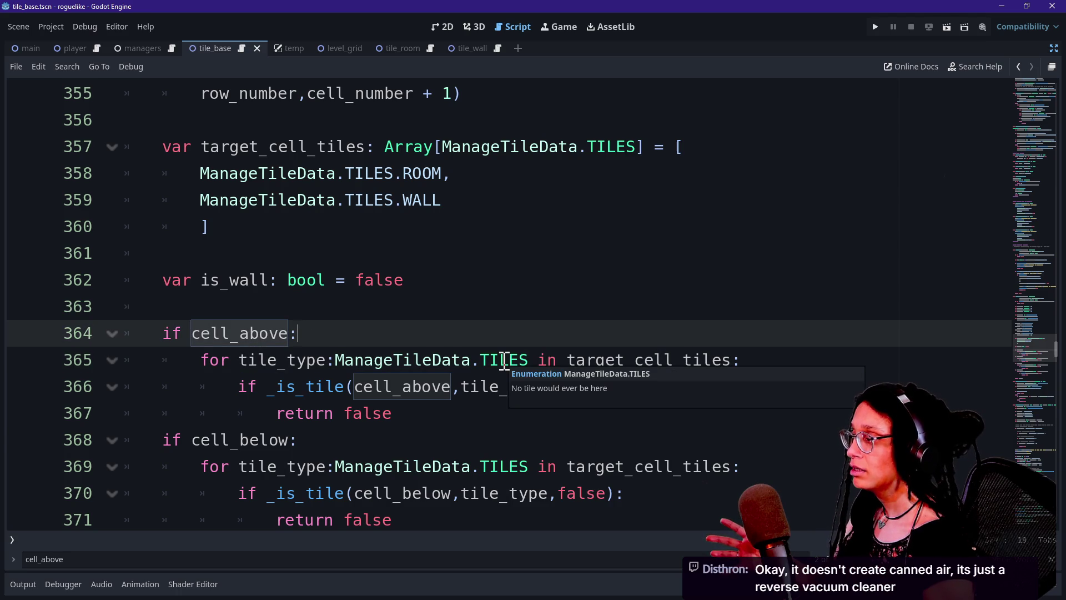
scroll(341, 324, down, 1)
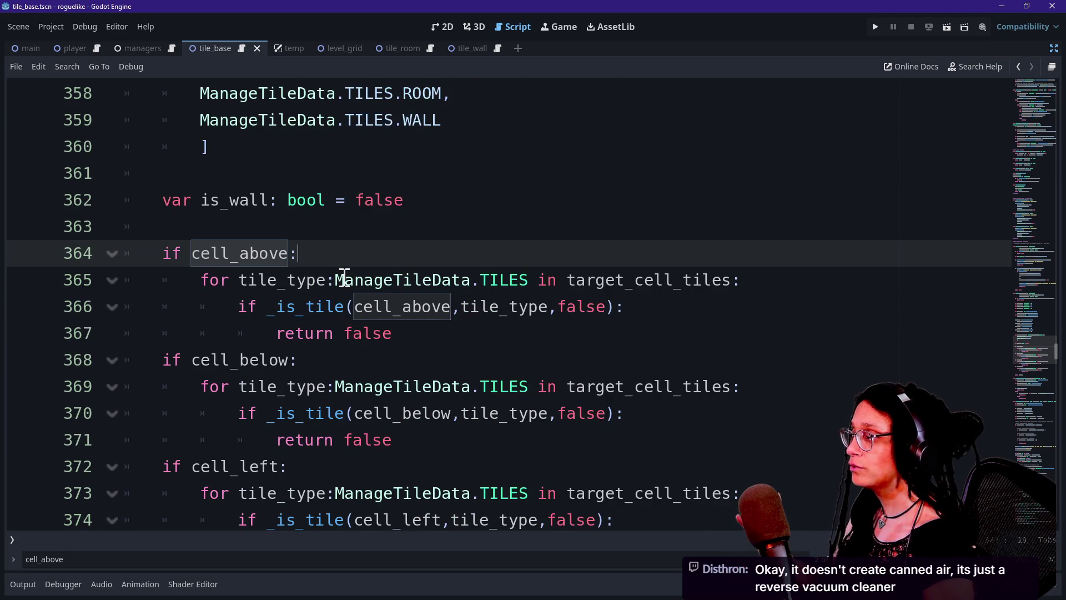
click(343, 278)
click(338, 253)
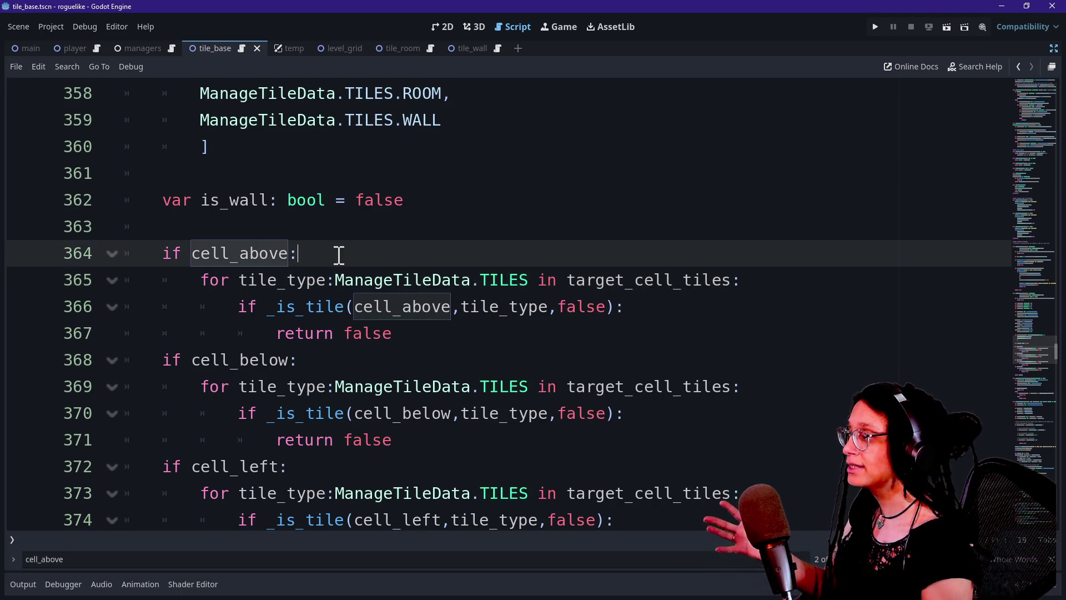
key(Return)
key(BackSpace)
key(BackSpace)
key(BackSpace)
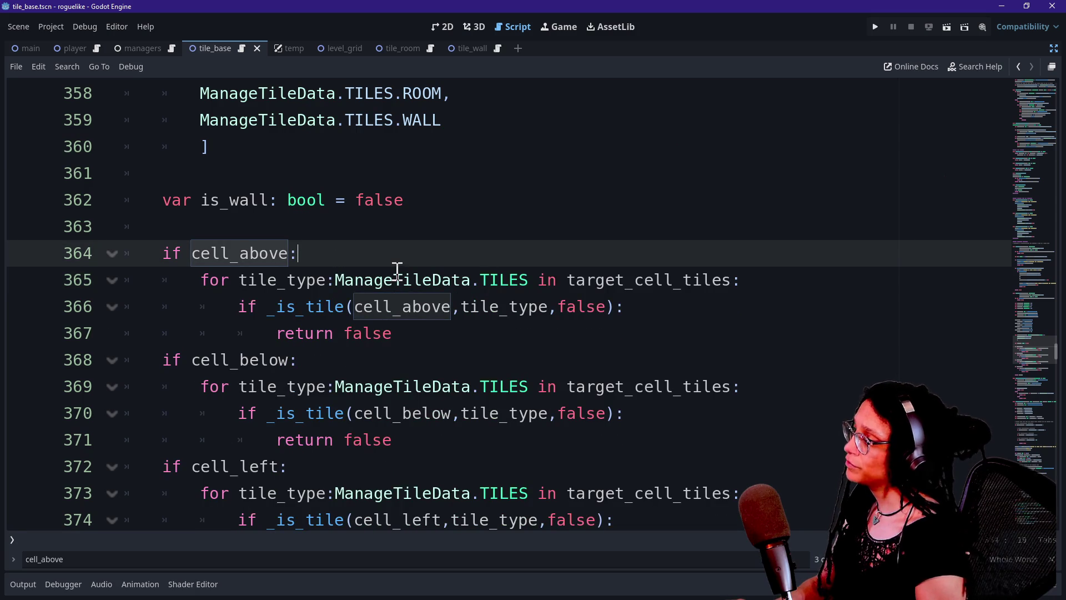
key(Return)
Start the header 'func _adjacent_cell_is_not_room_or_wall' at function level on the new line.
key(BackSpace)
text(func )
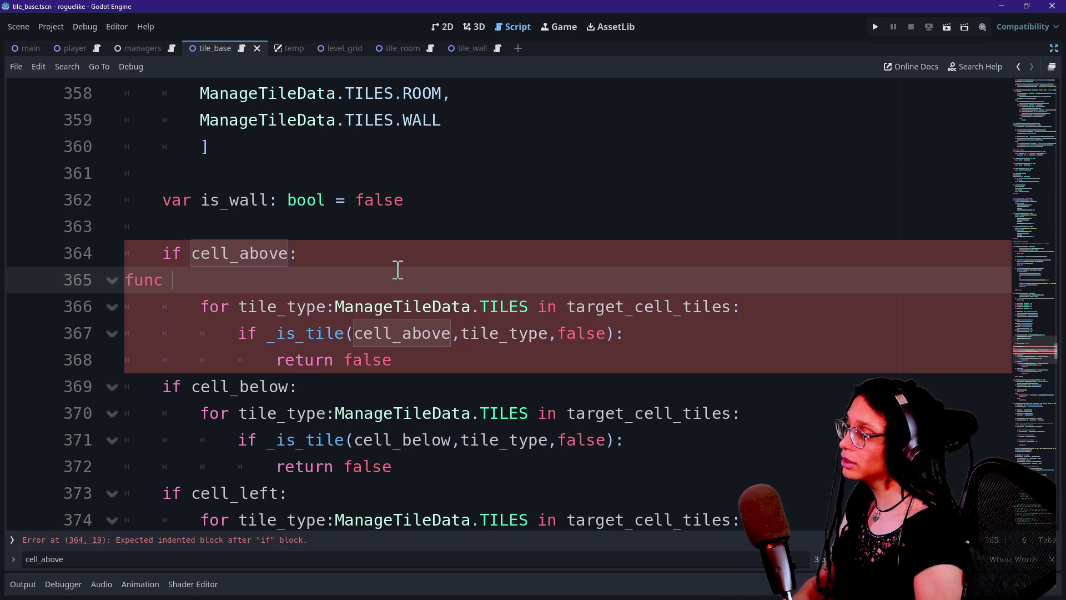
text(_)
key(BackSpace)
text(c)
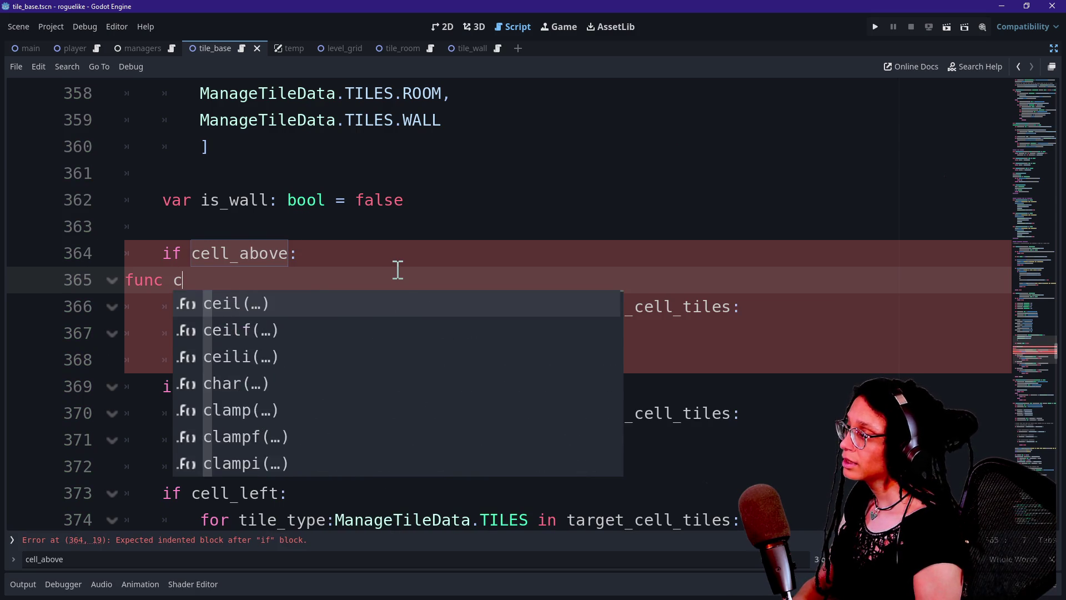
key(BackSpace)
text(_c)
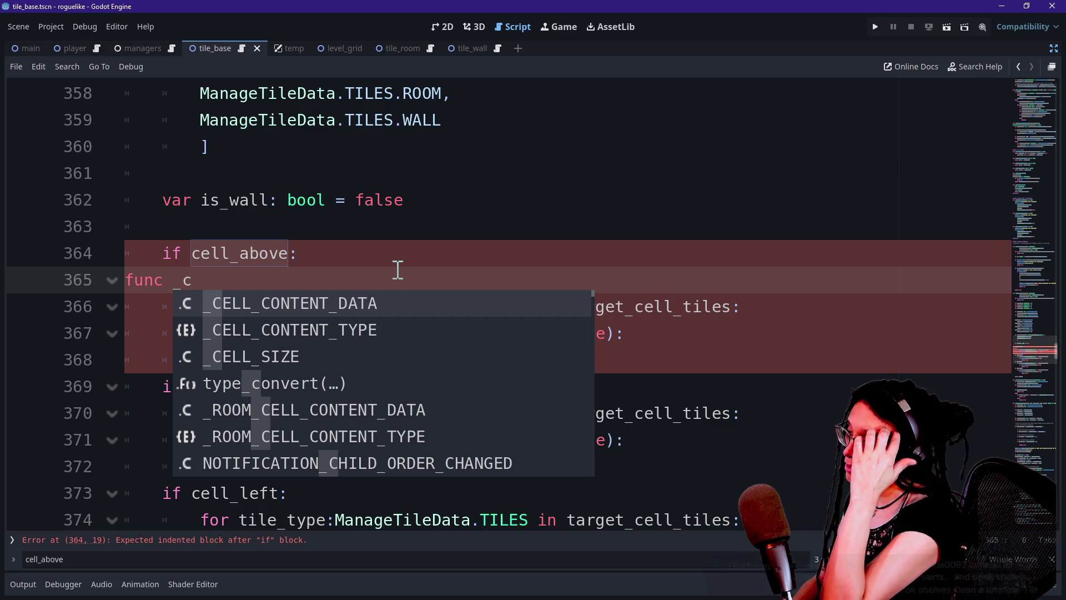
key(BackSpace)
key(BackSpace)
text(_)
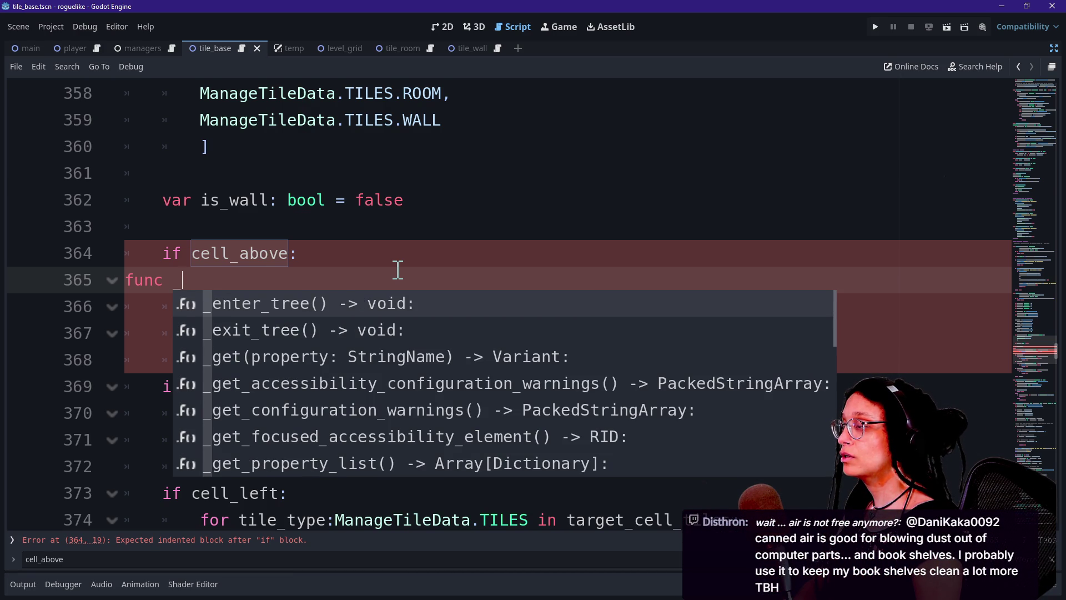
text(adjacent_cell_is)
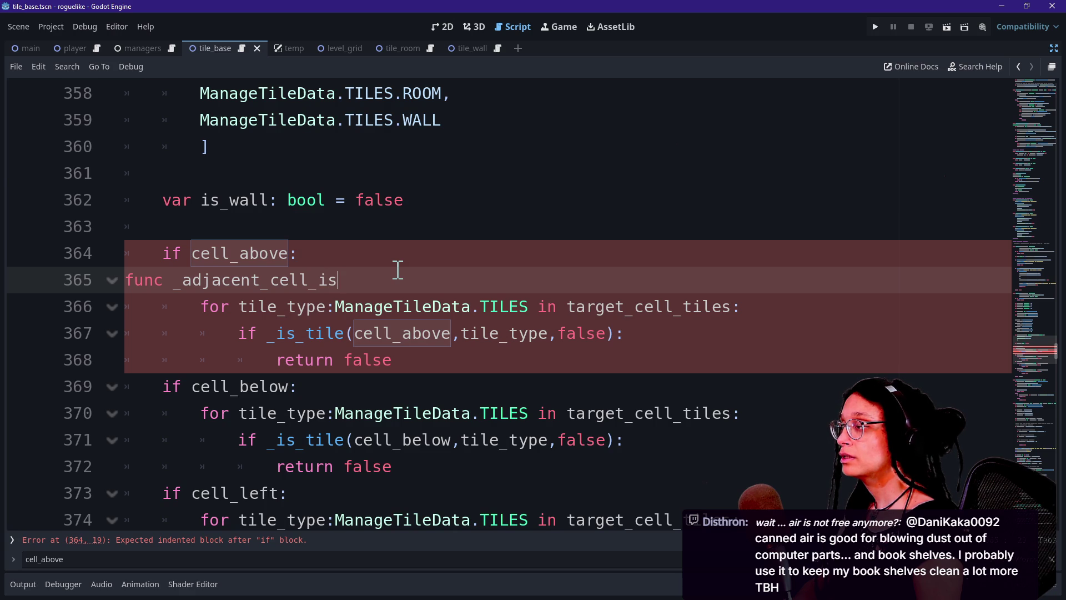
text(not_room_or_wall)
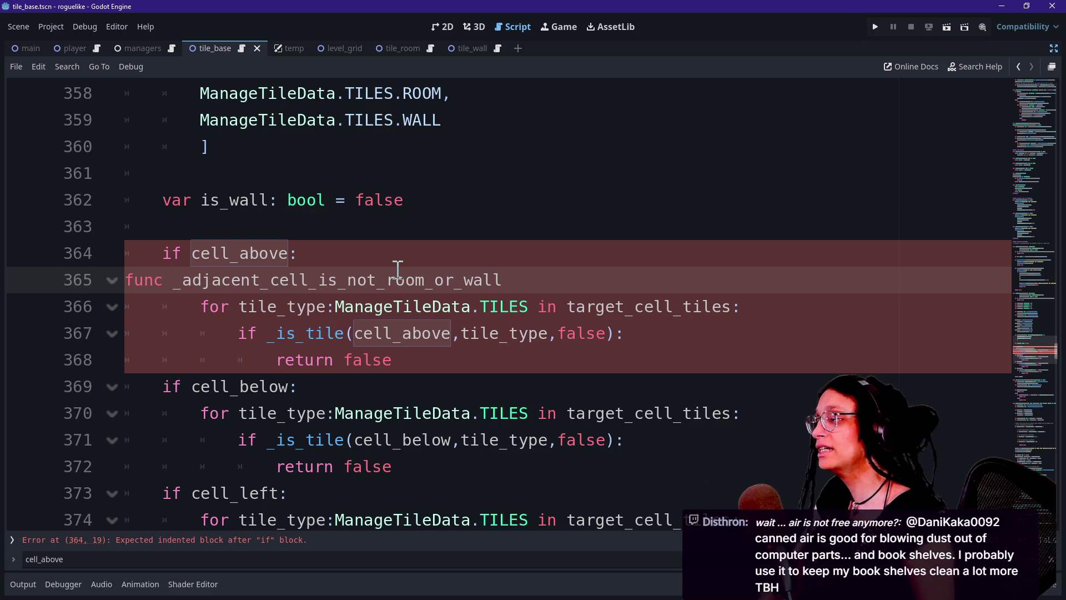
drag(399, 270, 519, 355)
Give the header a cell_contents: Dictionary parameter and a bool return type.
click(528, 288)
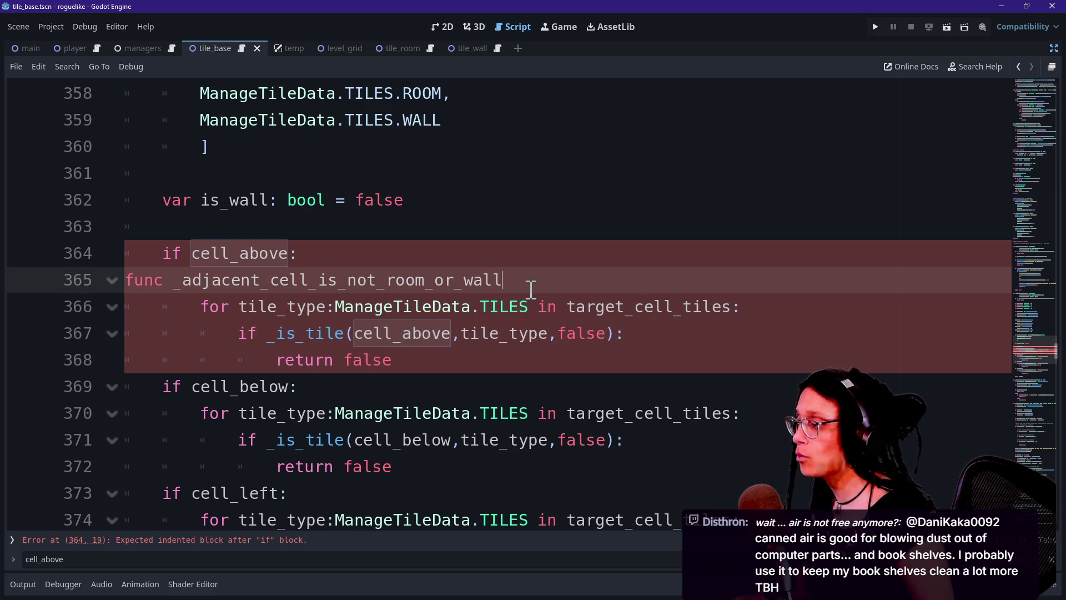
text((cel)
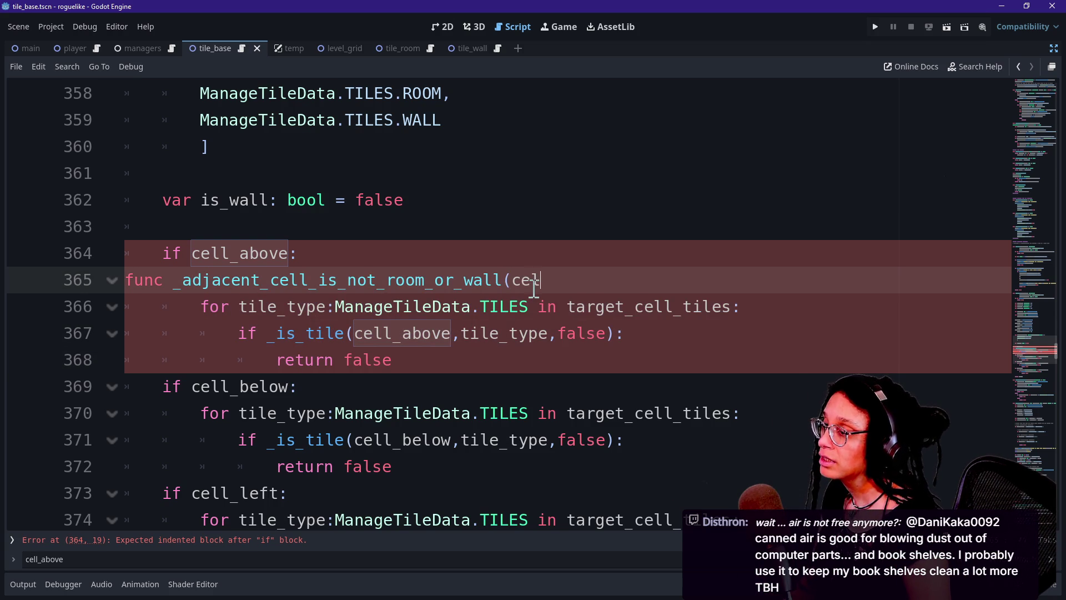
text(l_contents: )
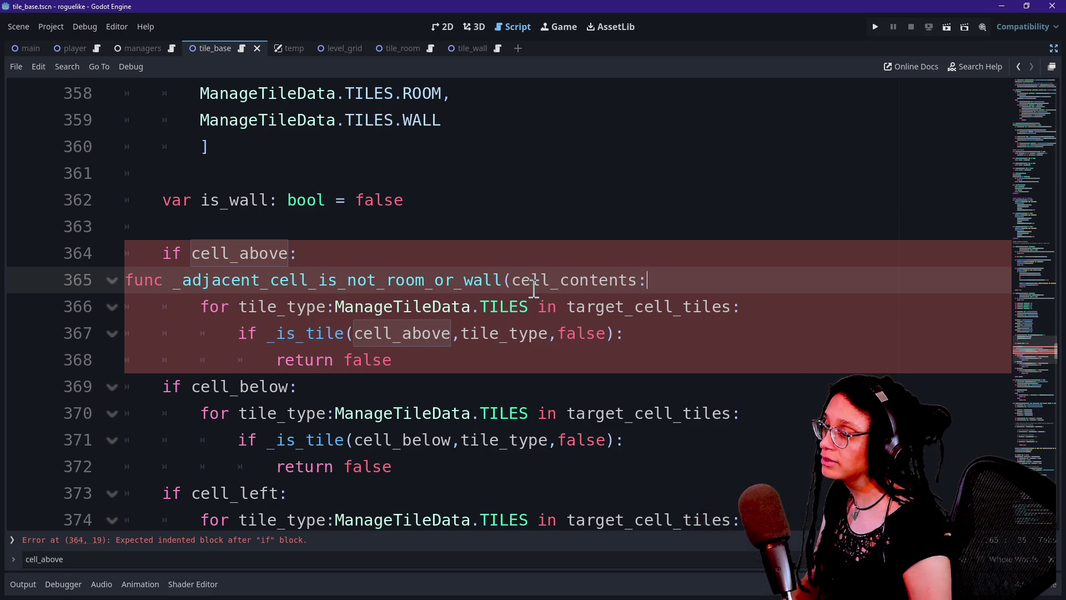
text(Dictionary,)
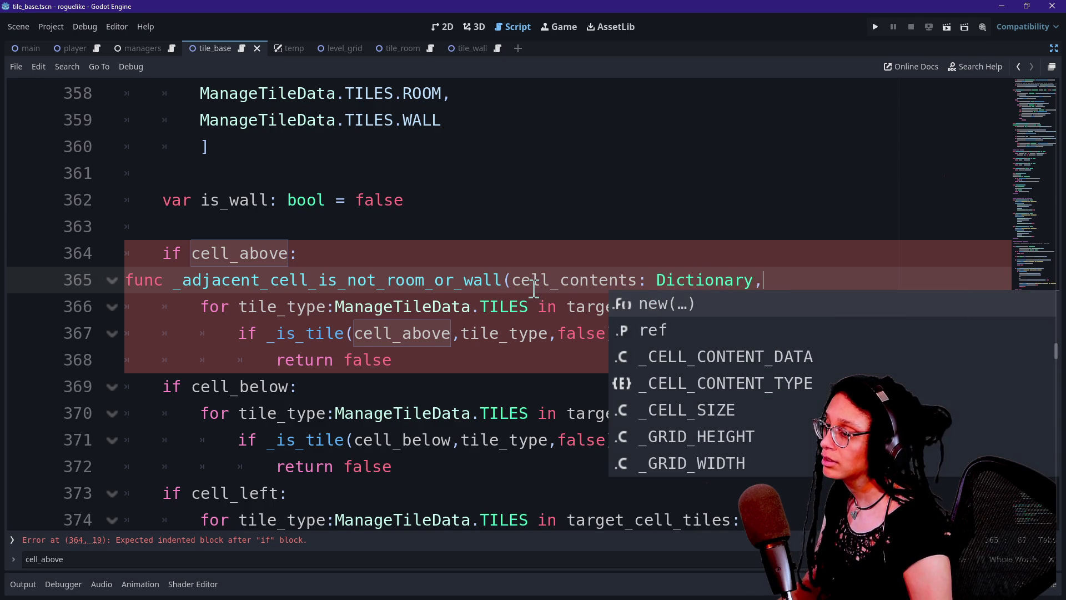
click(520, 281)
click(815, 285)
text() ->)
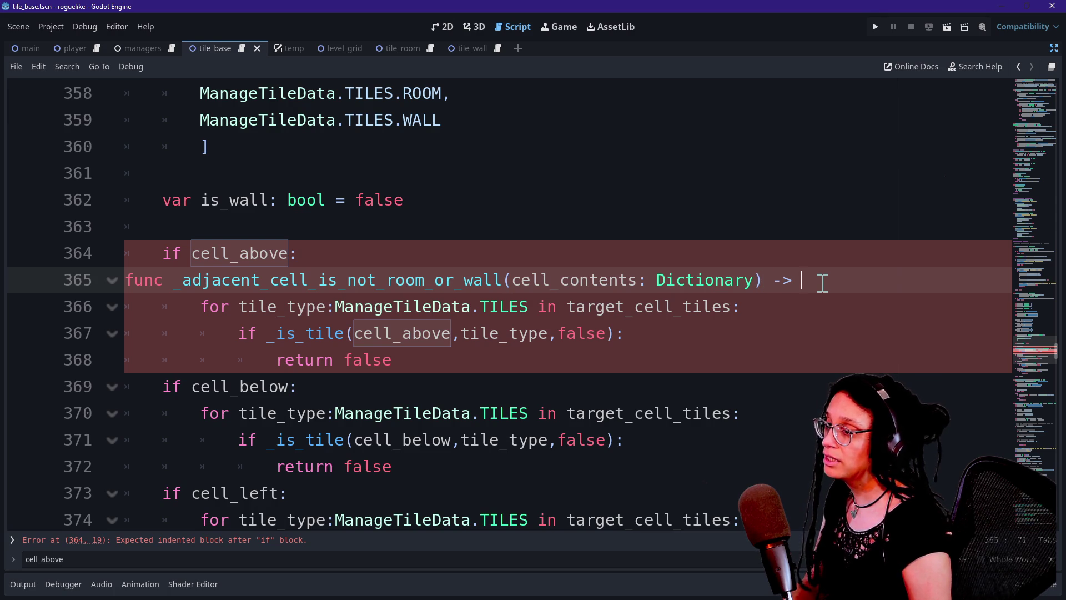
text(bool:)
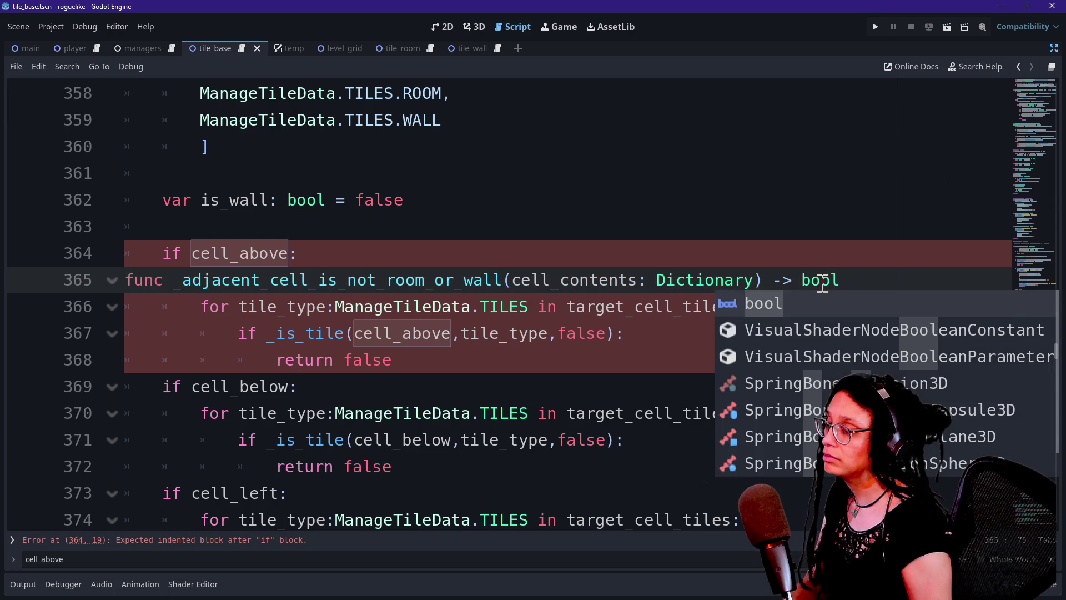
key(Return)
key(BackSpace)
key(BackSpace)
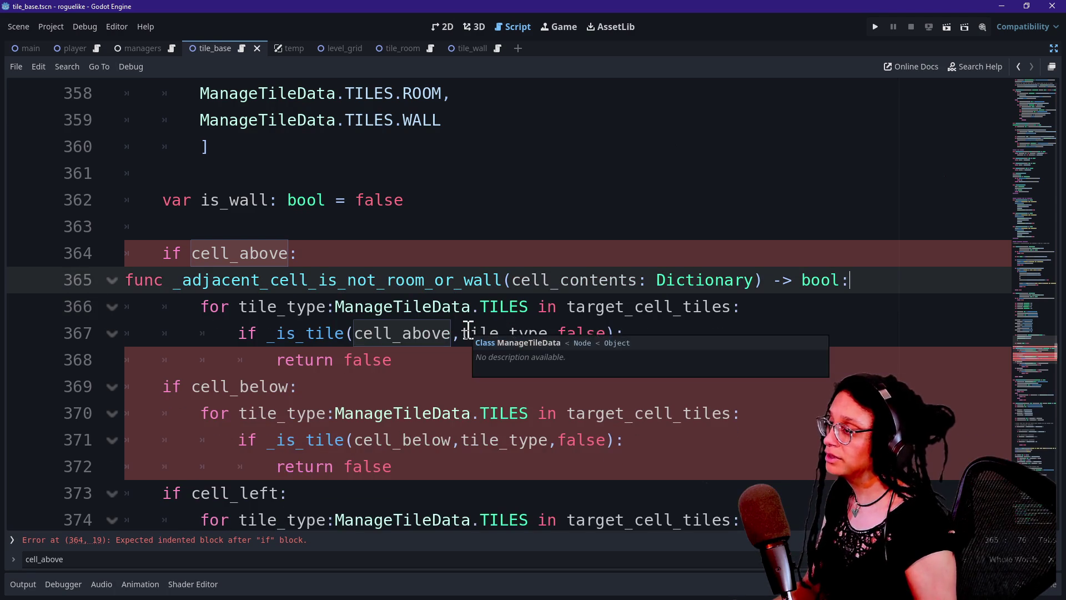
Change the _is_tile call's argument from cell_above to cell_contents.
click(201, 307)
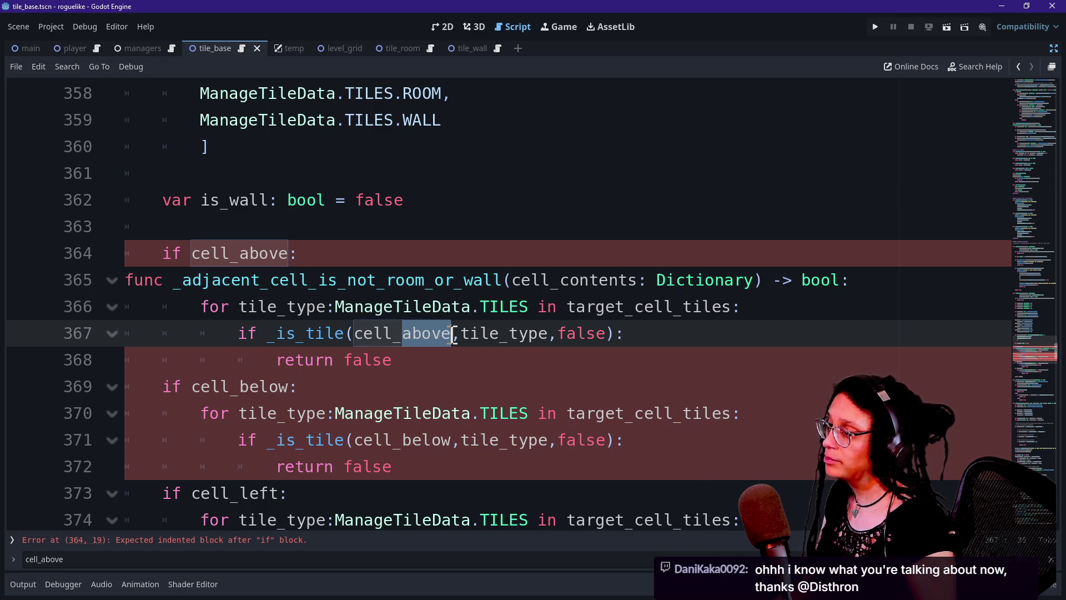
text(contents)
click(316, 333)
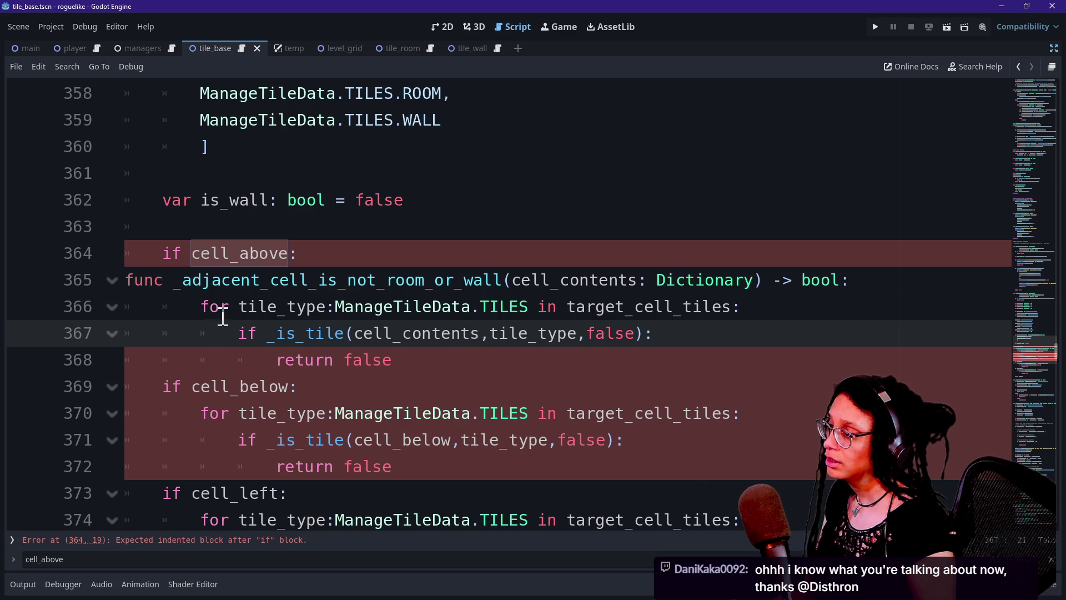
Add a second parameter 'target_cell_tiles: ManageTileData.TILES' to the helper's signature.
drag(239, 310, 638, 310)
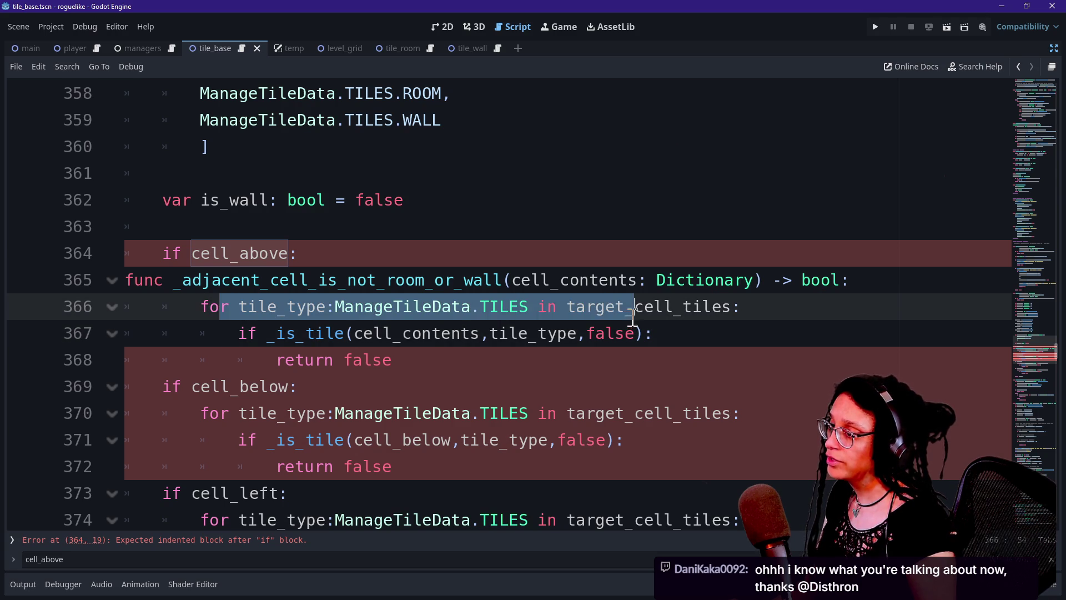
click(727, 311)
mouse_move(711, 310)
mouse_down()
mouse_move(626, 311)
mouse_move(755, 305)
mouse_move(736, 307)
mouse_up()
key(ctrl+c)
click(626, 311)
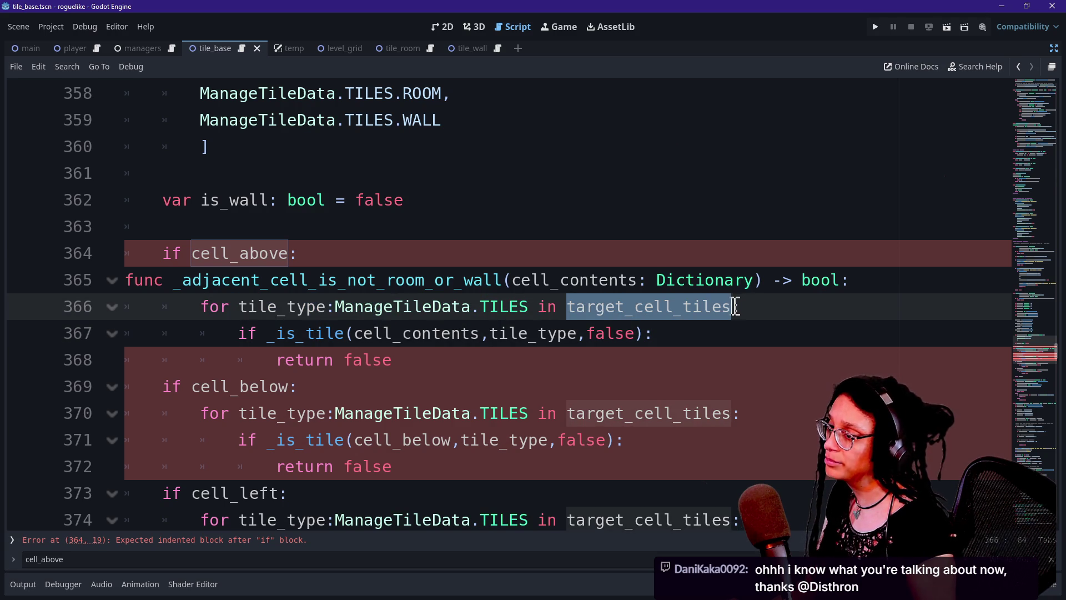
click(757, 279)
text(,)
key(ctrl+v)
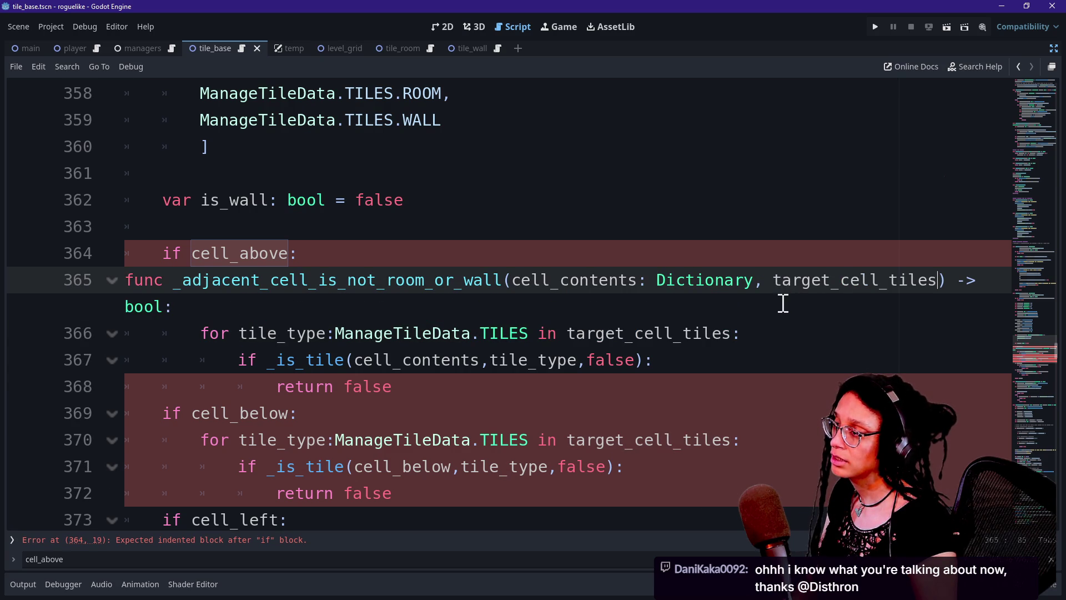
text(: )
text(ManageTild)
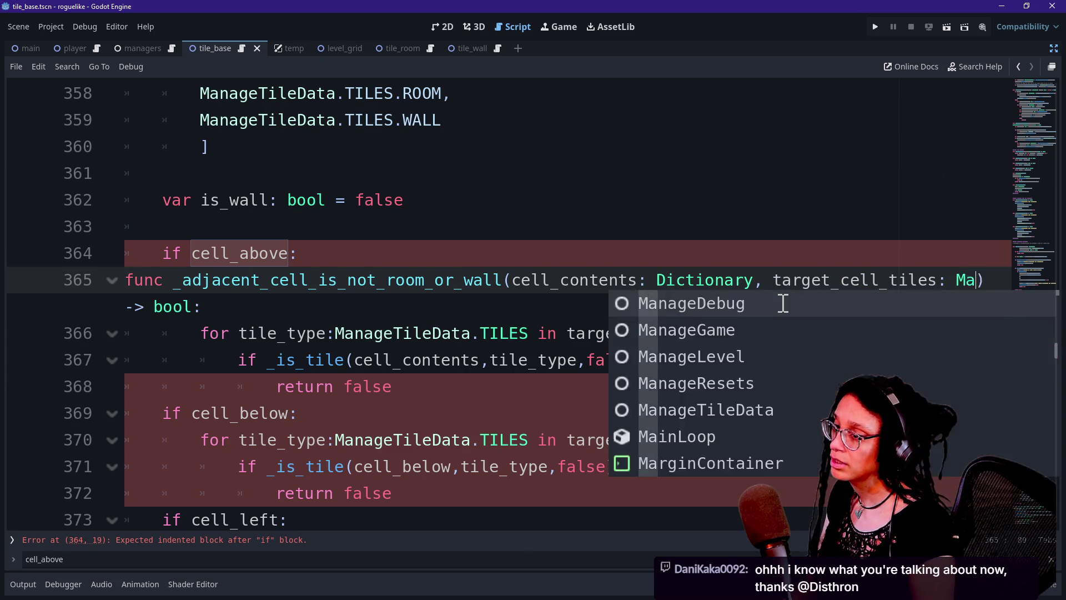
key(Return)
text(.TILES)
Wrap the parameters onto their own line after the opening parenthesis.
click(673, 304)
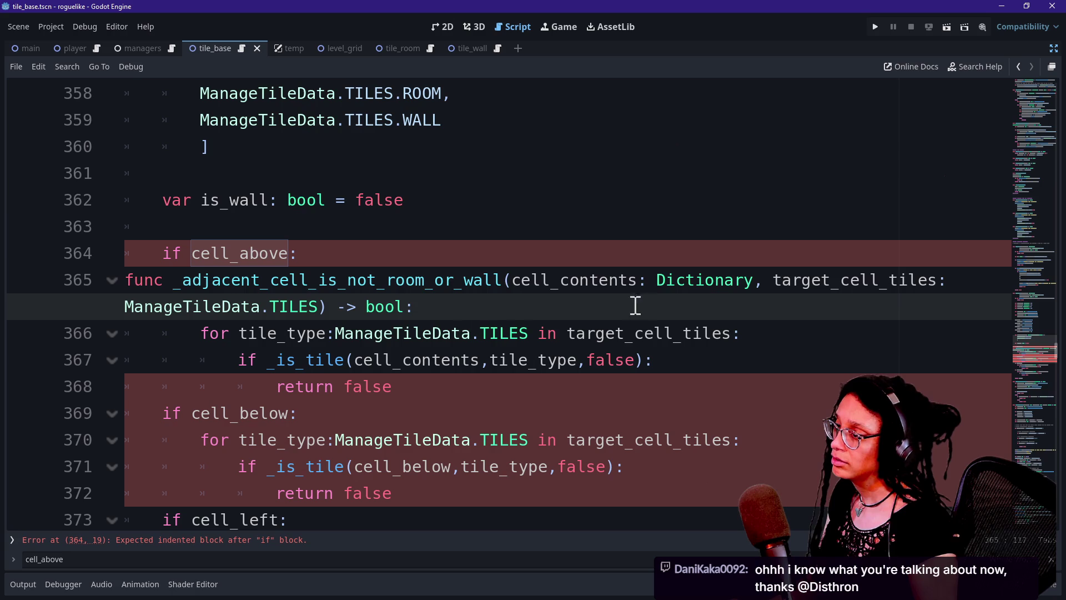
click(507, 281)
key(Return)
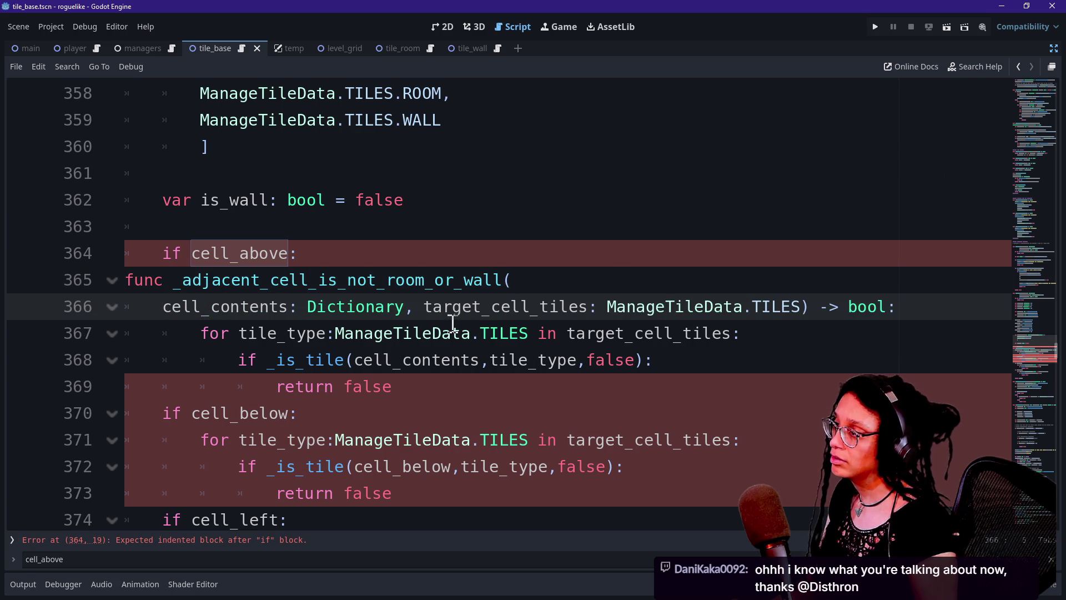
Review the _is_tile call and its cell_contents argument, then return to the signature's end.
click(336, 334)
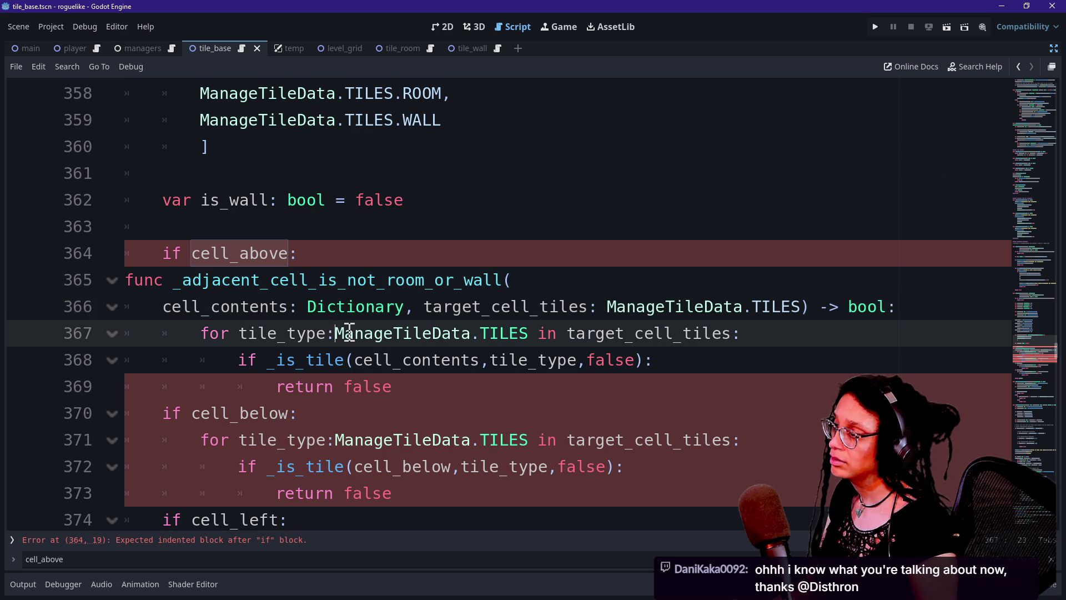
scroll(179, 321, down, 1)
drag(231, 253, 709, 255)
click(709, 256)
drag(239, 279, 345, 279)
click(359, 279)
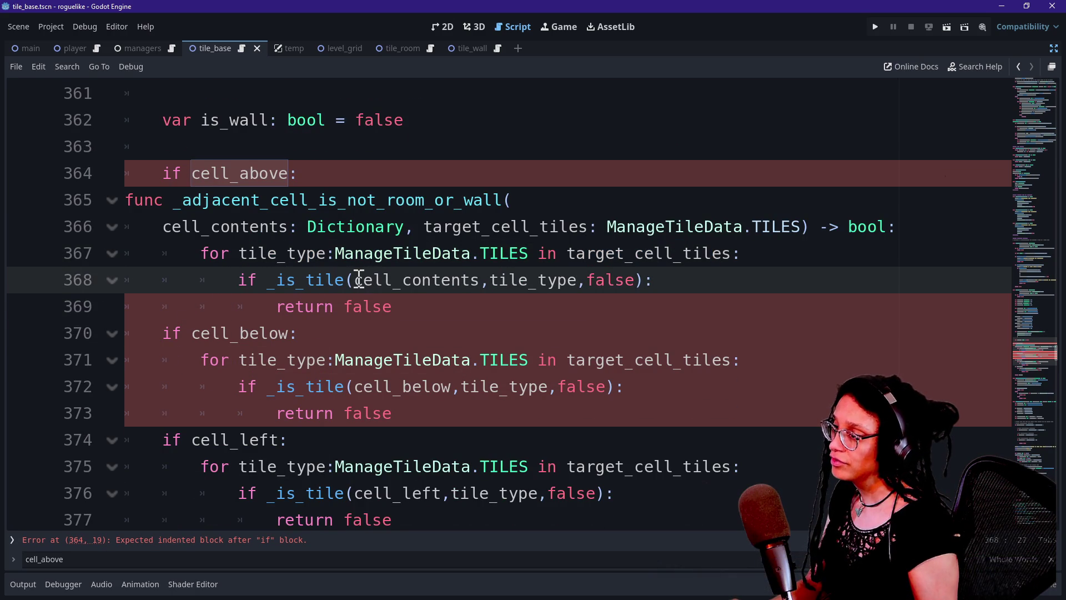
mouse_move(355, 280)
drag(353, 280, 485, 280)
click(483, 280)
drag(276, 280, 335, 280)
click(336, 280)
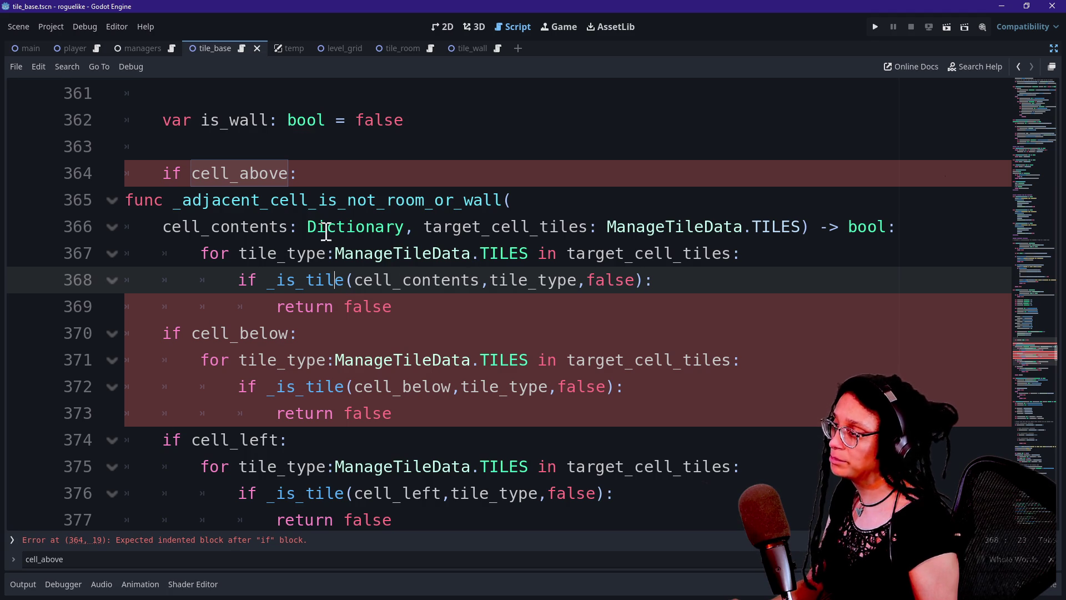
click(523, 310)
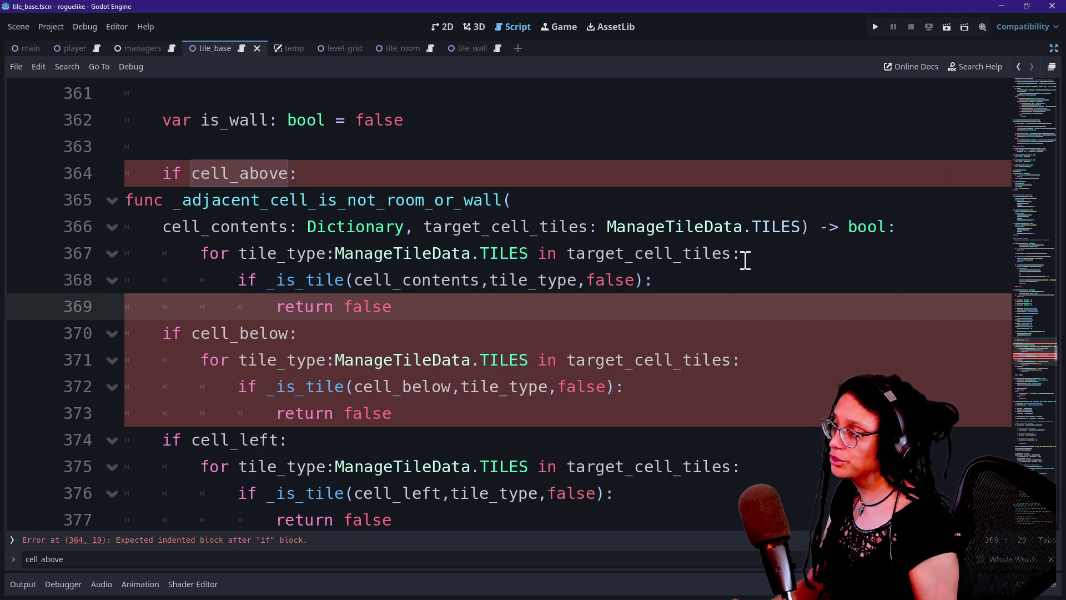
click(746, 227)
click(747, 212)
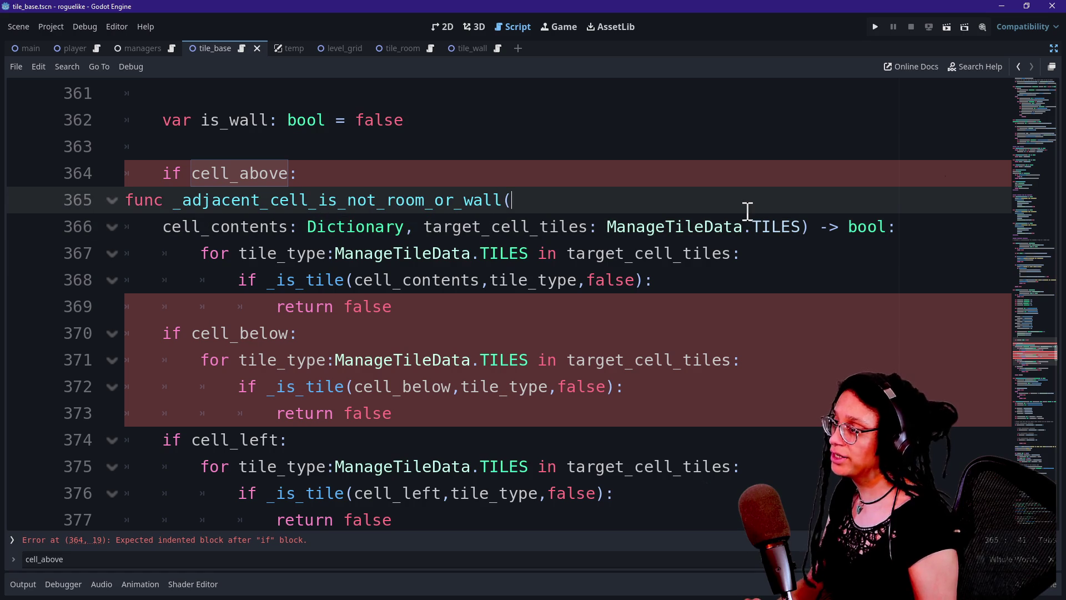
Begin a var line in the helper and rename the helper to _adjacent_tile_is_room_or_wall.
click(938, 222)
key(Return)
text(var a)
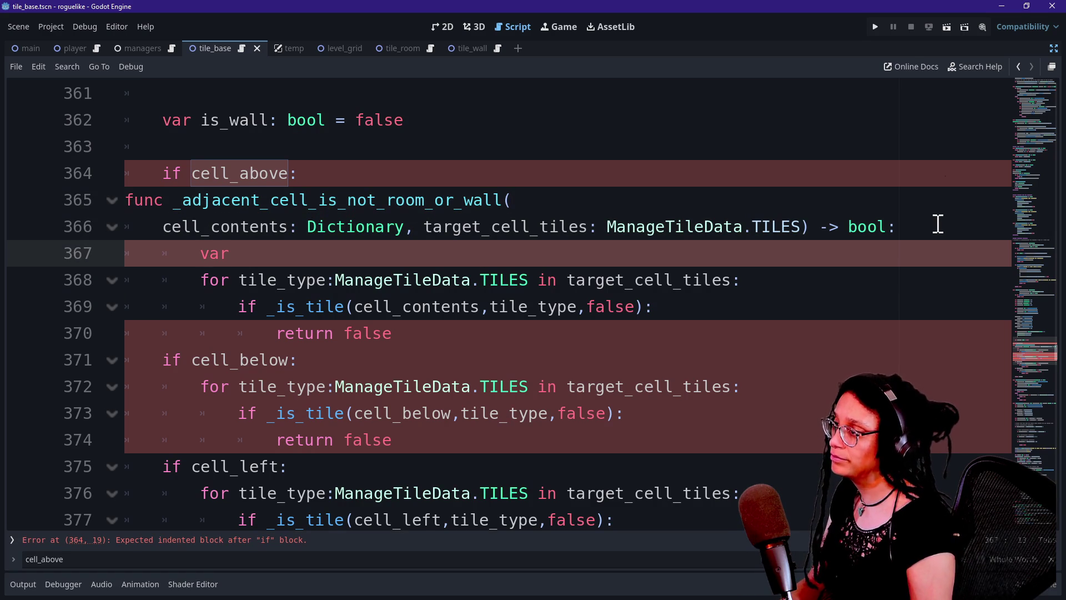
text(djacent_cell_is_)
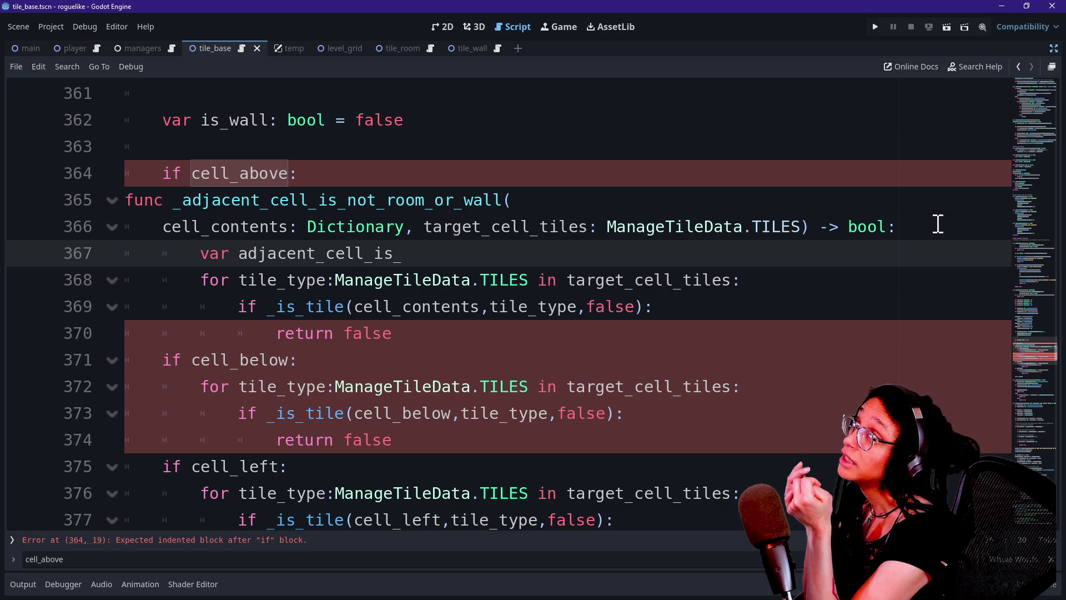
drag(337, 200, 390, 199)
key(BackSpace)
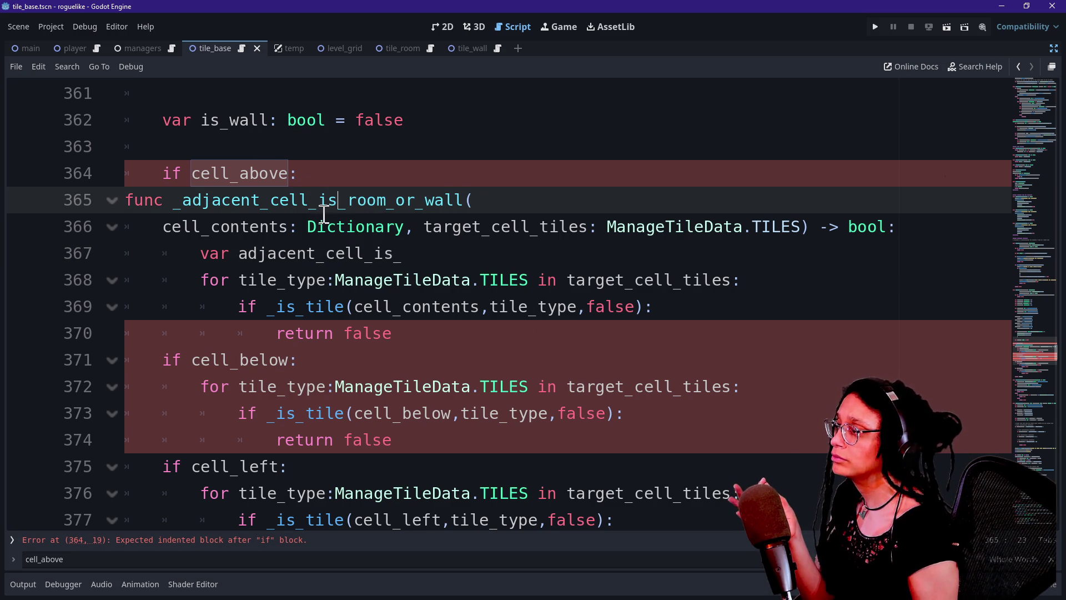
click(309, 200)
key(BackSpace)
key(BackSpace)
key(BackSpace)
text(tile)
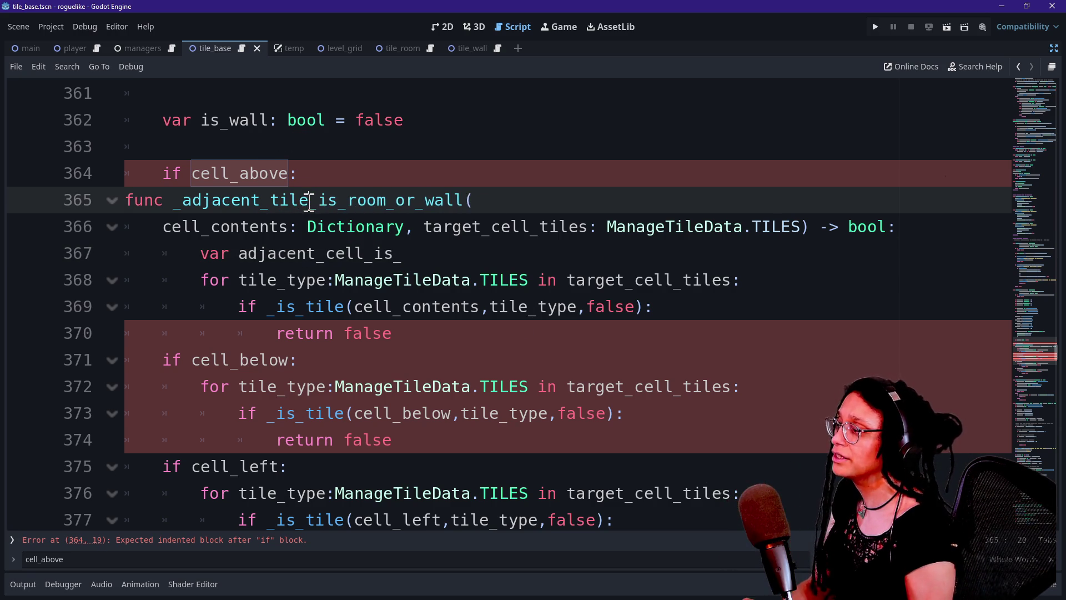
Declare the flag 'var adjacent_tile_is_room_or_wall: bool = false'.
drag(310, 146, 306, 123)
click(339, 222)
click(424, 253)
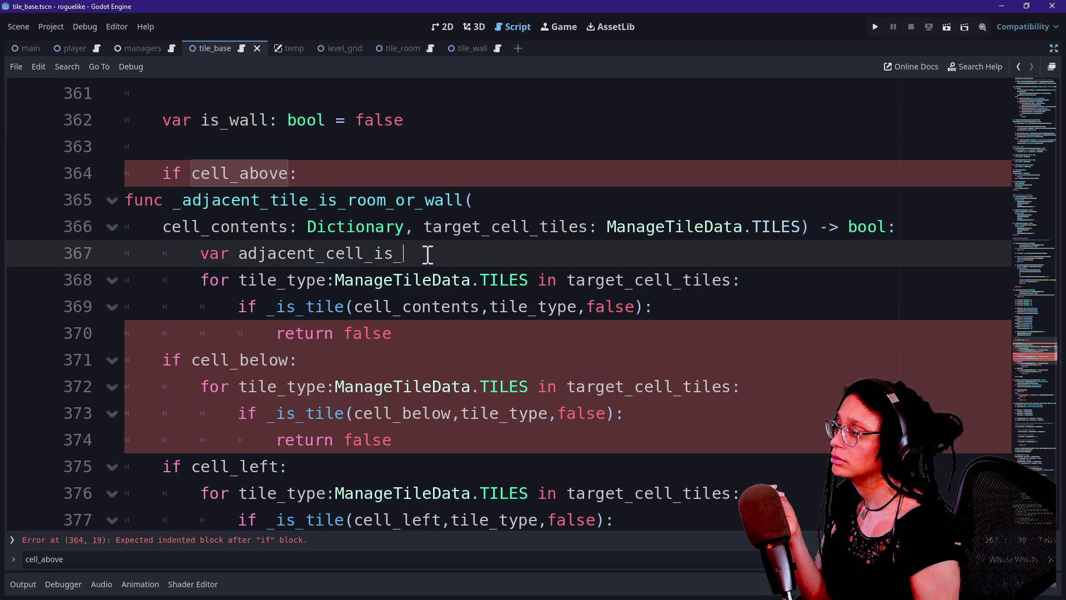
click(364, 253)
key(BackSpace)
key(BackSpace)
key(BackSpace)
text(tile)
click(421, 257)
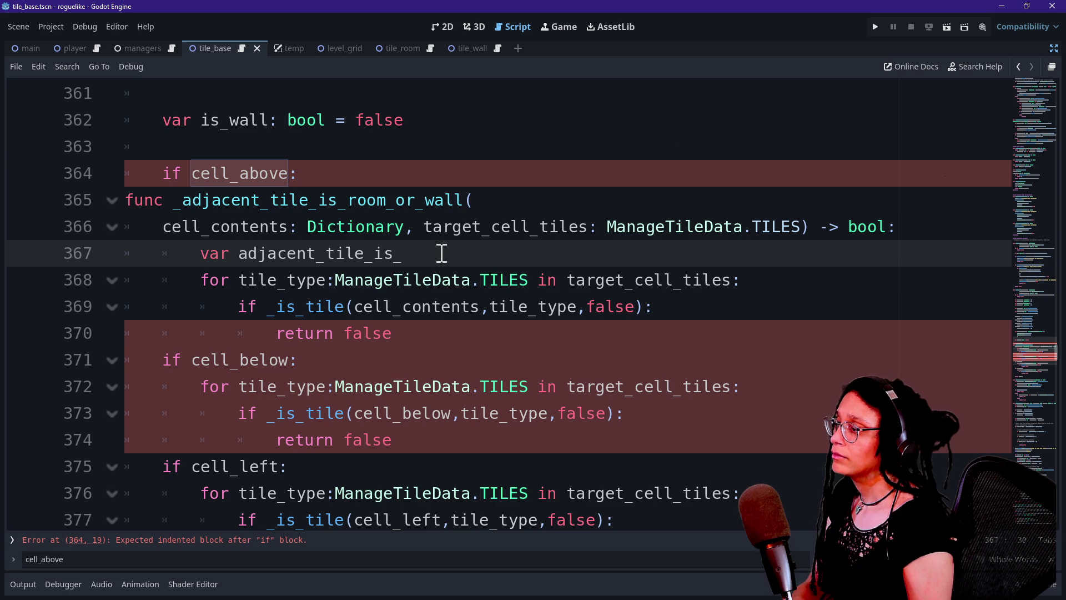
text(room)
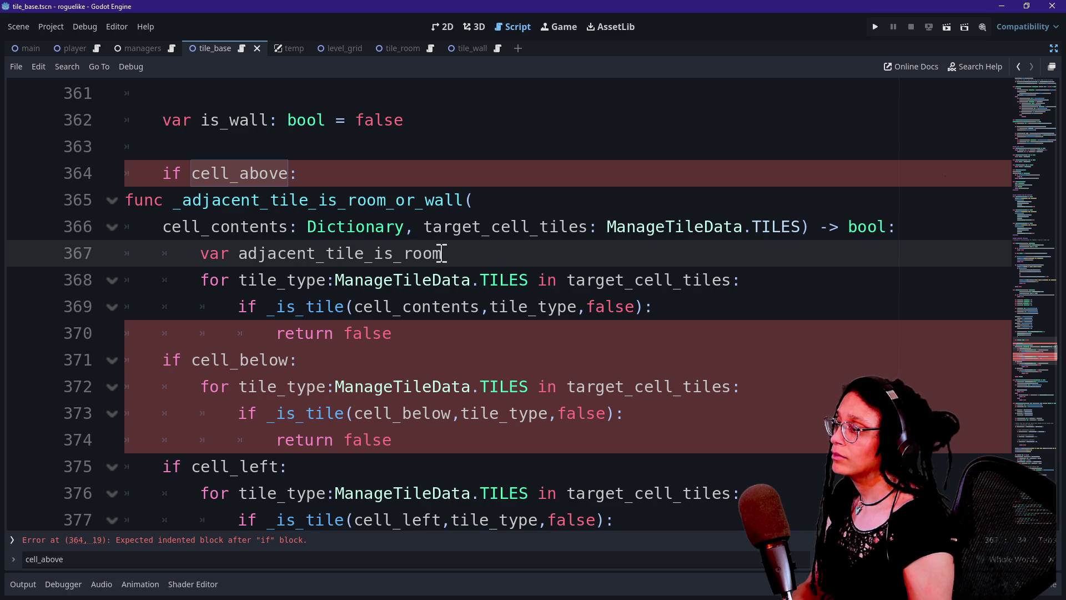
text(_or_wall)
text(wall:)
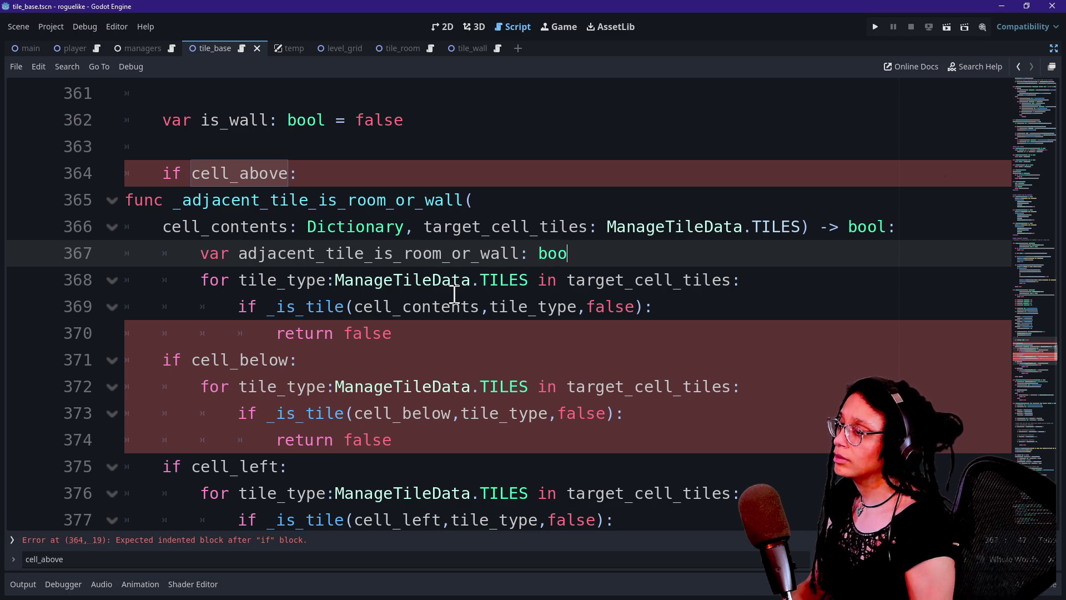
text(ol = false)
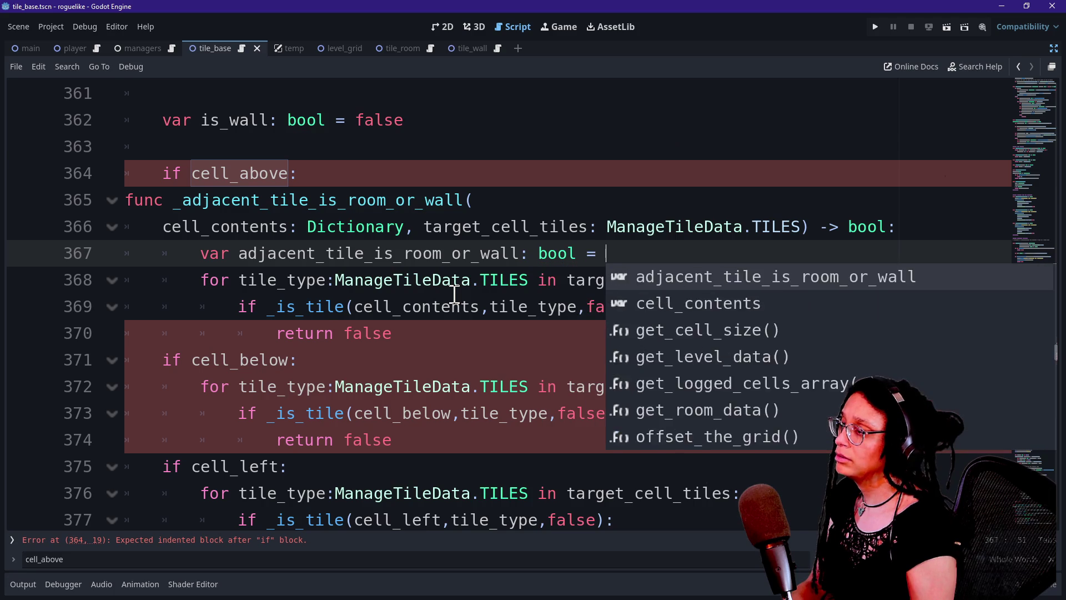
drag(285, 247, 680, 245)
click(687, 233)
click(688, 253)
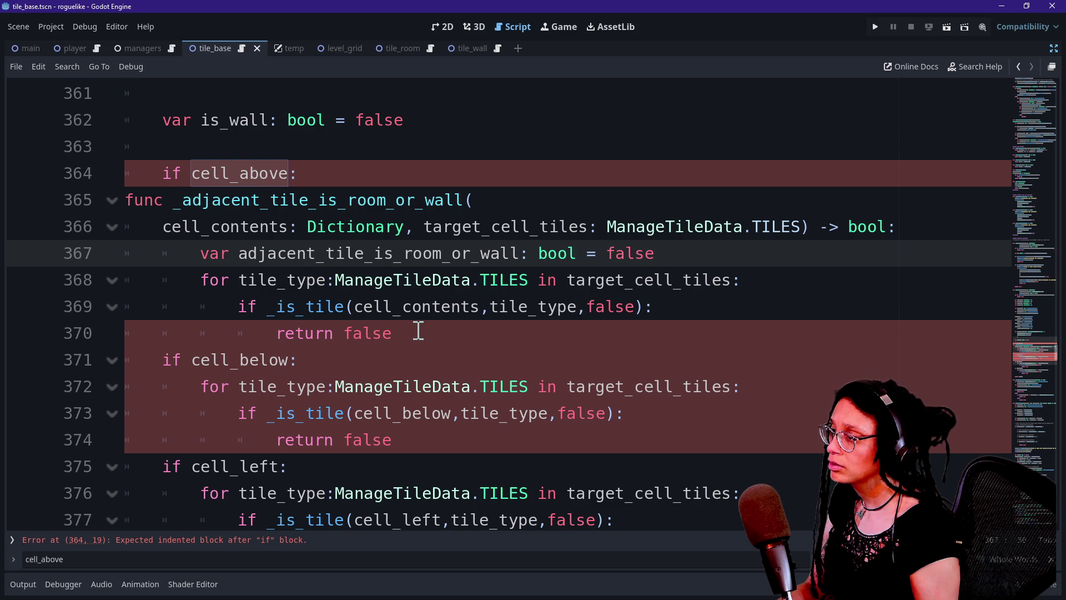
Delete the early 'return false' and pass true instead of false to _is_tile.
mouse_move(418, 332)
mouse_down()
mouse_move(238, 333)
mouse_move(272, 334)
mouse_up()
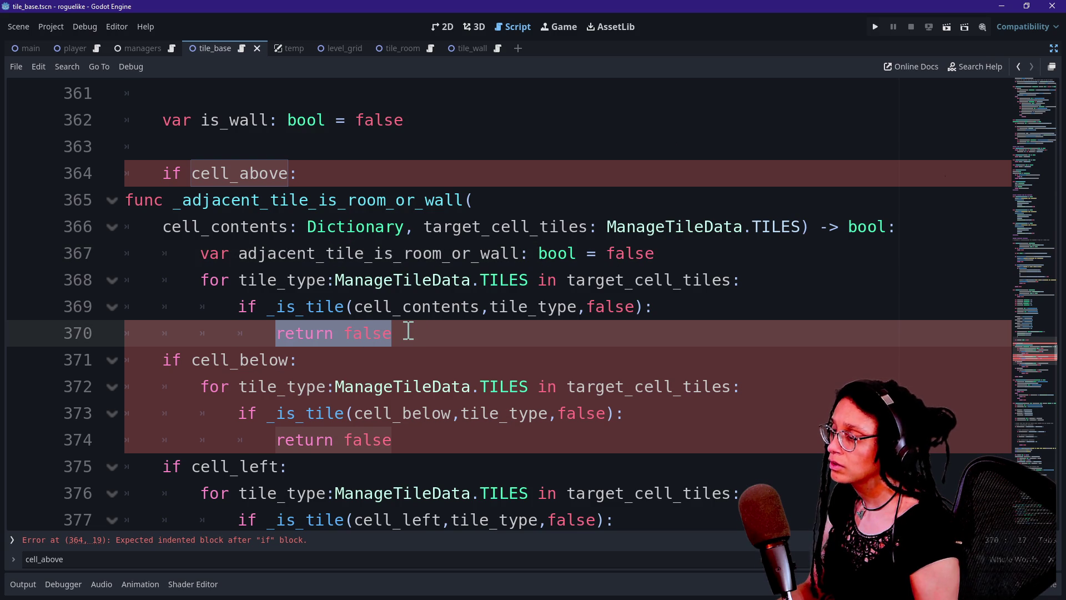
key(BackSpace)
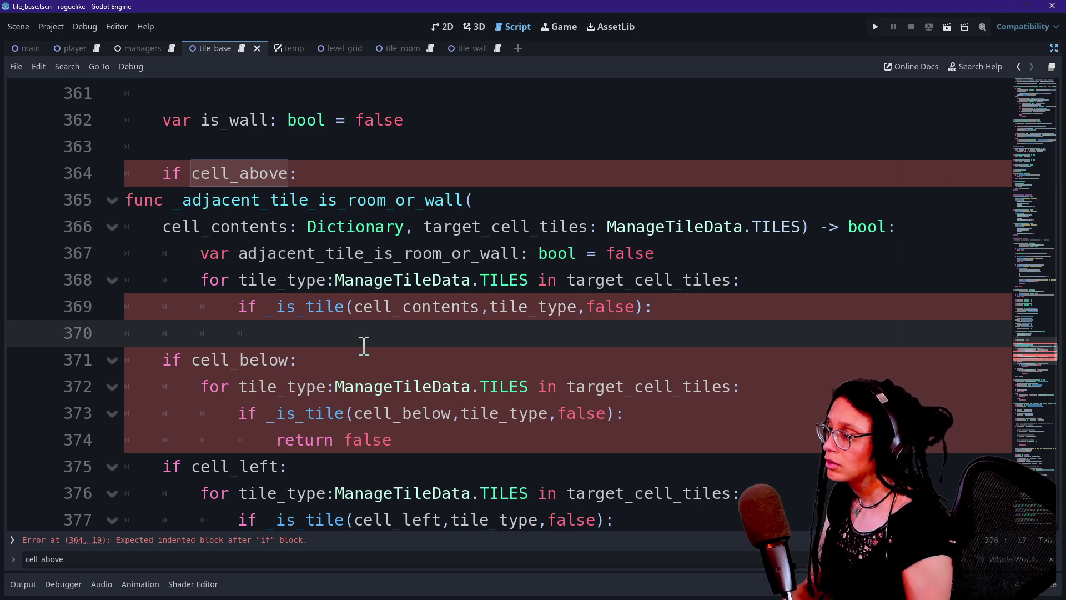
double_click(610, 307)
text(true)
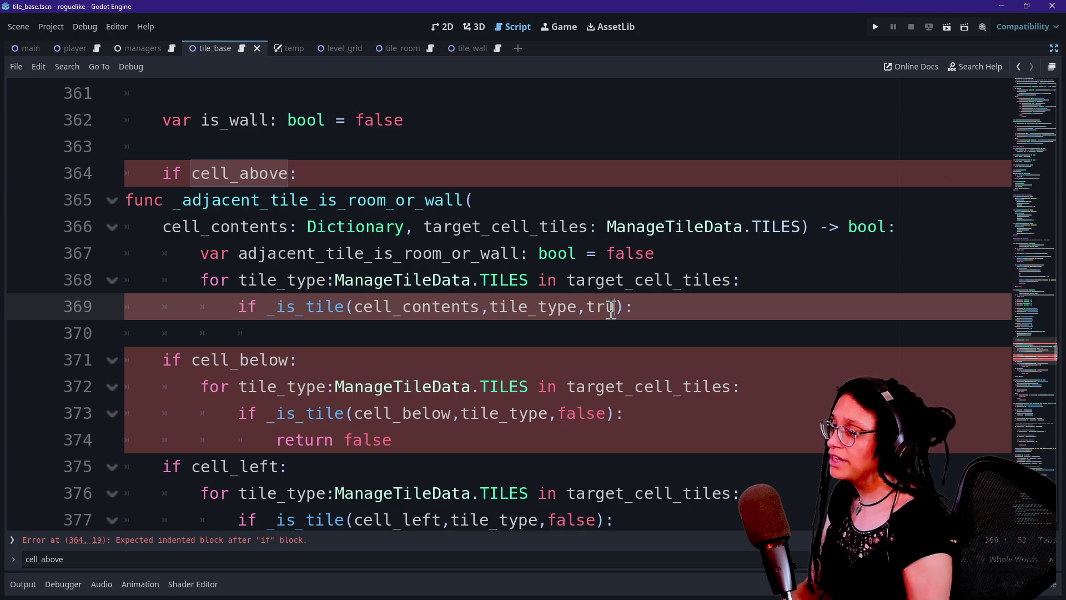
Set 'adjacent_tile_is_room_or_wall = true' in the if body, add a blank line, and expand the errors.
drag(334, 306, 424, 306)
click(493, 338)
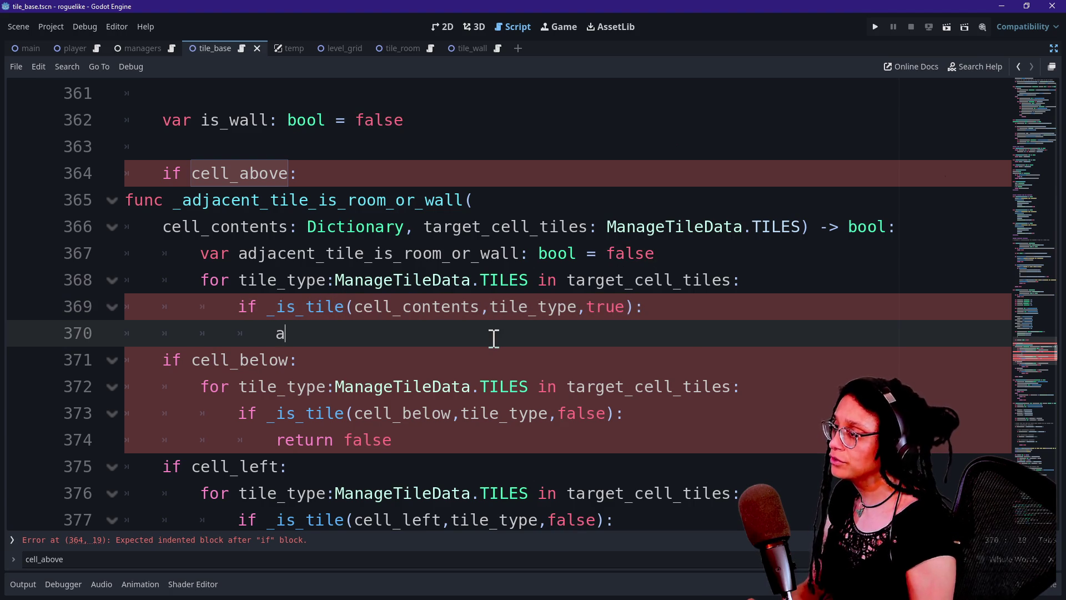
text(dj)
key(Return)
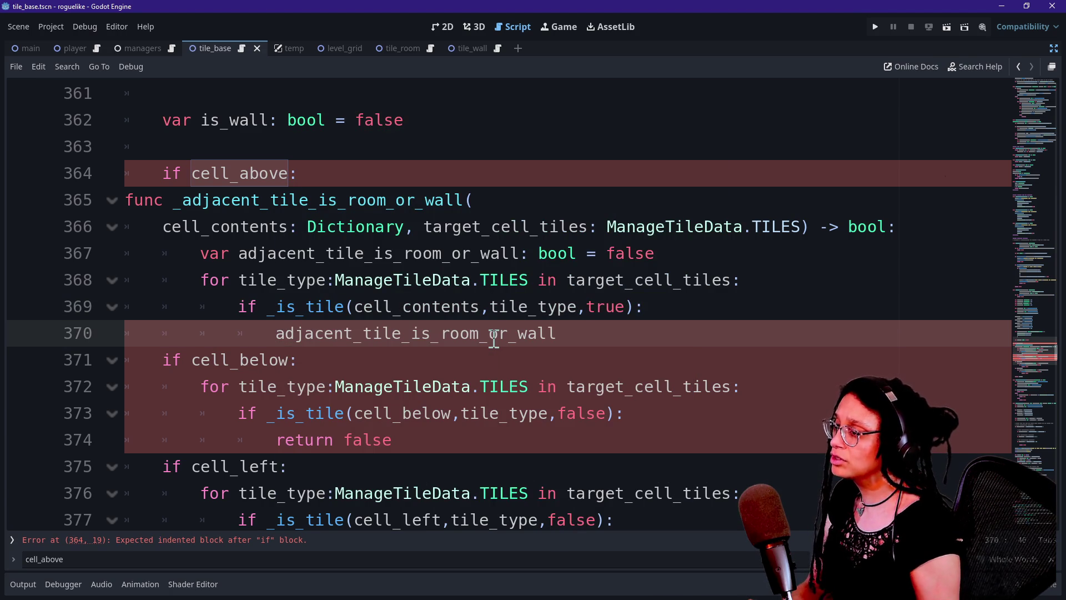
text( = true)
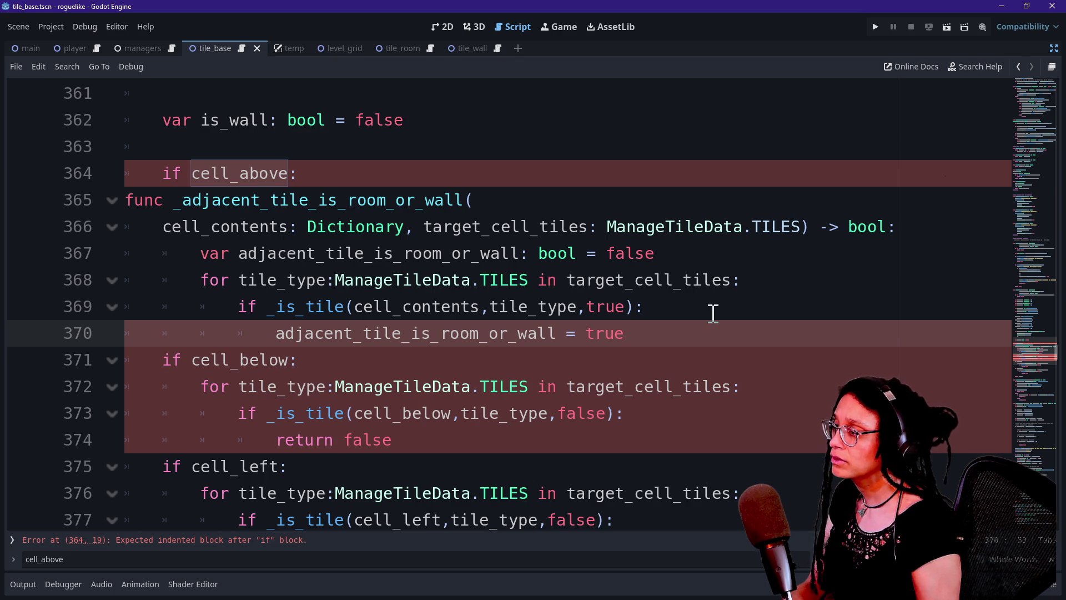
click(285, 333)
key(BackSpace)
key(BackSpace)
key(BackSpace)
key(ctrl+z)
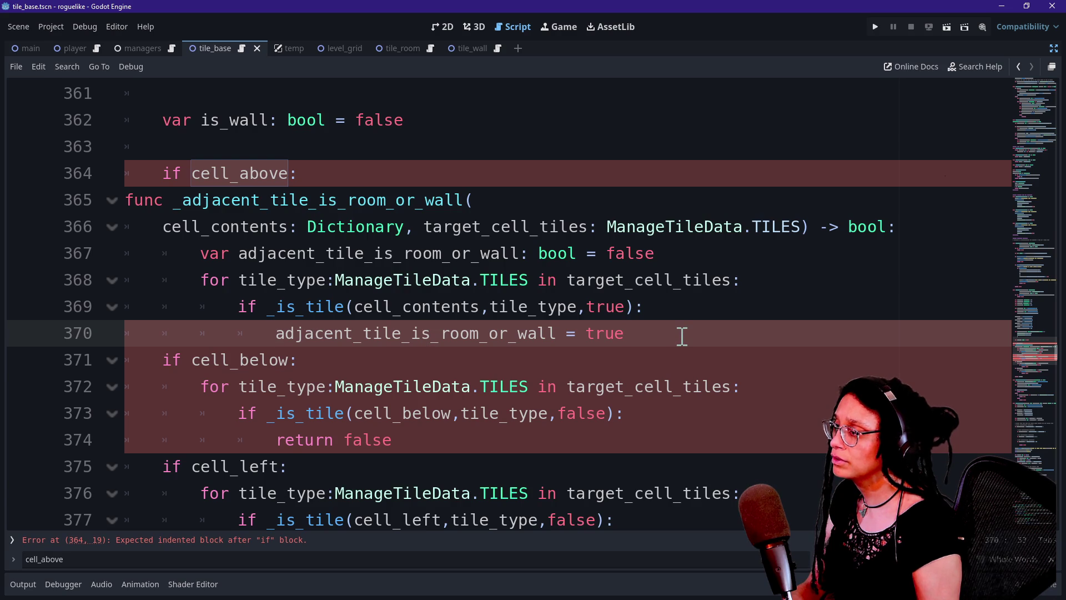
key(Return)
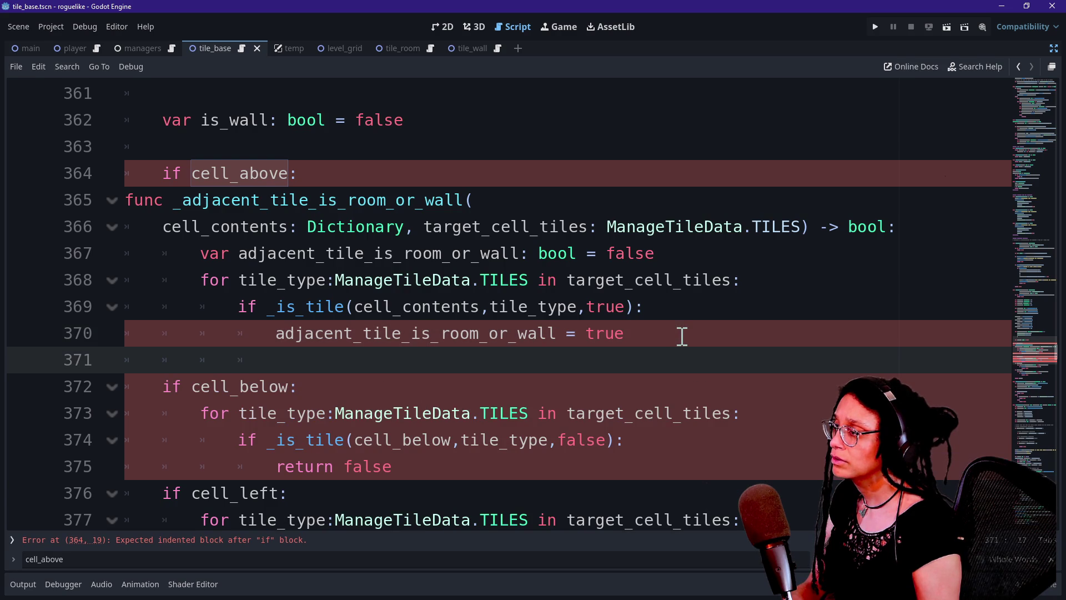
click(678, 335)
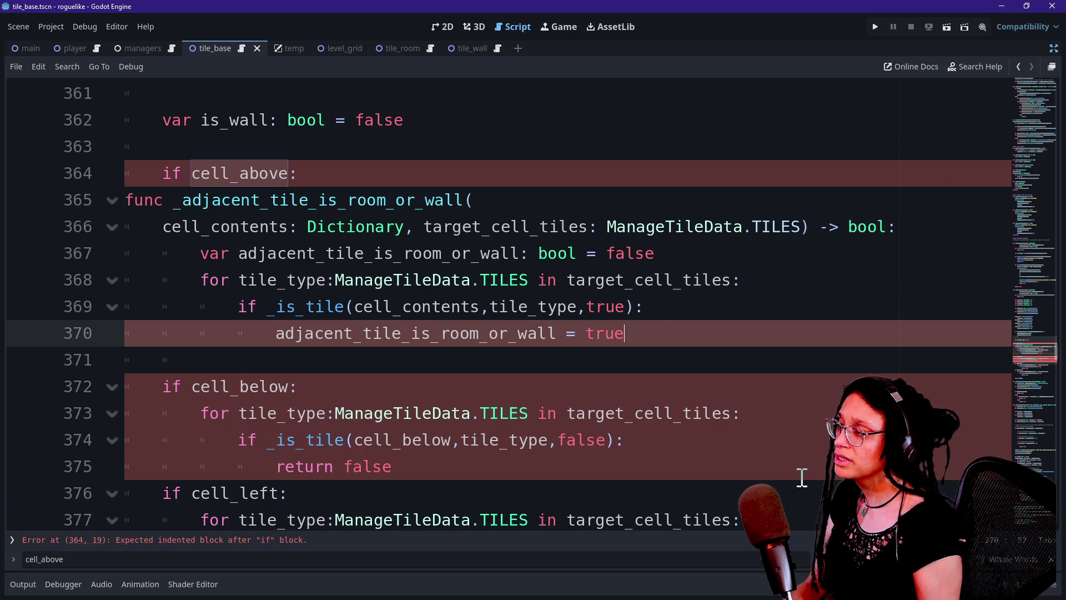
click(654, 539)
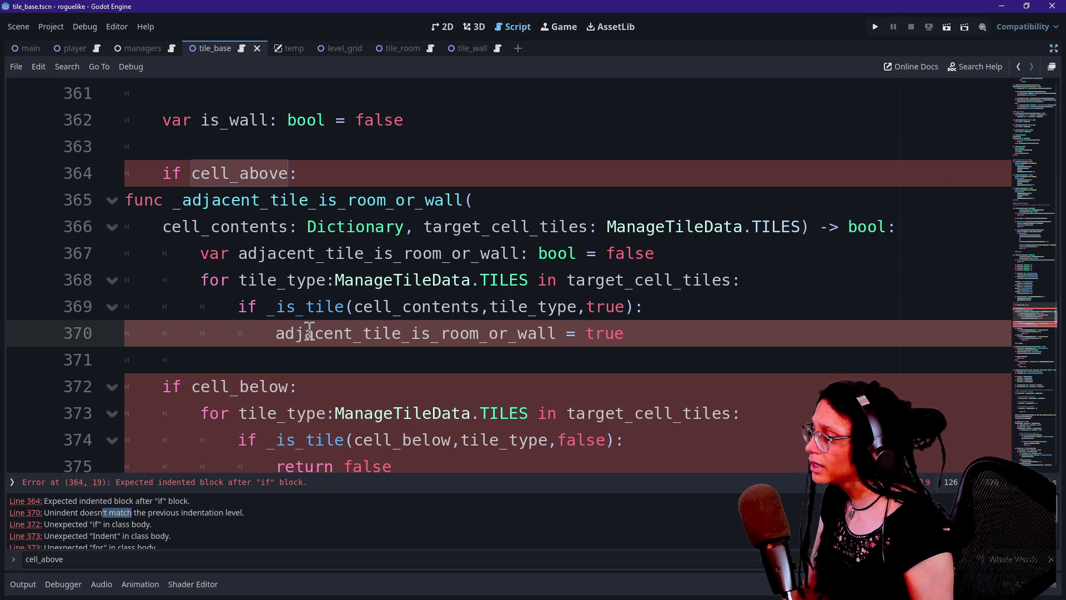
Put the flag assignment on line 370 back on its own line.
key(Home)
key(shift+Tab)
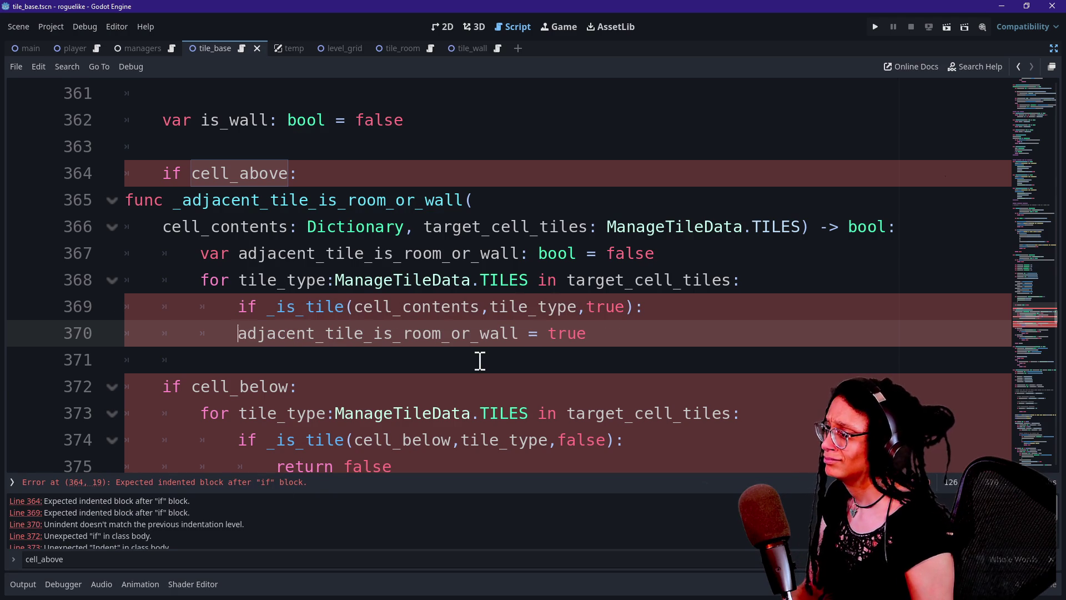
key(Tab)
key(Tab)
key(BackSpace)
key(BackSpace)
key(BackSpace)
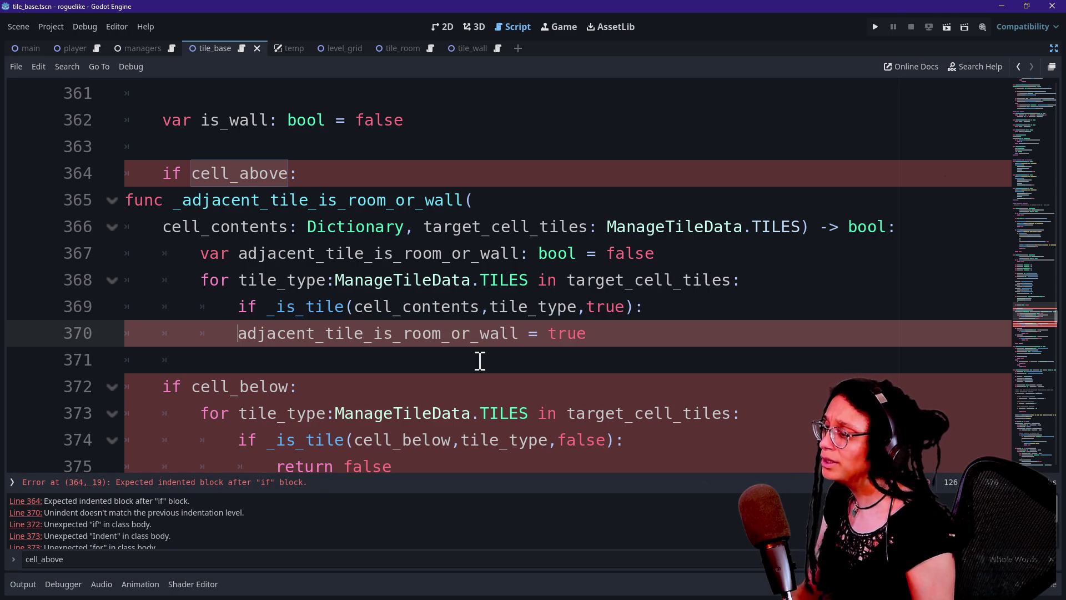
key(Return)
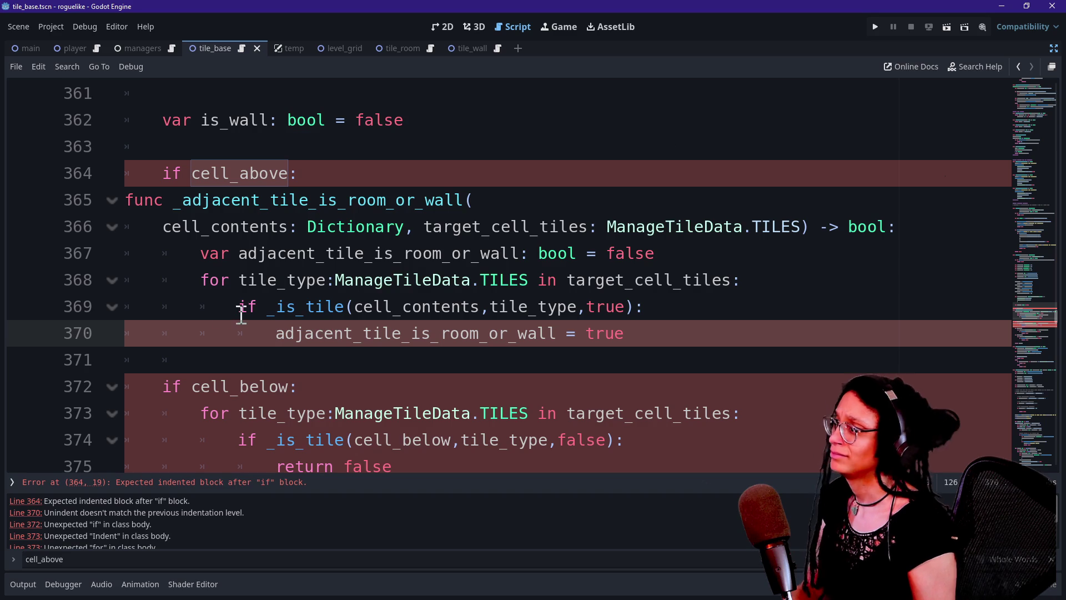
Unindent lines 367–370 by one level, then switch to the browser's live chat.
drag(239, 253, 295, 333)
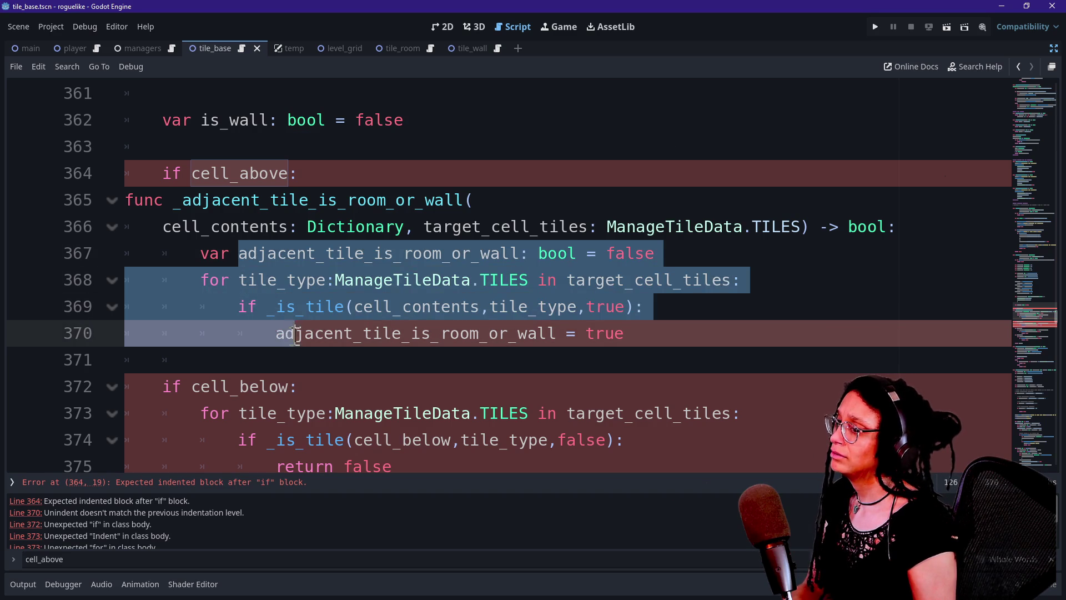
key(shift+Tab)
click(667, 333)
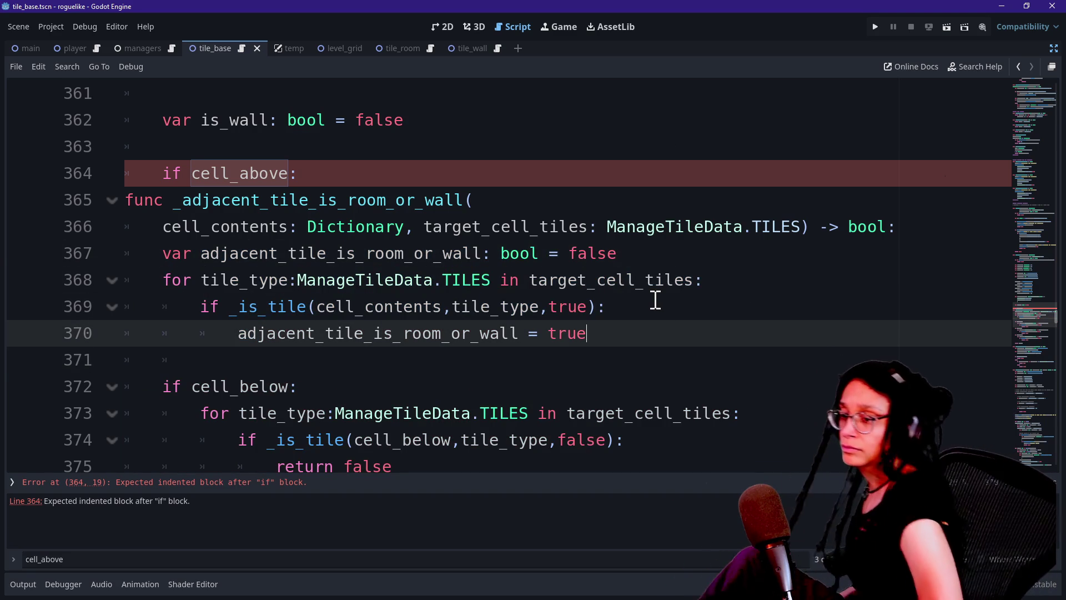
key(alt+Tab)
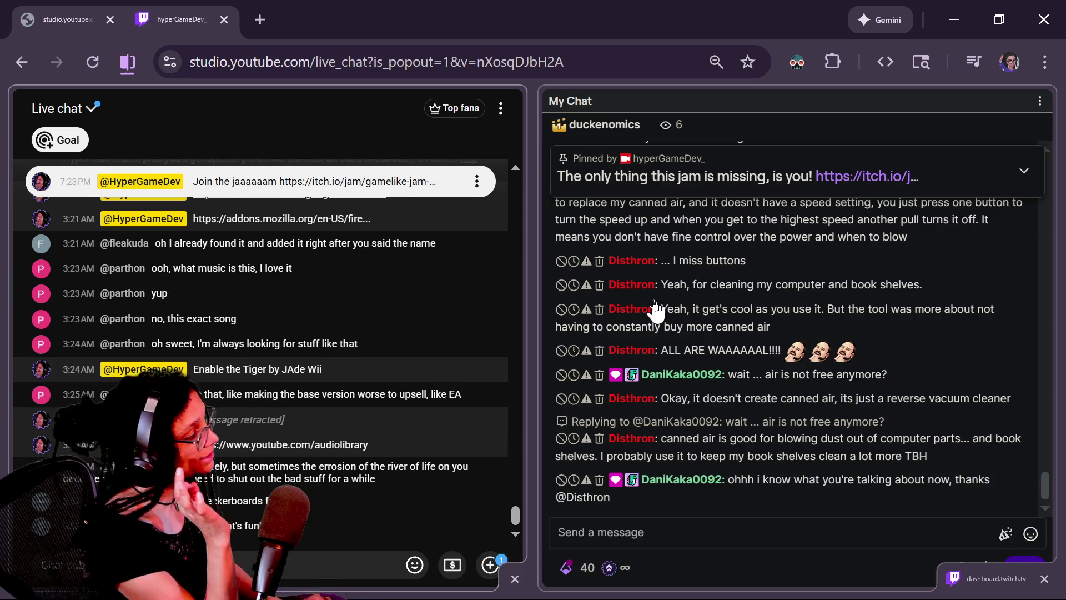
Switch from the browser chat back to the tile_base script in Godot.
key(alt+Tab)
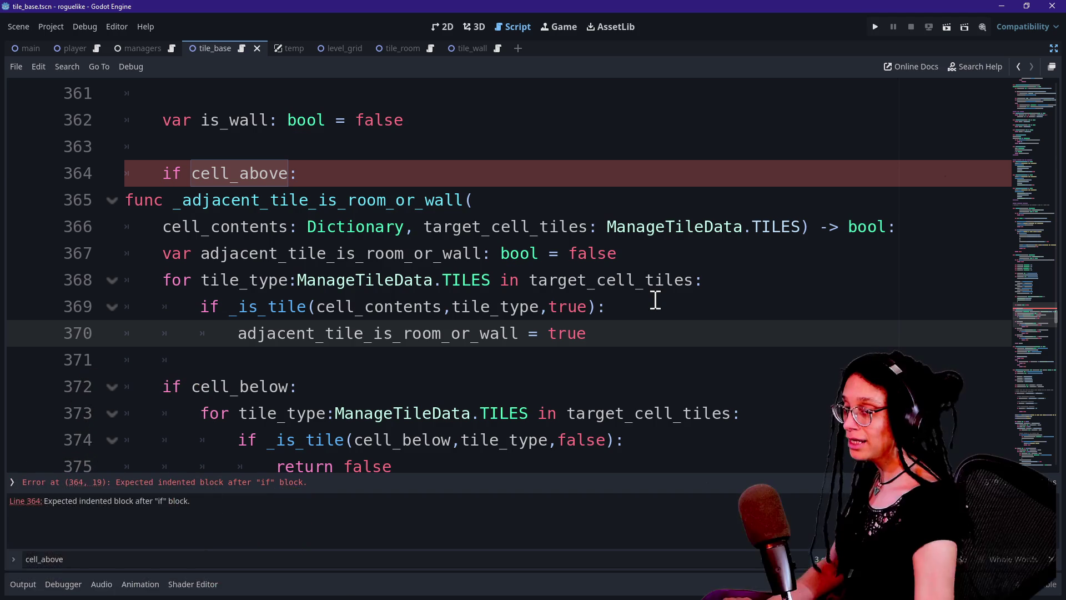
click(605, 303)
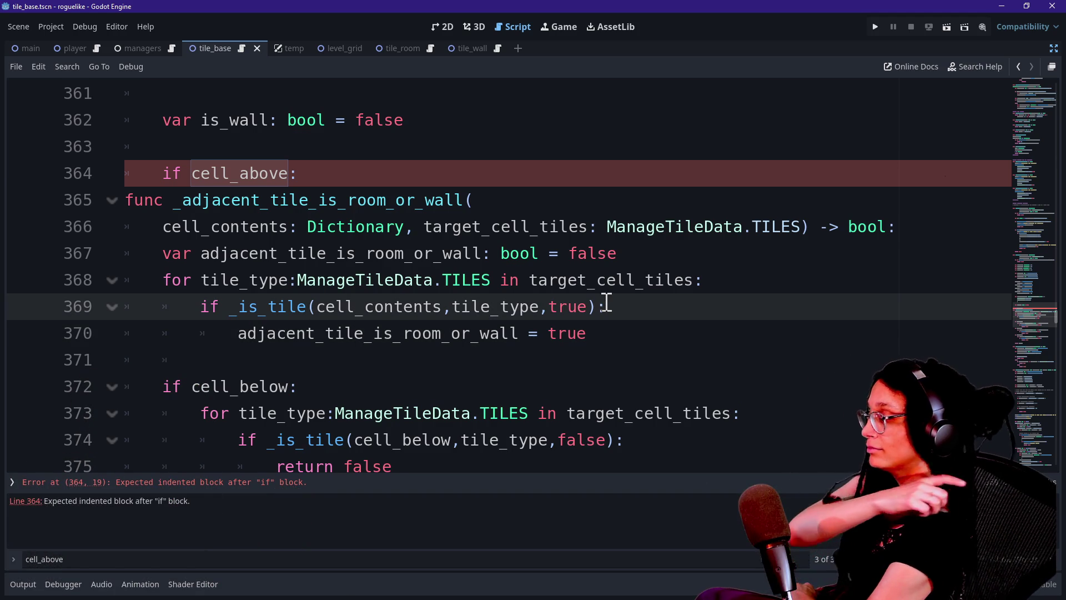
key(Up)
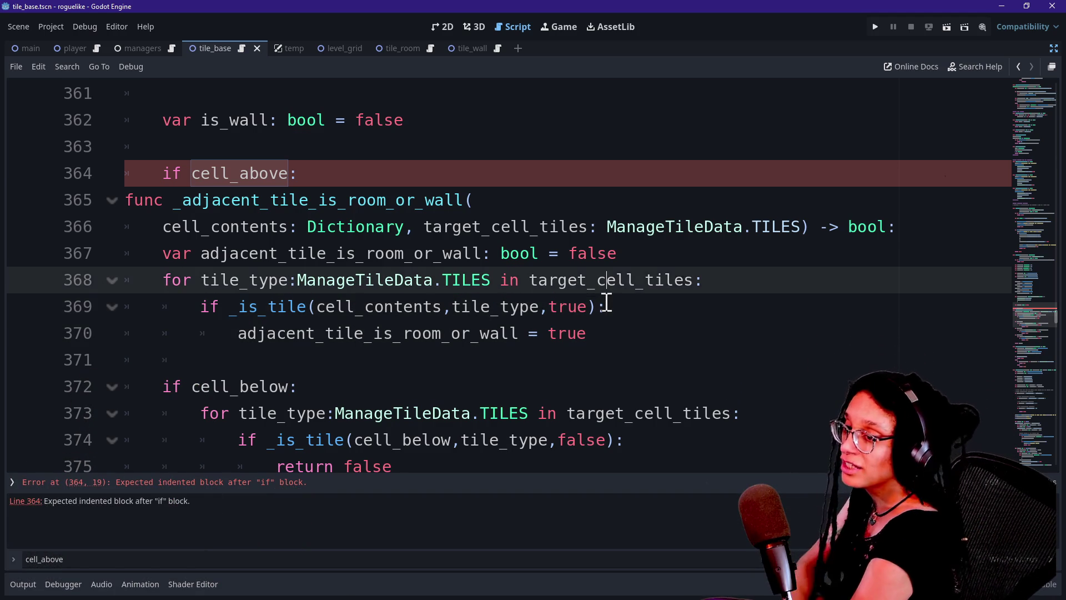
key(Up)
key(Up)
key(Up)
key(Up)
key(Up)
key(Down)
key(Up)
key(Down)
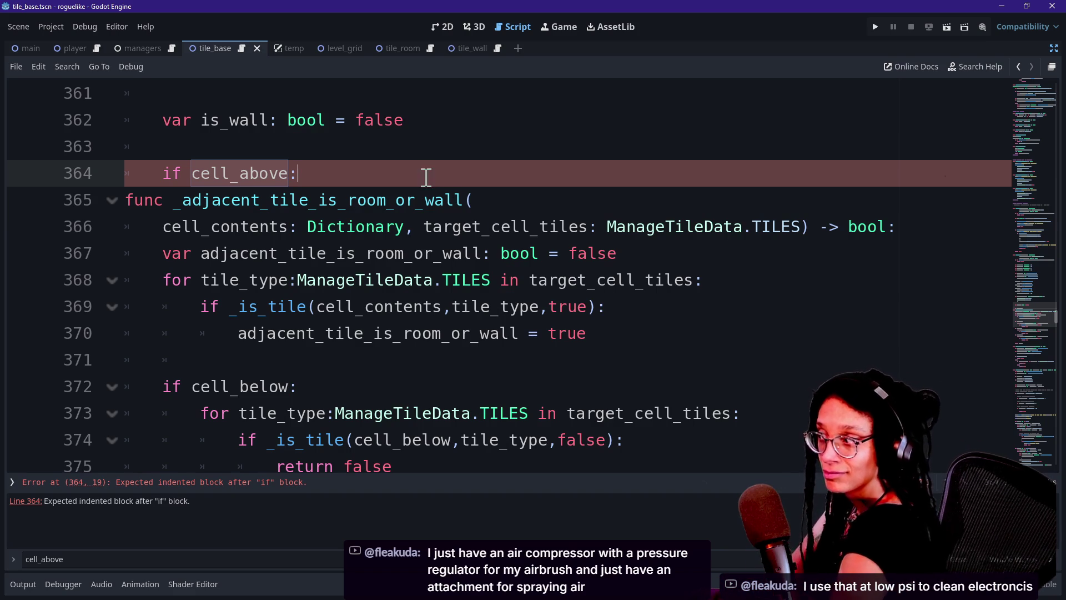
key(Down)
key(Up)
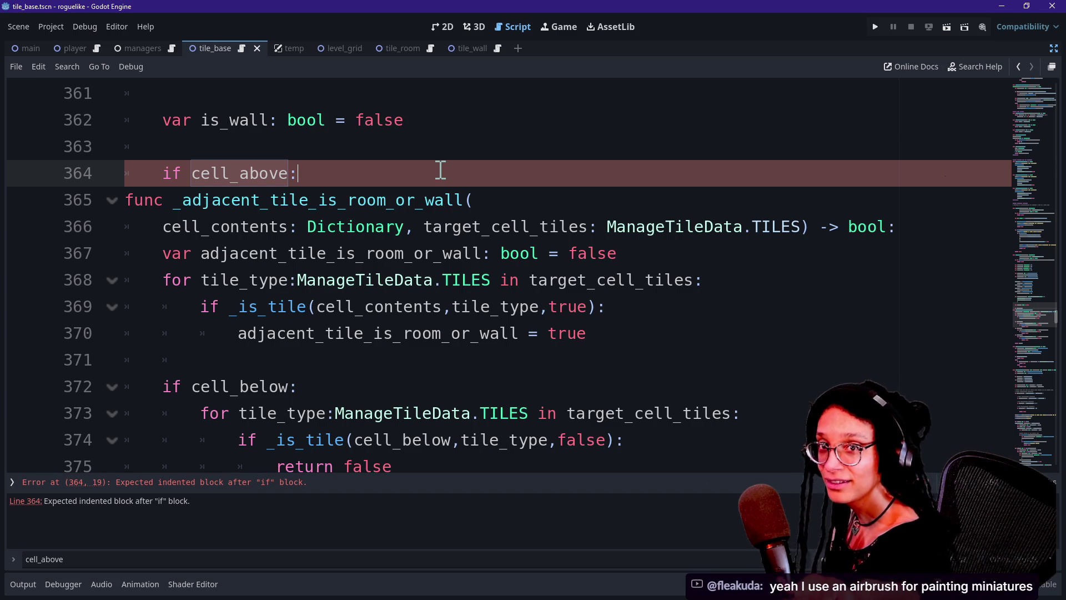
key(Down)
key(Up)
key(Down)
key(Up)
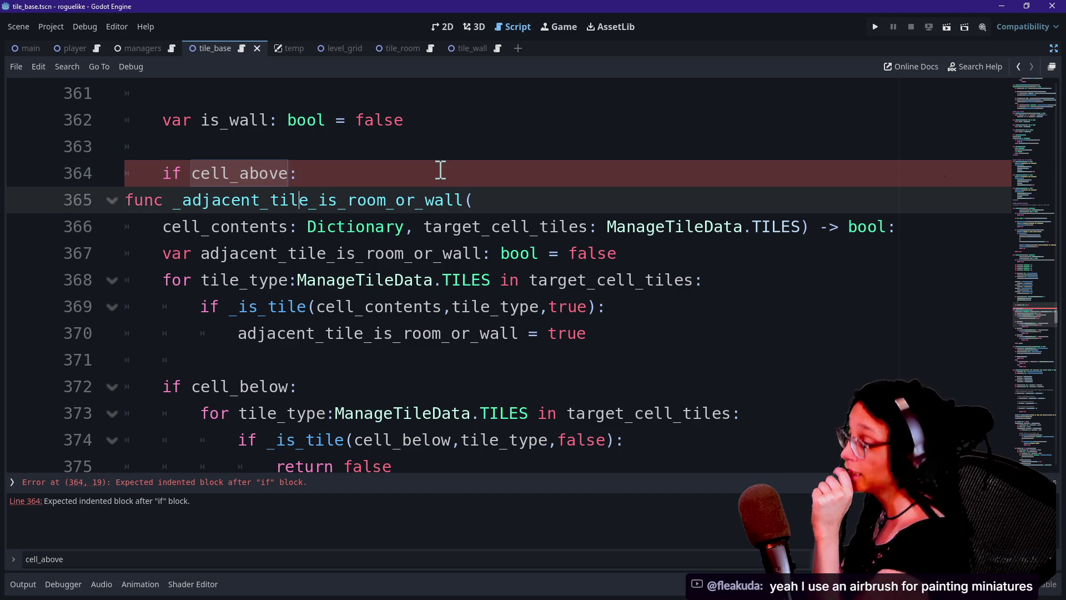
key(Up)
key(Down)
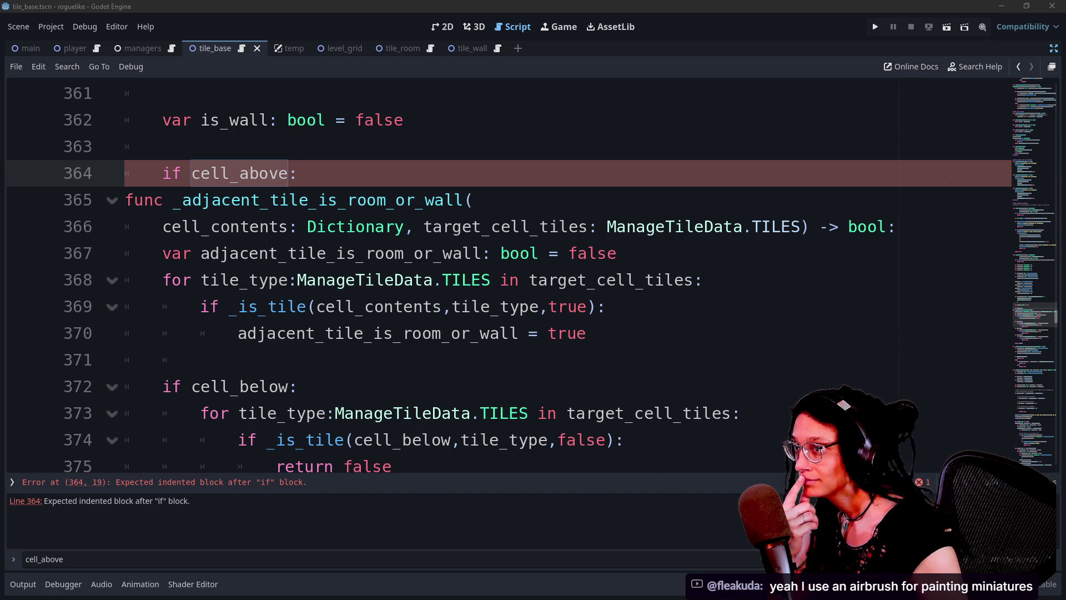
click(623, 232)
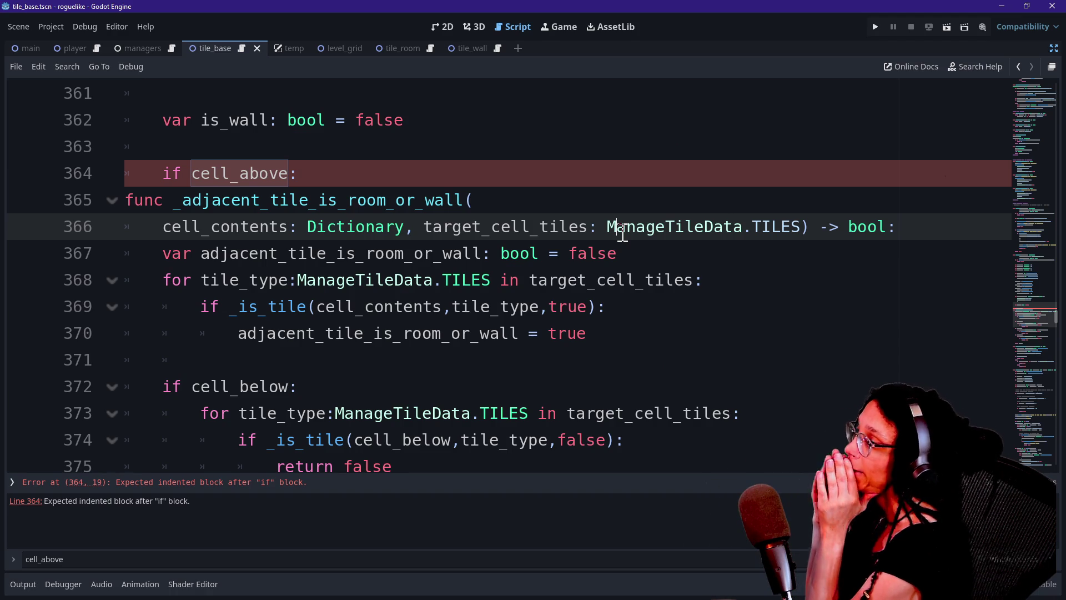
drag(288, 174, 426, 253)
click(425, 253)
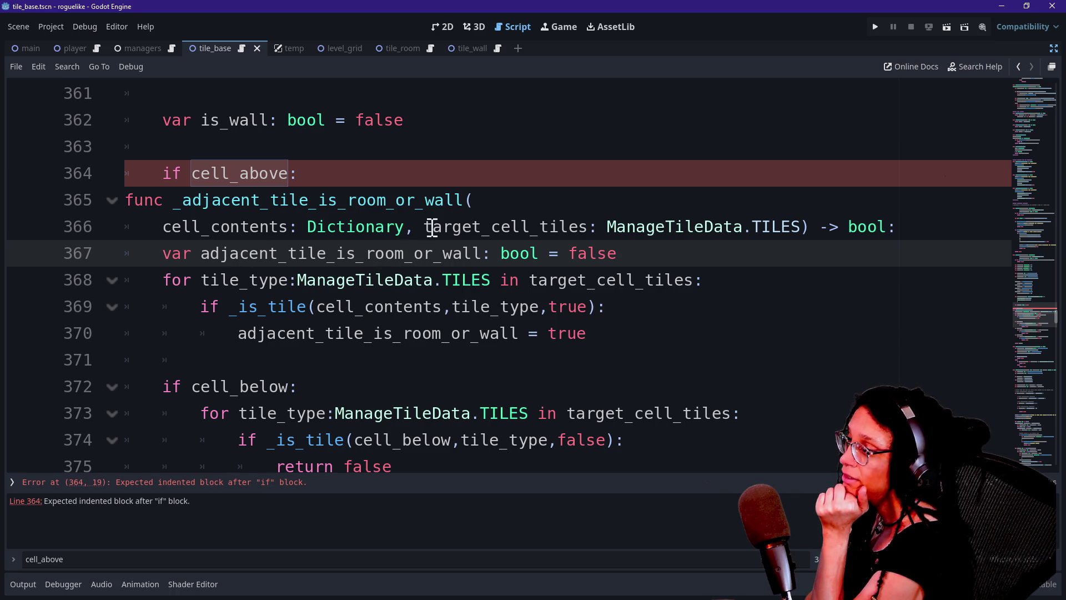
drag(432, 227, 620, 228)
click(620, 228)
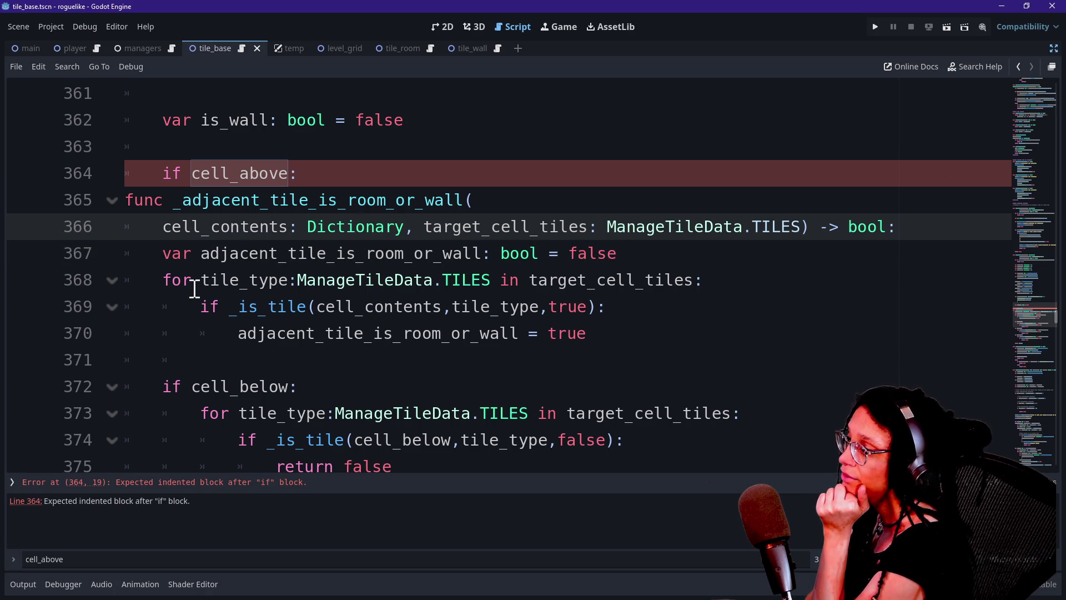
drag(174, 261, 377, 253)
click(309, 248)
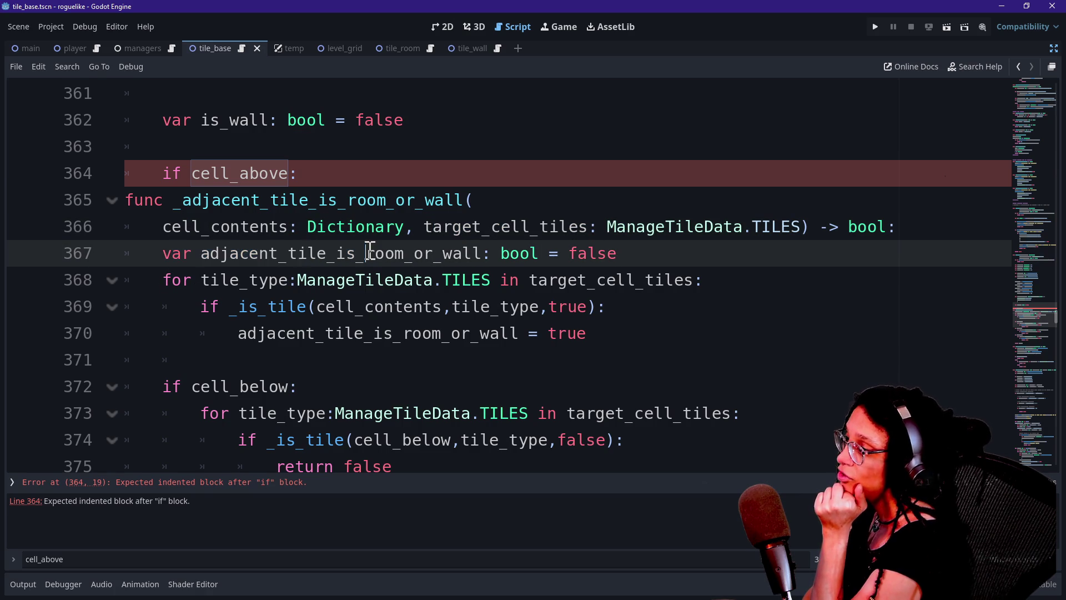
drag(209, 253, 467, 246)
click(470, 246)
drag(542, 253, 666, 261)
click(666, 261)
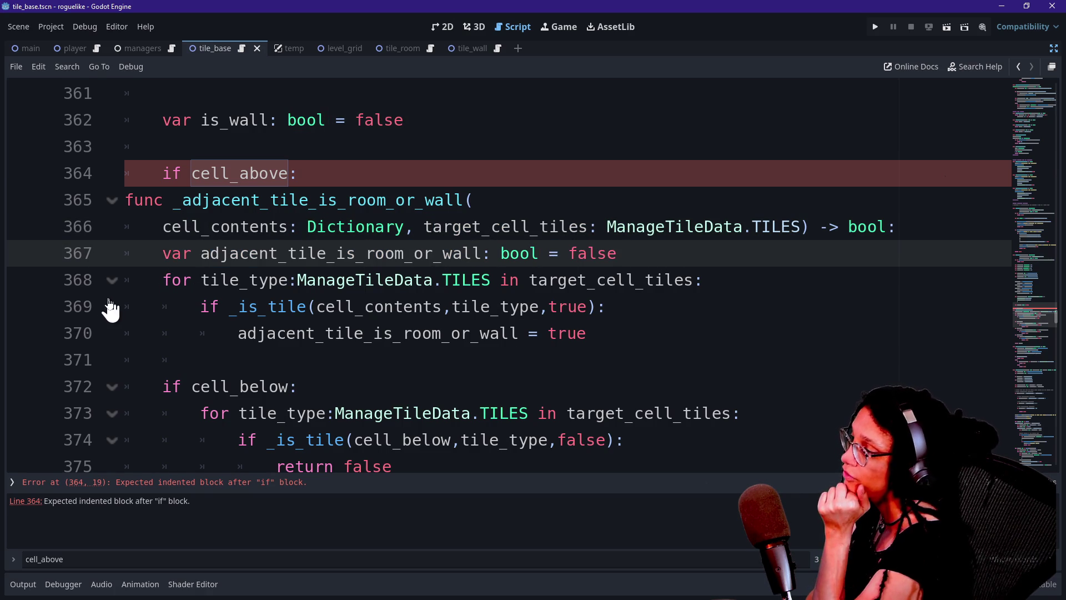
mouse_move(190, 279)
mouse_down()
mouse_move(333, 253)
mouse_move(399, 280)
mouse_up()
click(402, 279)
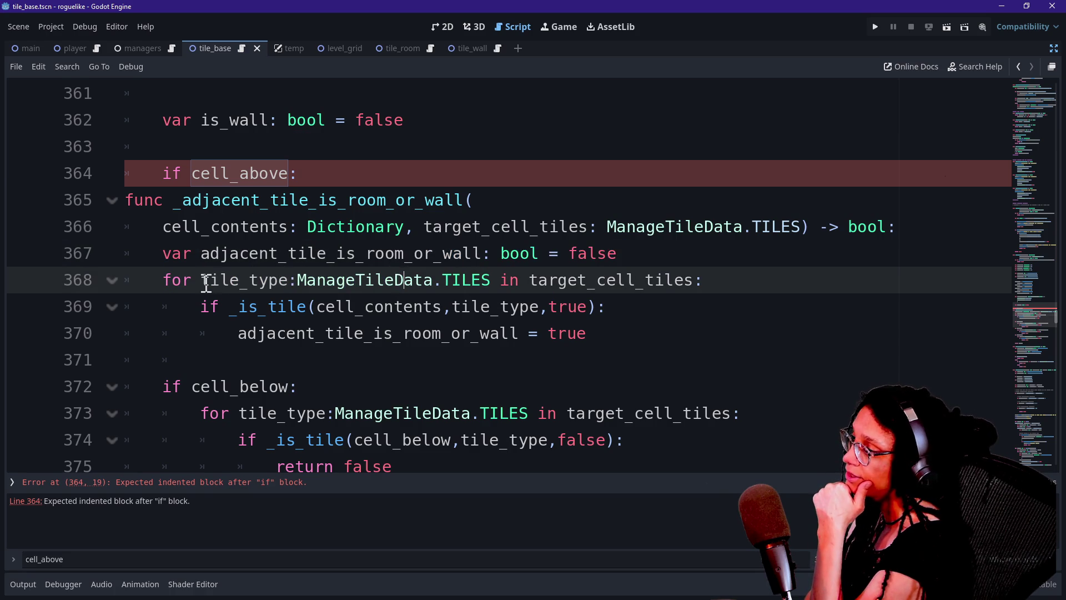
drag(200, 307, 325, 318)
click(326, 317)
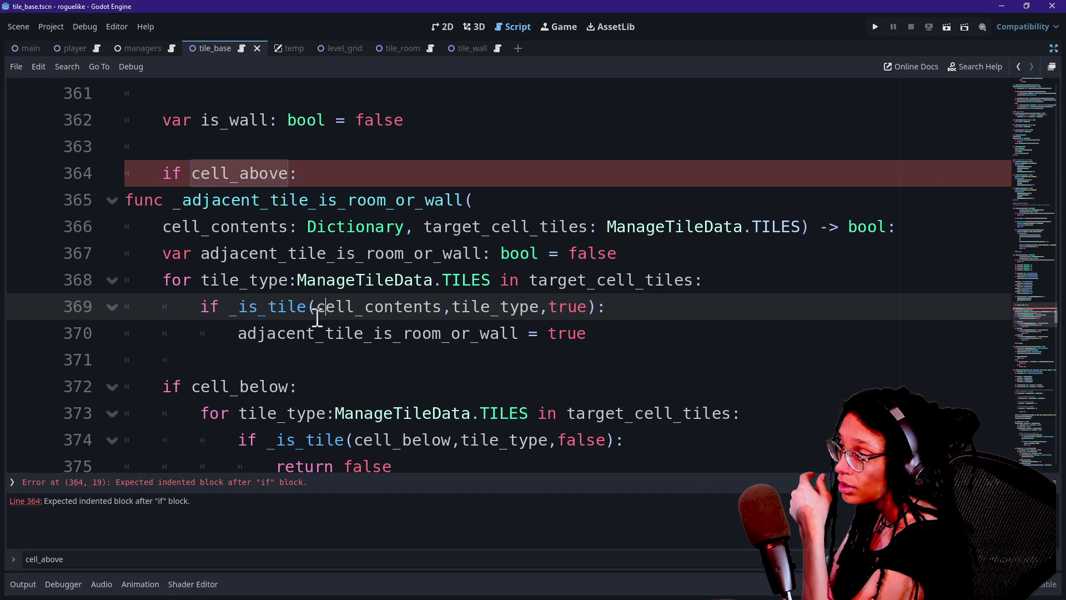
drag(318, 315, 536, 315)
drag(317, 281, 436, 278)
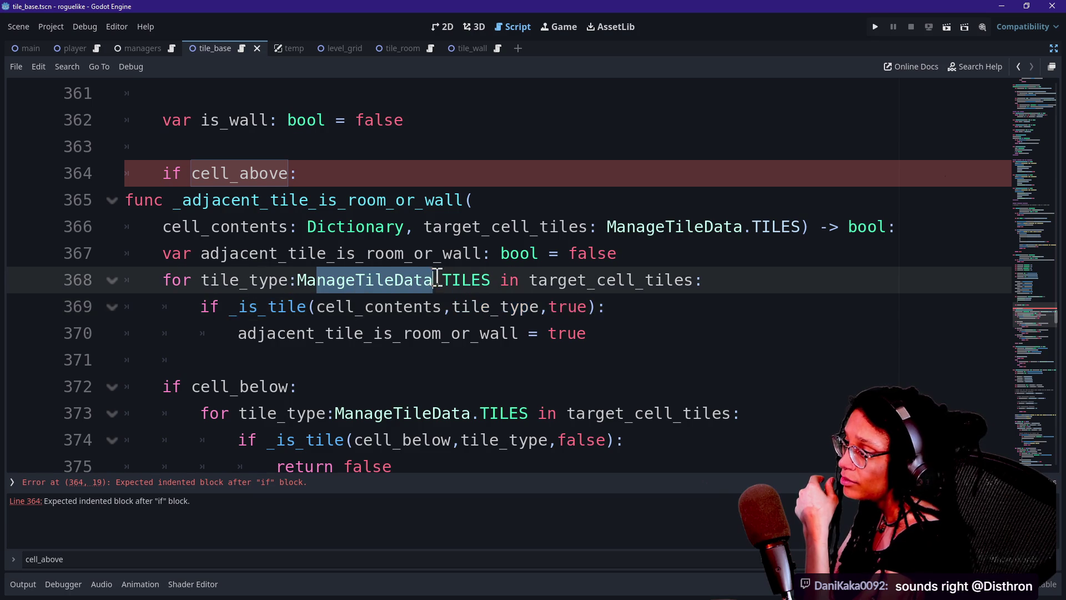